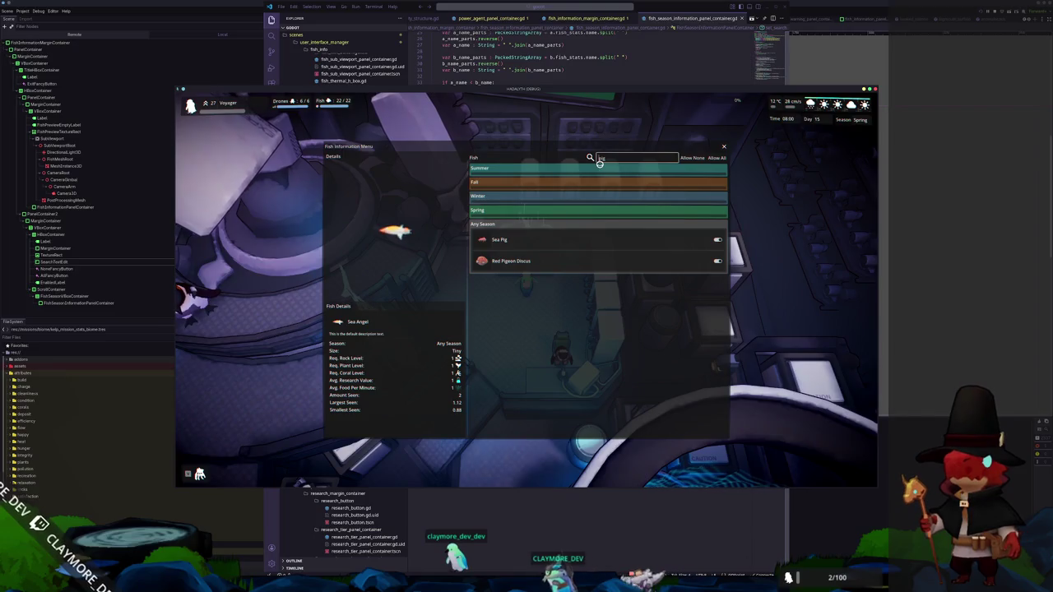
Search the fish list for 'pig', 'Sea pi' and 'gil', viewing the Red Pigeon Discus details
{"action": "type", "text": "pig"}
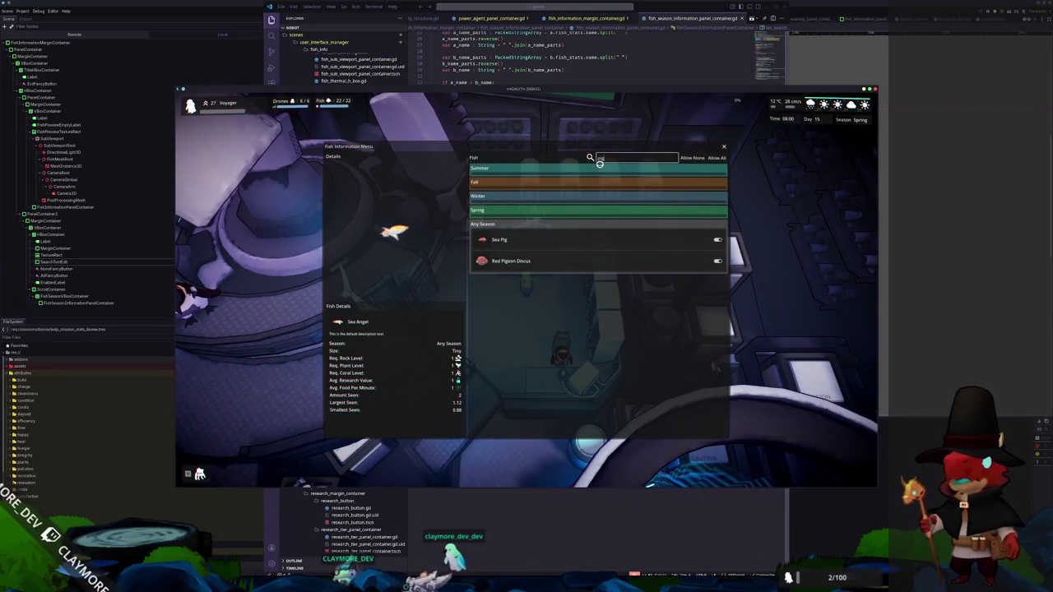
{"action": "left_click", "coordinate": [502, 263]}
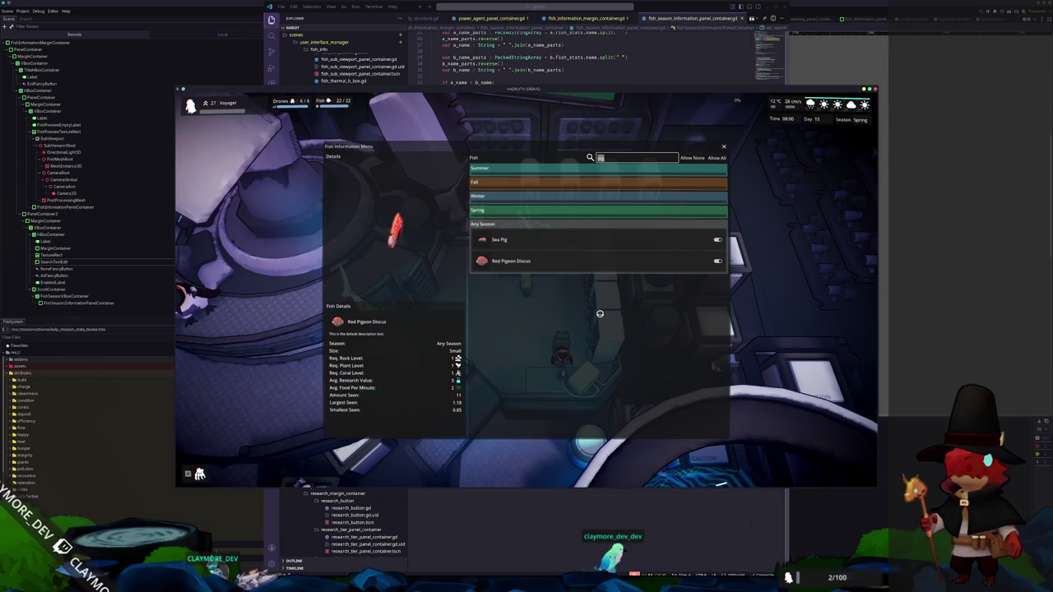
{"action": "type", "text": "Sea pig"}
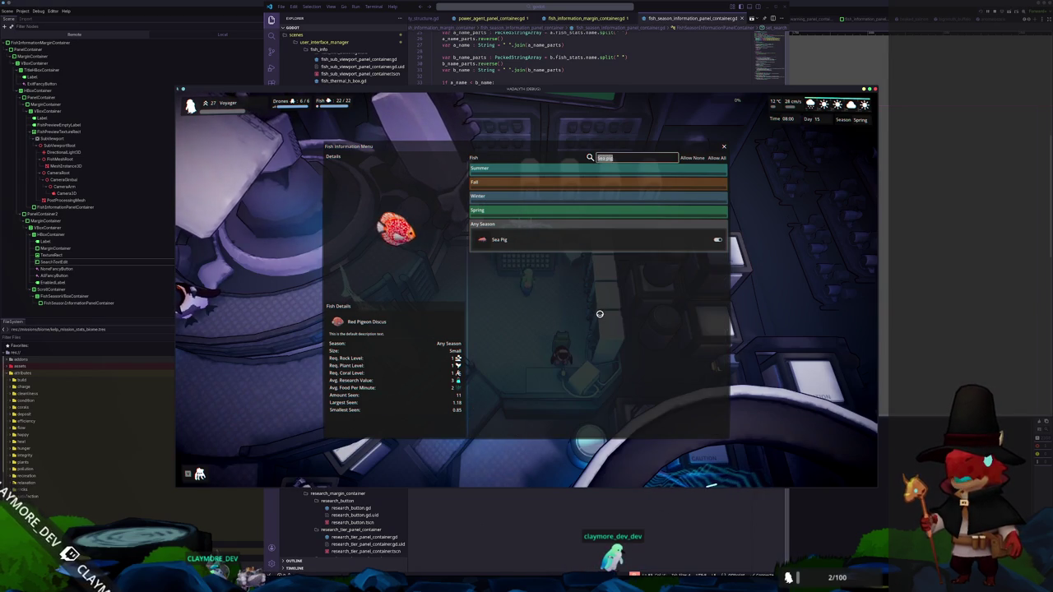
{"action": "key", "text": "BackSpace"}
{"action": "scroll", "coordinate": [625, 312], "scroll_direction": "down", "scroll_amount": 10}
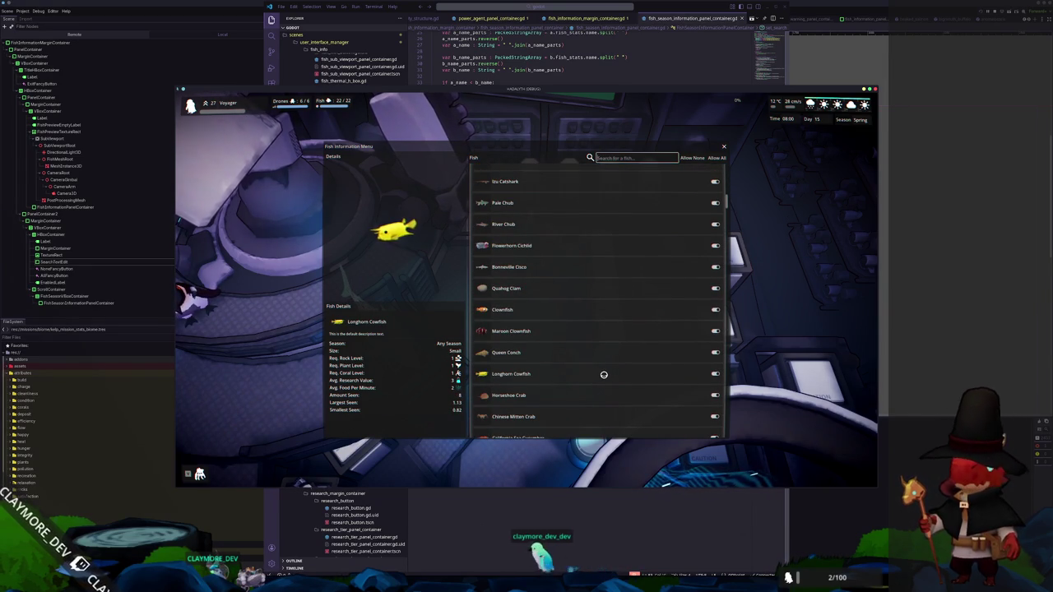
{"action": "type", "text": "gil"}
{"action": "key", "text": "BackSpace"}
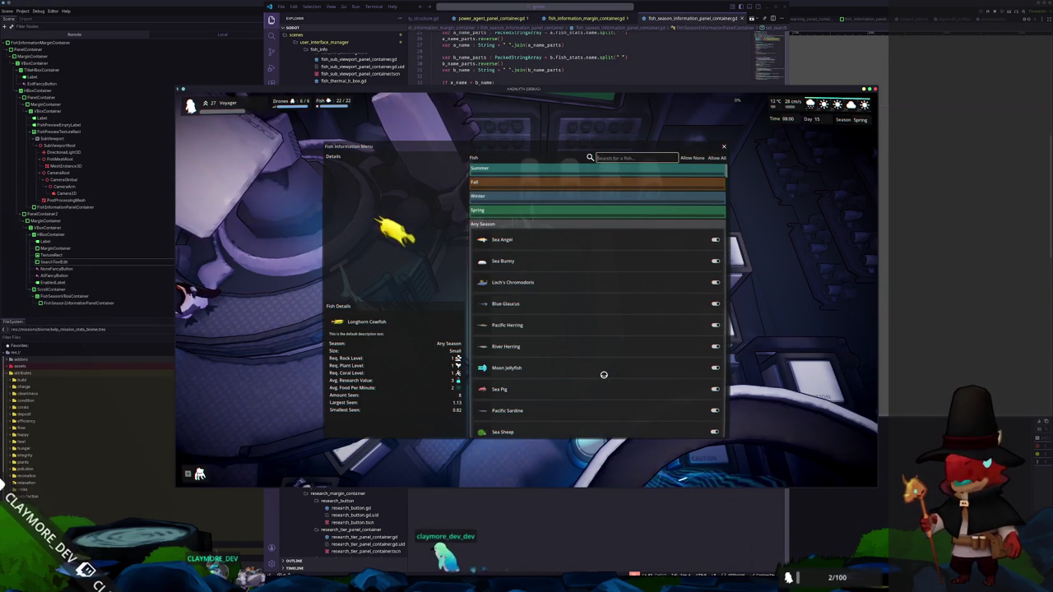
Filter by 'crab', compare Red King Crab and Japanese Spider Crab details, then close the menu
{"action": "type", "text": "crab"}
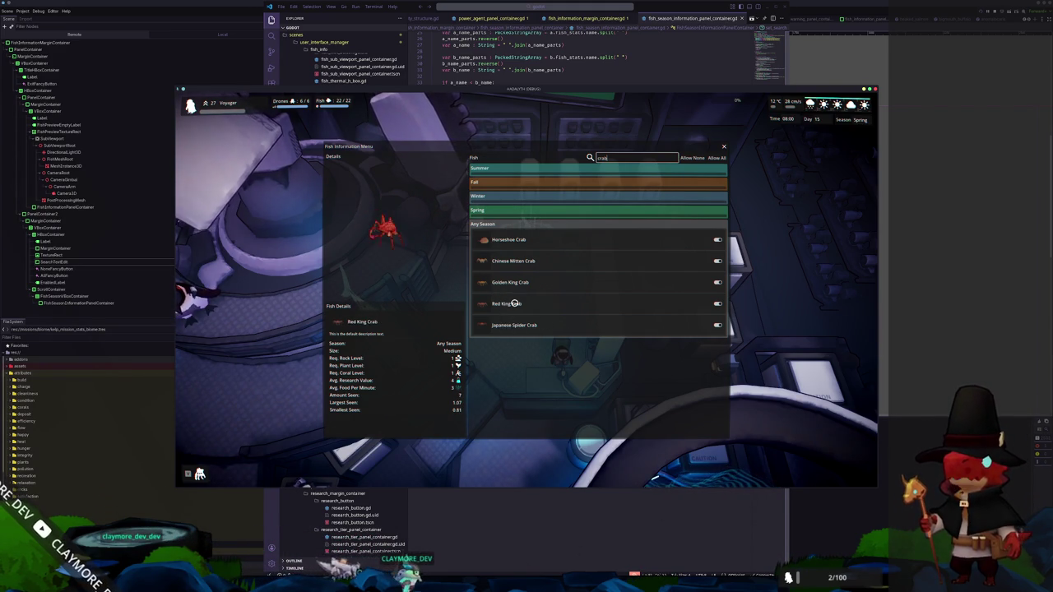
{"action": "left_click", "coordinate": [513, 303]}
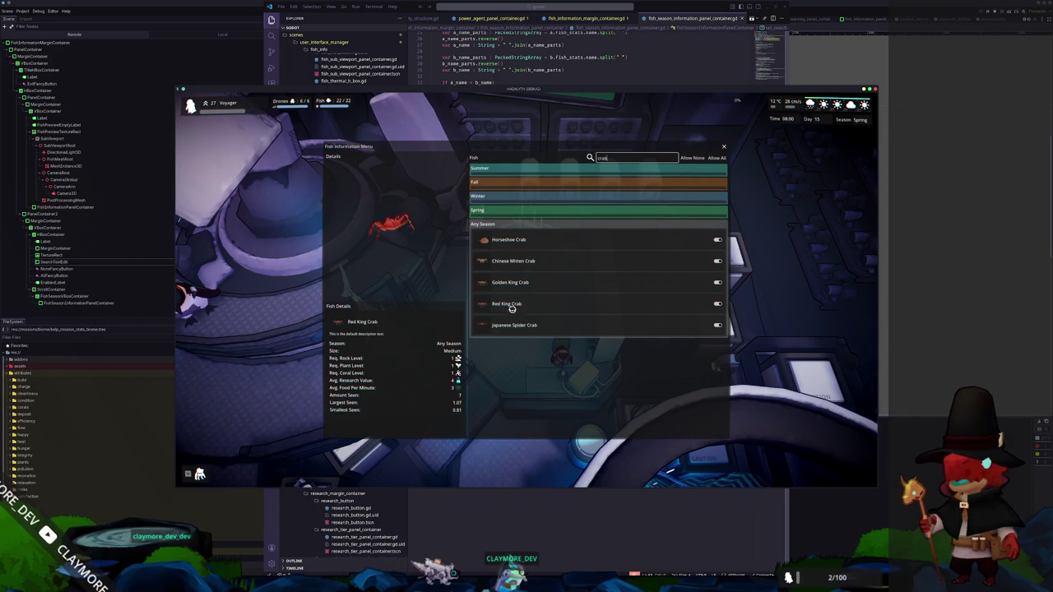
{"action": "left_click", "coordinate": [518, 325]}
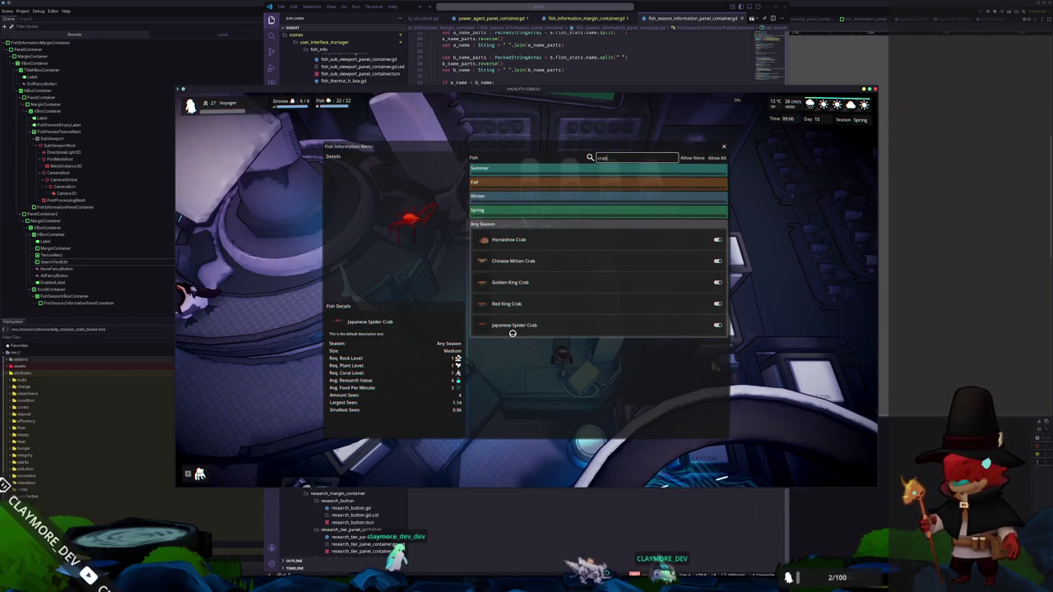
{"action": "left_click", "coordinate": [516, 326]}
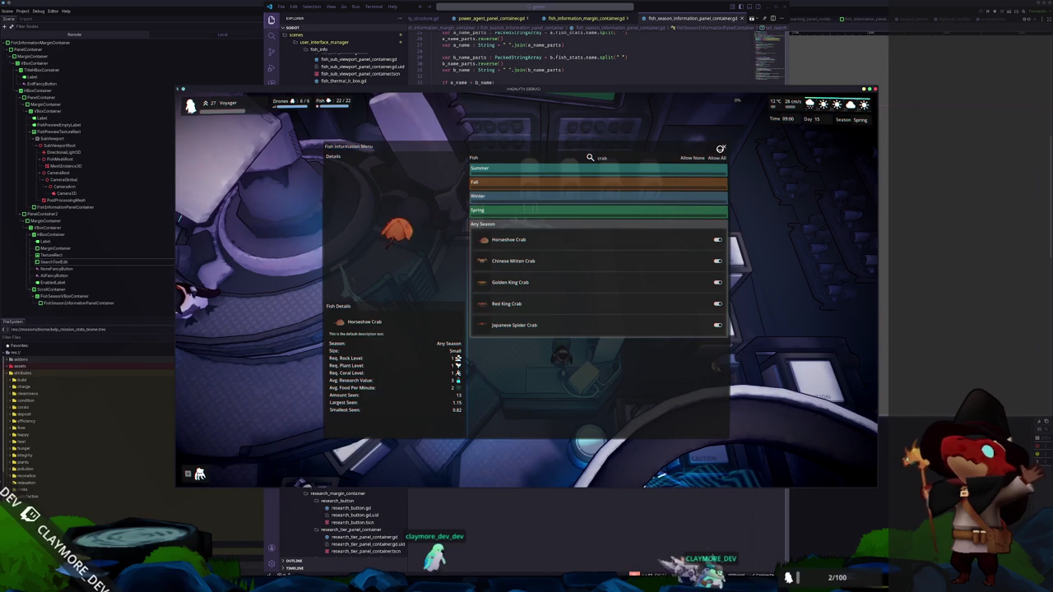
{"action": "left_click", "coordinate": [720, 149]}
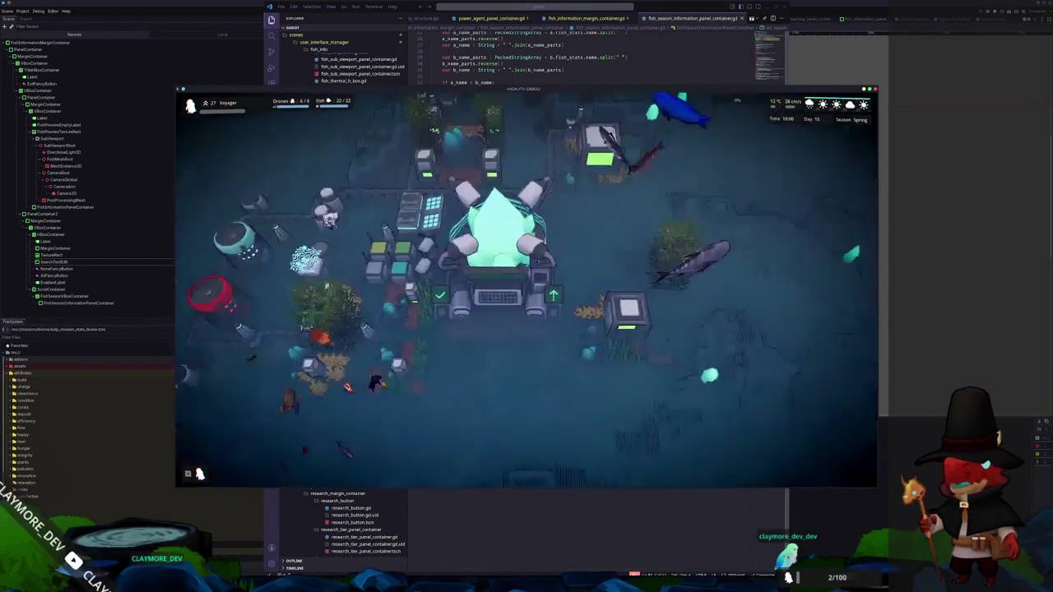
Delete the taco bell ad card from the Notion Tasks board
{"action": "key", "text": "alt+Tab"}
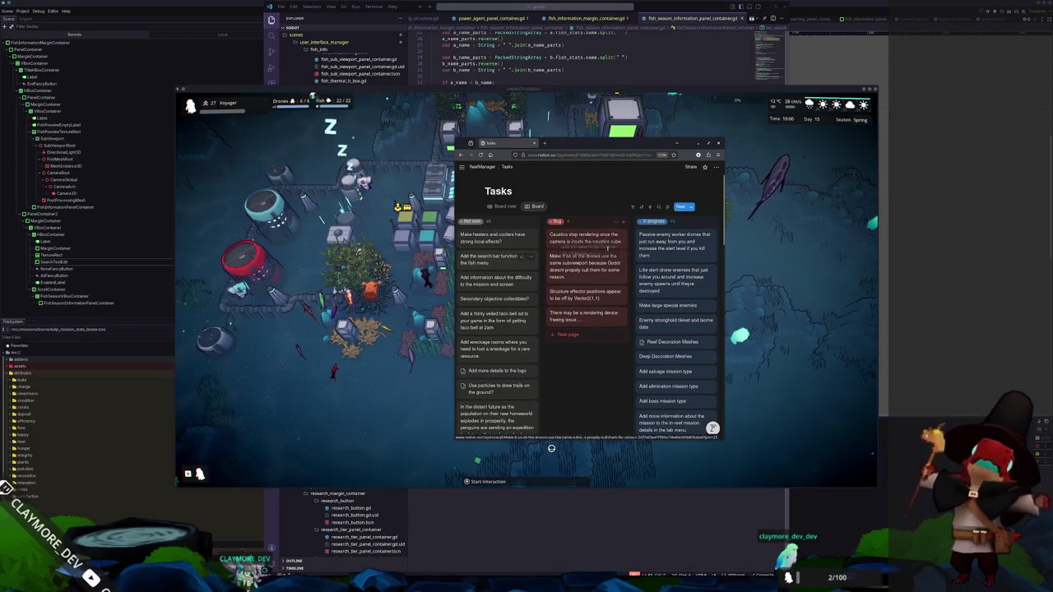
{"action": "scroll", "coordinate": [698, 246], "scroll_direction": "right", "scroll_amount": 3}
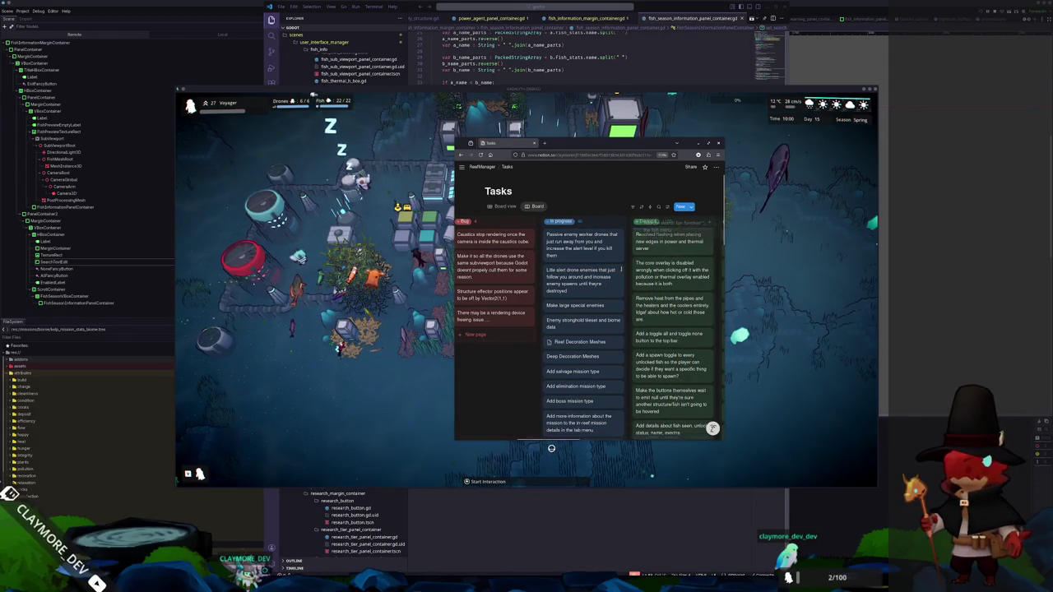
{"action": "scroll", "coordinate": [508, 277], "scroll_direction": "left", "scroll_amount": 3}
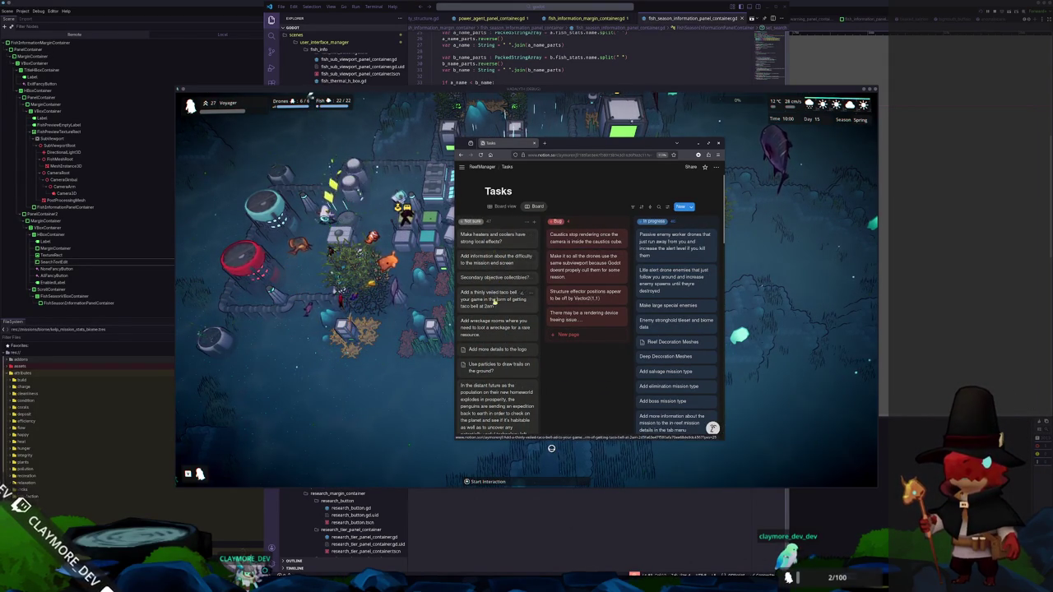
{"action": "right_click", "coordinate": [497, 307]}
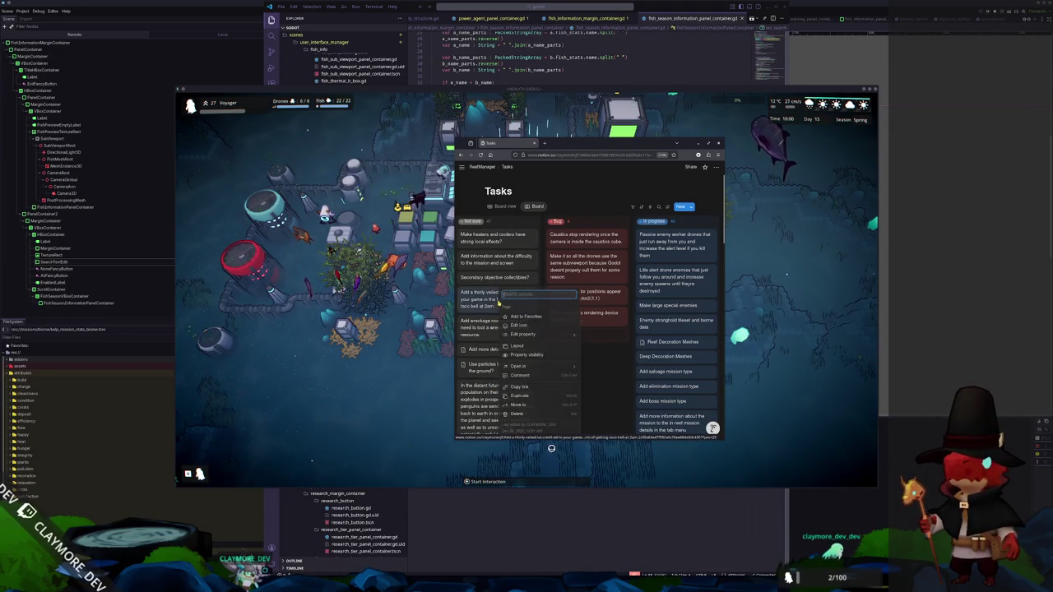
{"action": "left_click", "coordinate": [522, 403]}
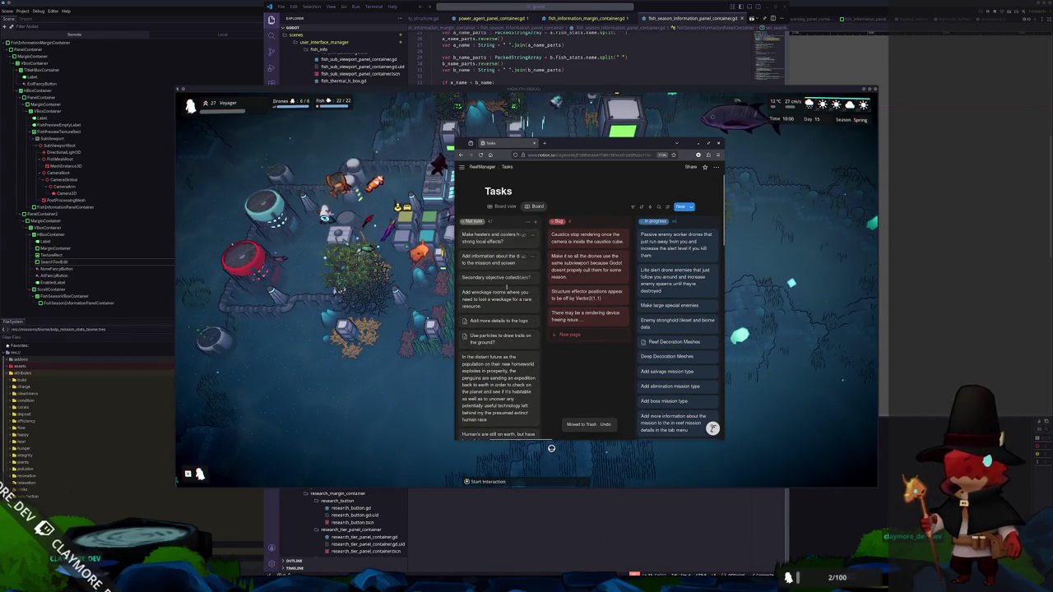
Move the shared-subviewport drone task from Bug to In progress, view it, then close the browser
{"action": "scroll", "coordinate": [557, 388], "scroll_direction": "right", "scroll_amount": 5}
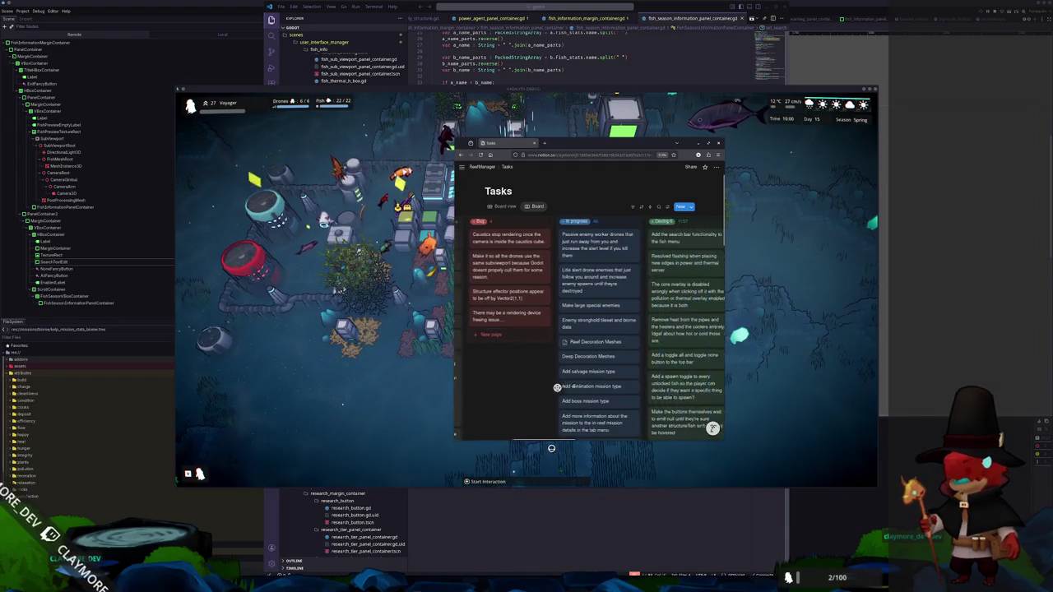
{"action": "scroll", "coordinate": [478, 397], "scroll_direction": "left", "scroll_amount": 3}
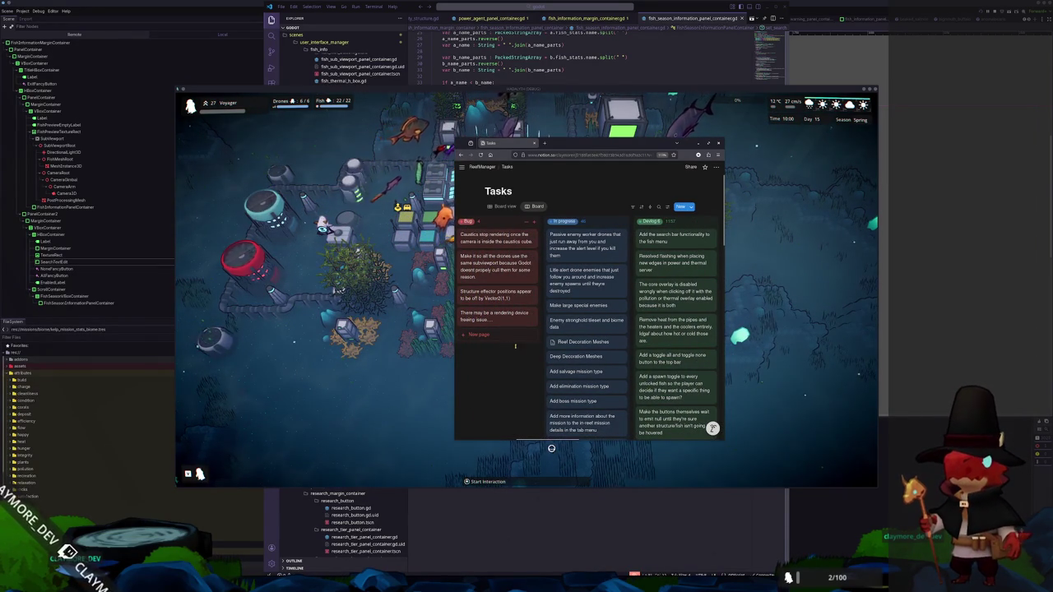
{"action": "mouse_move", "coordinate": [495, 268]}
{"action": "left_mouse_down"}
{"action": "mouse_move", "coordinate": [580, 224]}
{"action": "mouse_move", "coordinate": [586, 235]}
{"action": "left_mouse_up"}
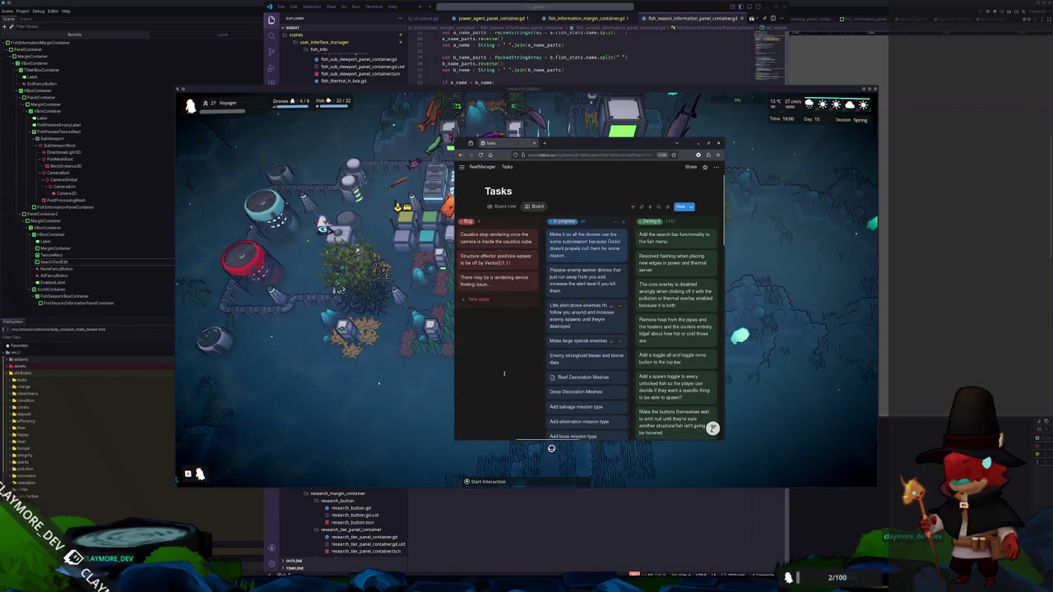
{"action": "scroll", "coordinate": [495, 362], "scroll_direction": "right", "scroll_amount": 2}
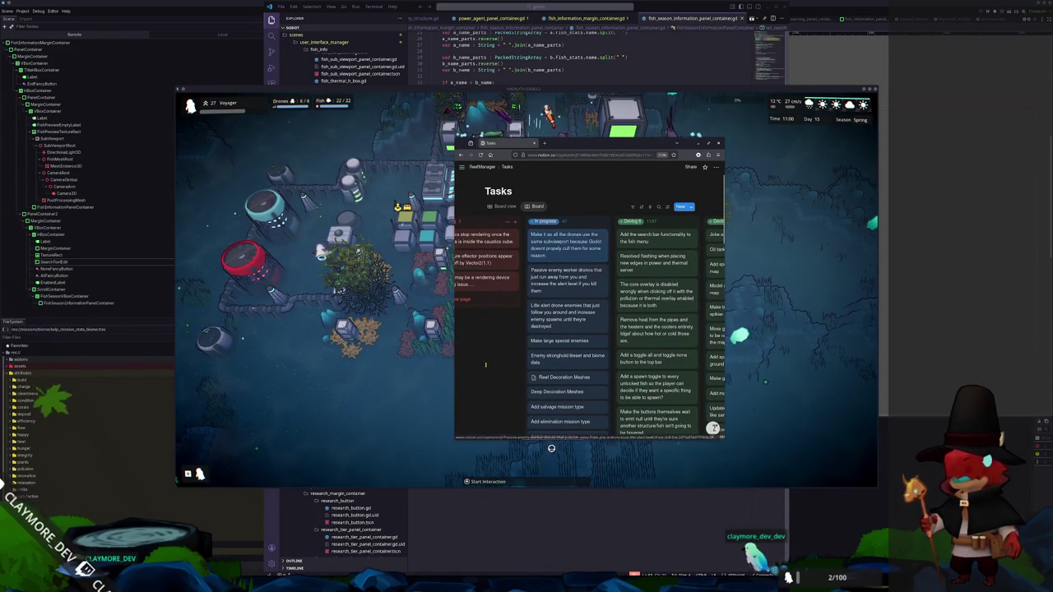
{"action": "scroll", "coordinate": [487, 363], "scroll_direction": "right", "scroll_amount": 1}
{"action": "scroll", "coordinate": [487, 362], "scroll_direction": "right", "scroll_amount": 1}
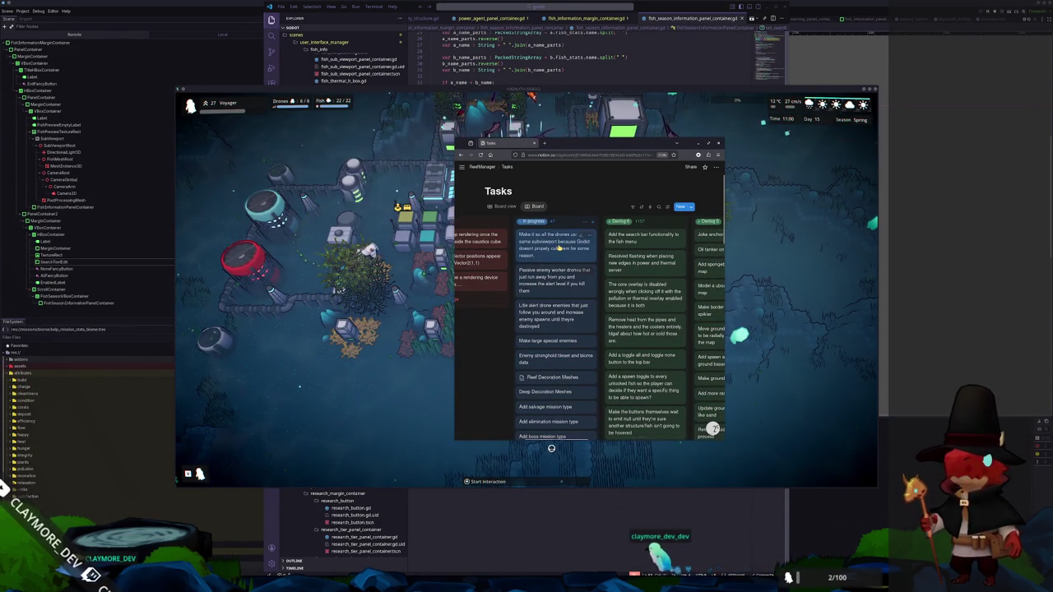
{"action": "left_click", "coordinate": [553, 245]}
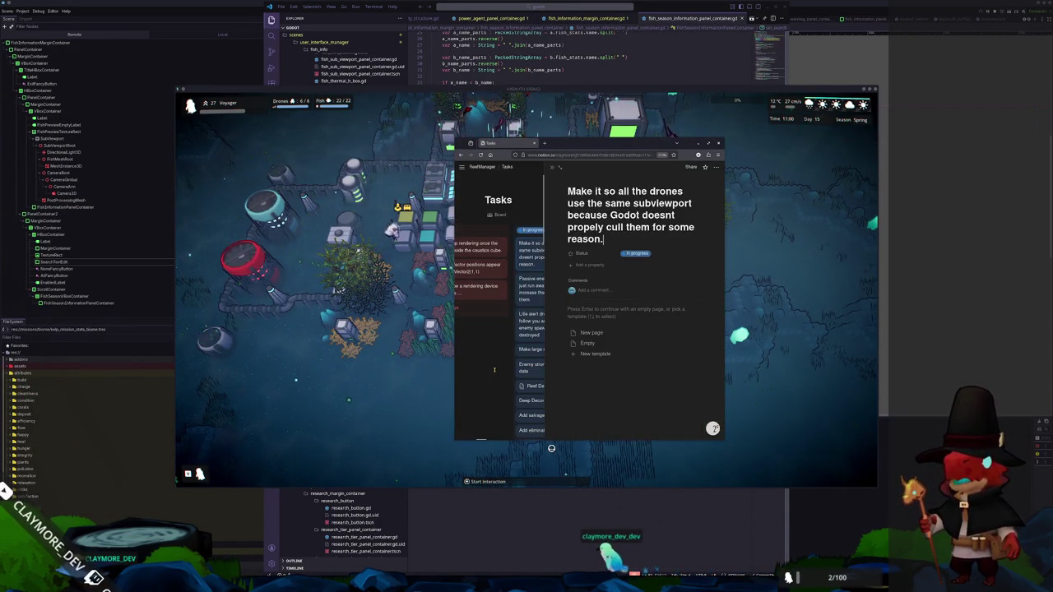
{"action": "left_click", "coordinate": [367, 407]}
{"action": "scroll", "coordinate": [518, 263], "scroll_direction": "down", "scroll_amount": 5}
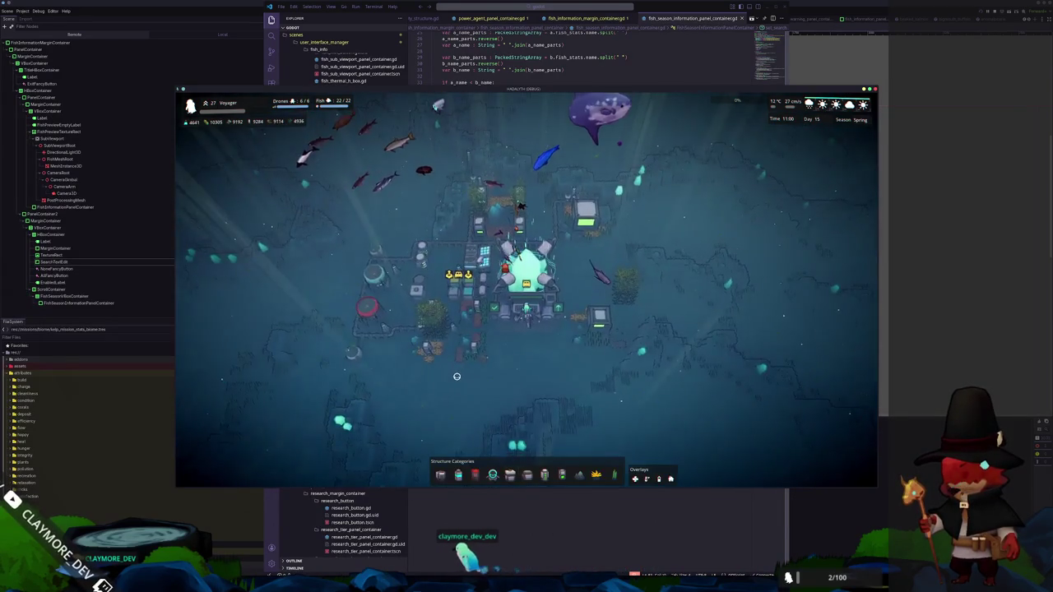
Select Huge Housing and a cleaning drone to show its Active Drone portrait, then stop the game with F8
{"action": "left_click", "coordinate": [590, 255]}
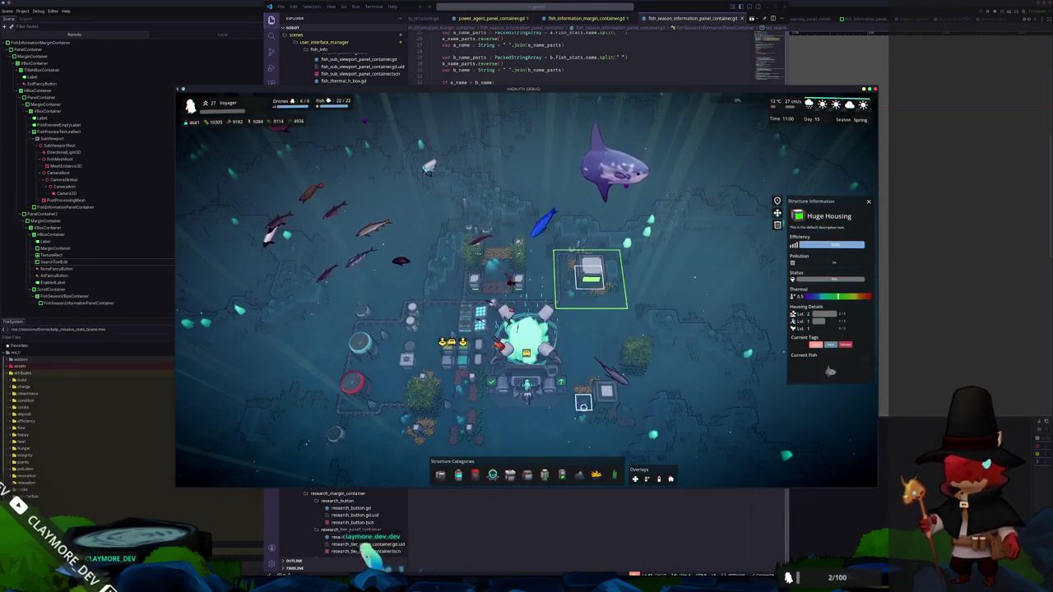
{"action": "left_click", "coordinate": [463, 347]}
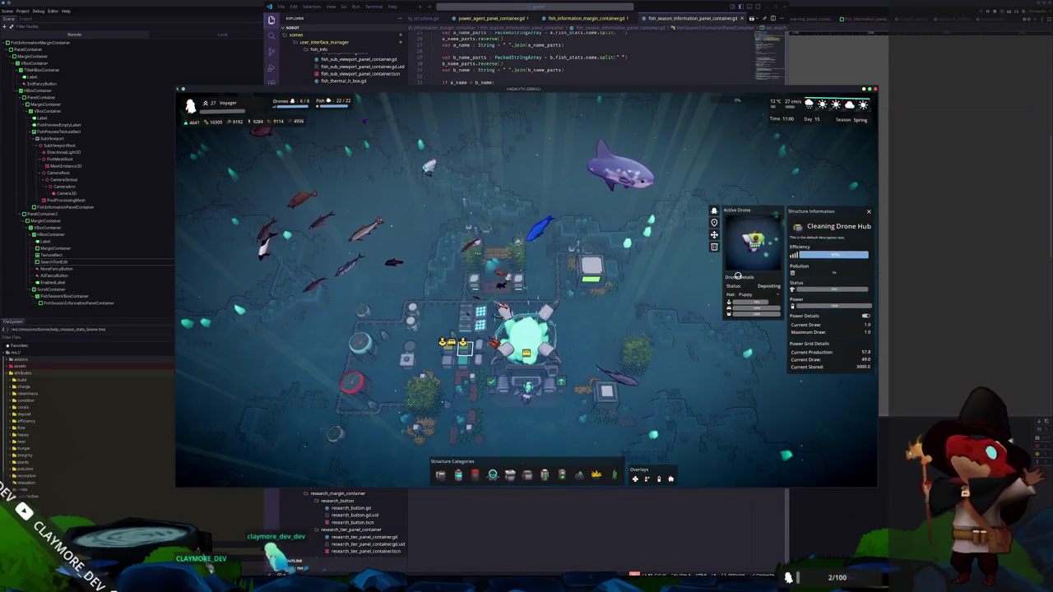
{"action": "scroll", "coordinate": [648, 332], "scroll_direction": "up", "scroll_amount": 3}
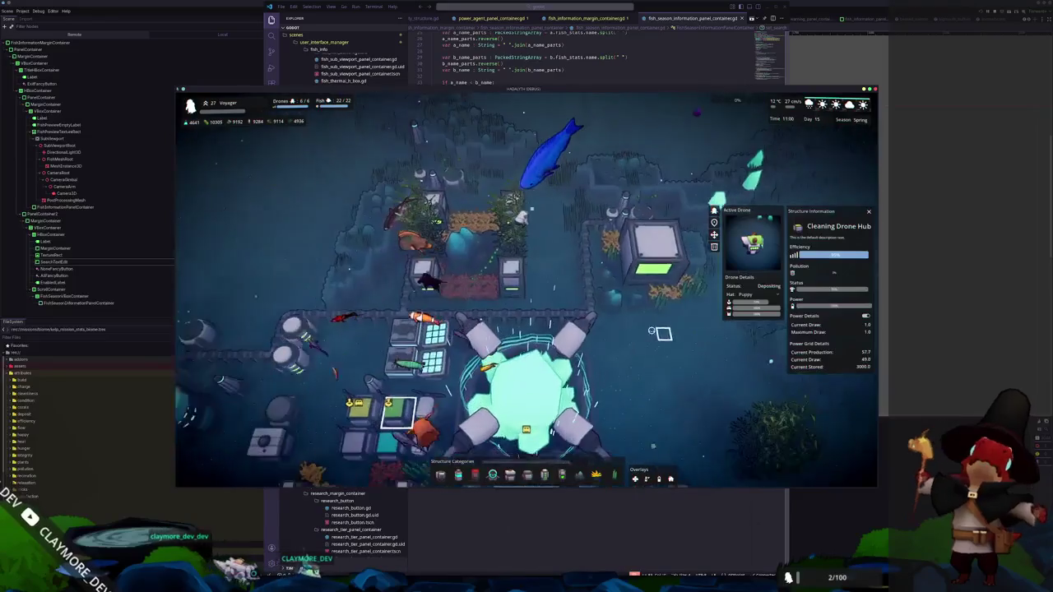
{"action": "scroll", "coordinate": [648, 333], "scroll_direction": "down", "scroll_amount": 3}
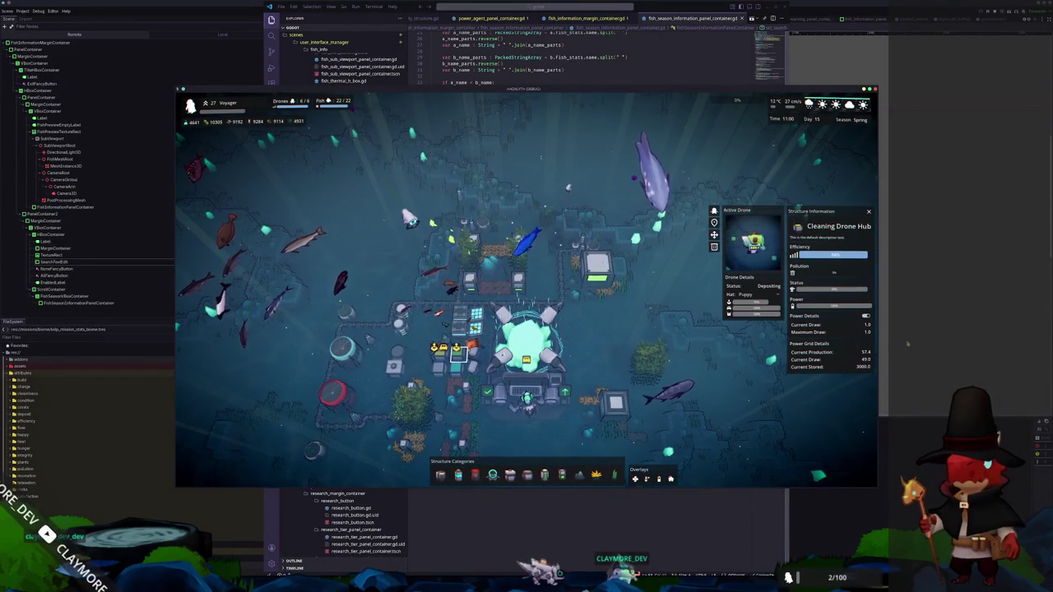
{"action": "key", "text": "F8"}
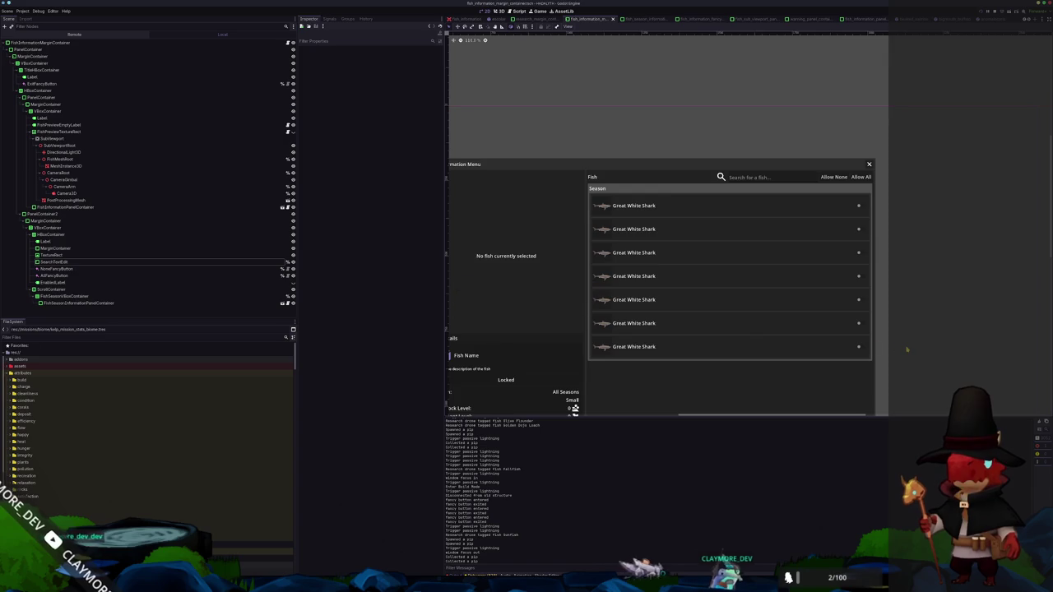
Open the 'core' scene through the quick-open scene list
{"action": "scroll", "coordinate": [723, 361], "scroll_direction": "down", "scroll_amount": 3}
{"action": "scroll", "coordinate": [722, 360], "scroll_direction": "down", "scroll_amount": 3}
{"action": "scroll", "coordinate": [627, 293], "scroll_direction": "up", "scroll_amount": 1}
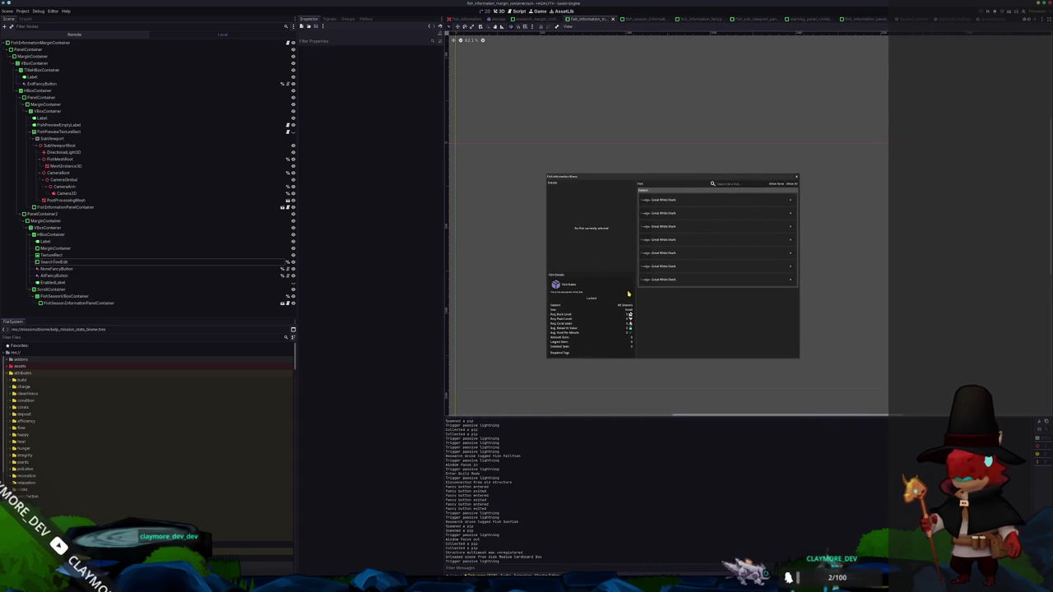
{"action": "key", "text": "shift+alt+o"}
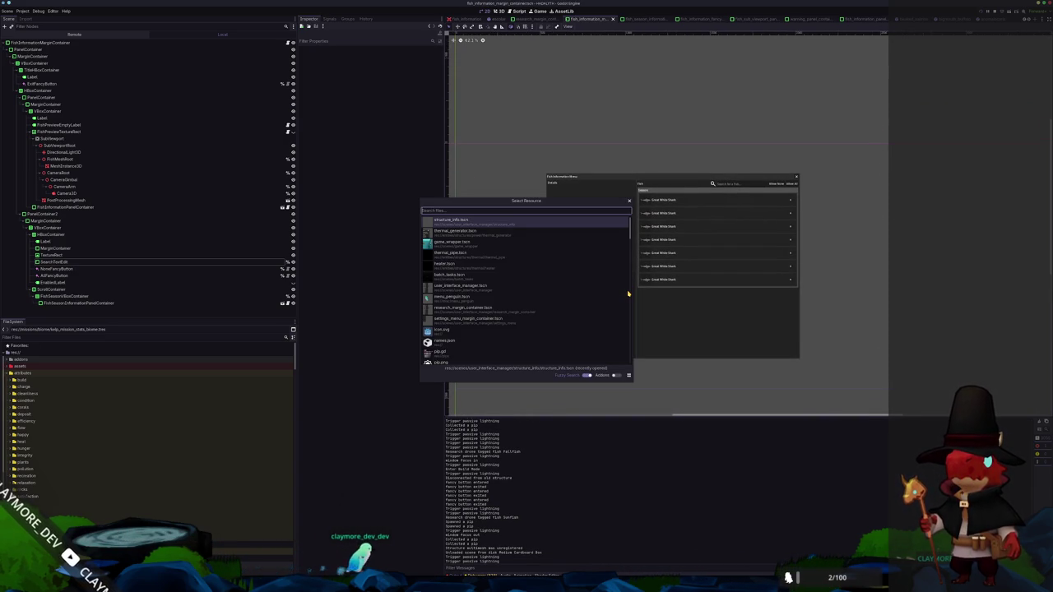
{"action": "type", "text": "core"}
{"action": "key", "text": "Return"}
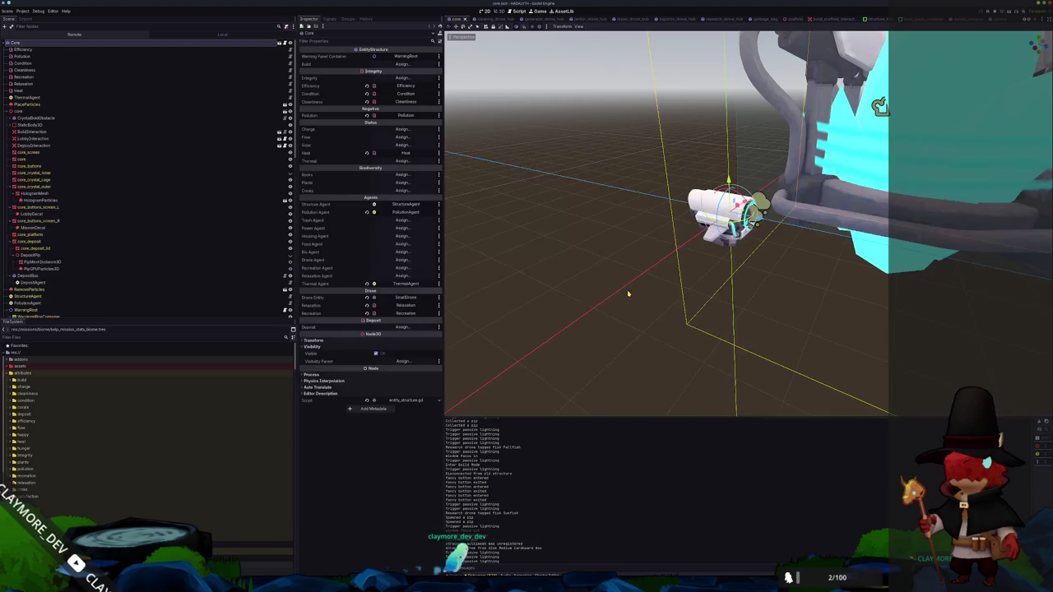
{"action": "scroll", "coordinate": [627, 293], "scroll_direction": "up", "scroll_amount": 2}
{"action": "scroll", "coordinate": [83, 238], "scroll_direction": "down", "scroll_amount": 5}
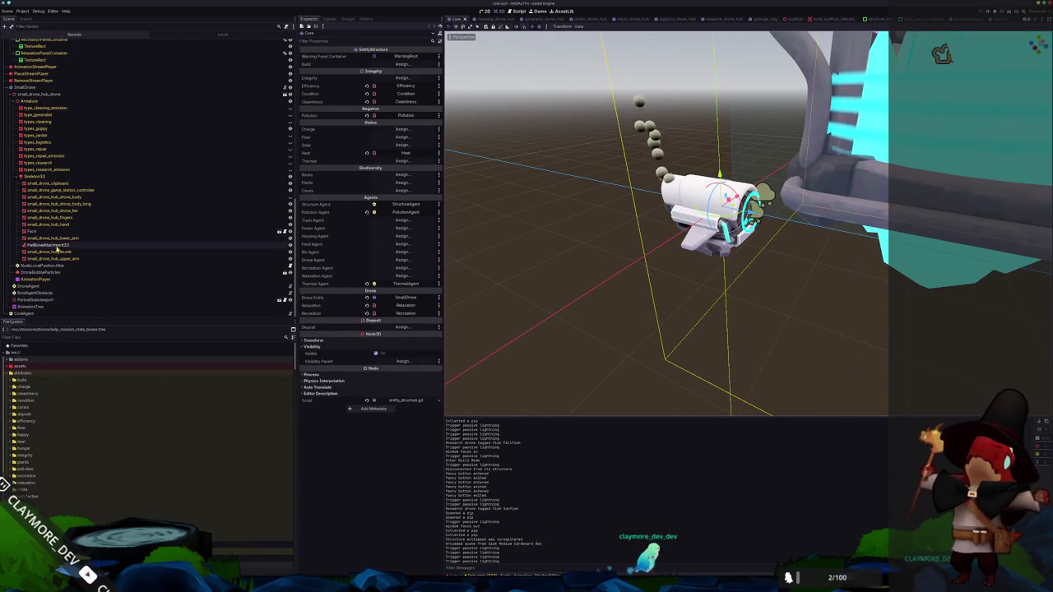
Inspect PortraitSubviewport's Transform values and compare them with the SmallDrone root node
{"action": "left_click", "coordinate": [49, 300]}
{"action": "scroll", "coordinate": [567, 217], "scroll_direction": "down", "scroll_amount": 3}
{"action": "mouse_move", "coordinate": [567, 216]}
{"action": "left_mouse_down"}
{"action": "mouse_move", "coordinate": [614, 244]}
{"action": "mouse_move", "coordinate": [653, 238]}
{"action": "mouse_move", "coordinate": [477, 172]}
{"action": "left_mouse_up"}
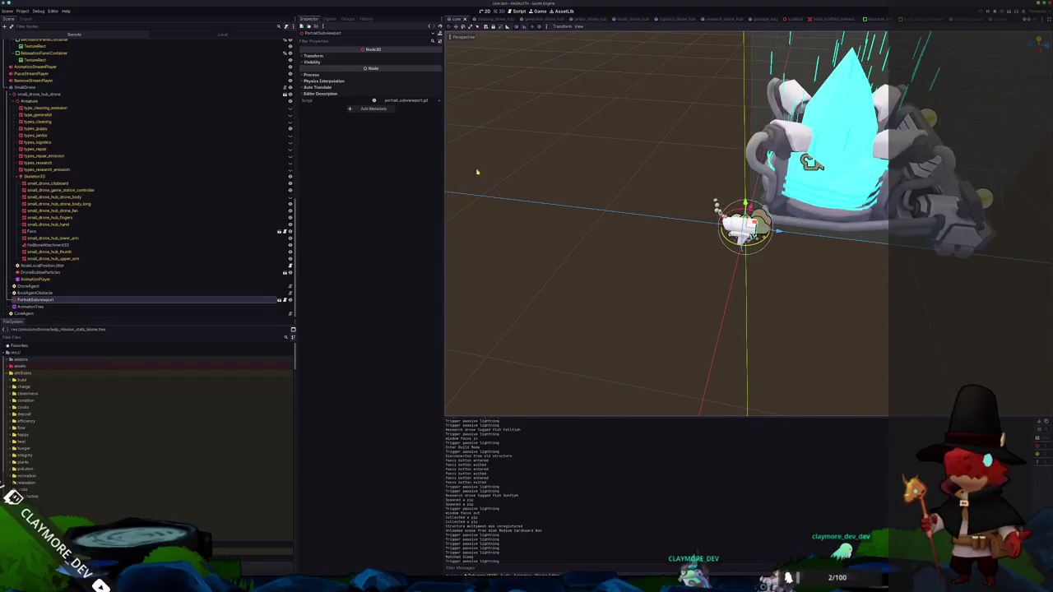
{"action": "left_click", "coordinate": [311, 55]}
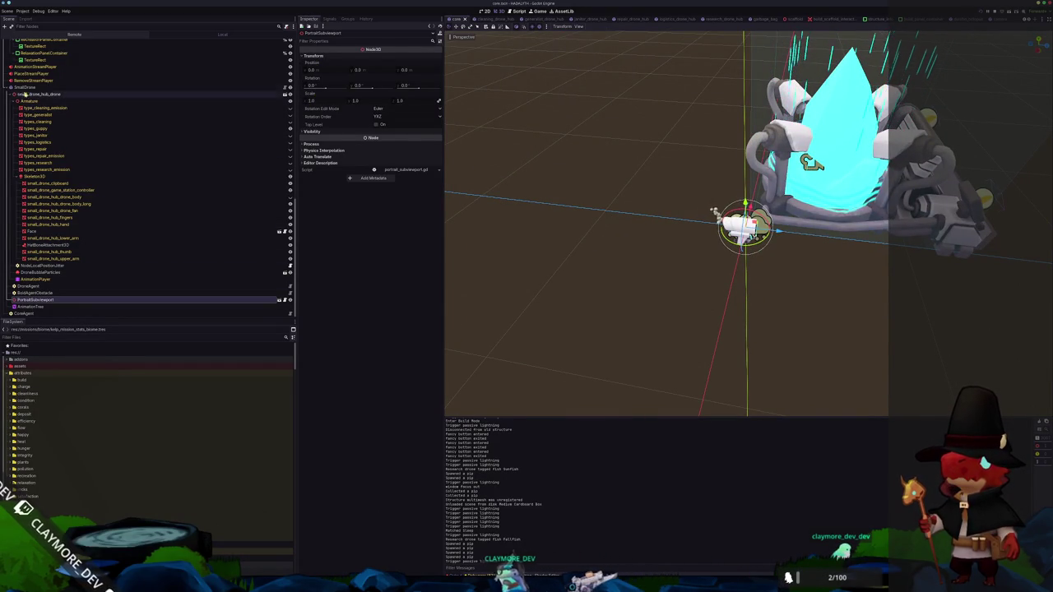
{"action": "left_click", "coordinate": [25, 87]}
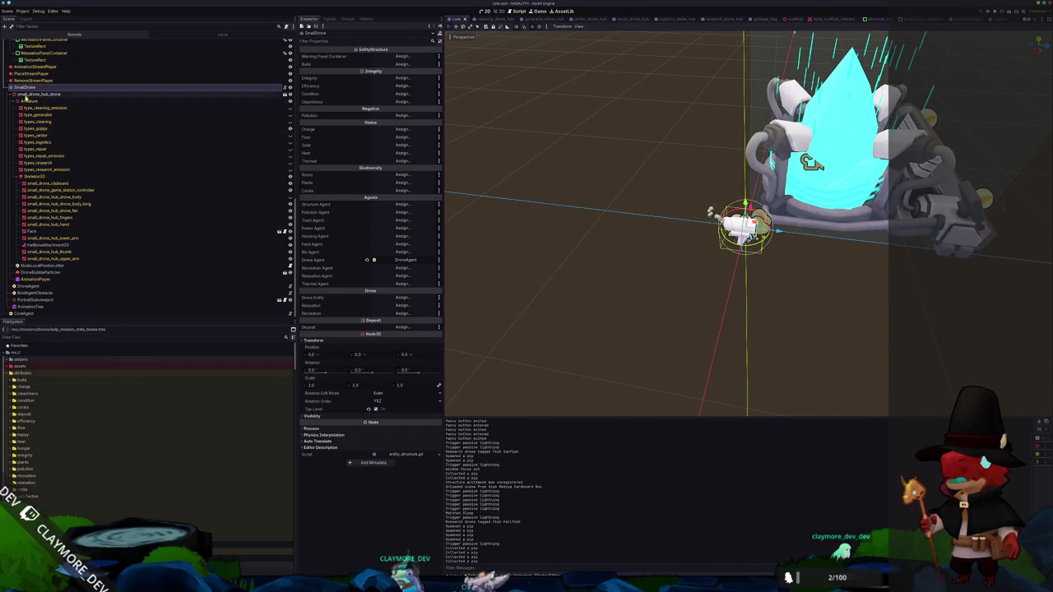
{"action": "left_click", "coordinate": [36, 300]}
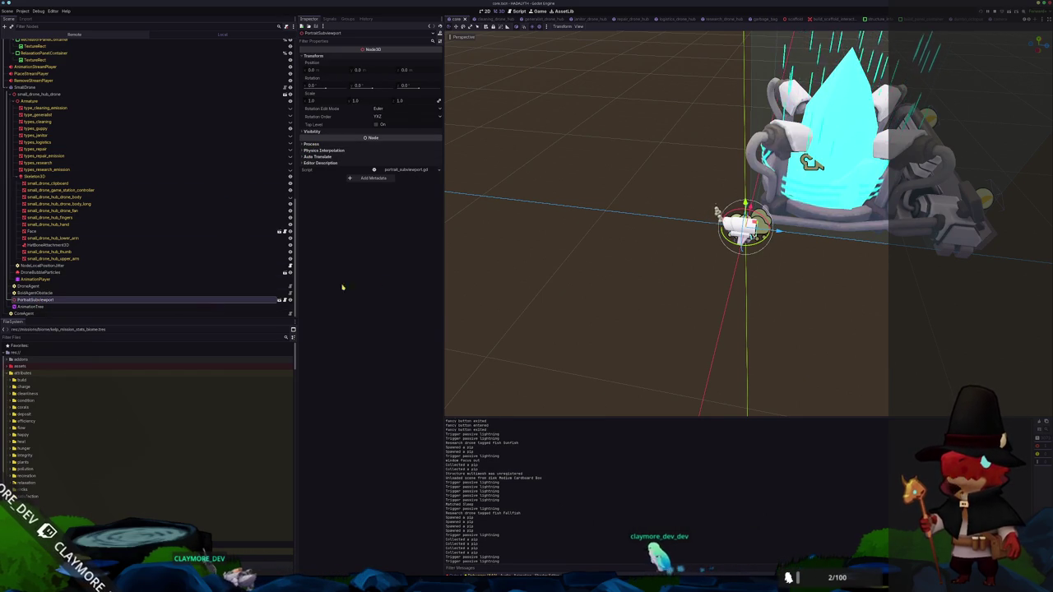
{"action": "scroll", "coordinate": [561, 264], "scroll_direction": "up", "scroll_amount": 5}
{"action": "scroll", "coordinate": [561, 265], "scroll_direction": "down", "scroll_amount": 5}
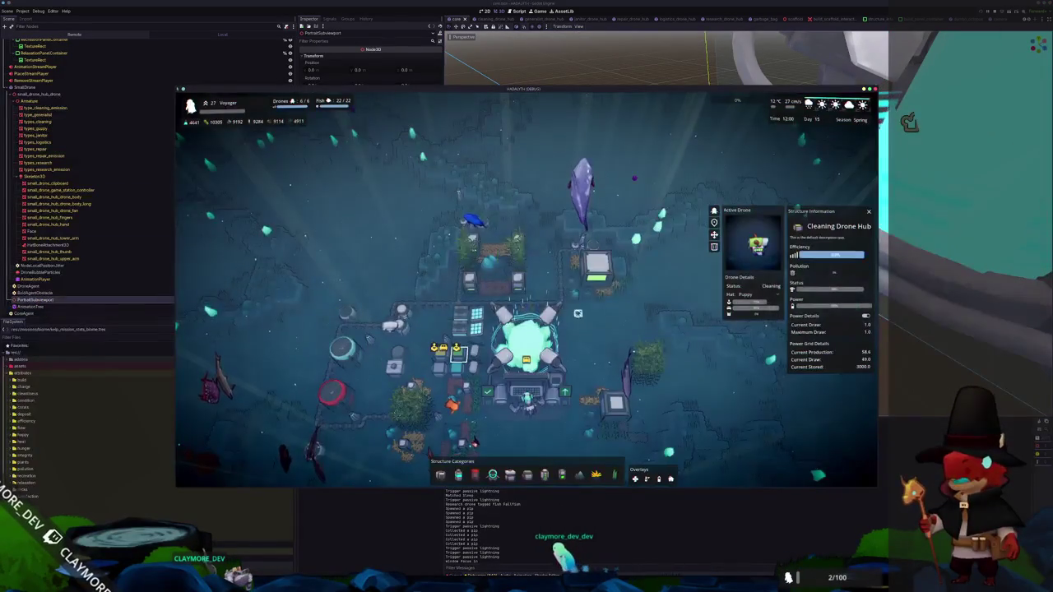
Compare info panels of the Core, Janitor Drone Hub and Repair Drone Hub
{"action": "left_click", "coordinate": [569, 304]}
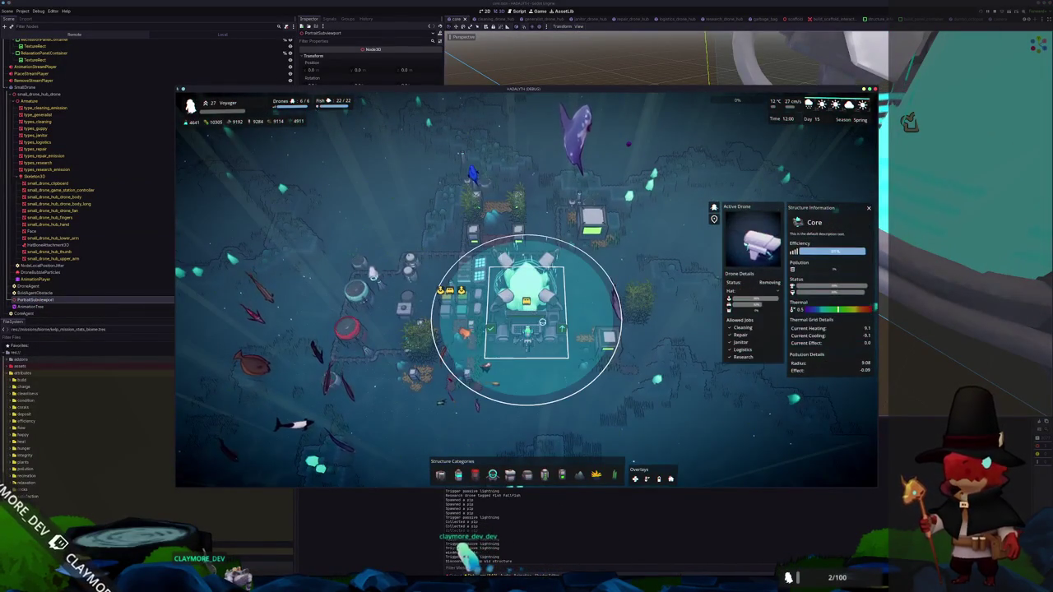
{"action": "left_click", "coordinate": [445, 298]}
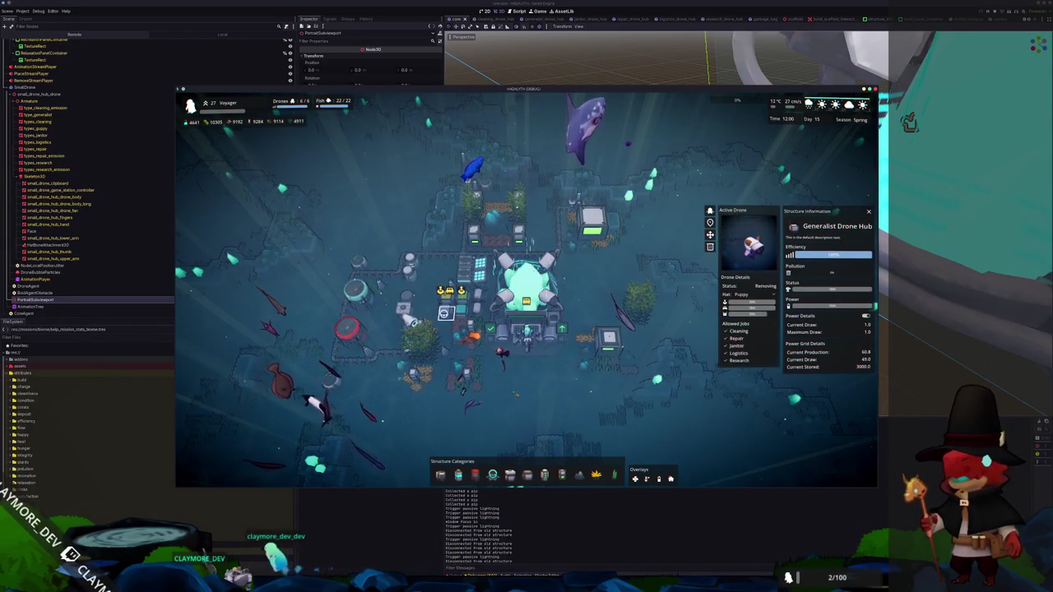
{"action": "left_click", "coordinate": [462, 314]}
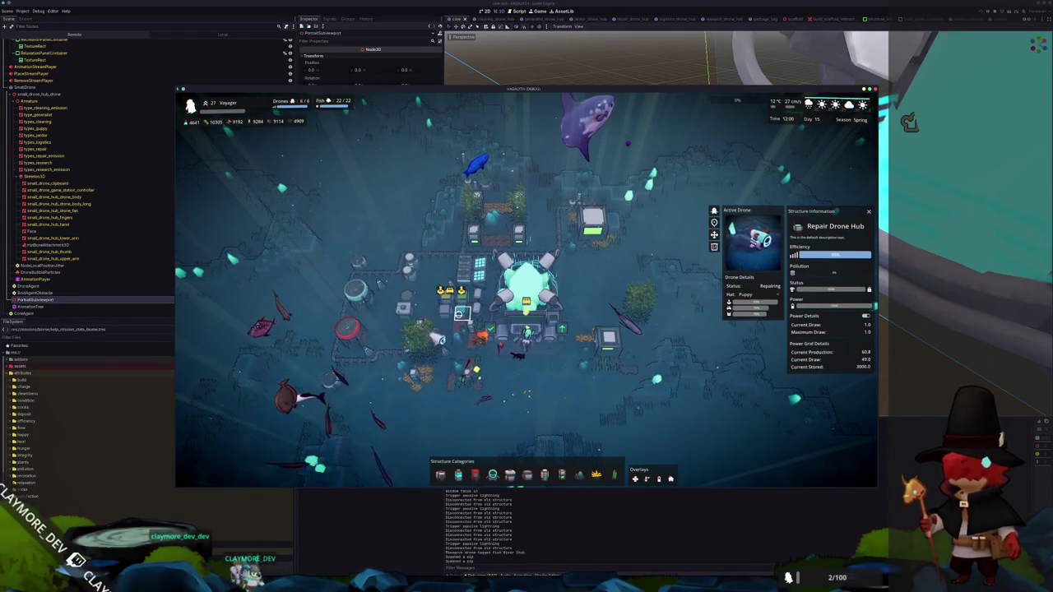
{"action": "left_click", "coordinate": [445, 298]}
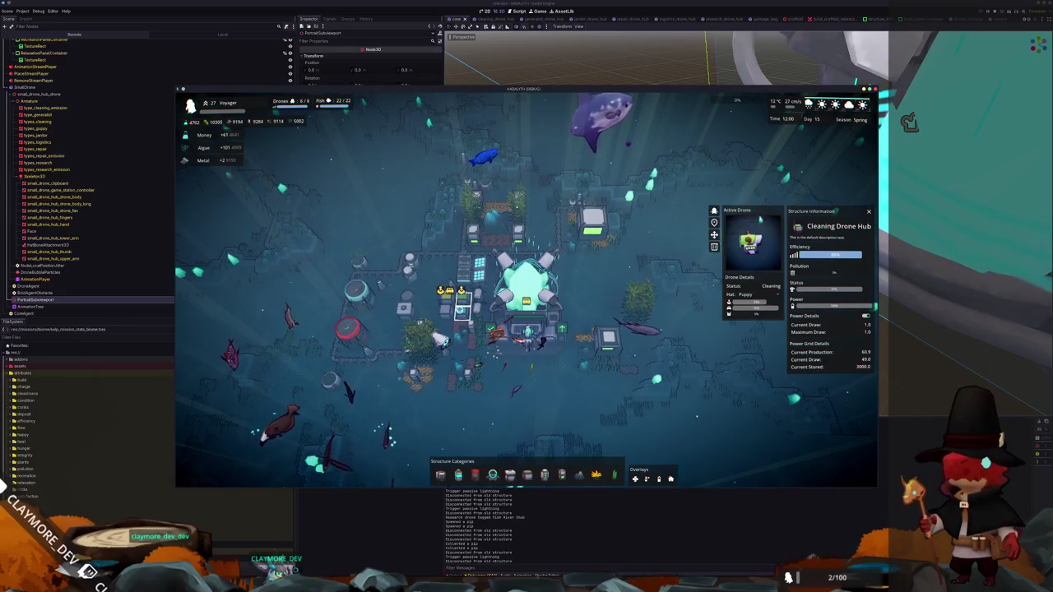
{"action": "left_click", "coordinate": [525, 288]}
Pan the camera up and right with W/D and select a drone hub in the new area
{"action": "key", "text": "w"}
{"action": "key", "text": "d"}
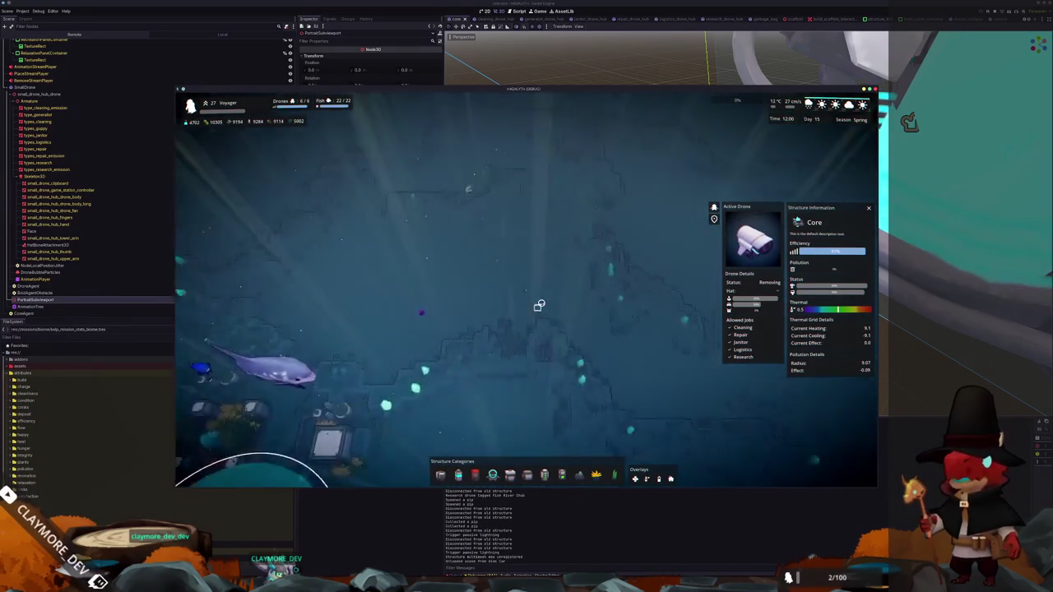
{"action": "key", "text": "w"}
{"action": "key", "text": "d"}
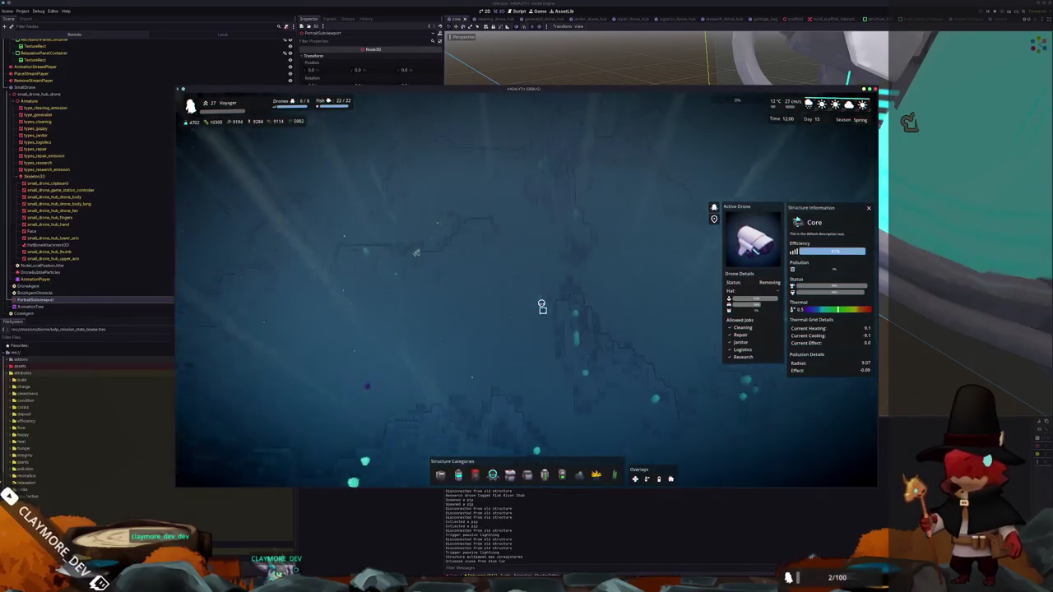
{"action": "key", "text": "w"}
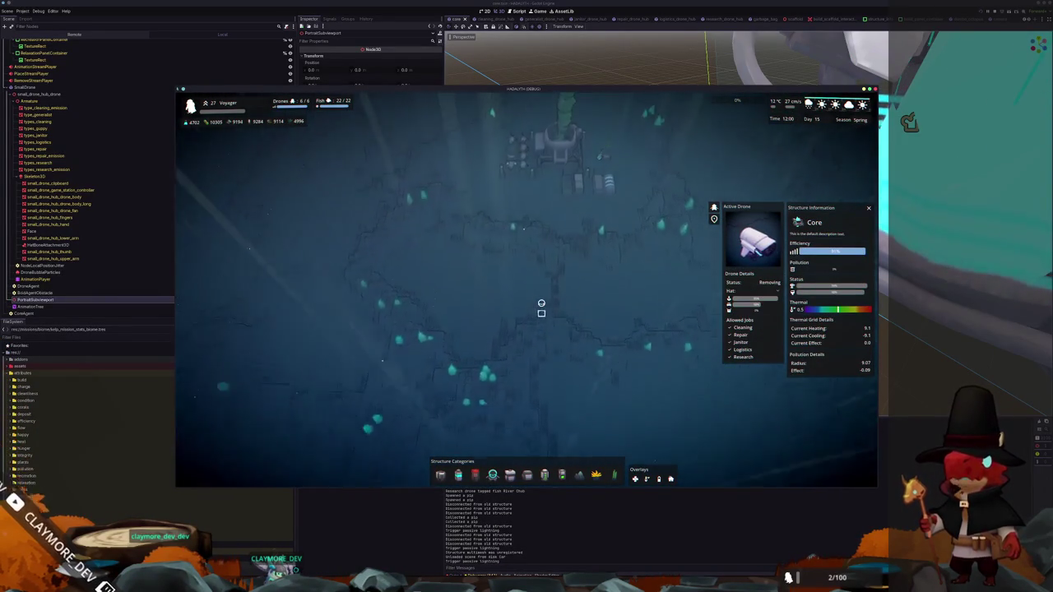
{"action": "left_click", "coordinate": [546, 242]}
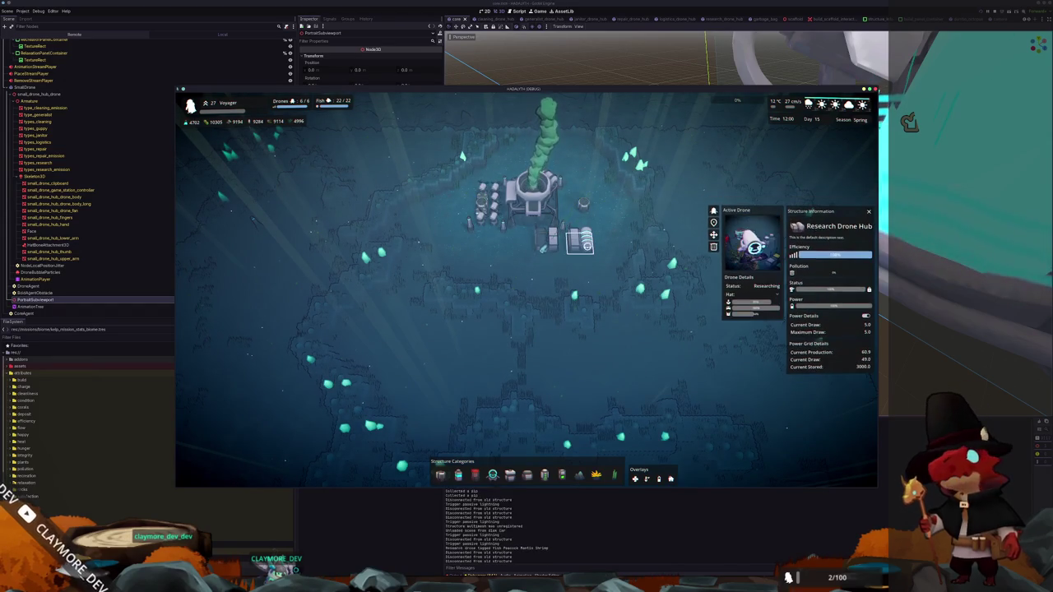
Stop the game with F8, switch to VS Code, restore its window and bring up file search
{"action": "key", "text": "F8"}
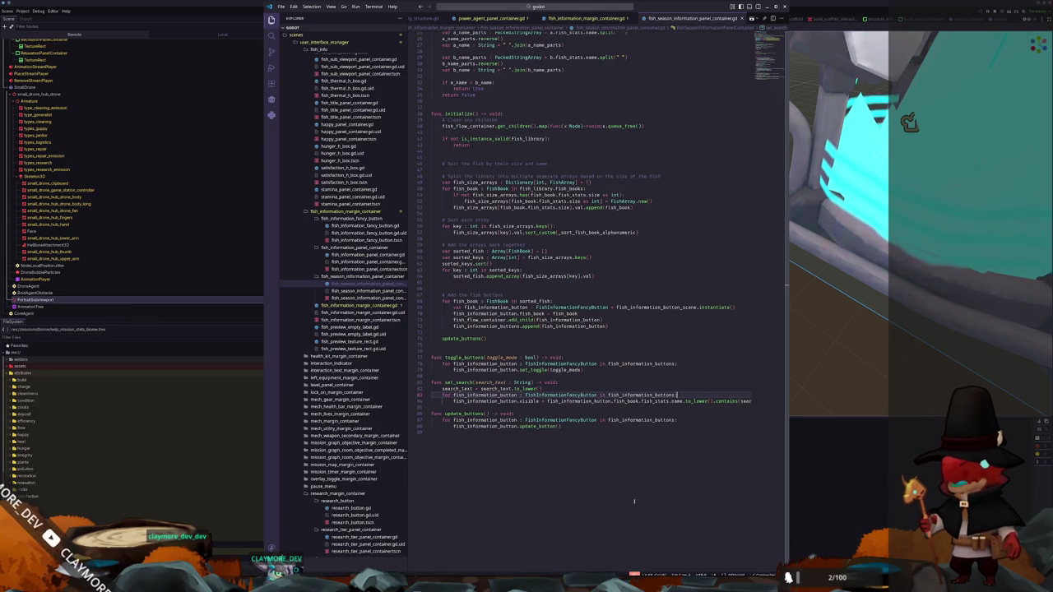
{"action": "key", "text": "alt+Tab"}
{"action": "double_click", "coordinate": [653, 7]}
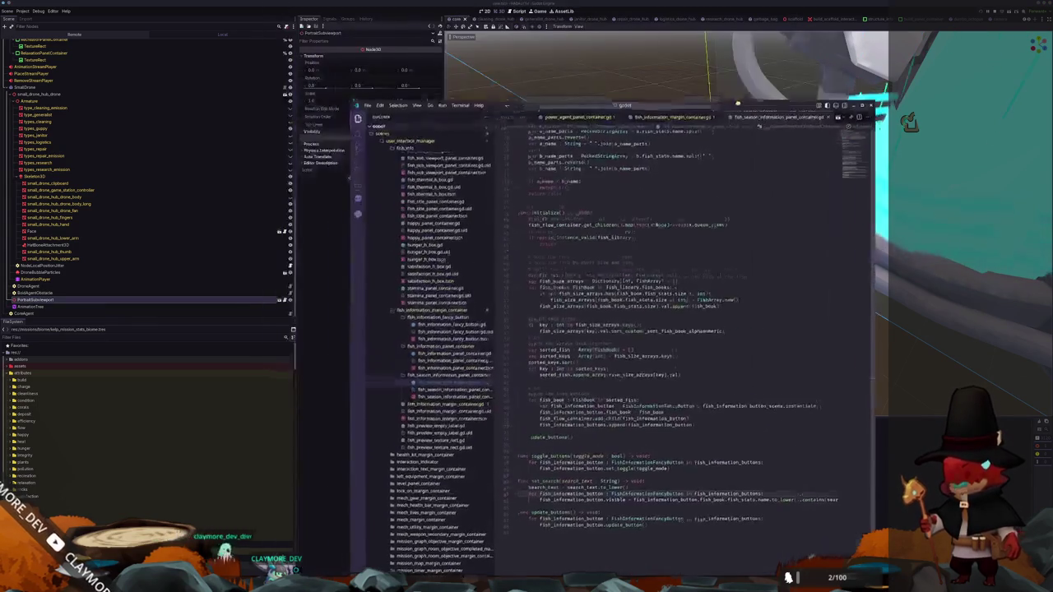
{"action": "left_click", "coordinate": [681, 109]}
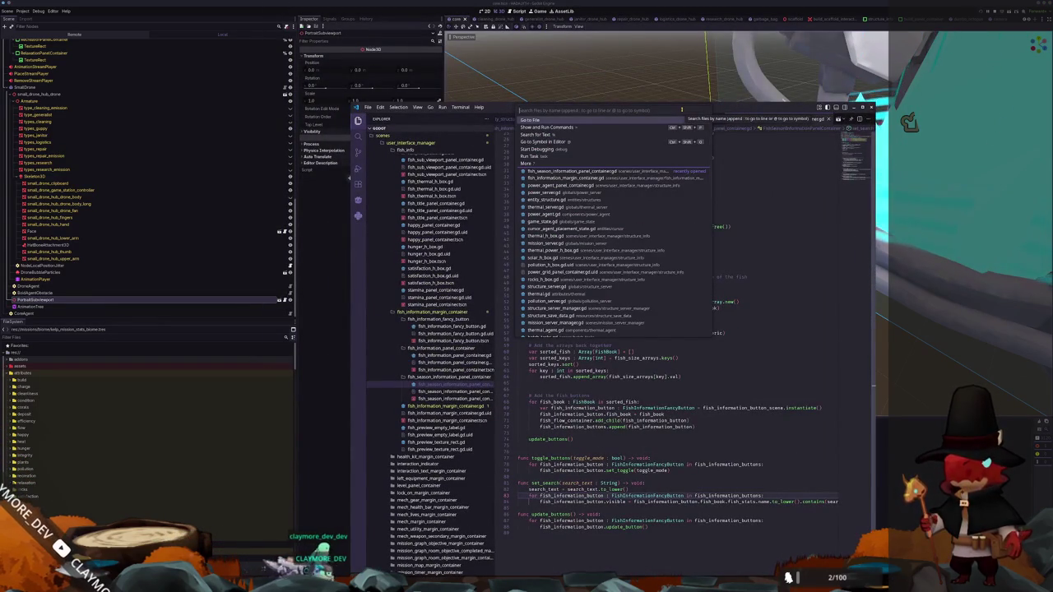
Open drone_sub_viewport_panel_container.gd and place the cursor at the entity_structure declaration
{"action": "type", "text": "drone_port"}
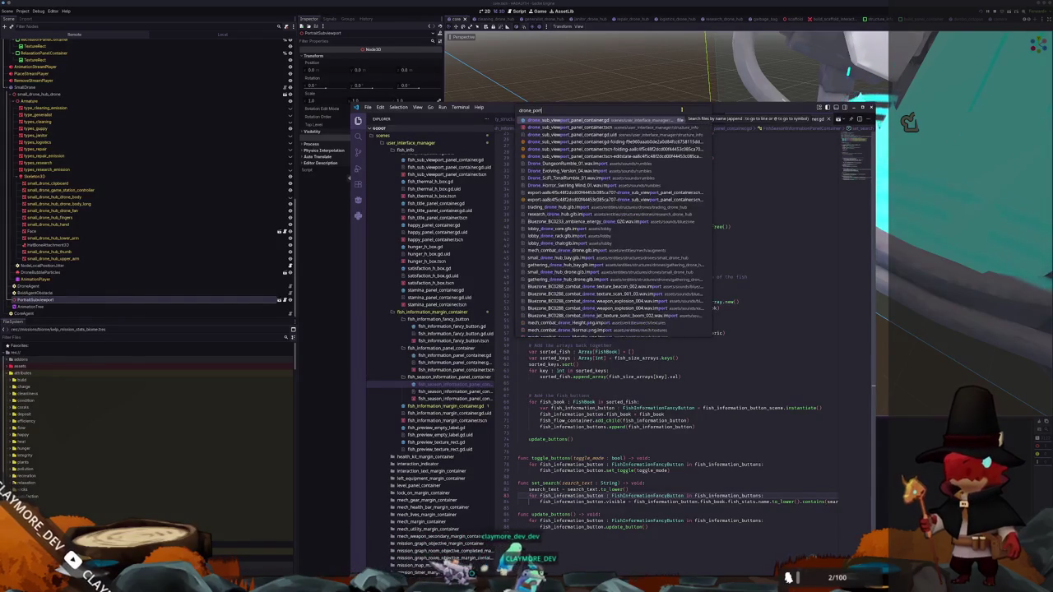
{"action": "key", "text": "Return"}
{"action": "key", "text": "Down"}
{"action": "key", "text": "Down"}
{"action": "key", "text": "Down"}
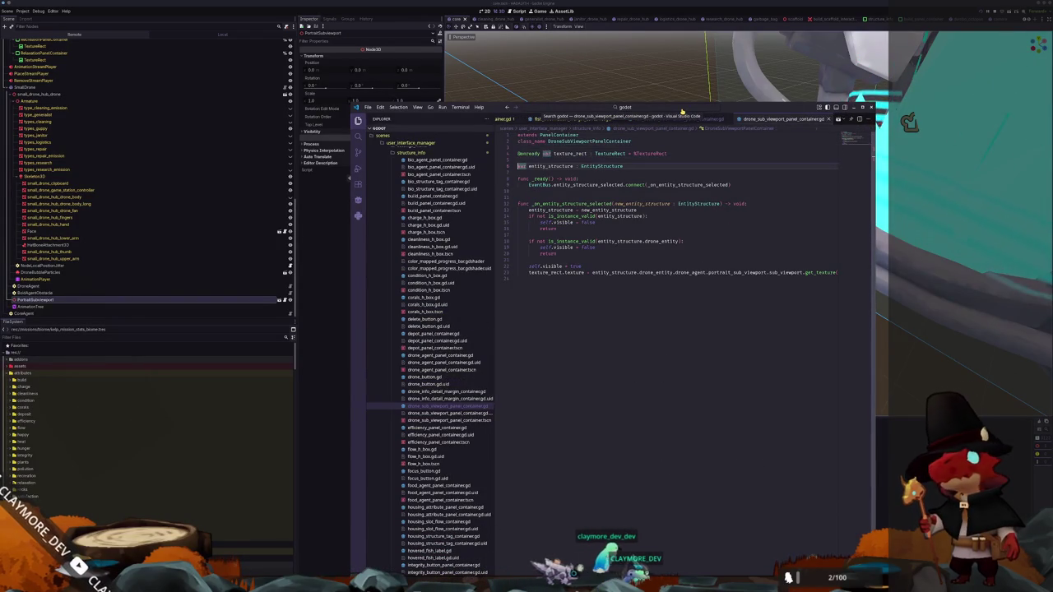
{"action": "key", "text": "Return"}
{"action": "key", "text": "Up"}
{"action": "key", "text": "End"}
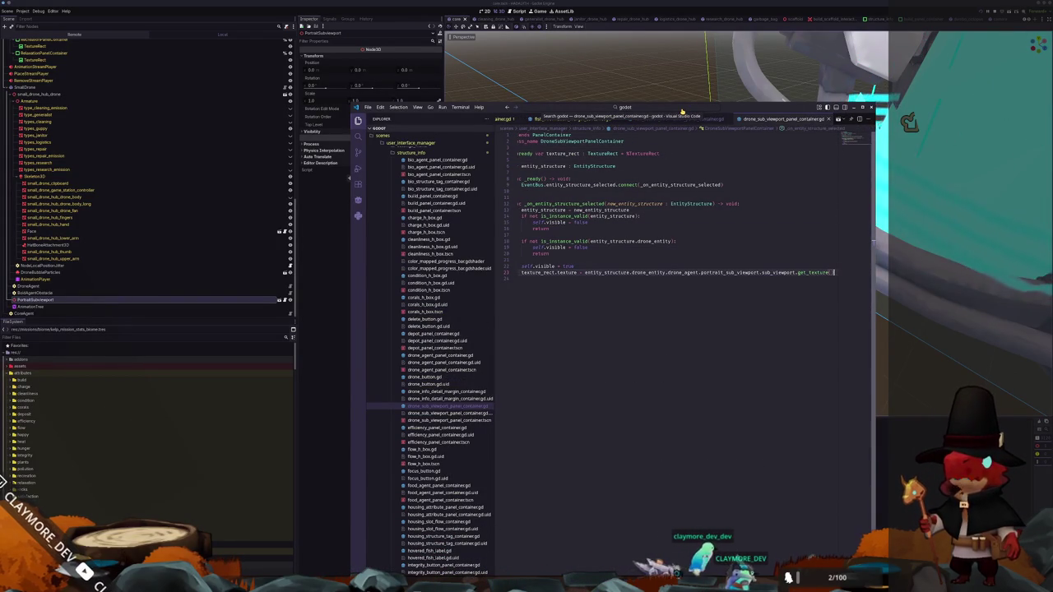
{"action": "key", "text": "Down"}
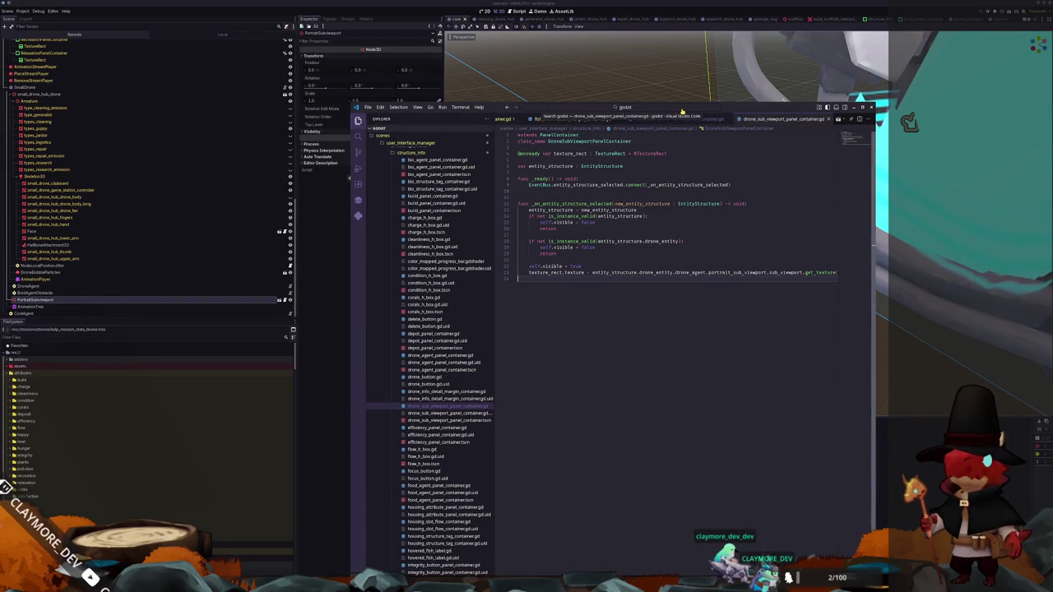
{"action": "key", "text": "Up"}
{"action": "key", "text": "End"}
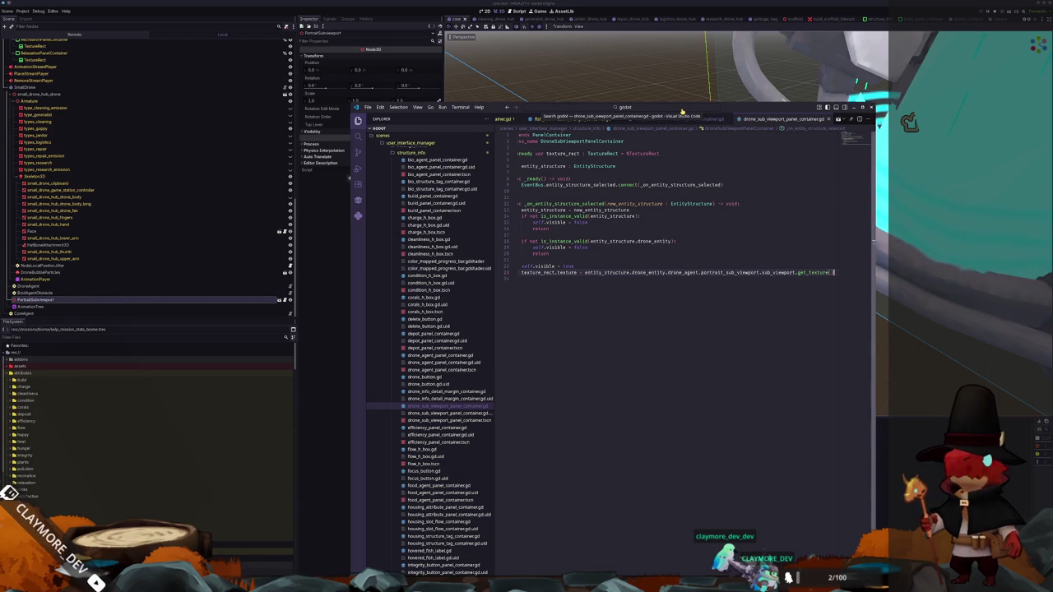
{"action": "key", "text": "Down"}
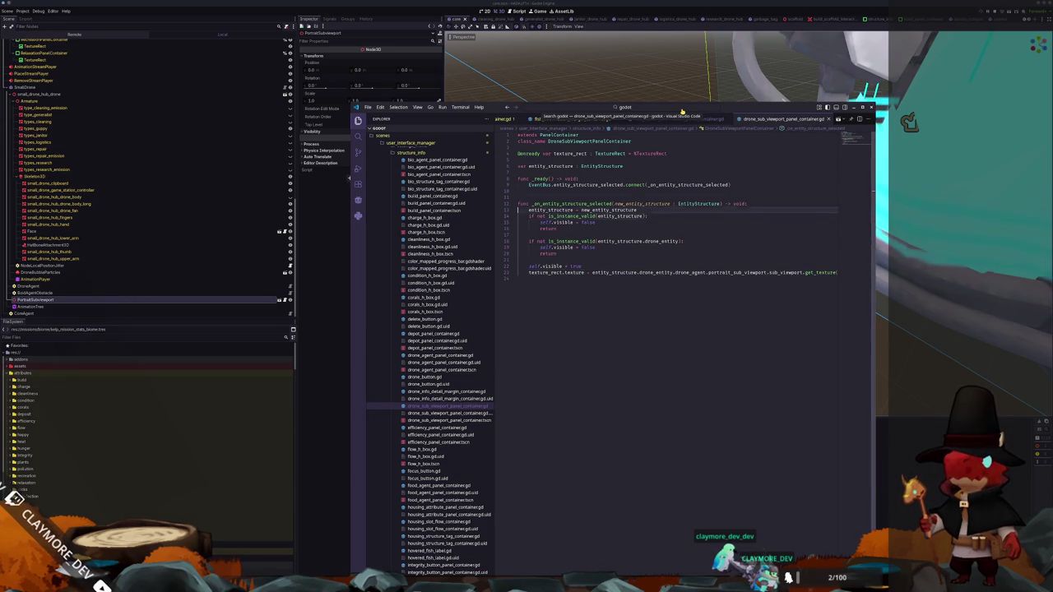
{"action": "key", "text": "Up"}
{"action": "key", "text": "Up"}
{"action": "key", "text": "Up"}
{"action": "key", "text": "Return"}
{"action": "key", "text": "Return"}
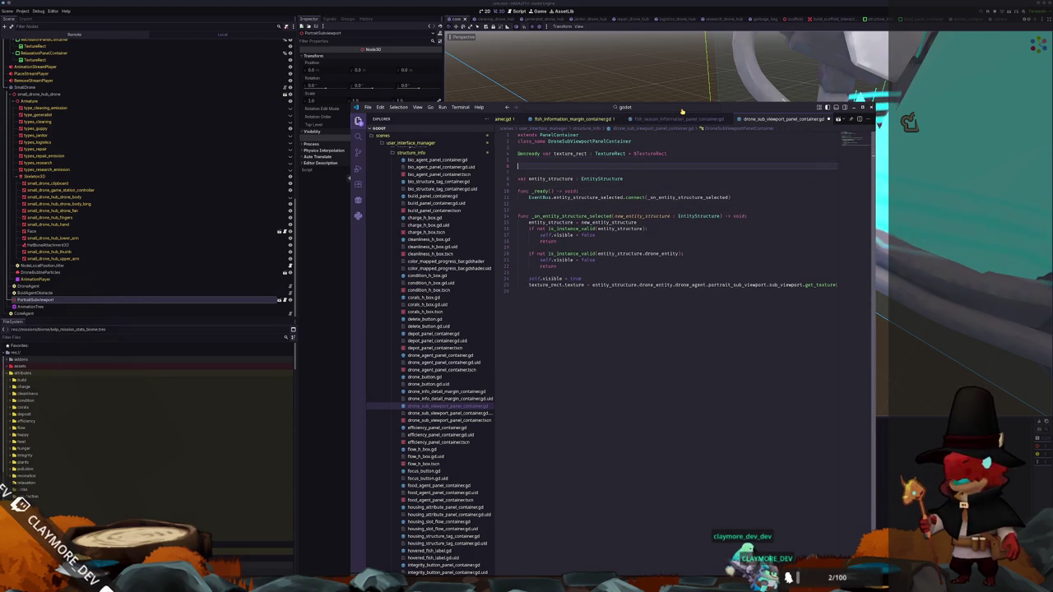
{"action": "type", "text": "@onready var portrait_sub_viewport_scene "}
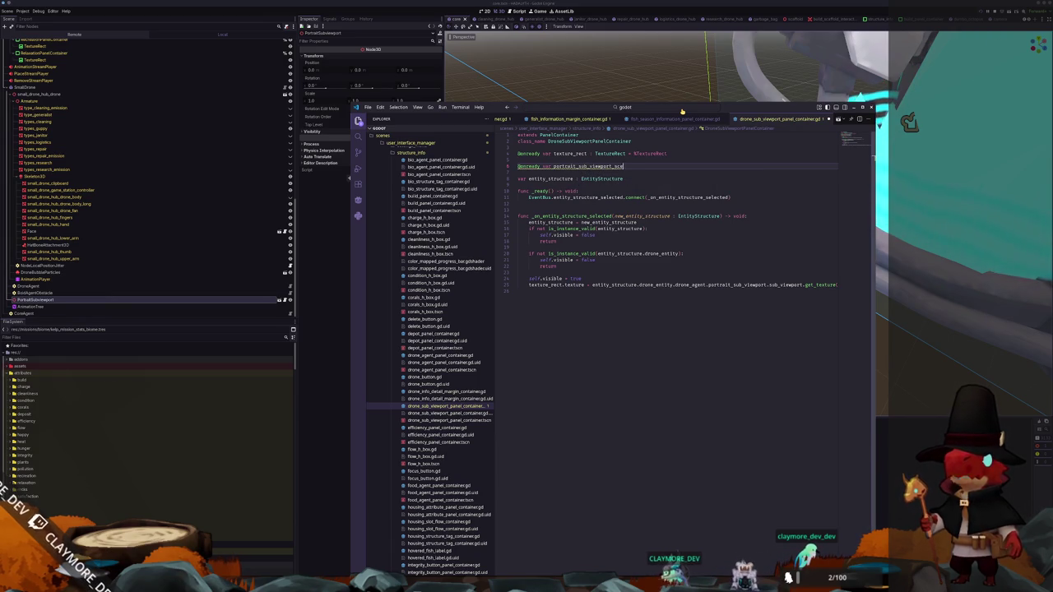
{"action": "type", "text": ": Packed"}
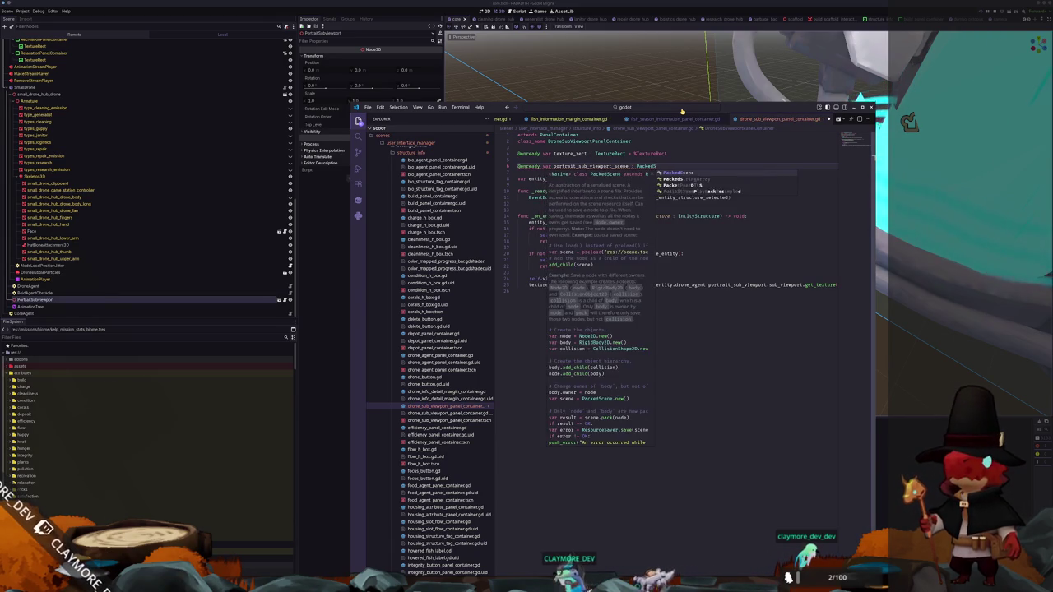
{"action": "type", "text": "Scene = preload(\""}
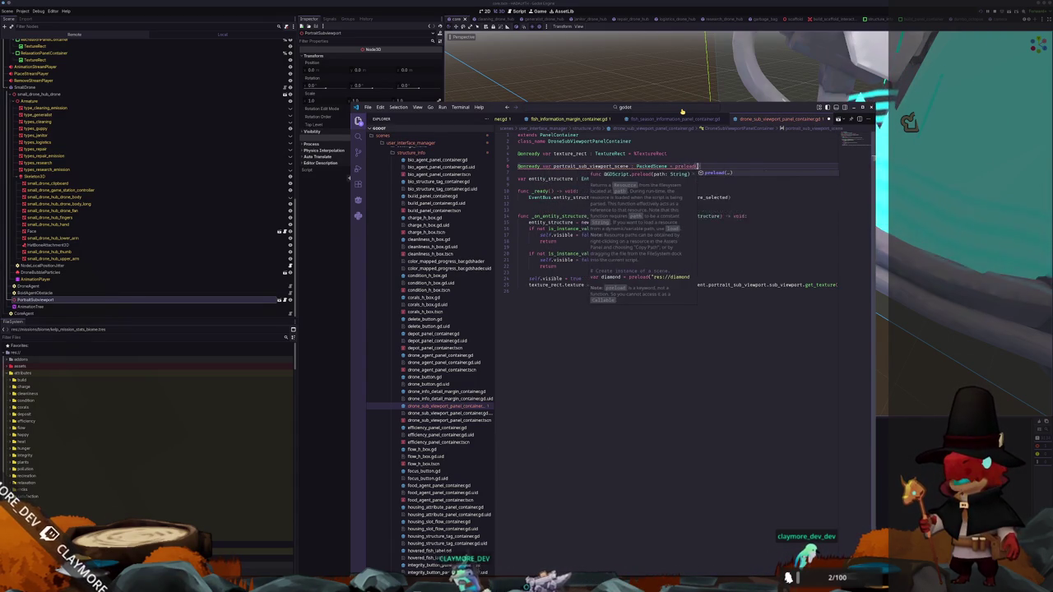
{"action": "type", "text": "misc"}
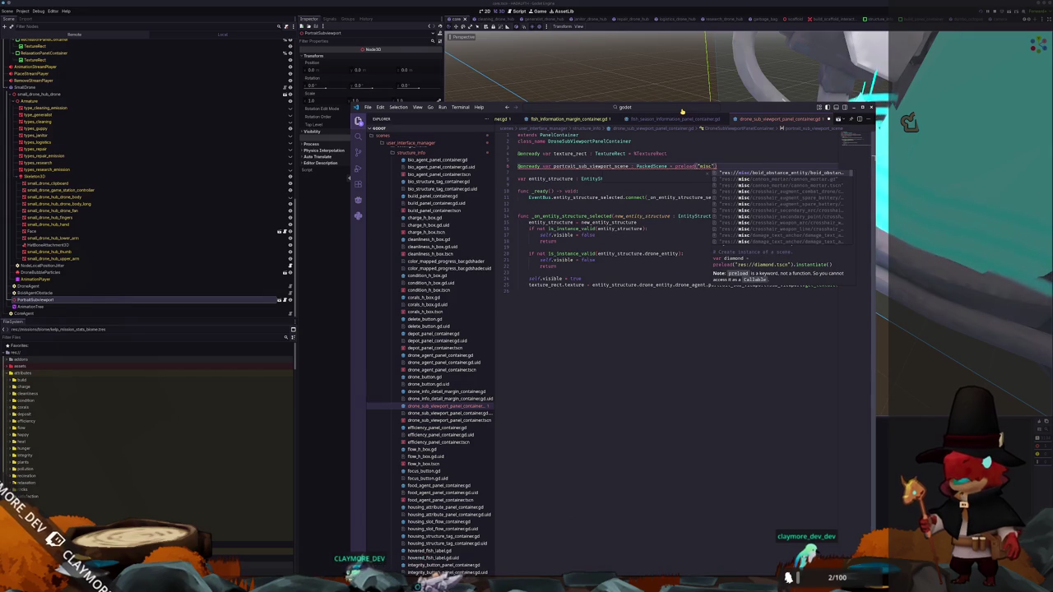
{"action": "type", "text": "/portrait"}
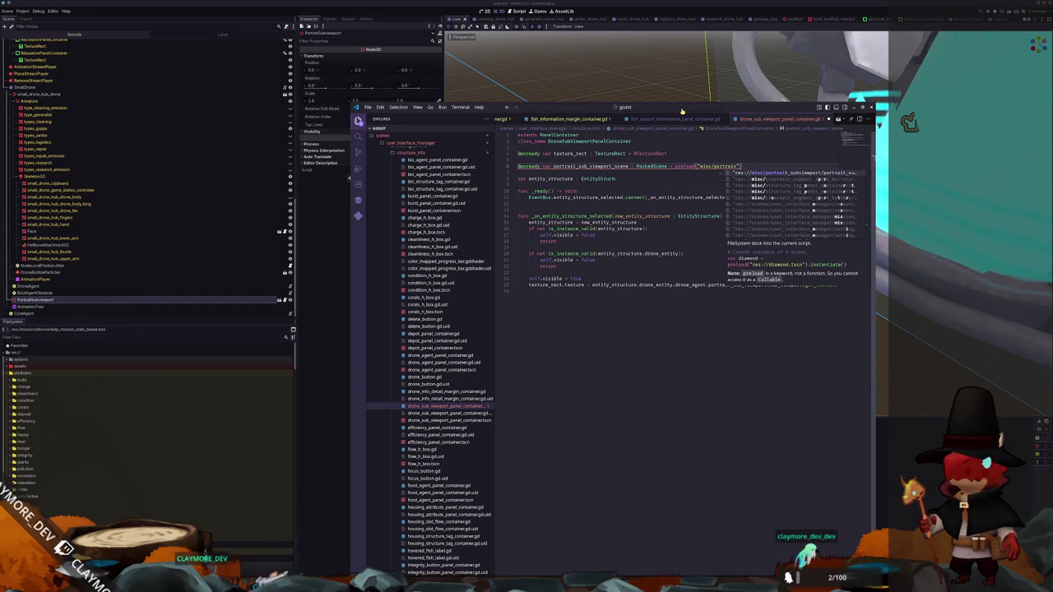
{"action": "key", "text": "Return"}
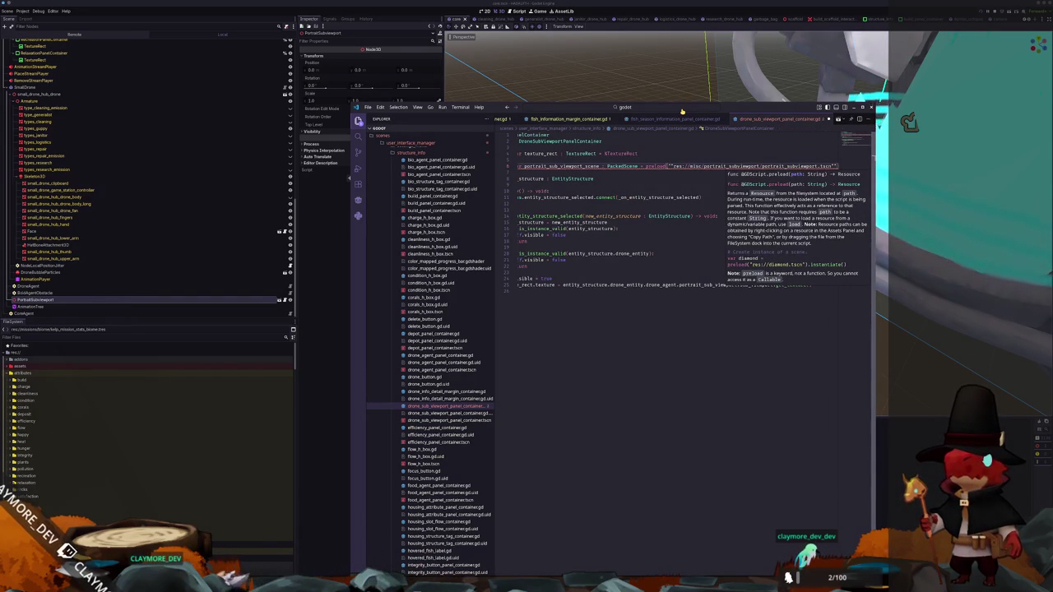
{"action": "key", "text": "ctrl+Left"}
{"action": "key", "text": "ctrl+Left"}
{"action": "key", "text": "ctrl+Left"}
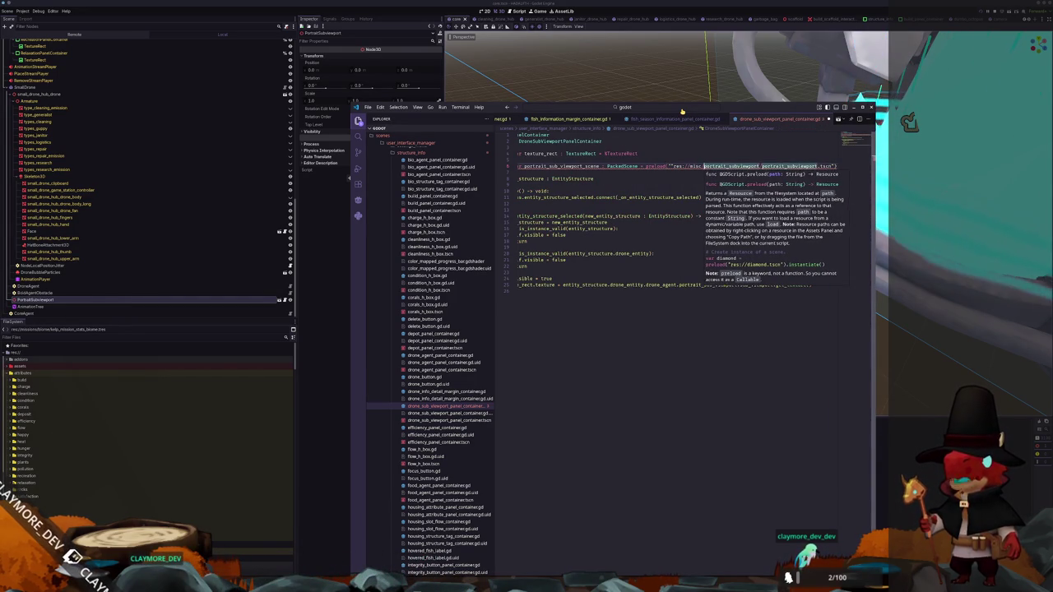
{"action": "key", "text": "End"}
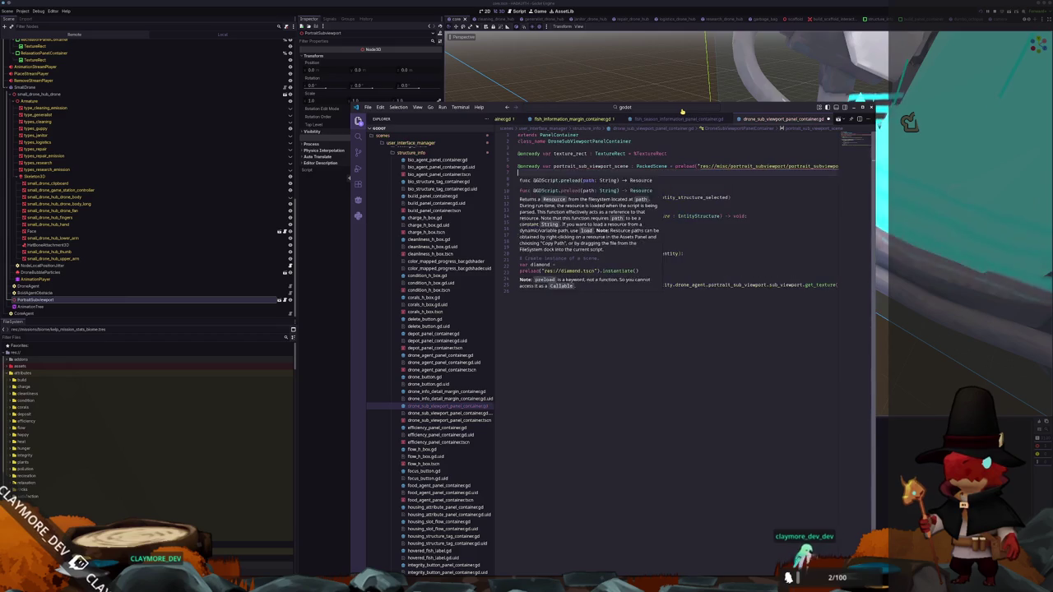
{"action": "key", "text": "Return"}
Declare a portrait variable and set portrait_sub_viewport = portrait_sub_viewport_scene.instantiate() in _ready
{"action": "type", "text": "var portrait_sub_viewport"}
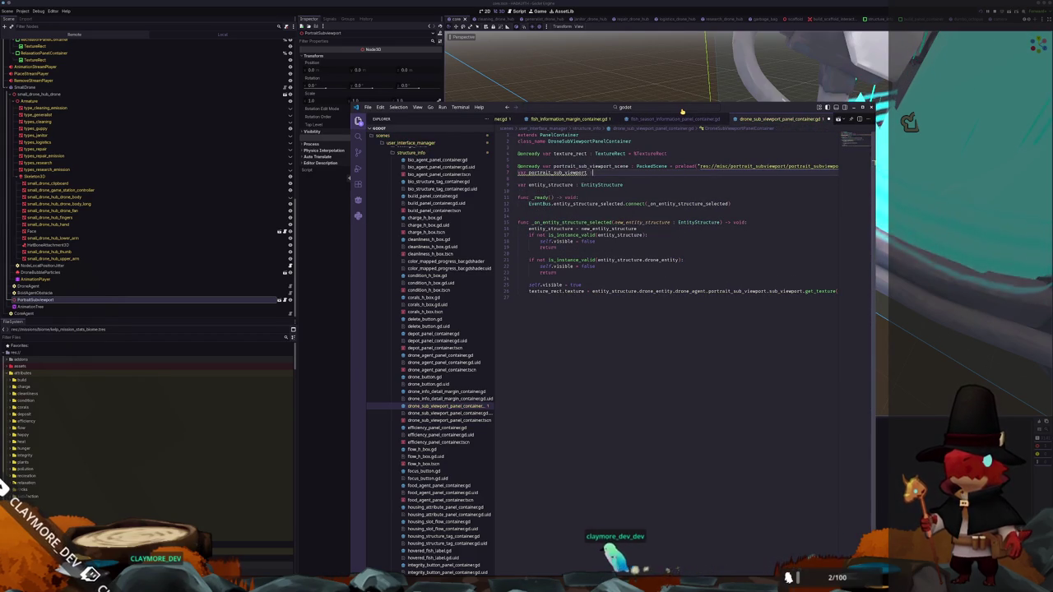
{"action": "type", "text": ": PortraitSubViewport ="}
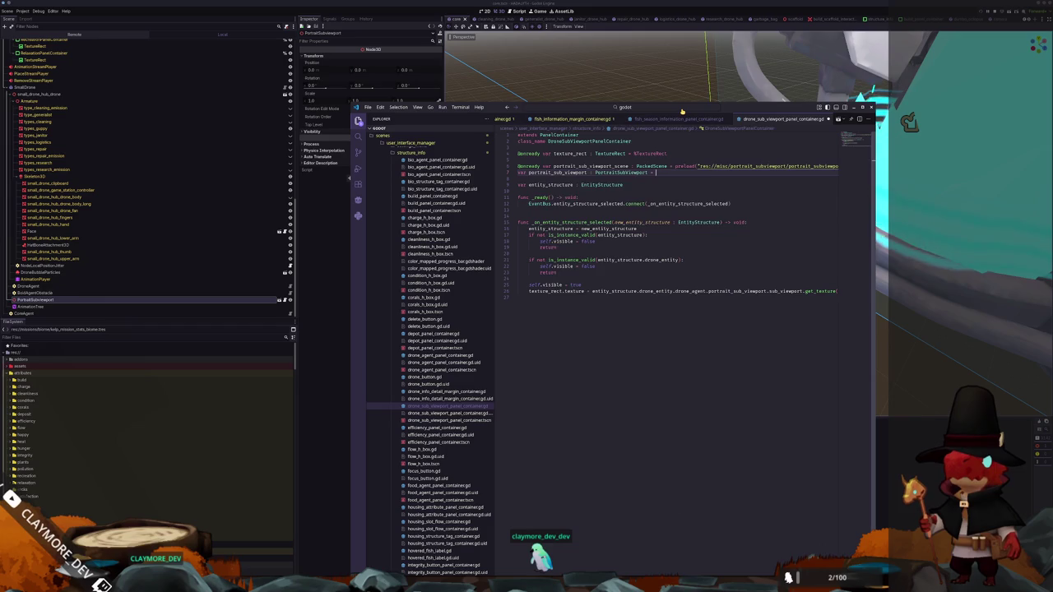
{"action": "type", "text": "null"}
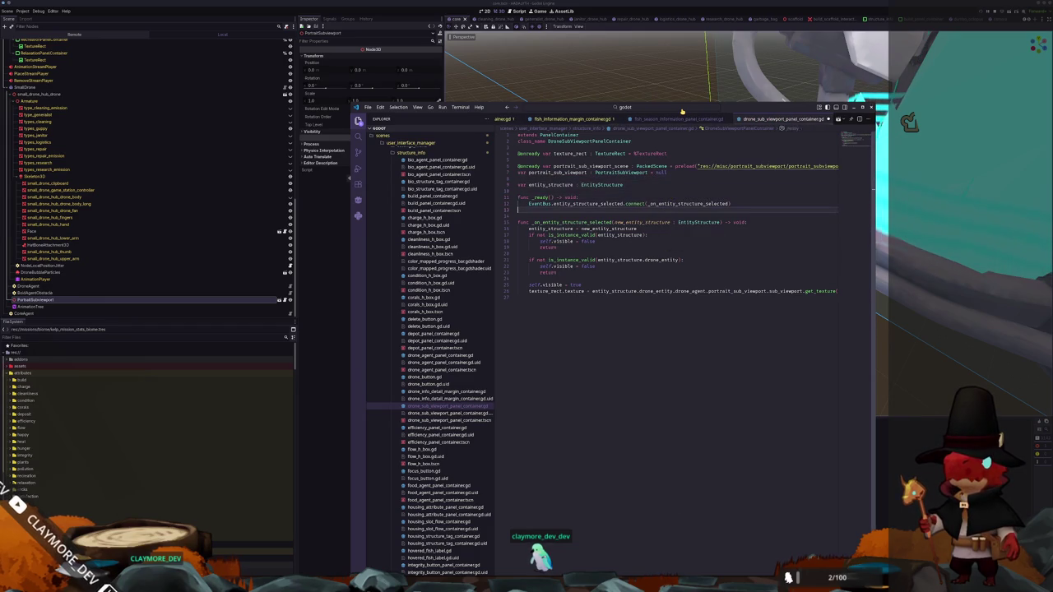
{"action": "key", "text": "Return"}
{"action": "key", "text": "Return"}
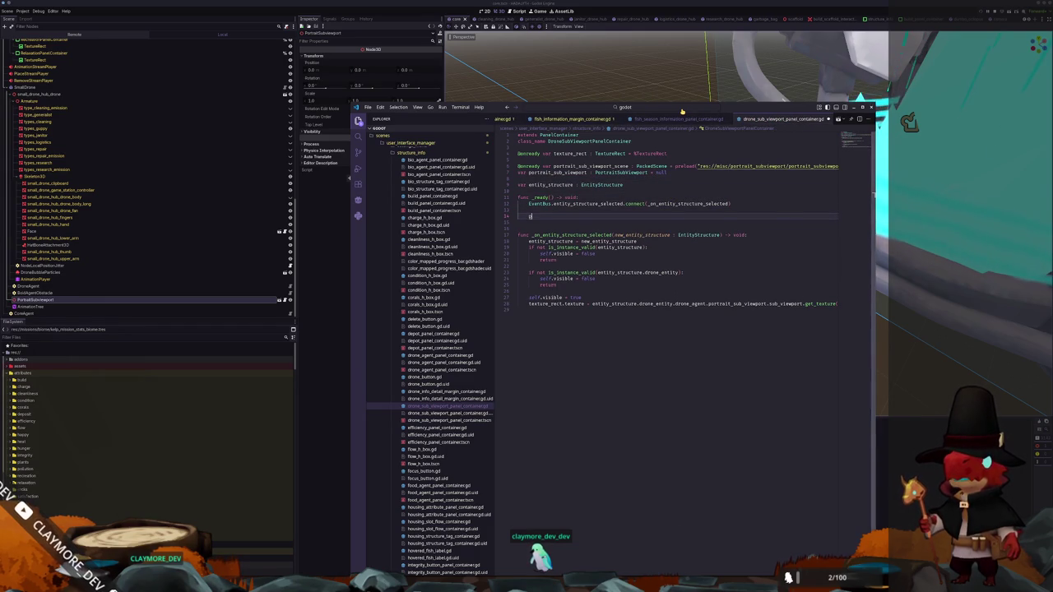
{"action": "type", "text": "portrait_sub_viewport "}
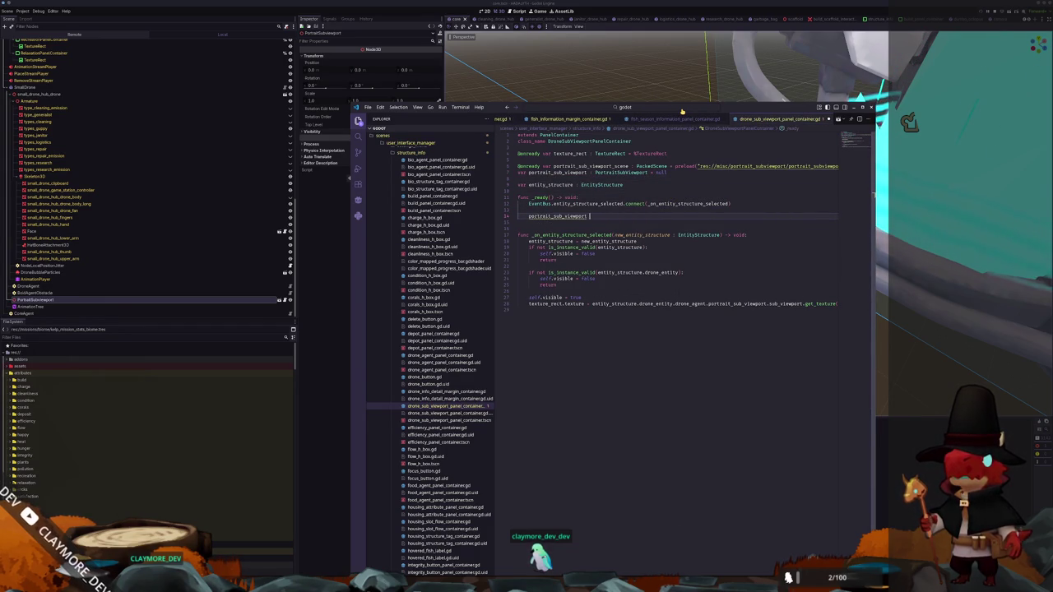
{"action": "type", "text": "= portrait"}
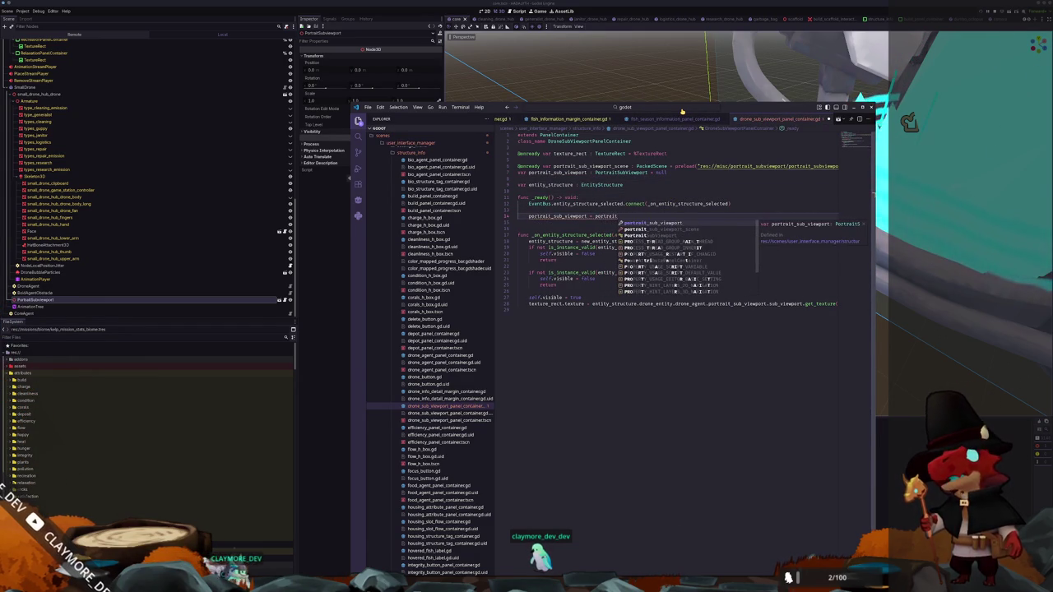
{"action": "key", "text": "Down"}
{"action": "key", "text": "Return"}
{"action": "type", "text": ".instantiate()"}
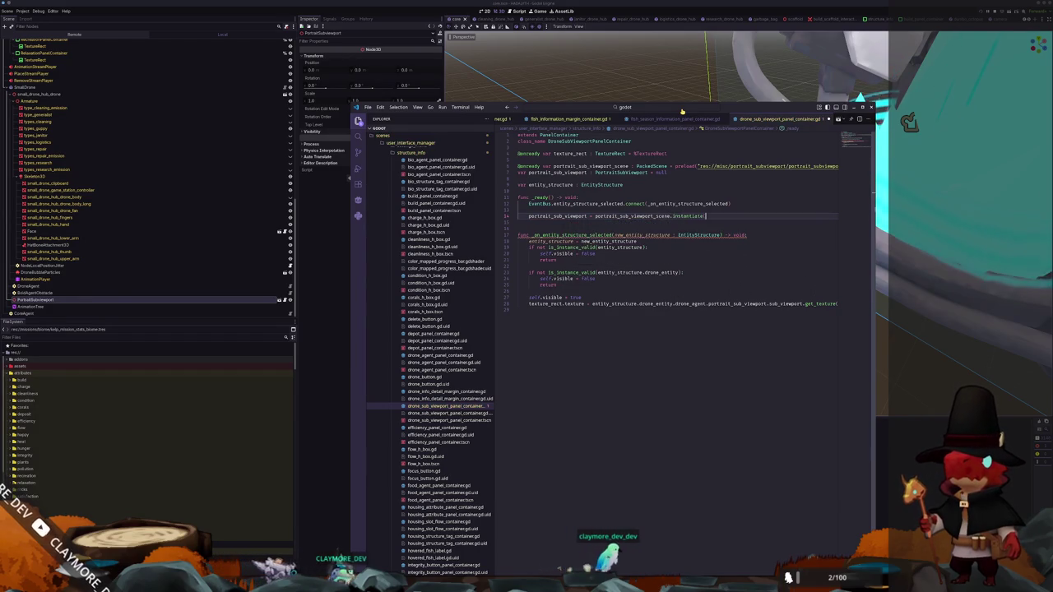
{"action": "key", "text": "Return"}
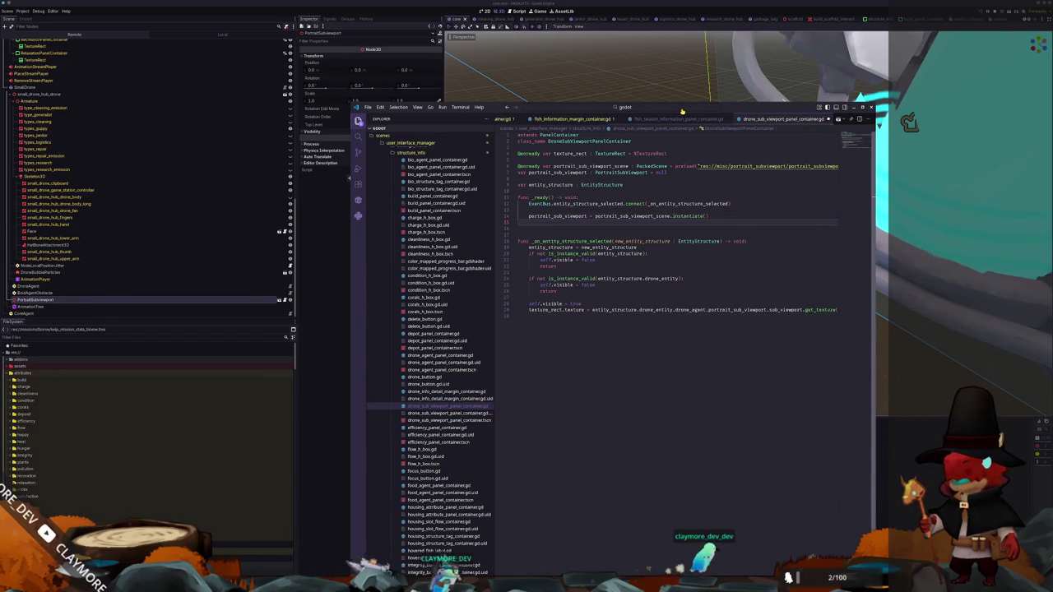
Add self.add_child(portrait_sub_viewport) below the instantiate call in _ready
{"action": "type", "text": "self.add_child("}
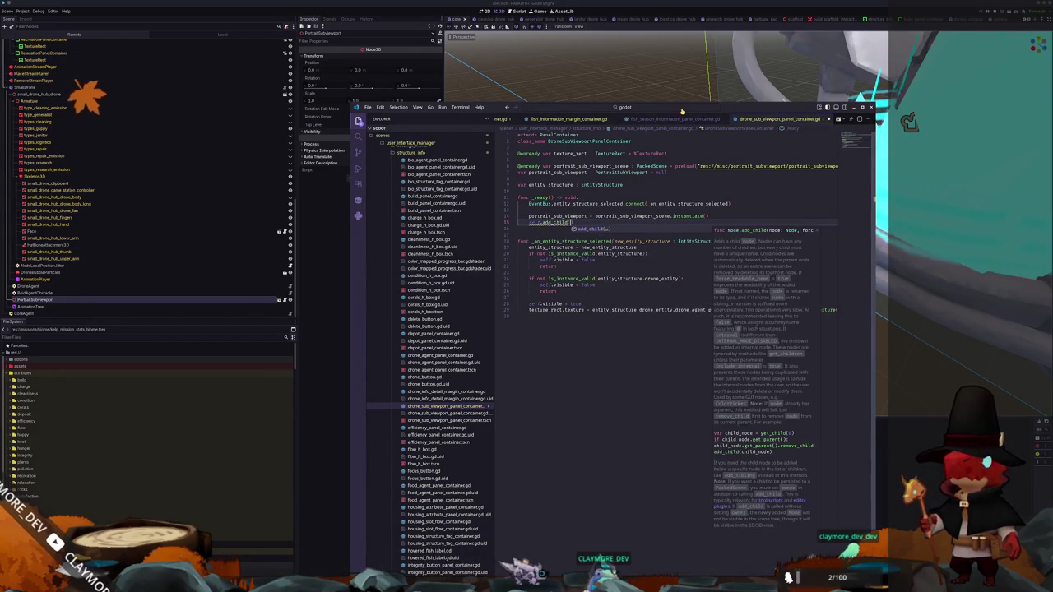
{"action": "key", "text": "Return"}
{"action": "type", "text": "portrait_sub_viewport)"}
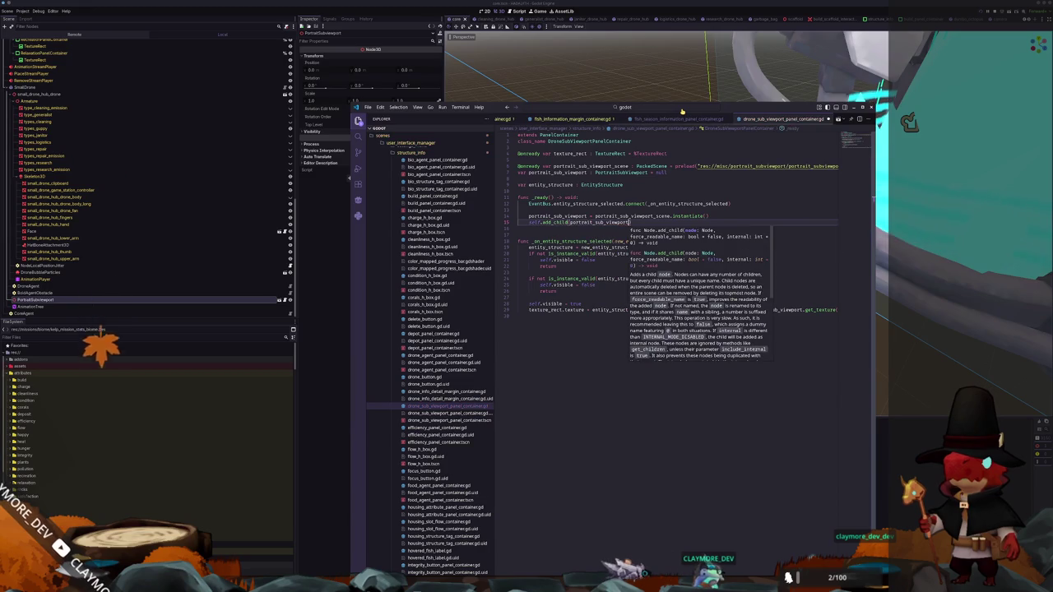
{"action": "key", "text": "Return"}
{"action": "key", "text": "Down"}
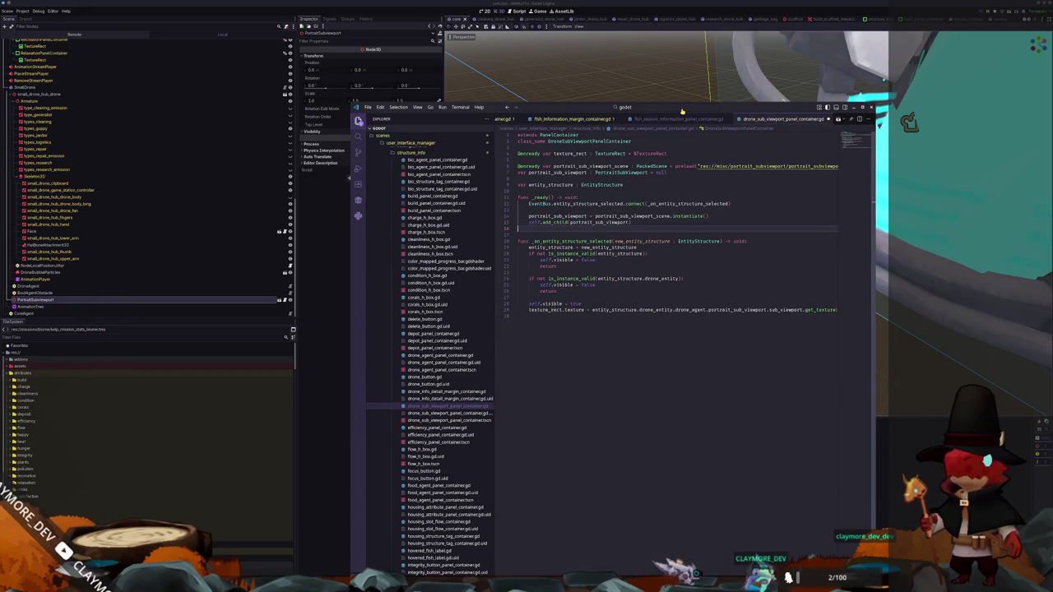
{"action": "key", "text": "Down"}
{"action": "key", "text": "ctrl+End"}
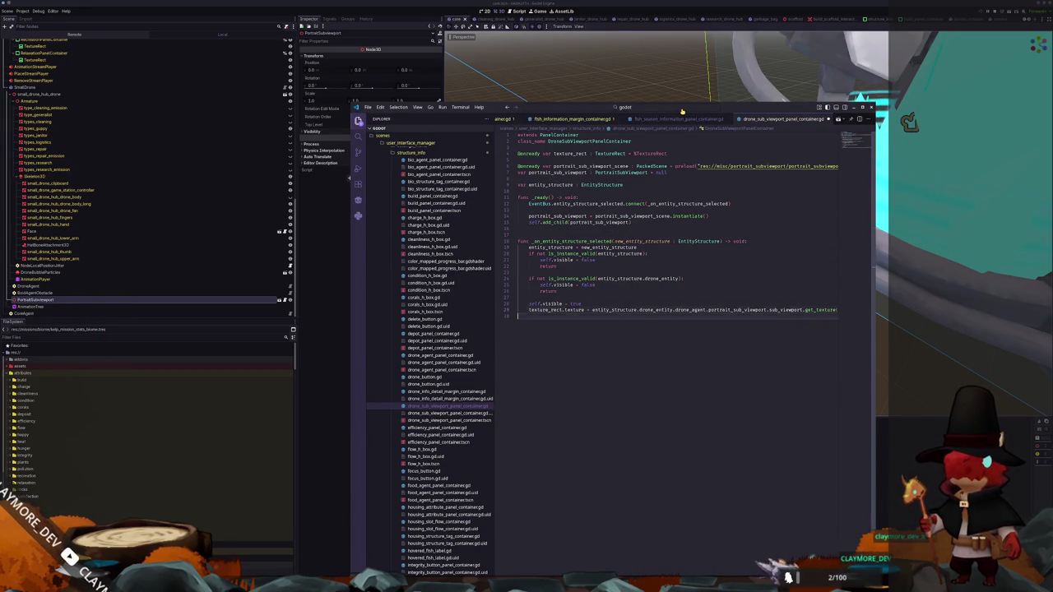
{"action": "key", "text": "Return"}
Add a _physics_process function with a pass body at the end of the script
{"action": "type", "text": "fu"}
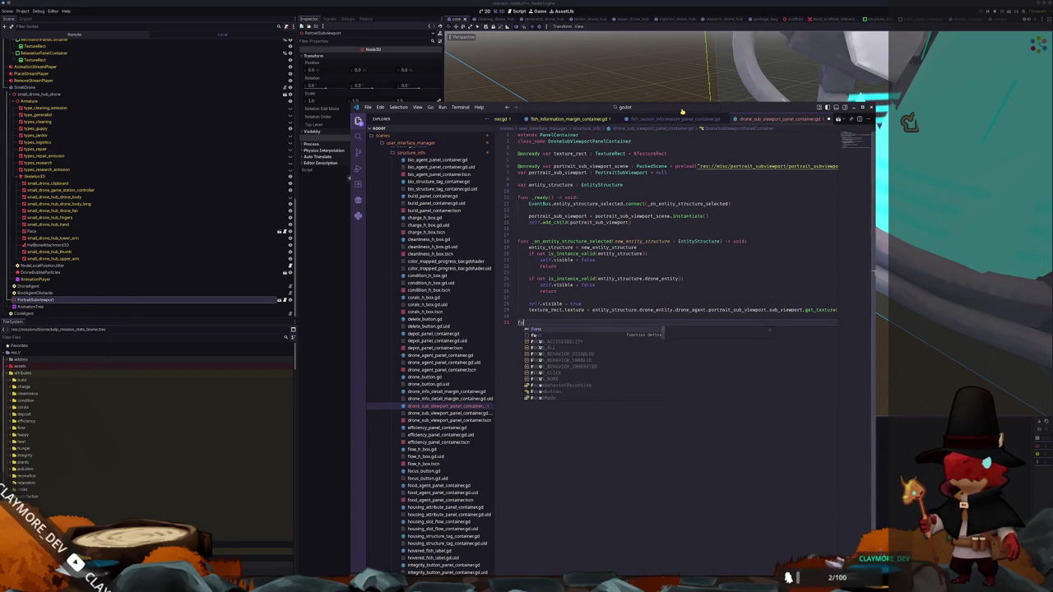
{"action": "type", "text": "nc _physics_process(delta: float) -> void:"}
{"action": "key", "text": "Return"}
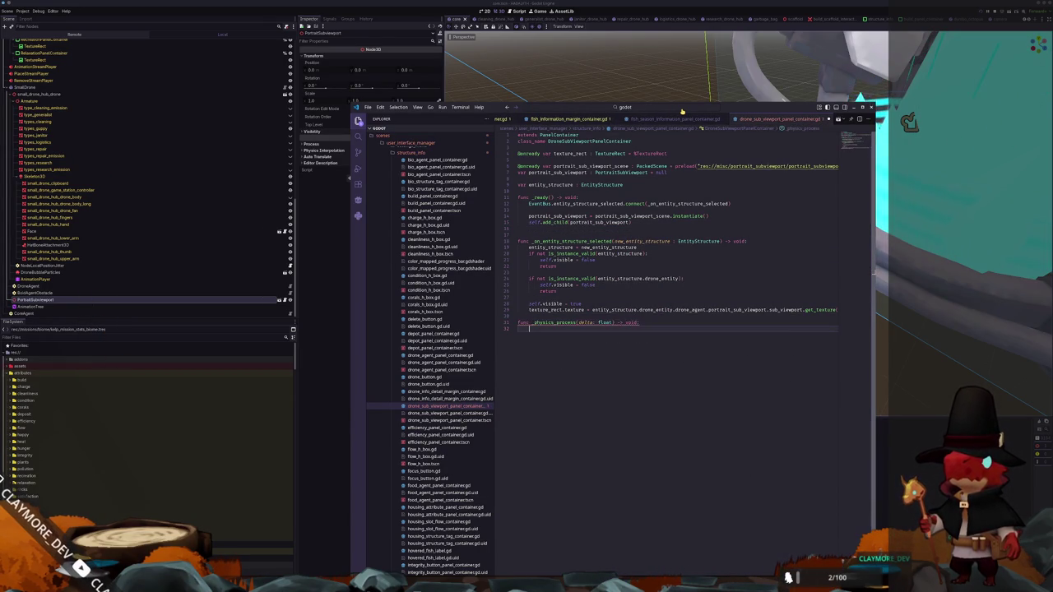
{"action": "type", "text": "pass"}
{"action": "key", "text": "Return"}
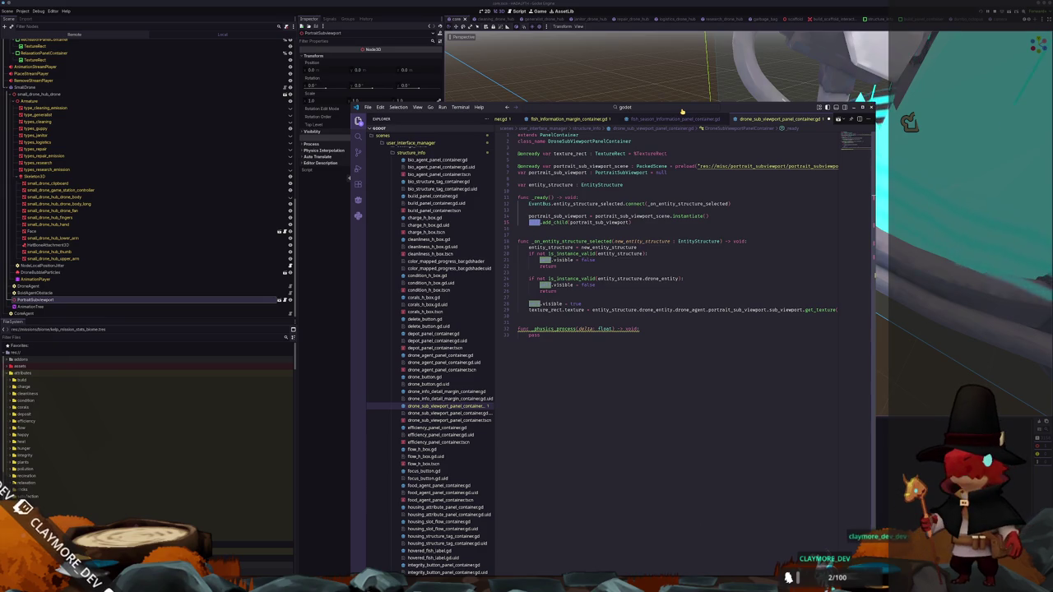
Change the add_child call to use get_tree().root instead of self
{"action": "type", "text": "get_tree"}
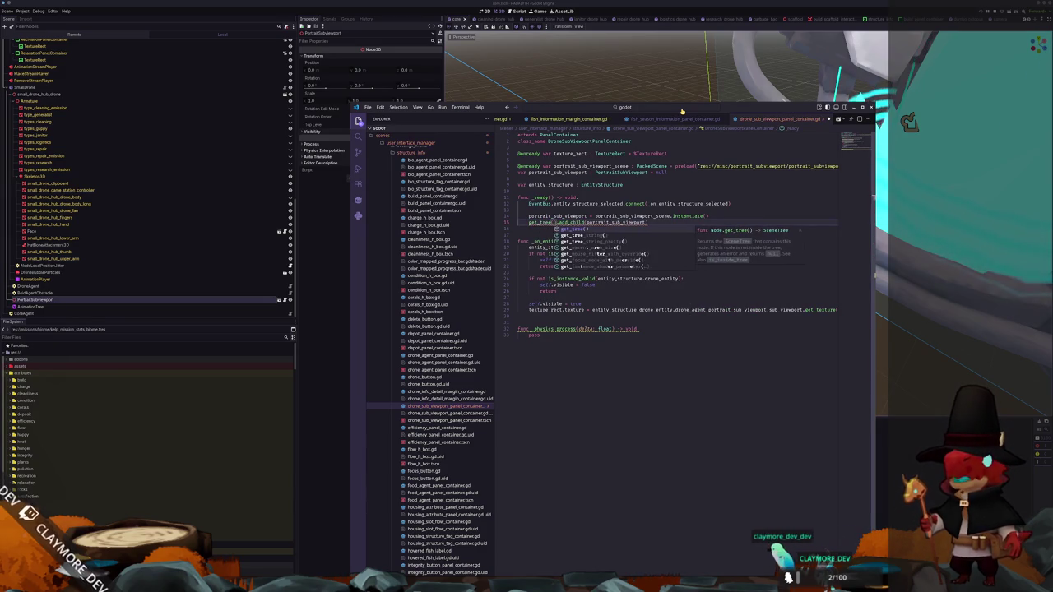
{"action": "key", "text": "Return"}
{"action": "type", "text": ".root"}
{"action": "key", "text": "Return"}
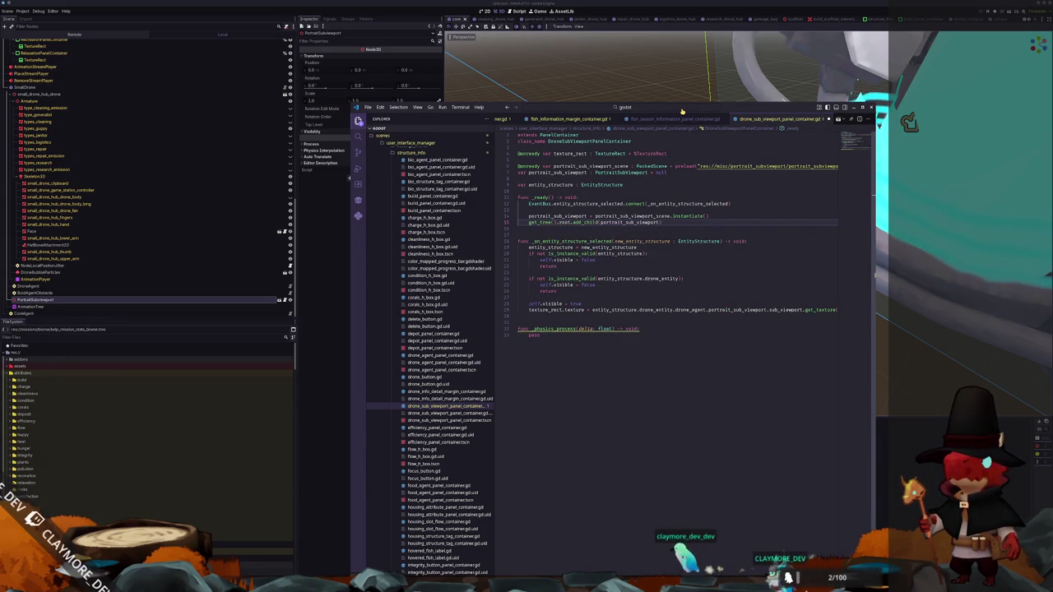
{"action": "key", "text": "Down"}
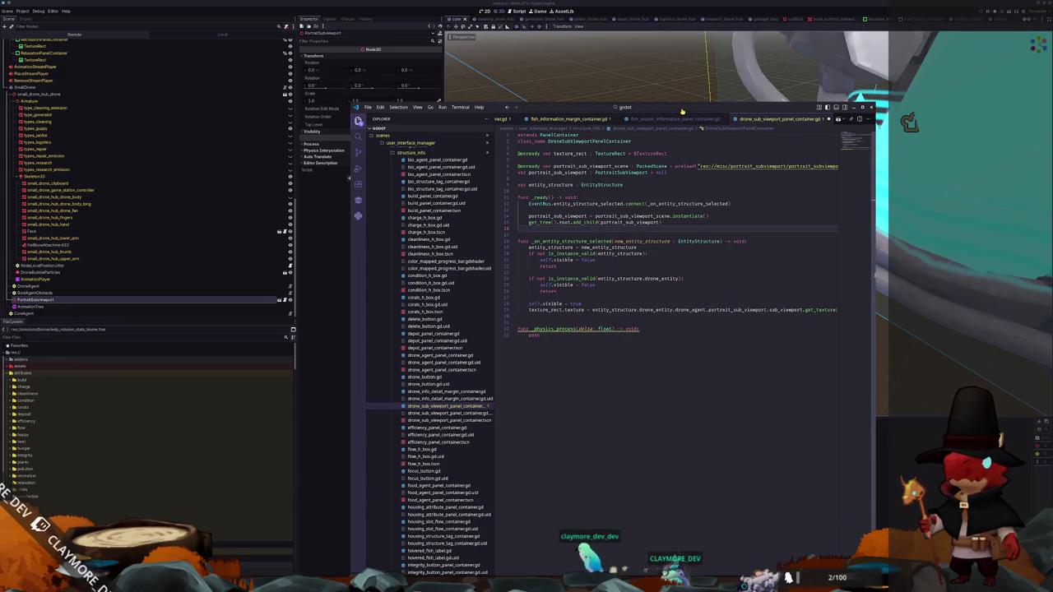
Comment out the texture_rect.texture assignment line and add blank lines below it
{"action": "key", "text": "Down"}
{"action": "key", "text": "Down"}
{"action": "key", "text": "Down"}
{"action": "key", "text": "End"}
{"action": "key", "text": "shift+Home"}
{"action": "key", "text": "Down"}
{"action": "key", "text": "Down"}
{"action": "key", "text": "Down"}
{"action": "key", "text": "End"}
{"action": "key", "text": "ctrl+shift+Left"}
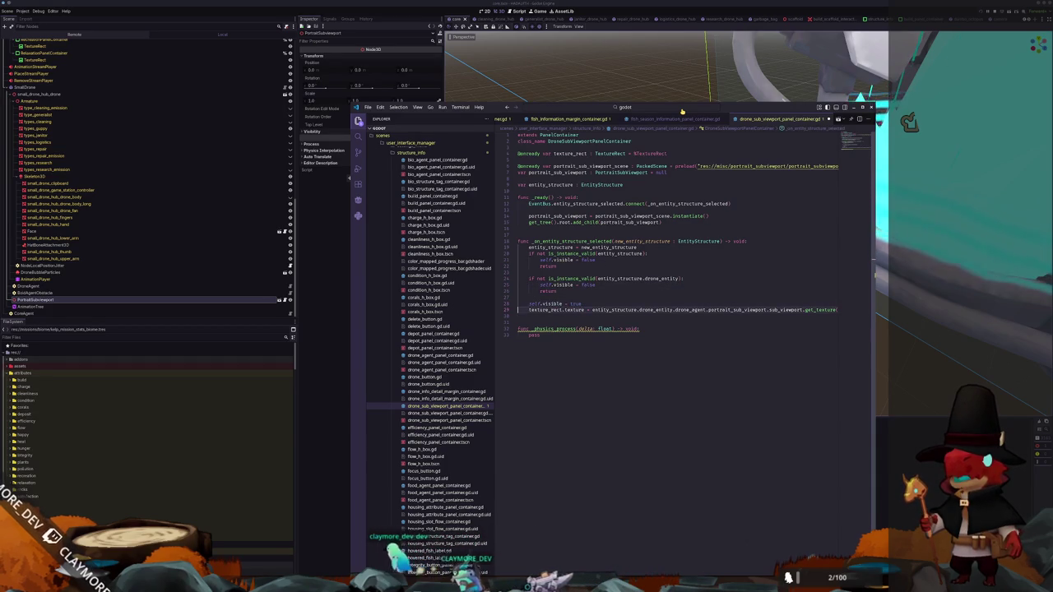
{"action": "key", "text": "Down"}
{"action": "key", "text": "End"}
{"action": "key", "text": "shift+Home"}
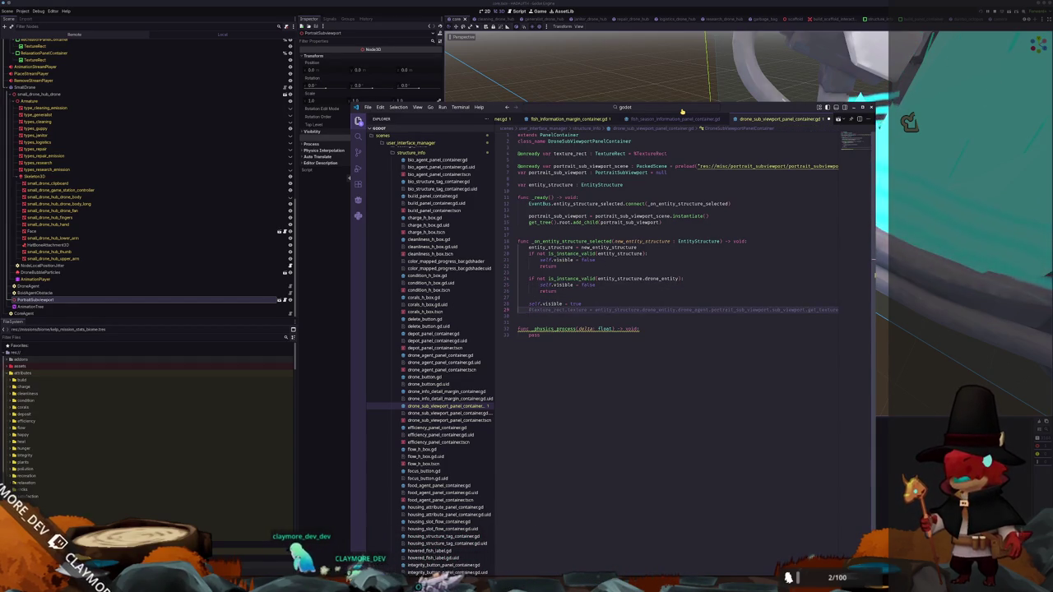
{"action": "key", "text": "ctrl+slash"}
{"action": "key", "text": "End"}
{"action": "key", "text": "Return"}
{"action": "key", "text": "Return"}
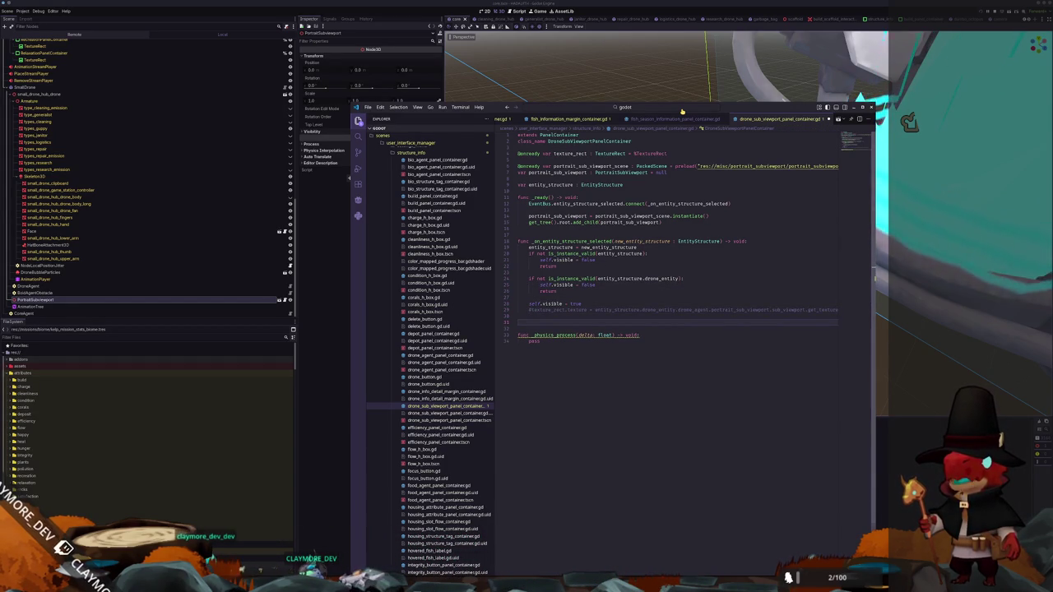
Add a new _update_portrait_position(delta: float) -> void function with a pass body
{"action": "type", "text": "func _update"}
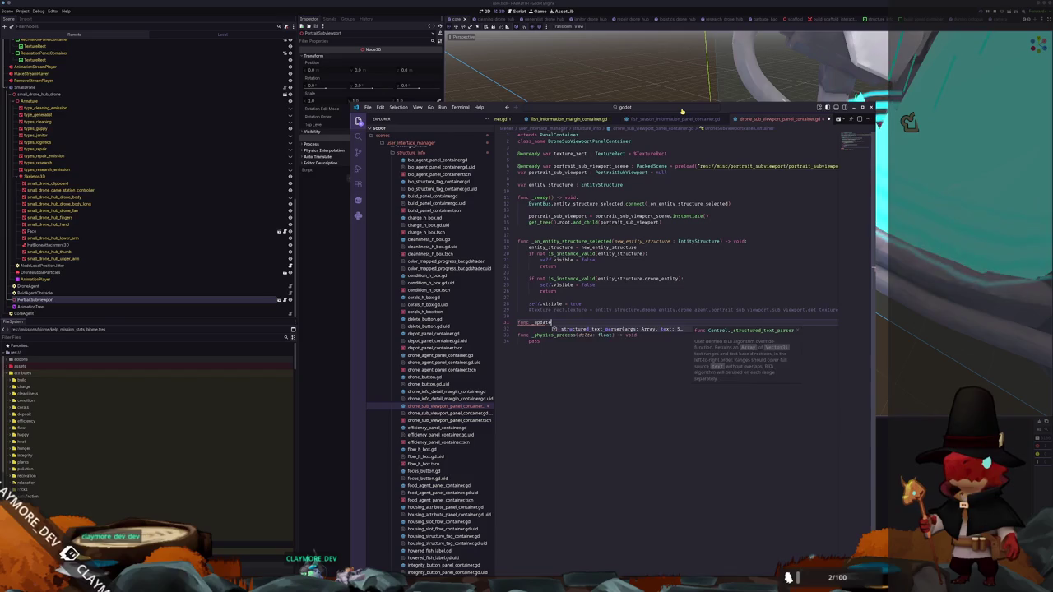
{"action": "type", "text": "_portrait_"}
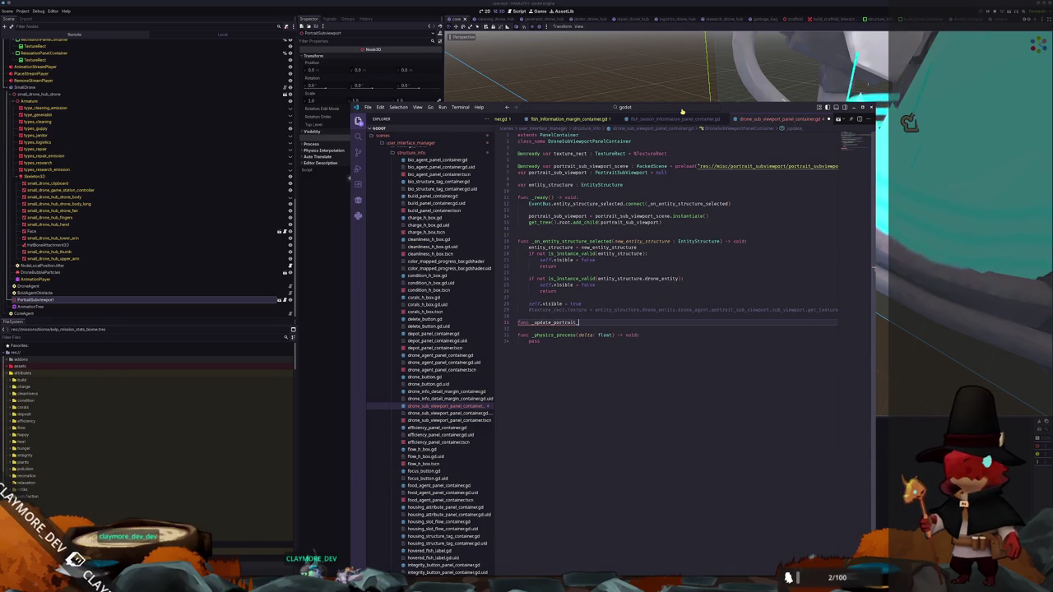
{"action": "type", "text": "position(delta"}
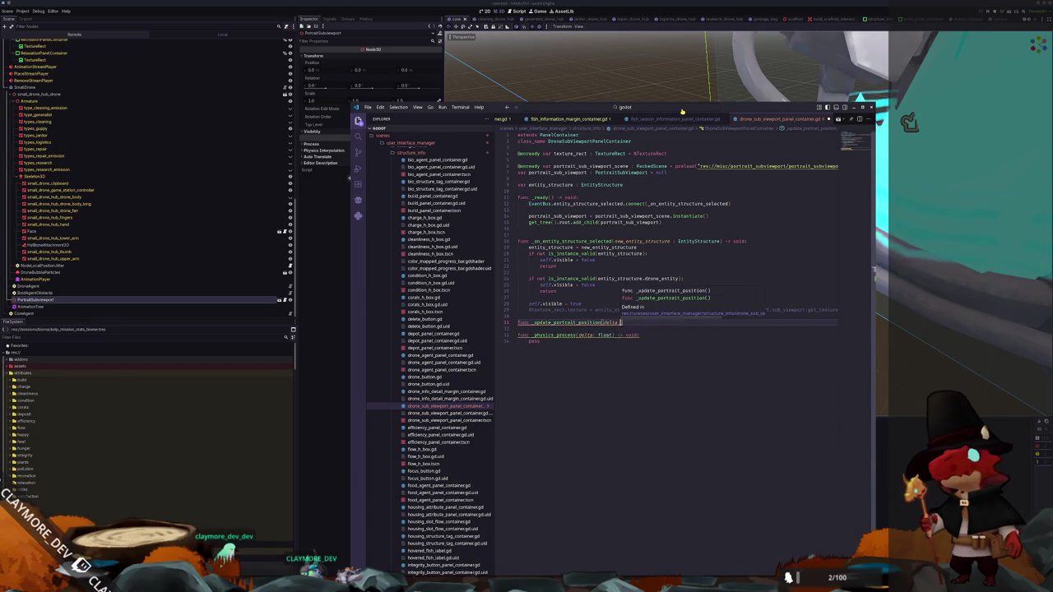
{"action": "type", "text": ": float)"}
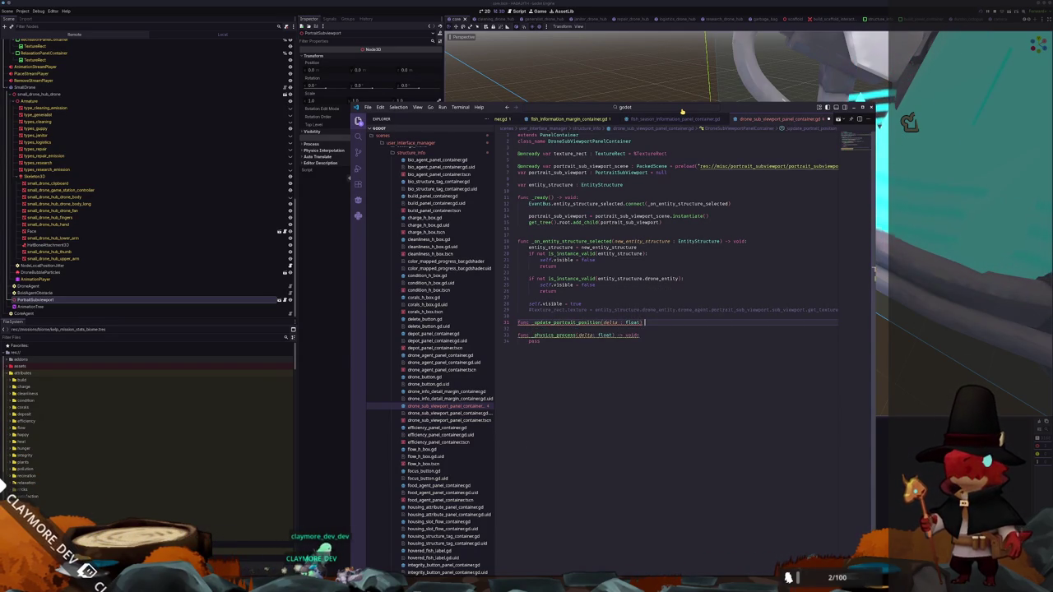
{"action": "type", "text": " -> void:"}
{"action": "key", "text": "Return"}
{"action": "type", "text": "pass"}
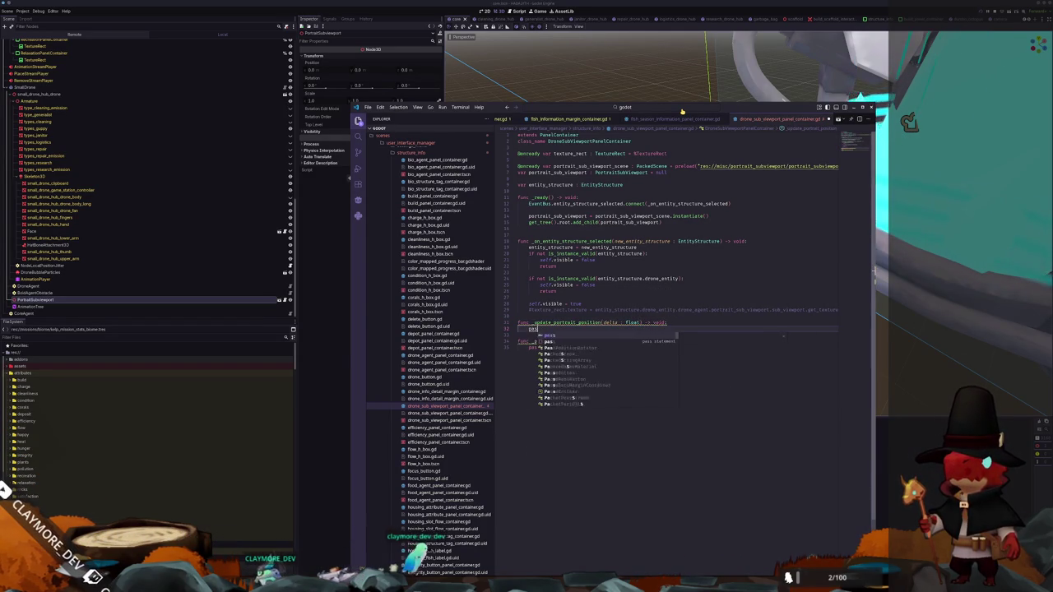
{"action": "key", "text": "Down"}
{"action": "key", "text": "Down"}
At the top of _physics_process, return early if entity_structure is not a valid instance
{"action": "key", "text": "Return"}
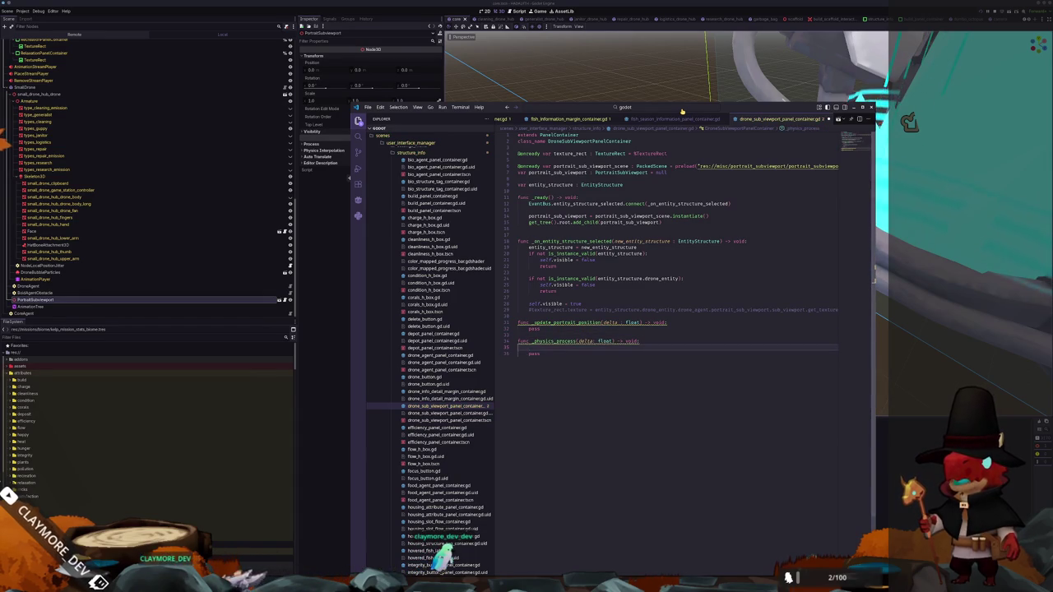
{"action": "type", "text": "if "}
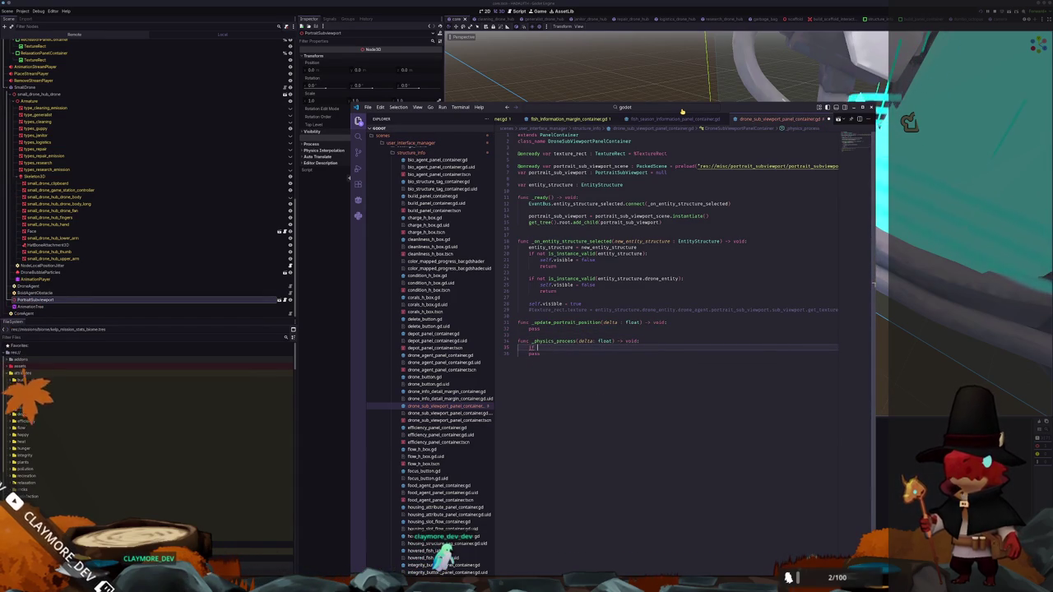
{"action": "type", "text": "is_instance"}
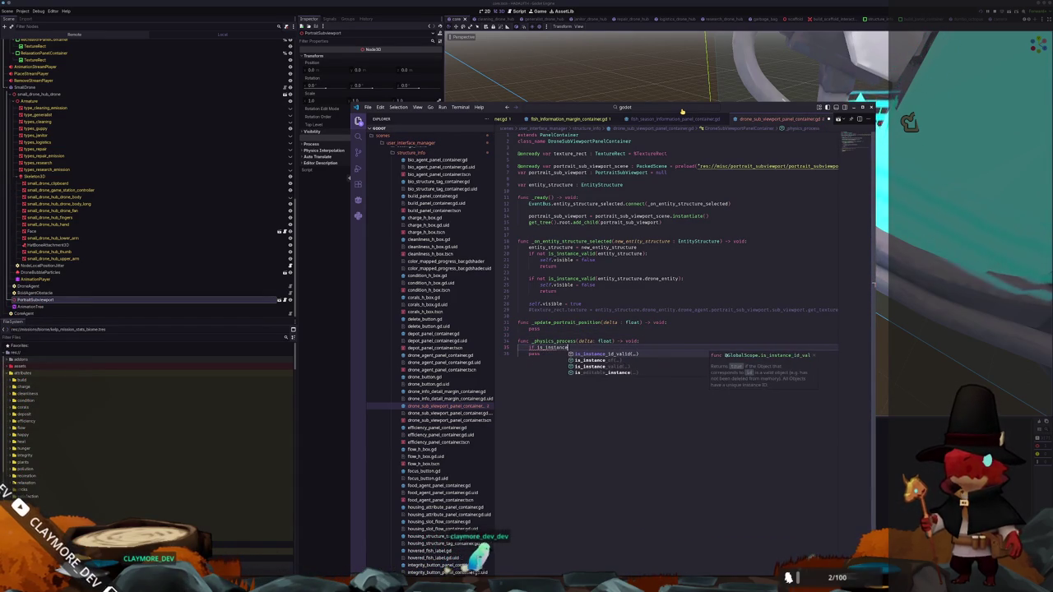
{"action": "key", "text": "ctrl+Left"}
{"action": "type", "text": "not is"}
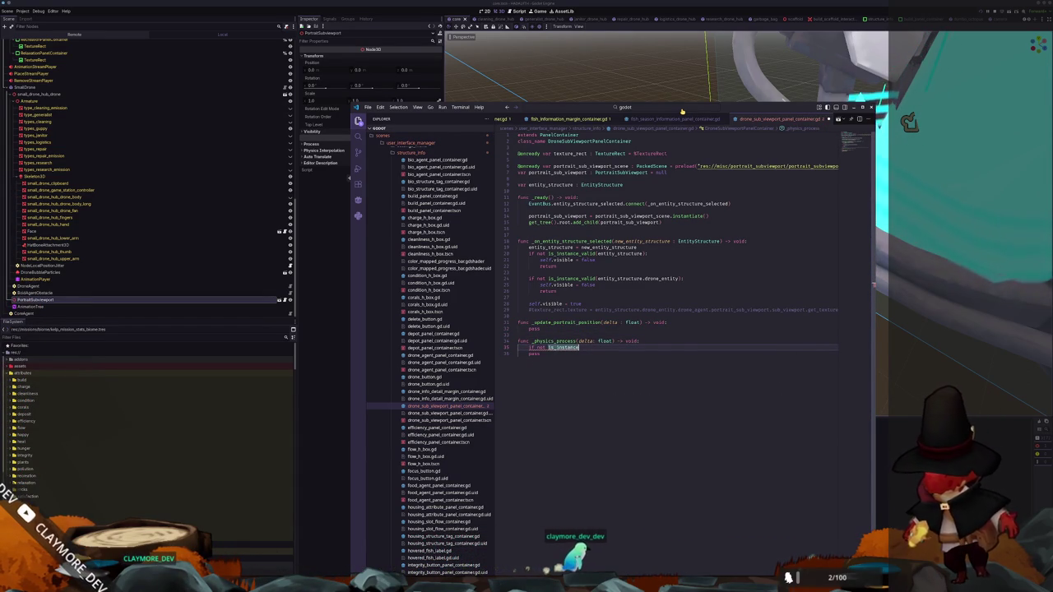
{"action": "type", "text": "_instance_valid"}
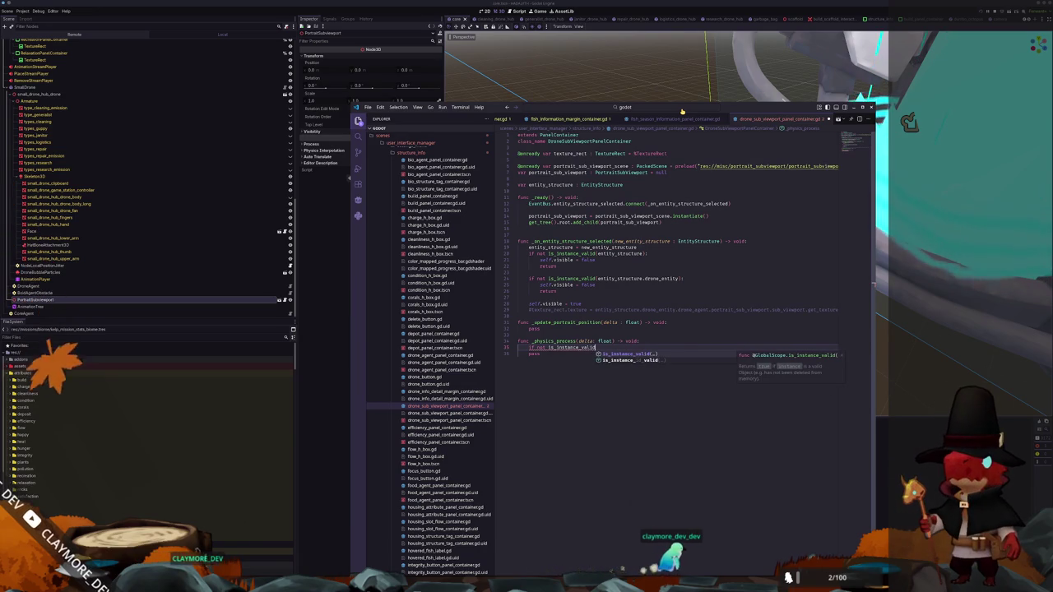
{"action": "type", "text": "(entity"}
{"action": "key", "text": "Return"}
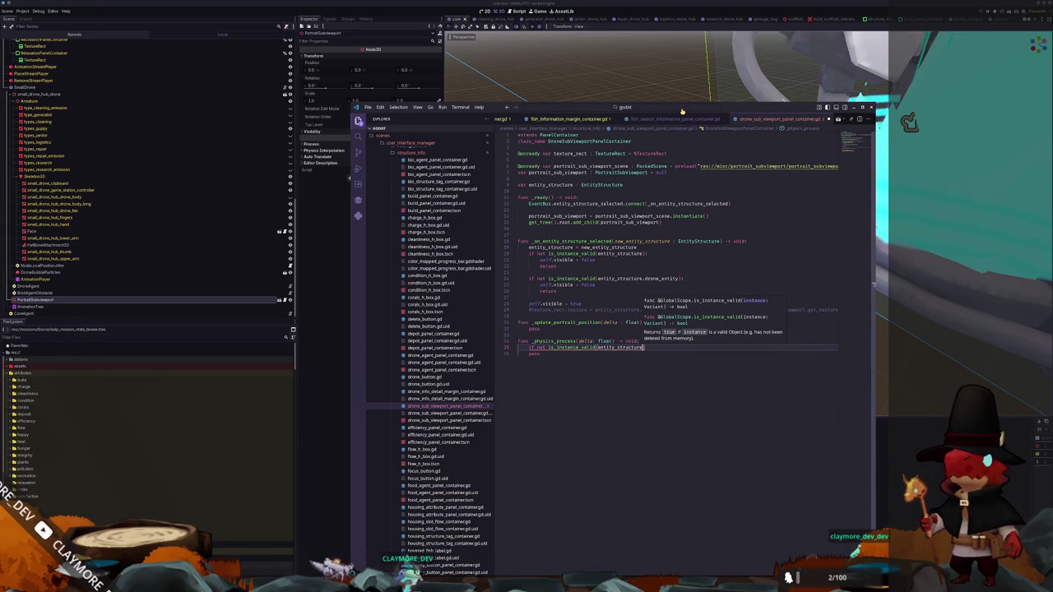
{"action": "type", "text": ")"}
{"action": "key", "text": "Escape"}
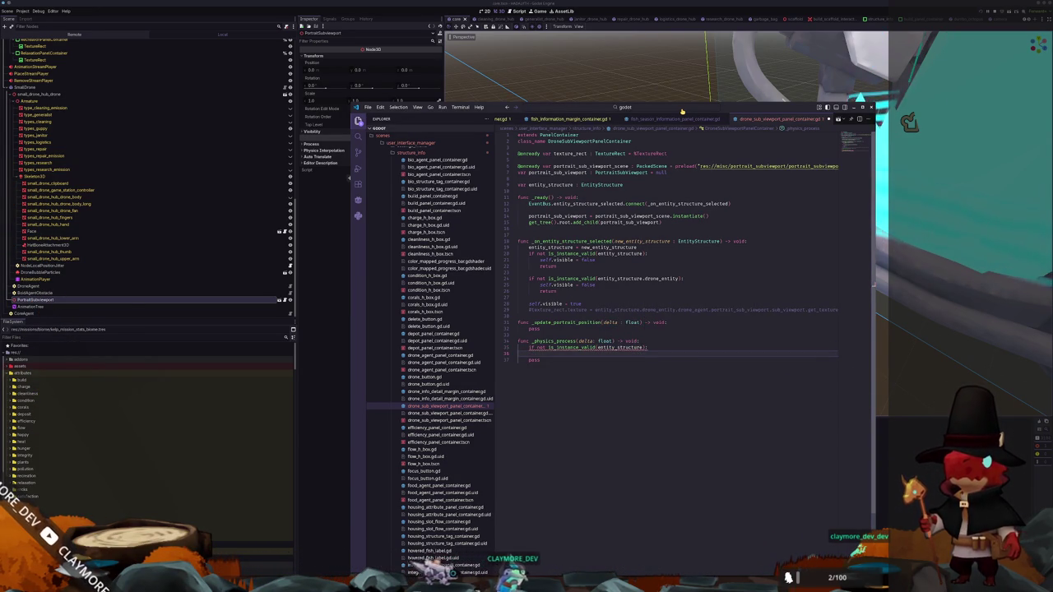
{"action": "type", "text": ":"}
{"action": "key", "text": "Return"}
{"action": "type", "text": "return"}
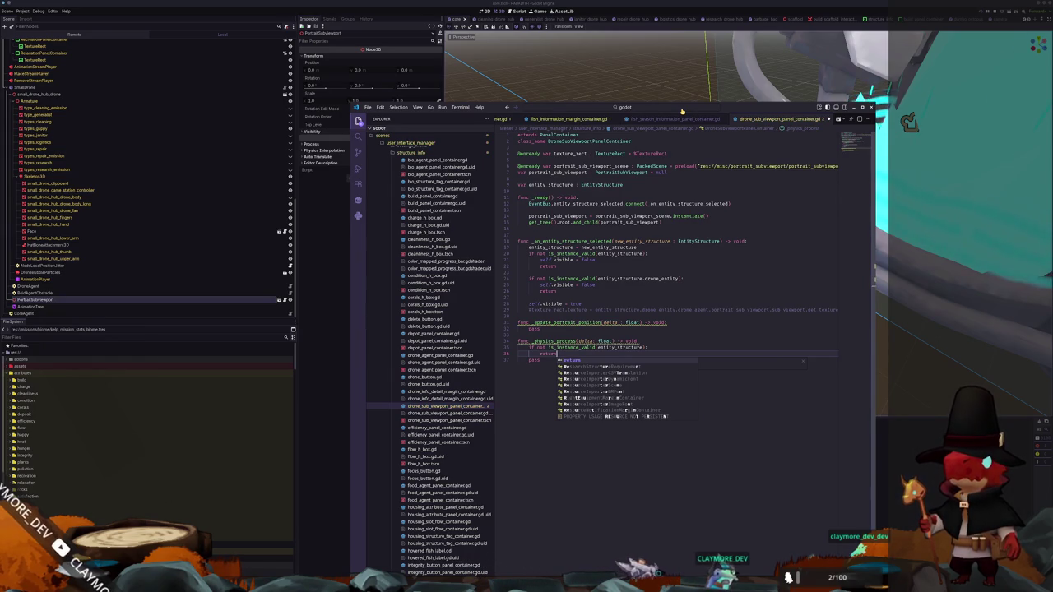
{"action": "key", "text": "Escape"}
Add the same early return when entity_structure.drone_entity is not a valid instance
{"action": "key", "text": "Down"}
{"action": "key", "text": "Home"}
{"action": "key", "text": "Return"}
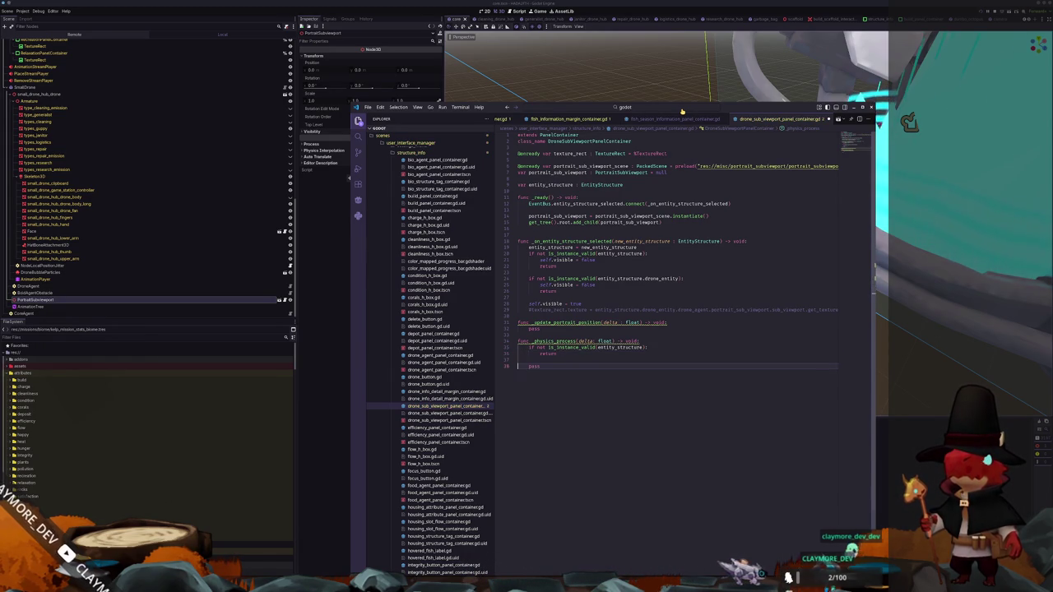
{"action": "key", "text": "Up"}
{"action": "key", "text": "Tab"}
{"action": "type", "text": "if not is_"}
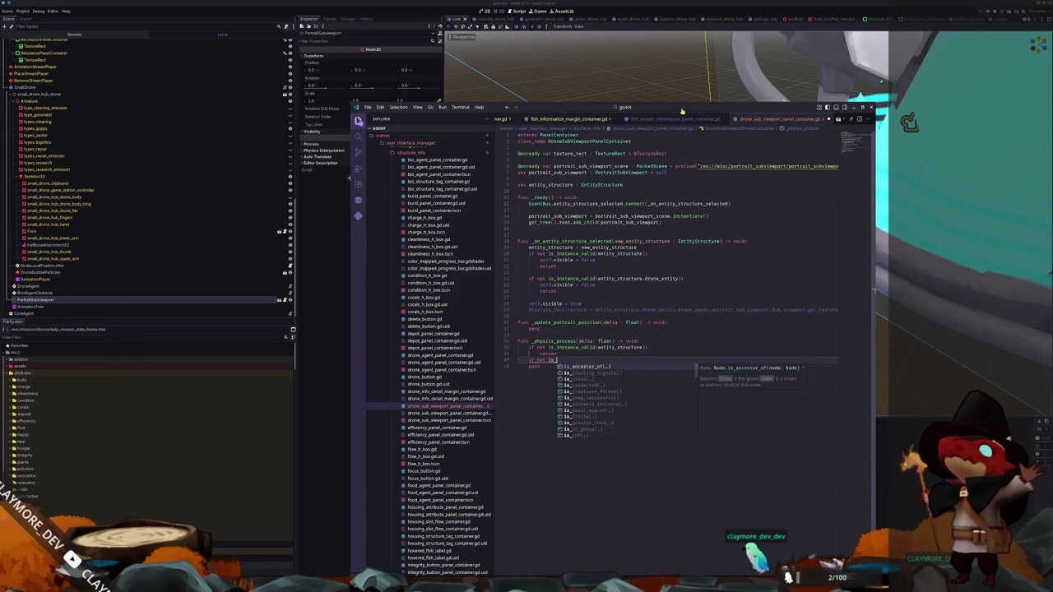
{"action": "type", "text": "instance_valid("}
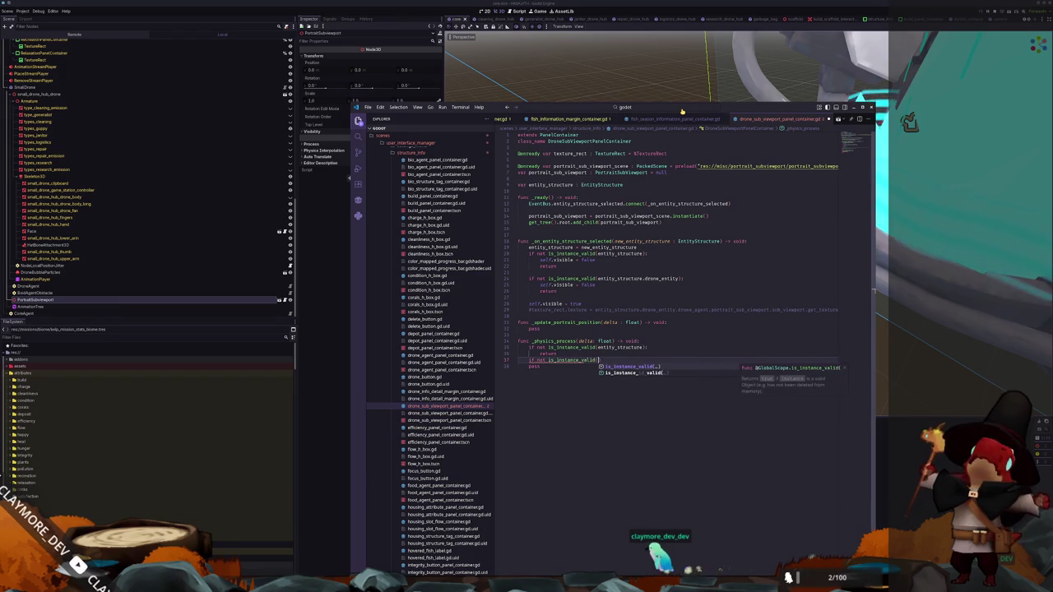
{"action": "type", "text": "entity"}
{"action": "key", "text": "Return"}
{"action": "type", "text": ".d"}
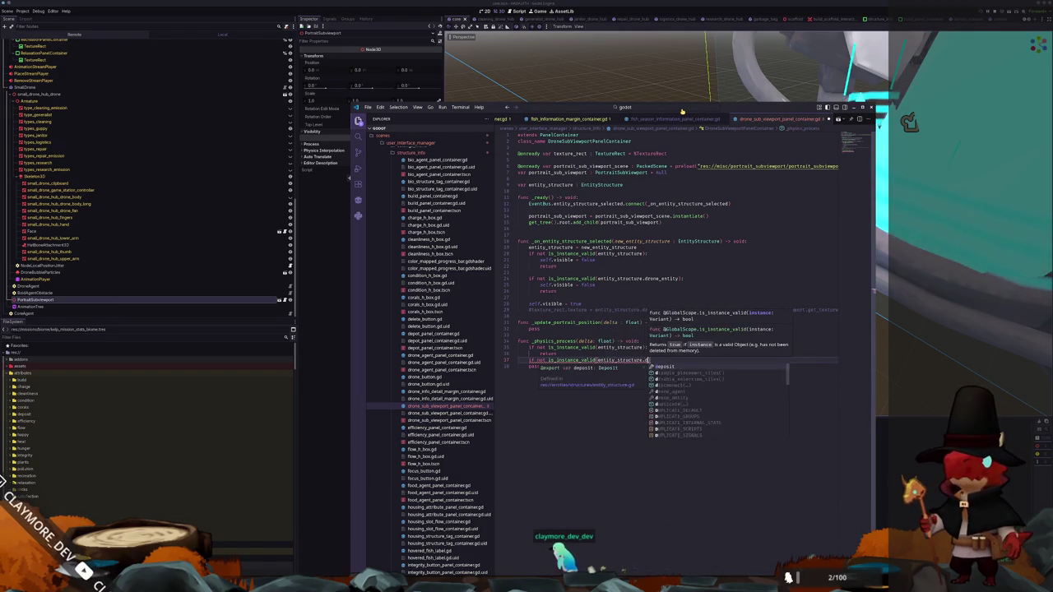
{"action": "type", "text": "rone_en"}
{"action": "key", "text": "Return"}
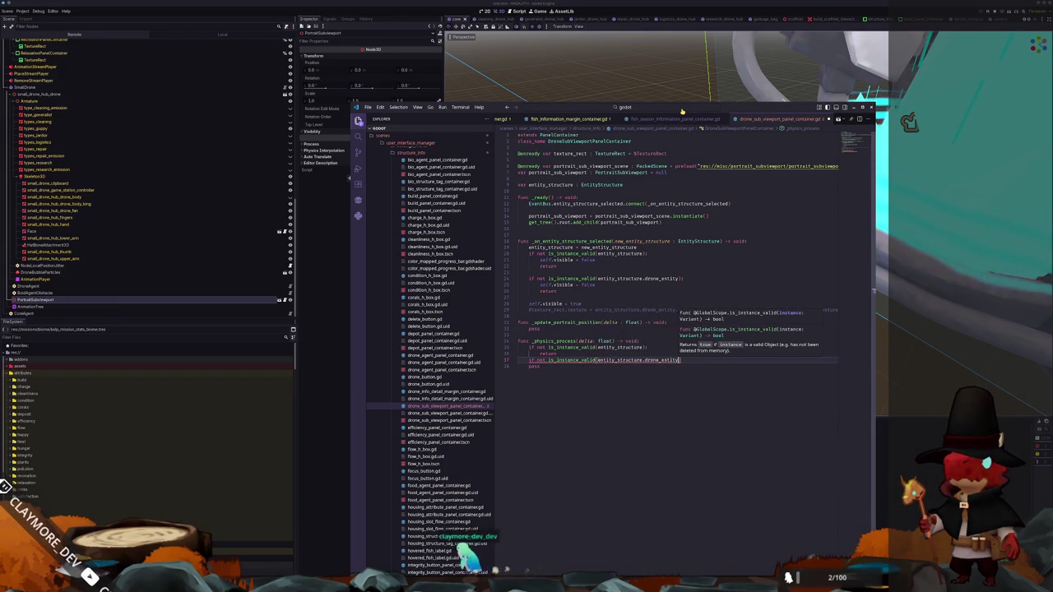
{"action": "type", "text": ":"}
{"action": "key", "text": "Return"}
{"action": "type", "text": "return"}
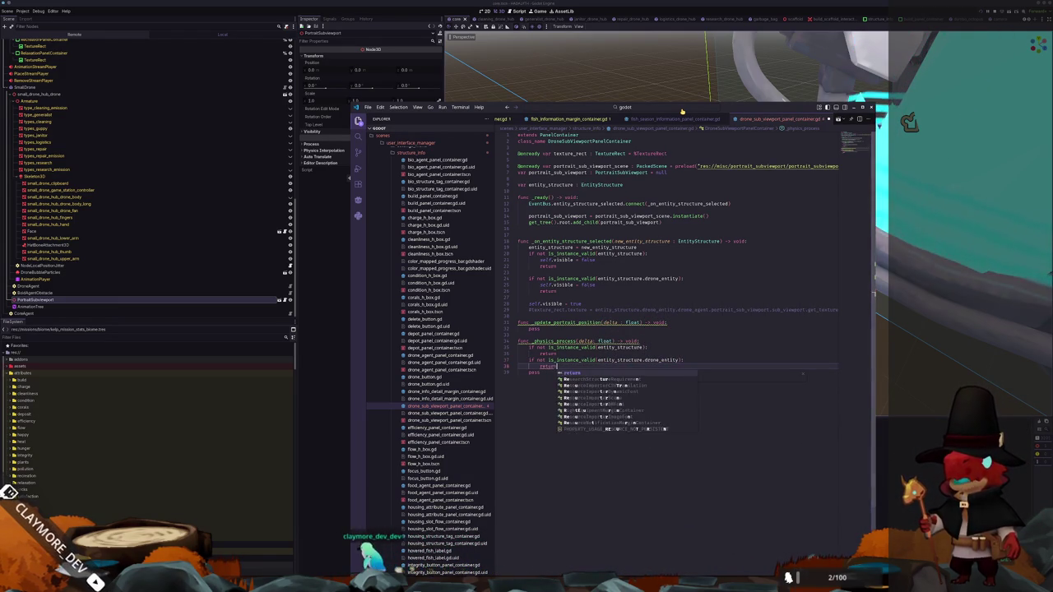
{"action": "key", "text": "Return"}
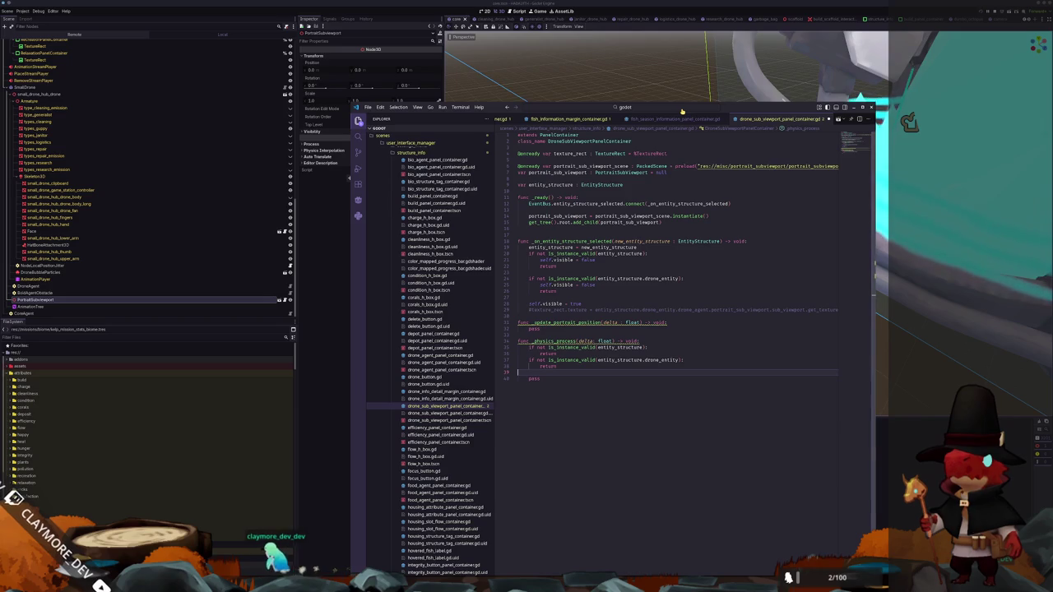
{"action": "key", "text": "Up"}
{"action": "key", "text": "Up"}
{"action": "key", "text": "Up"}
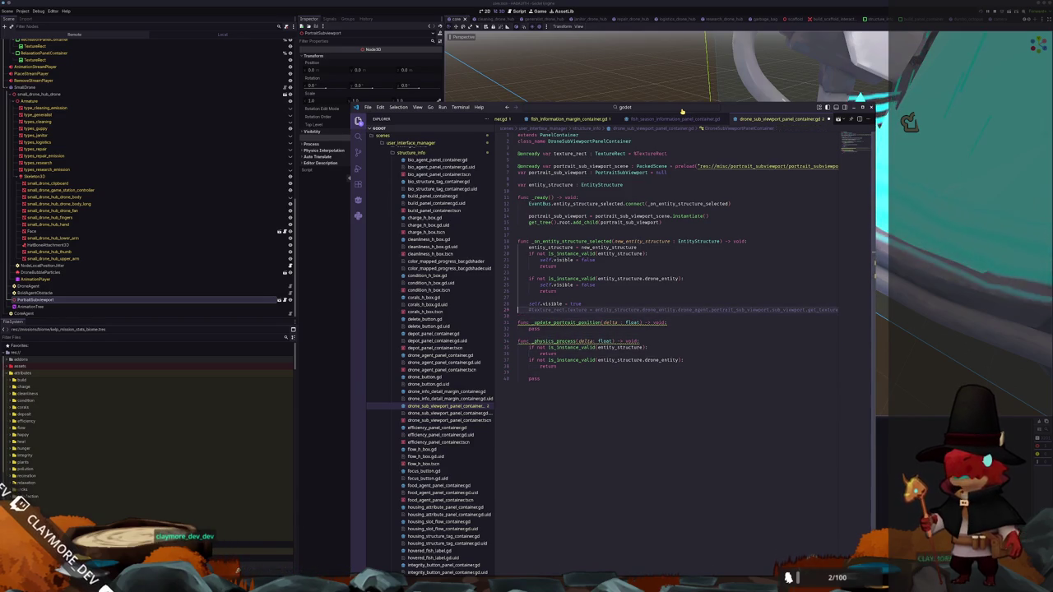
{"action": "key", "text": "Return"}
Call _update_portrait_position() in the selection handler below the commented texture line
{"action": "key", "text": "ctrl+space"}
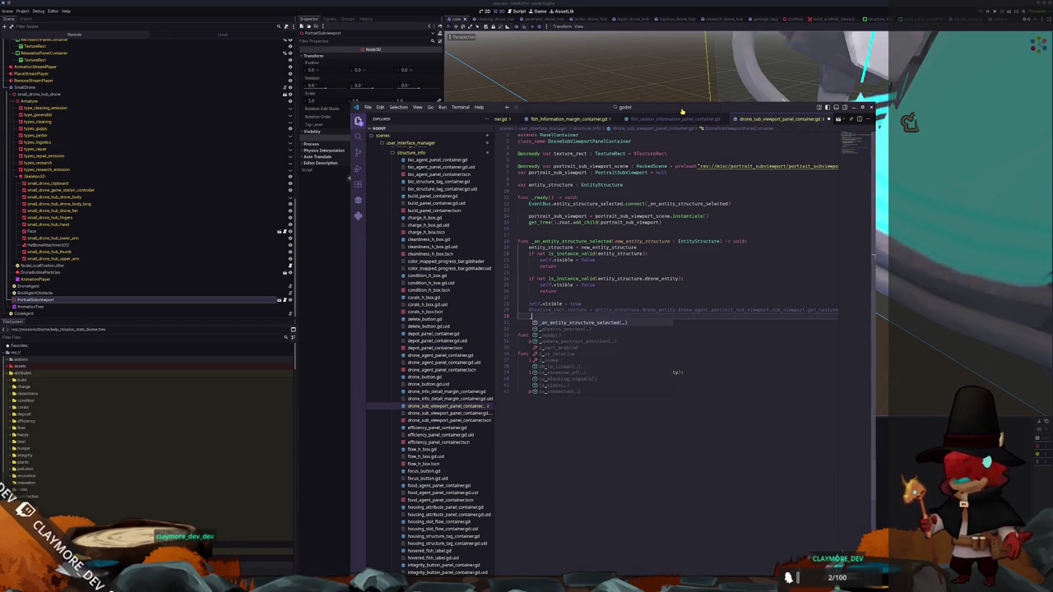
{"action": "type", "text": "_update"}
{"action": "key", "text": "Return"}
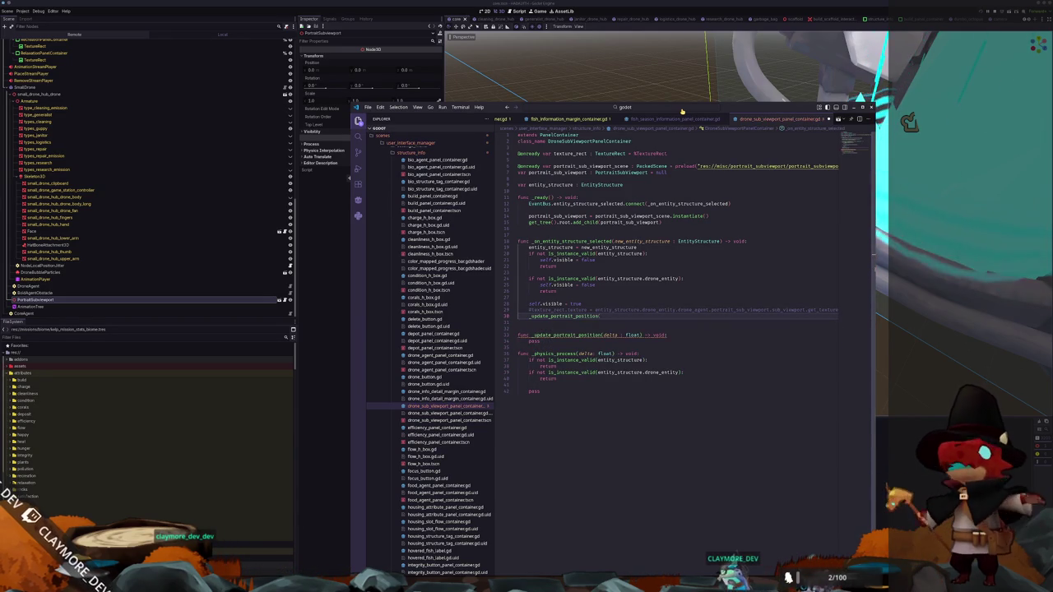
{"action": "key", "text": "Escape"}
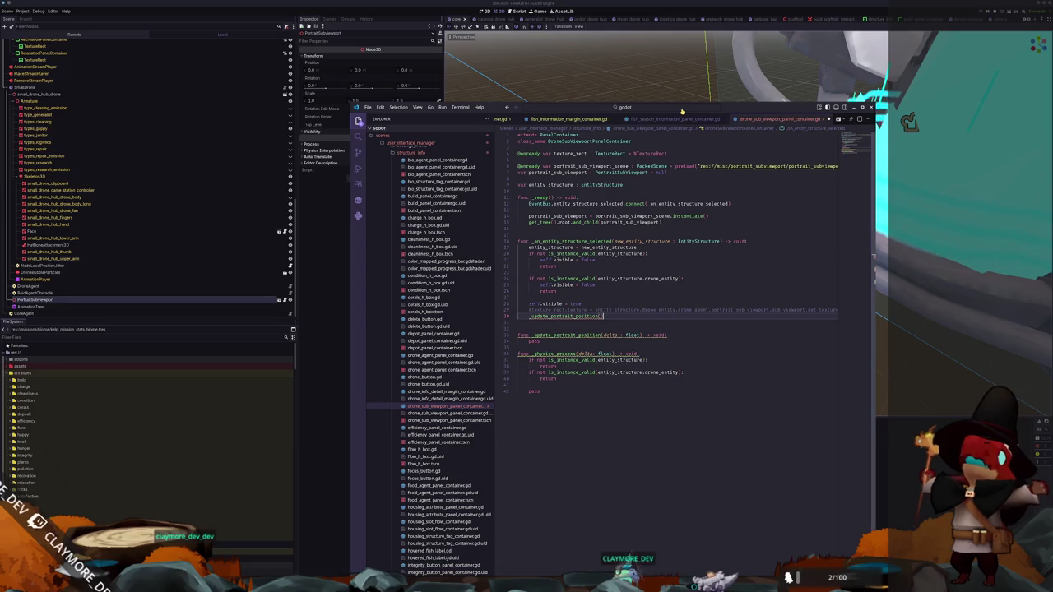
{"action": "key", "text": "Return"}
Drop the delta parameter from _update_portrait_position and call it from _physics_process
{"action": "double_click", "coordinate": [610, 335]}
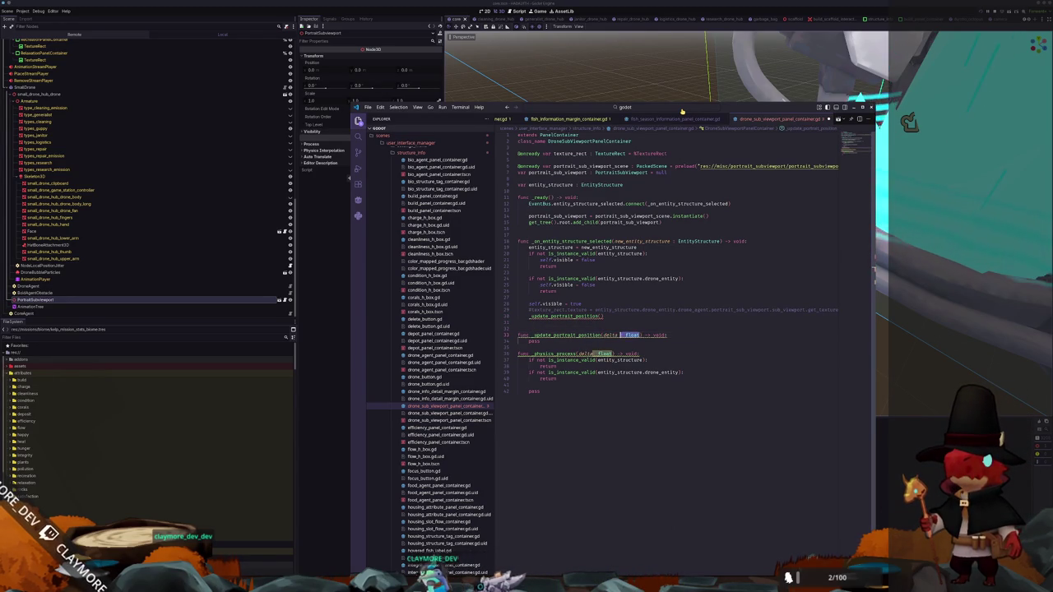
{"action": "key", "text": "BackSpace"}
{"action": "key", "text": "Down"}
{"action": "key", "text": "Down"}
{"action": "key", "text": "Down"}
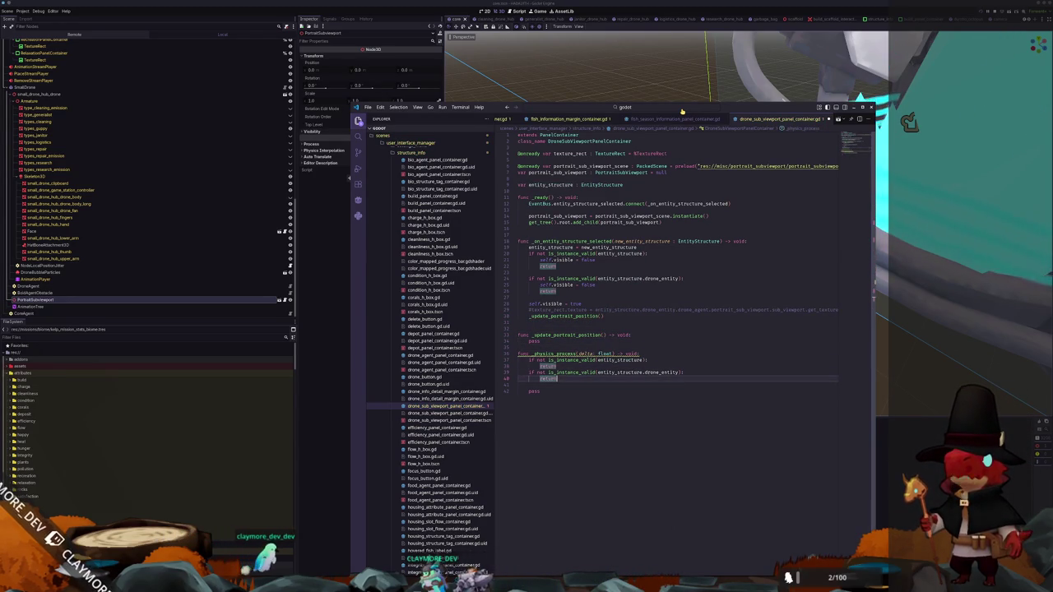
{"action": "key", "text": "Tab"}
{"action": "type", "text": "_update"}
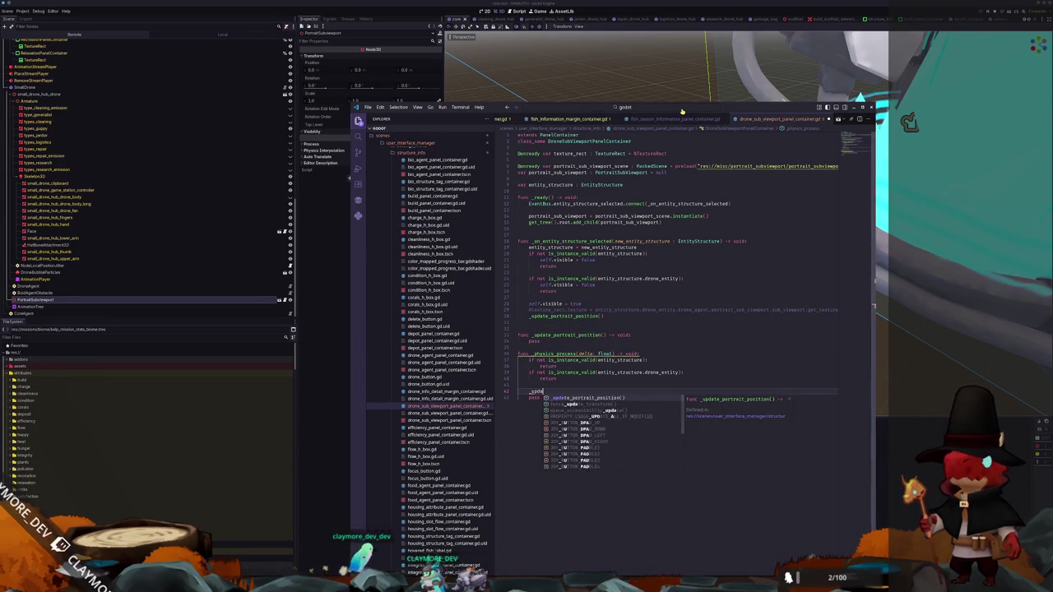
{"action": "key", "text": "Return"}
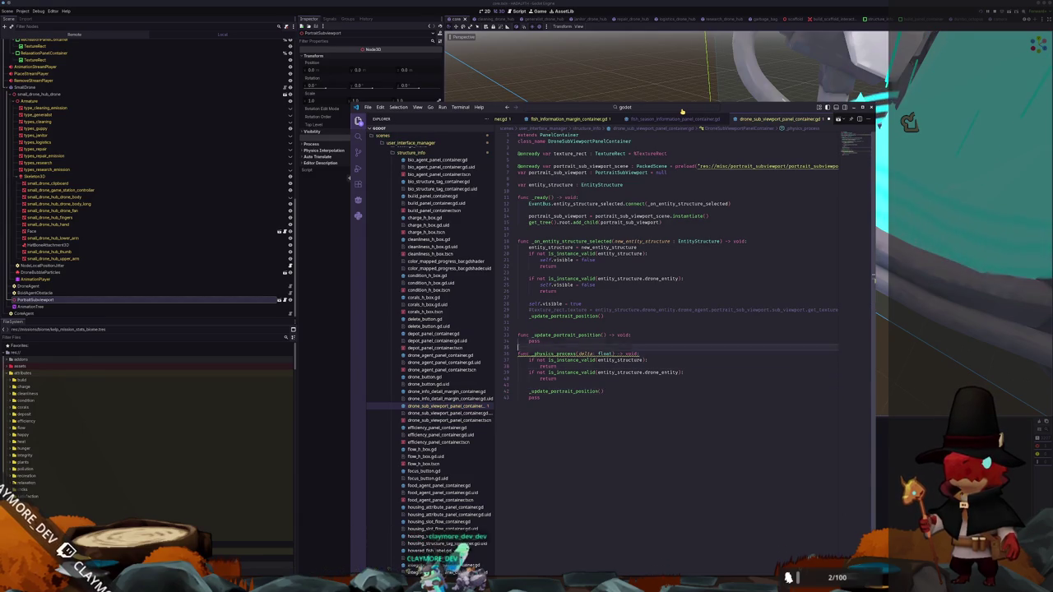
Call portrait_sub_viewport.reset_physics_interpolation() in the selection handler
{"action": "key", "text": "Up"}
{"action": "key", "text": "Up"}
{"action": "key", "text": "Up"}
{"action": "key", "text": "Up"}
{"action": "type", "text": "por"}
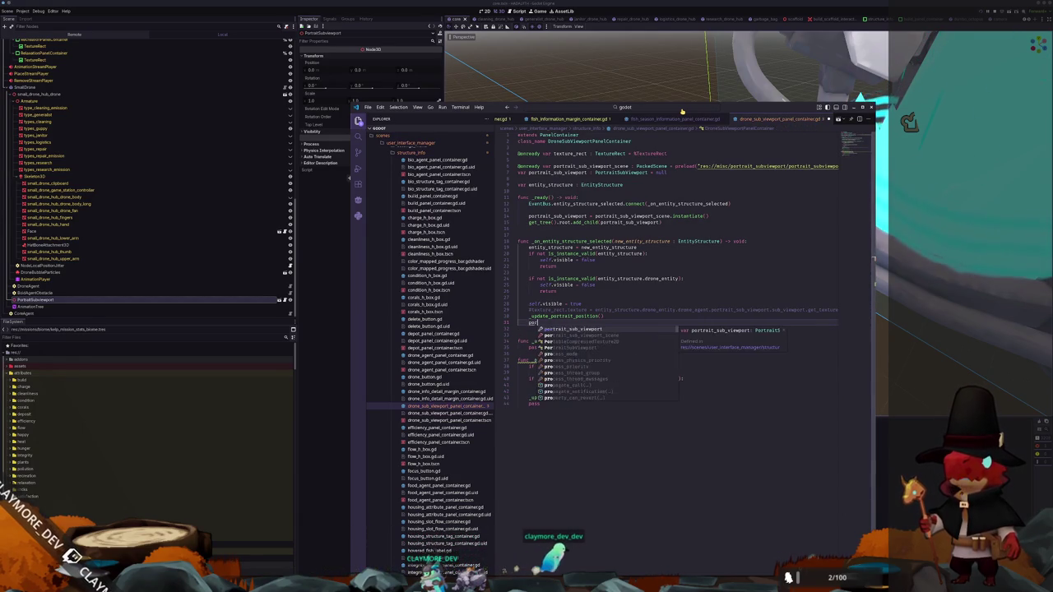
{"action": "type", "text": "trait_sub_viewport.reset_ph"}
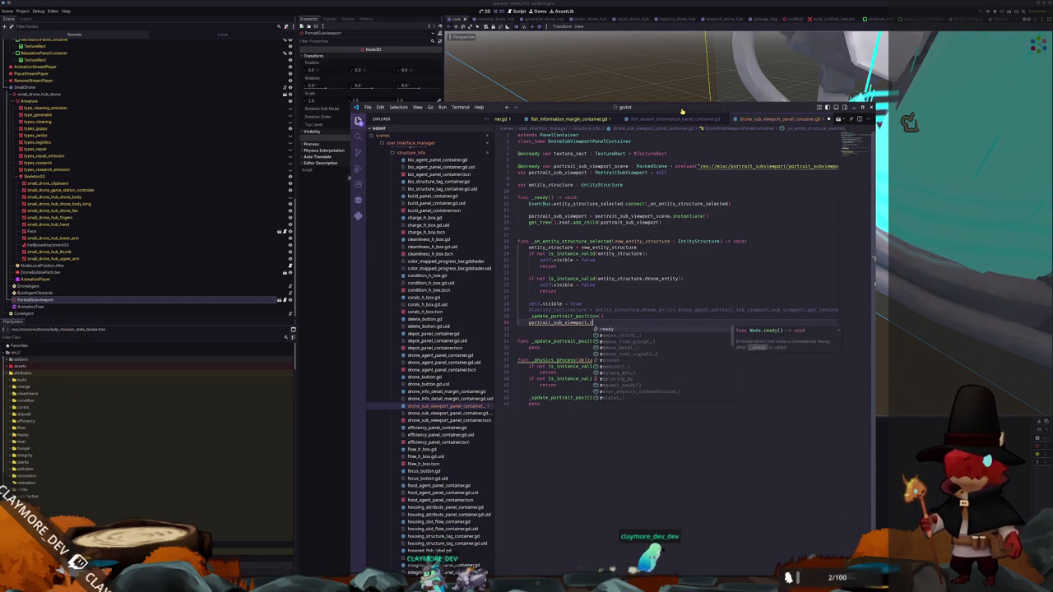
{"action": "key", "text": "Return"}
{"action": "key", "text": "Down"}
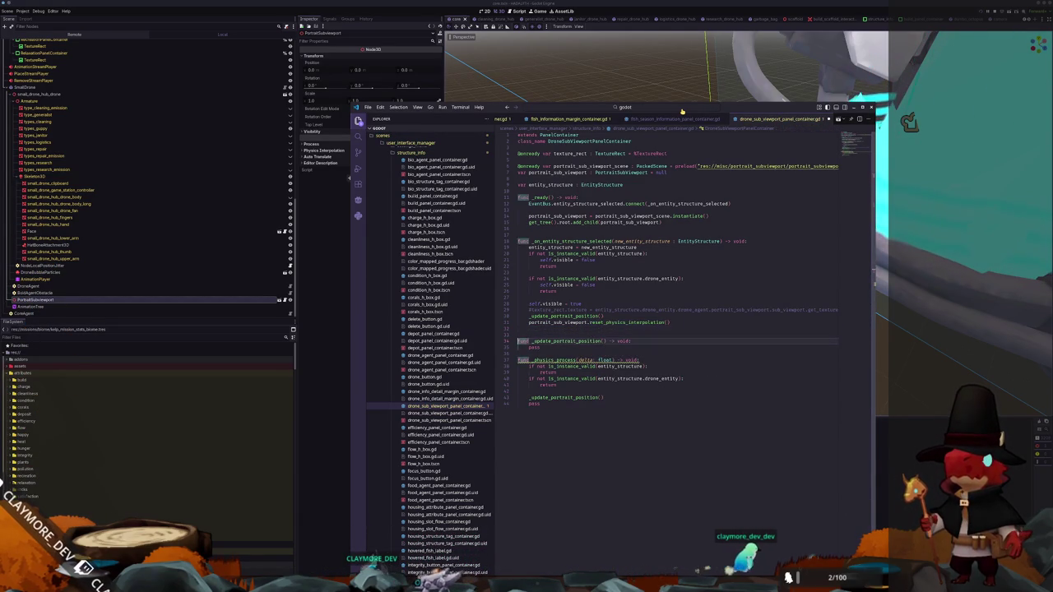
Set portrait_sub_viewport.global_position to entity_structure.drone_entity.global_position and delete the leftover pass
{"action": "key", "text": "Down"}
{"action": "key", "text": "Down"}
{"action": "key", "text": "End"}
{"action": "key", "text": "Return"}
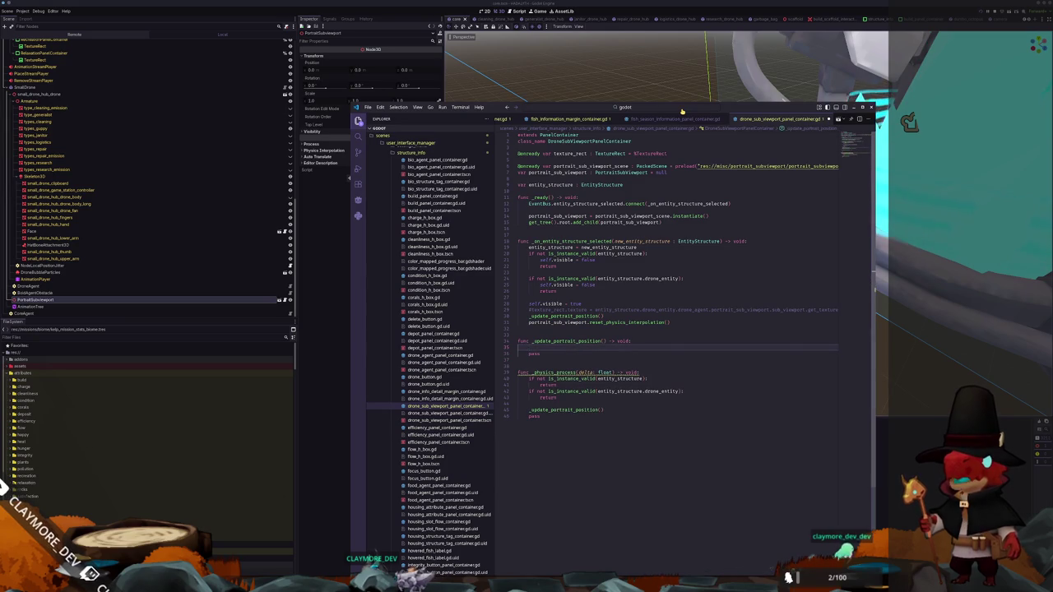
{"action": "type", "text": "portrai"}
{"action": "key", "text": "Return"}
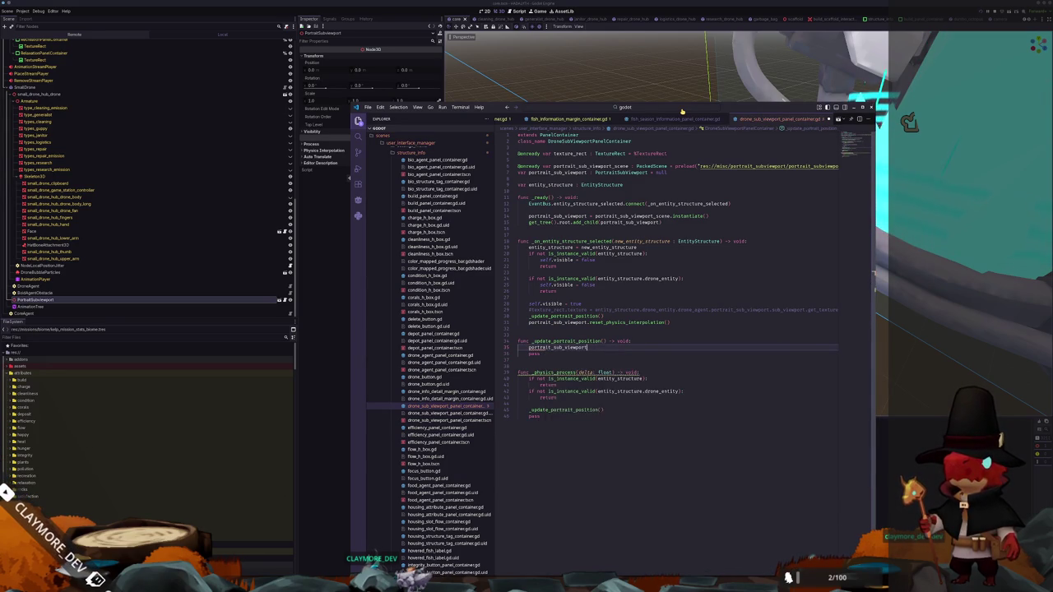
{"action": "type", "text": "."}
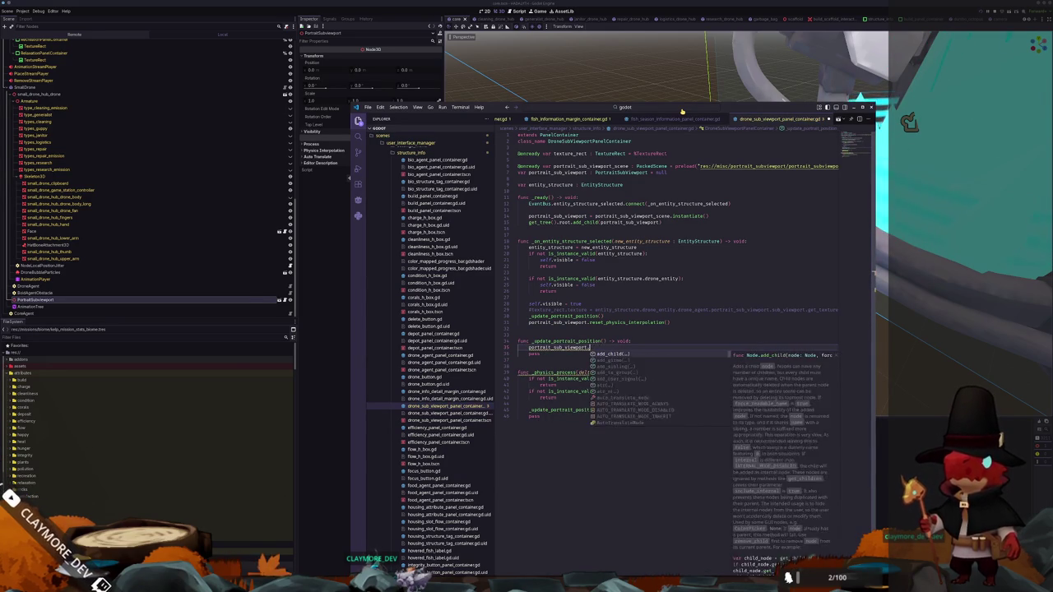
{"action": "type", "text": "global_pos"}
{"action": "key", "text": "Return"}
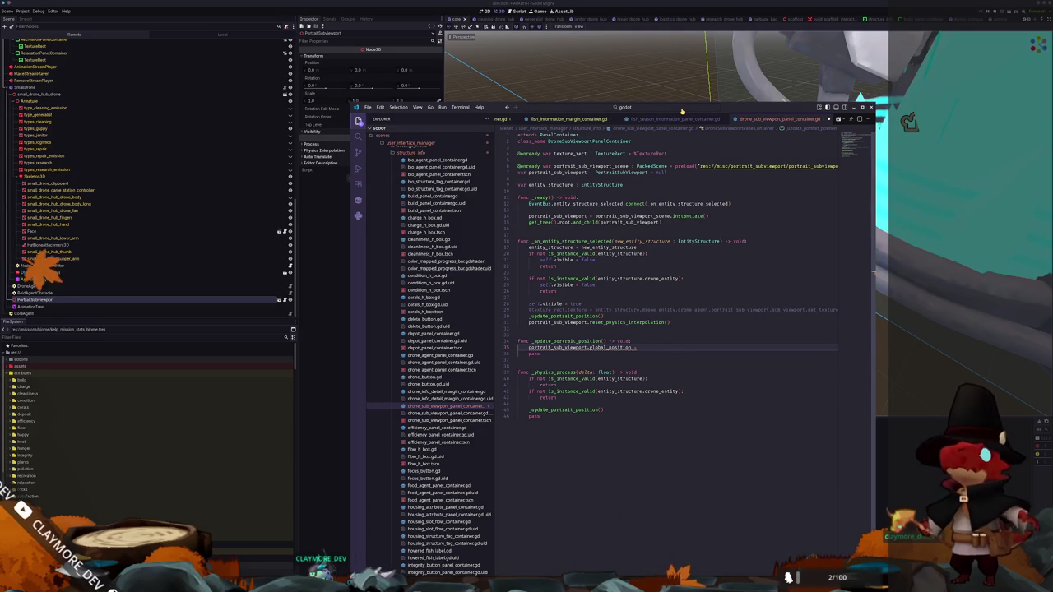
{"action": "type", "text": " entity_structure.dro"}
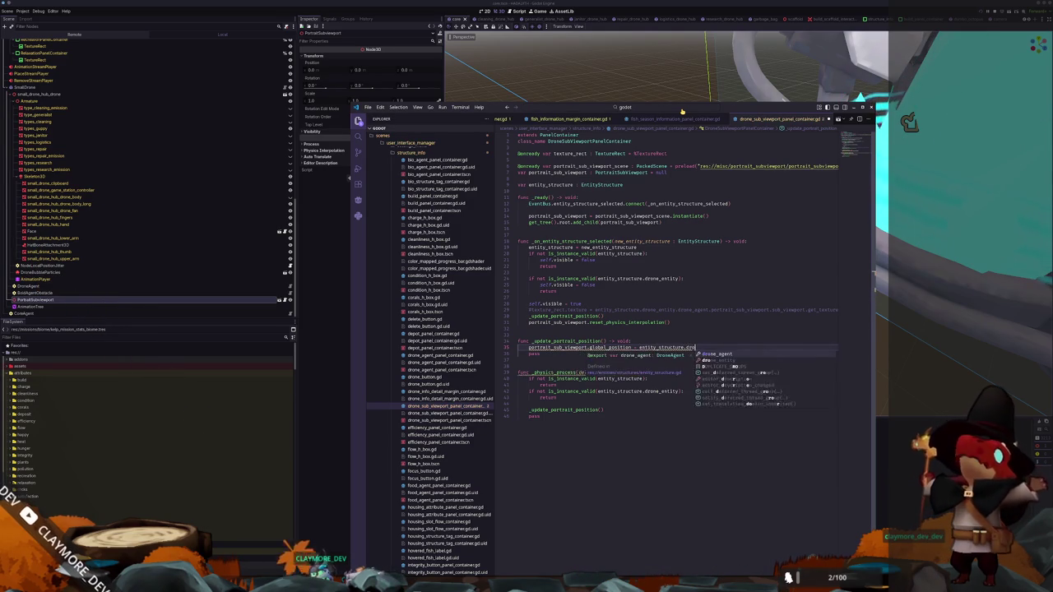
{"action": "key", "text": "Return"}
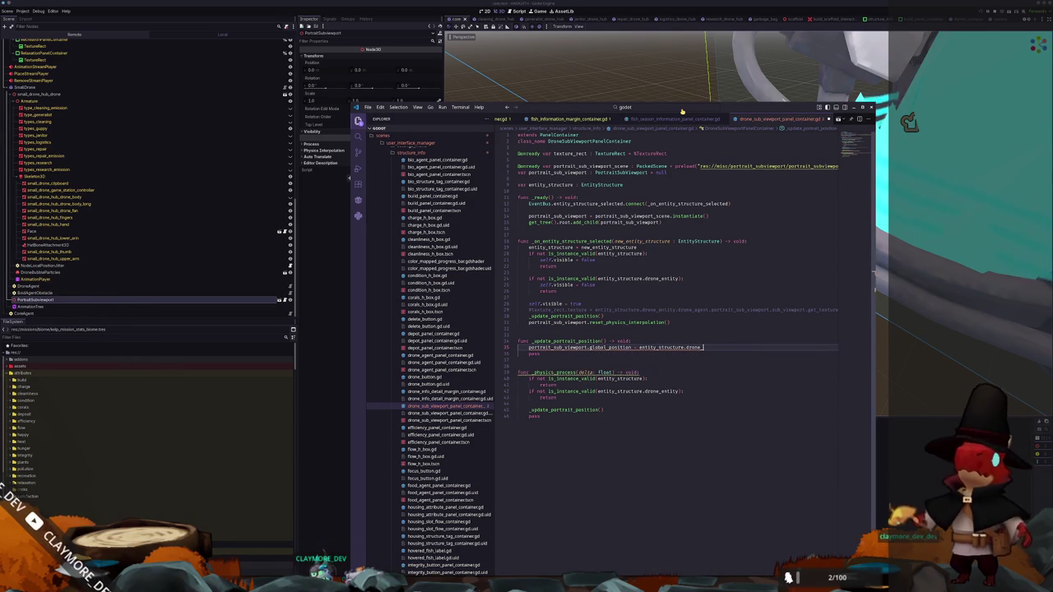
{"action": "type", "text": "entity.global"}
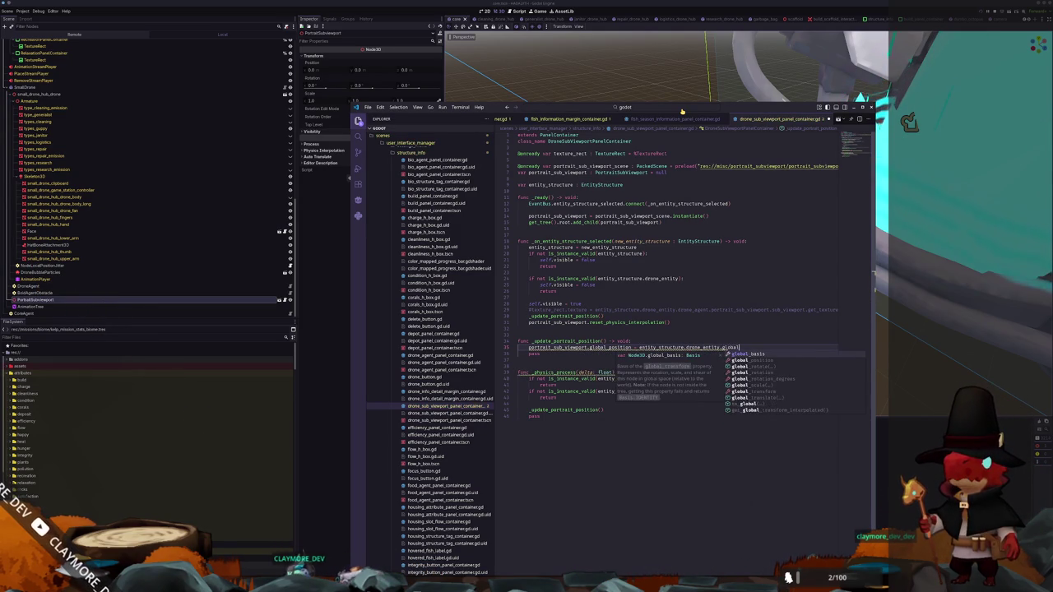
{"action": "type", "text": "_pos"}
{"action": "key", "text": "Return"}
{"action": "key", "text": "BackSpace"}
{"action": "key", "text": "BackSpace"}
{"action": "key", "text": "BackSpace"}
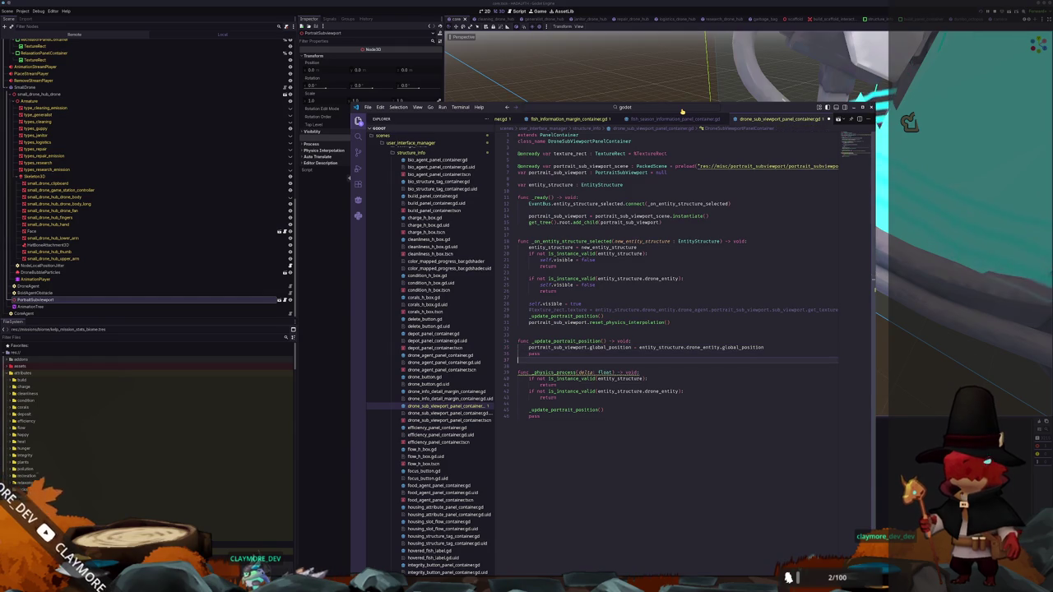
{"action": "key", "text": "Delete"}
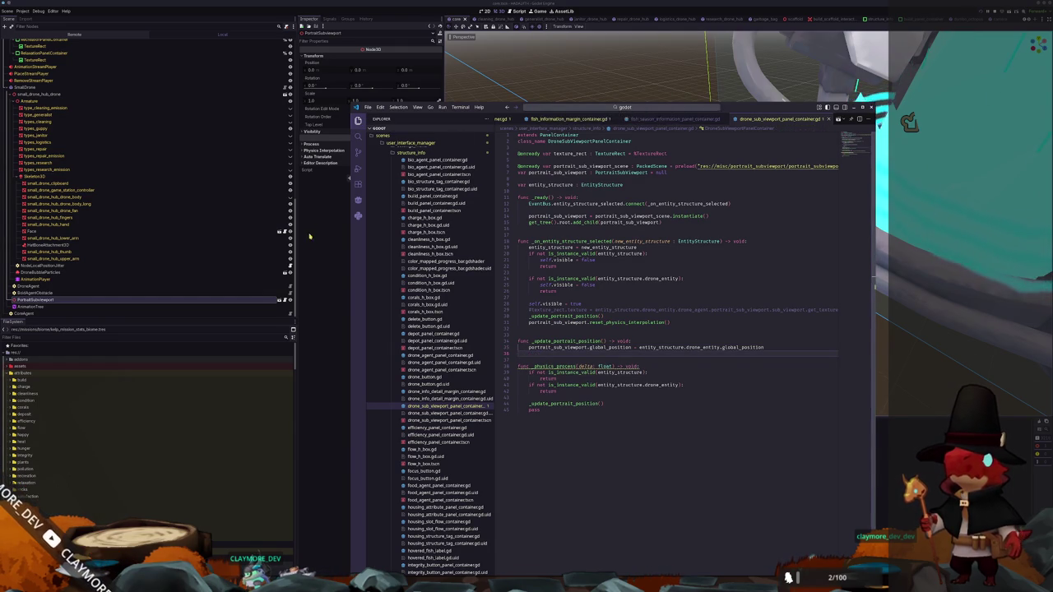
Run the project and load the Voyager save slot from the title screen
{"action": "left_click", "coordinate": [309, 237]}
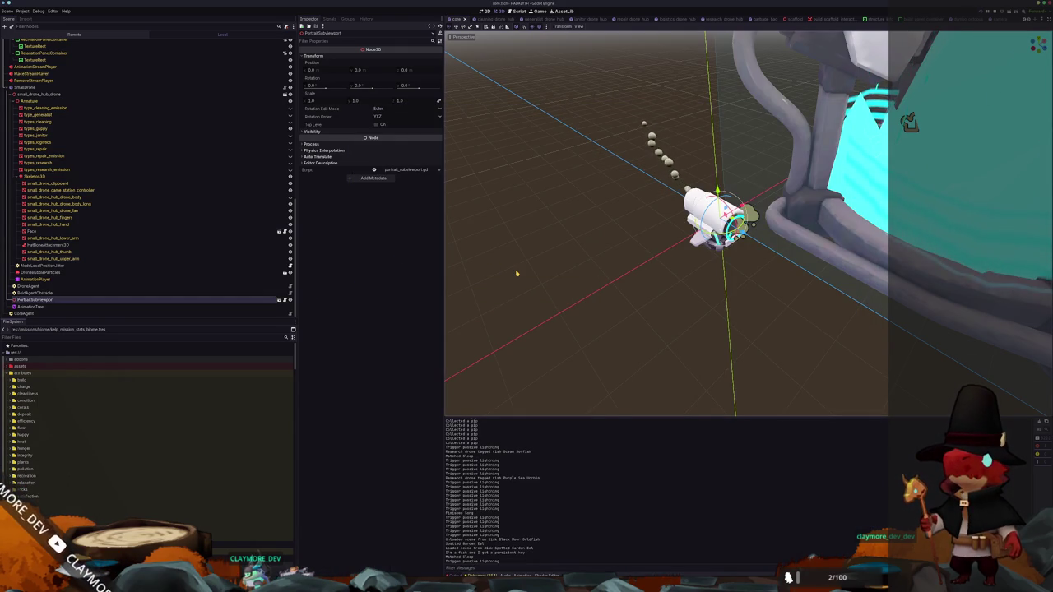
{"action": "key", "text": "F5"}
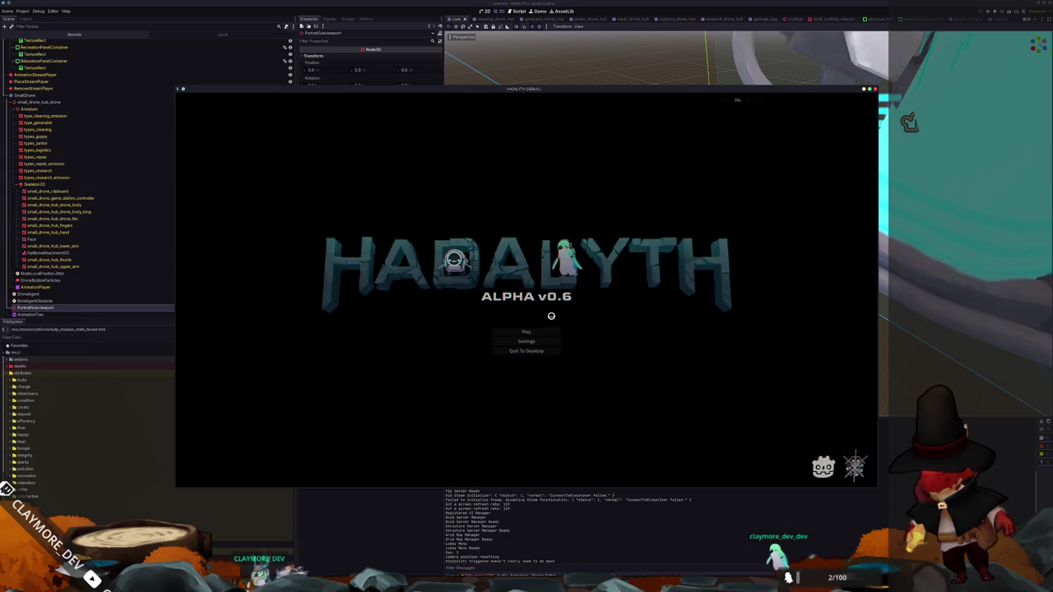
{"action": "left_click", "coordinate": [524, 331]}
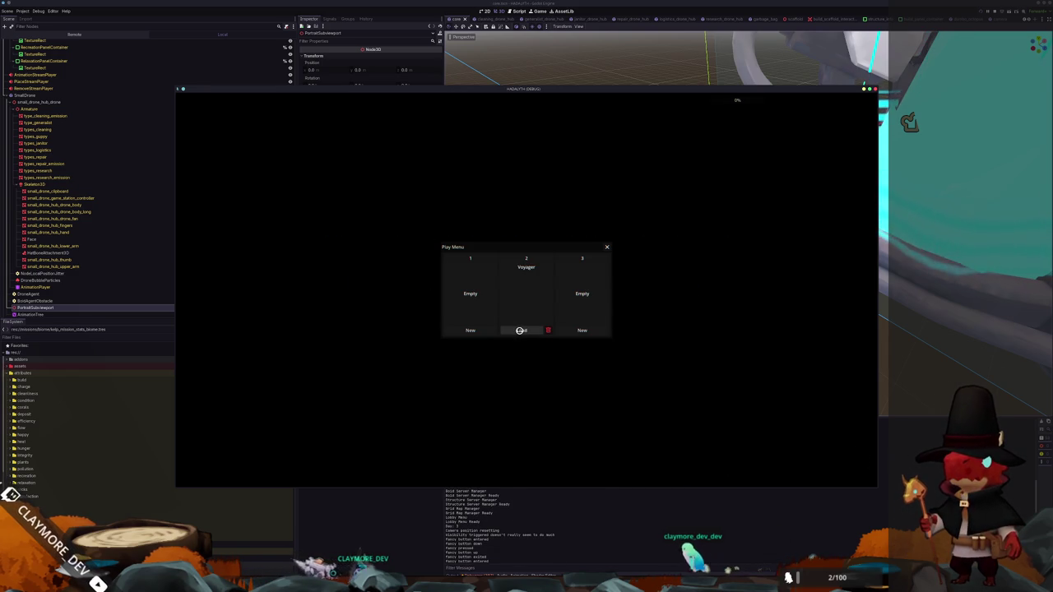
{"action": "left_click", "coordinate": [522, 330]}
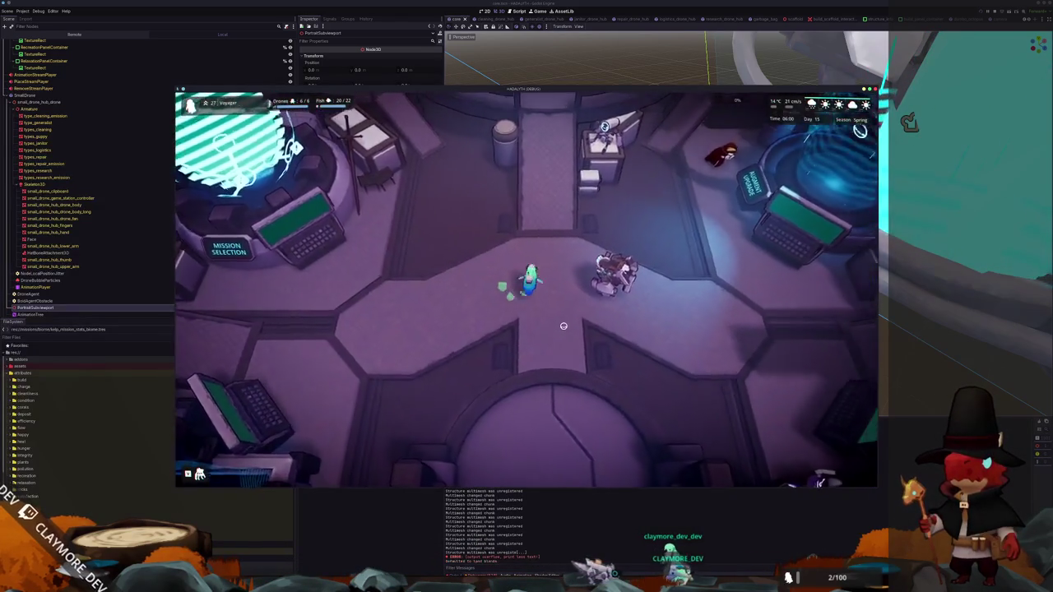
Go to the colony base, view the Janitor then Generalist Drone Hub info, and return to VS Code
{"action": "key", "text": "s"}
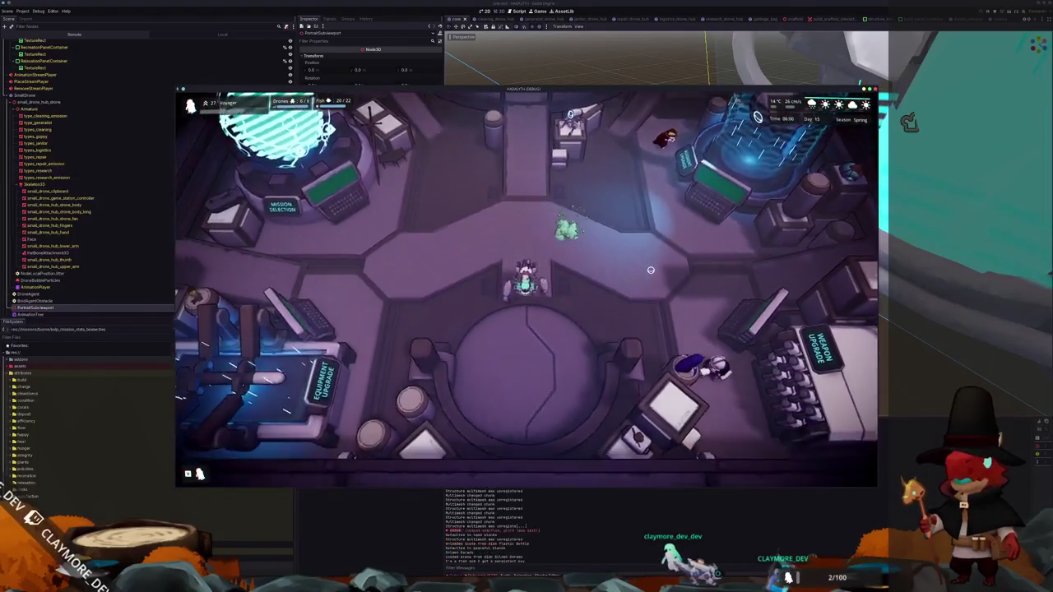
{"action": "key", "text": "s"}
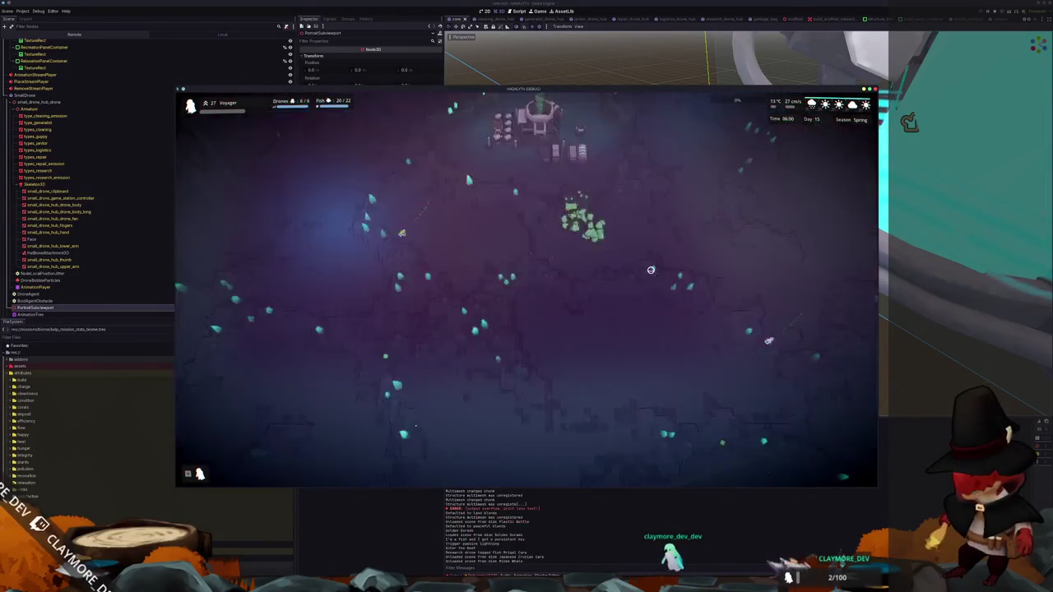
{"action": "key", "text": "b"}
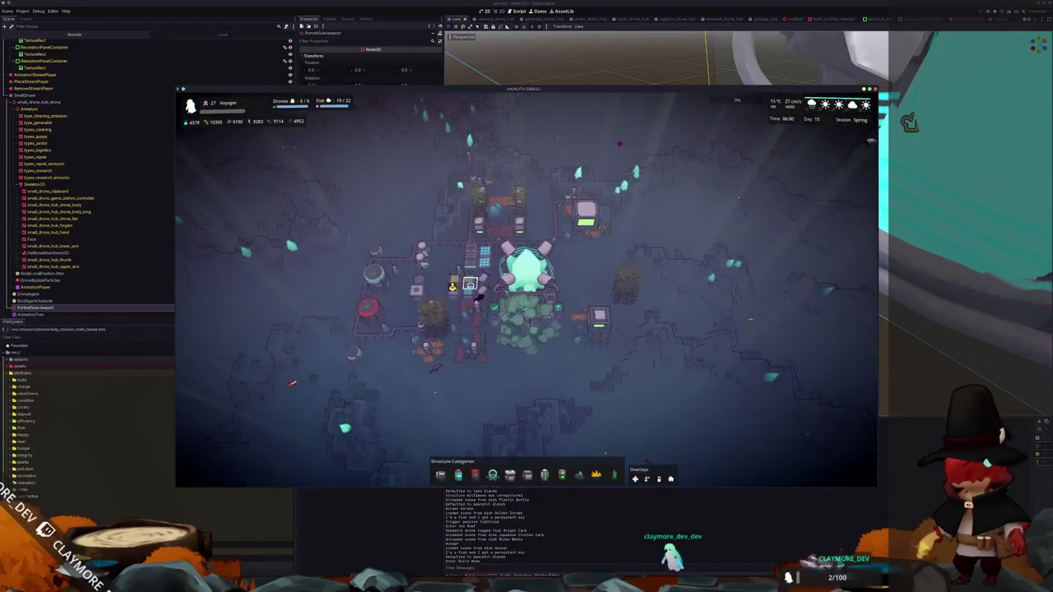
{"action": "left_click", "coordinate": [457, 288]}
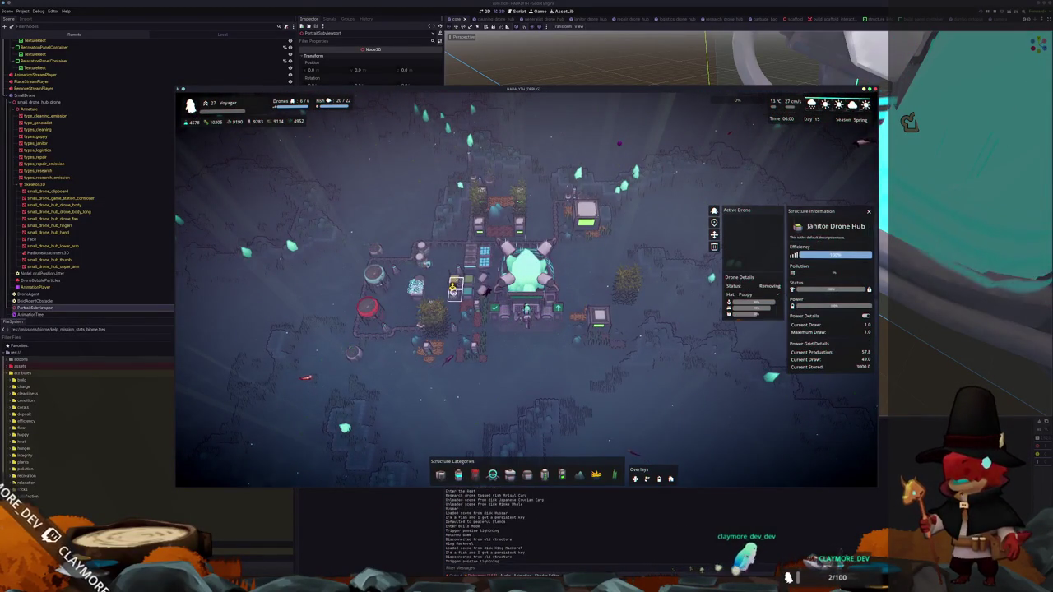
{"action": "left_click", "coordinate": [453, 288]}
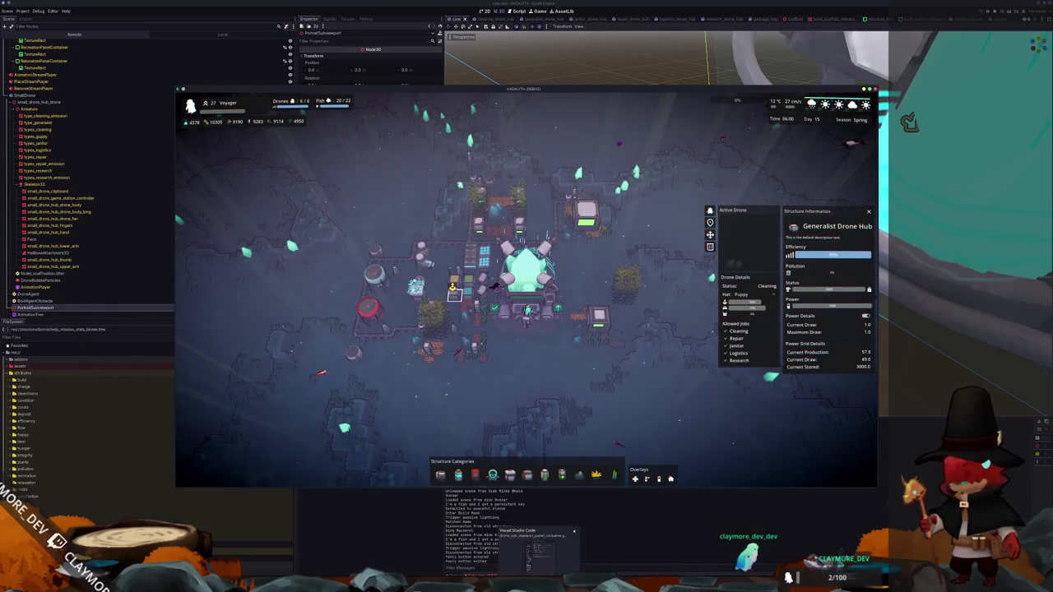
{"action": "key", "text": "alt+Tab"}
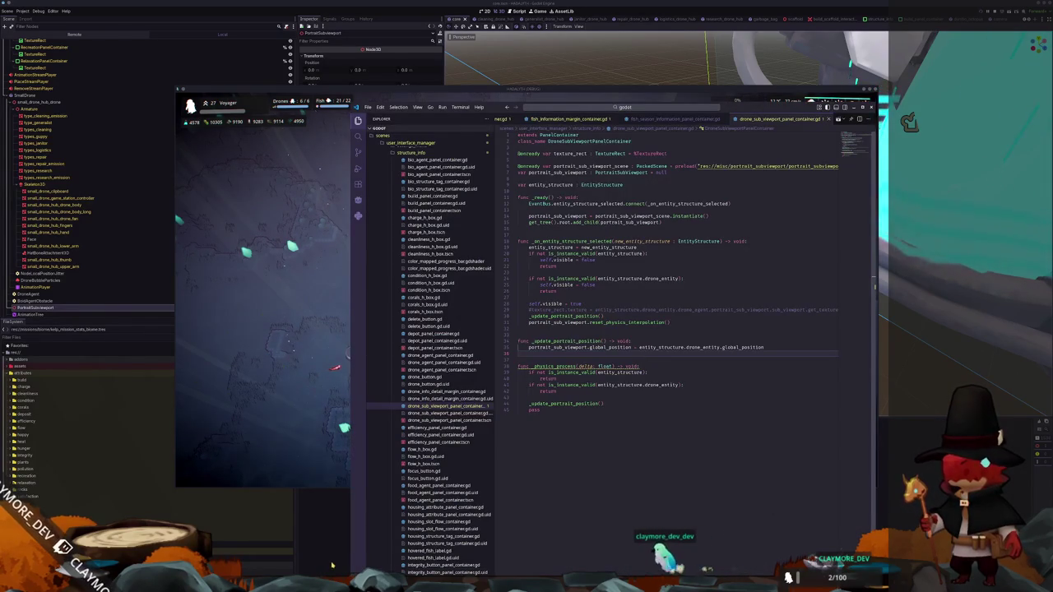
Below add_child in _ready, set texture_rect.texture to portrait_sub_viewport.sub_viewport.get_texture()
{"action": "left_click", "coordinate": [549, 322]}
{"action": "key", "text": "End"}
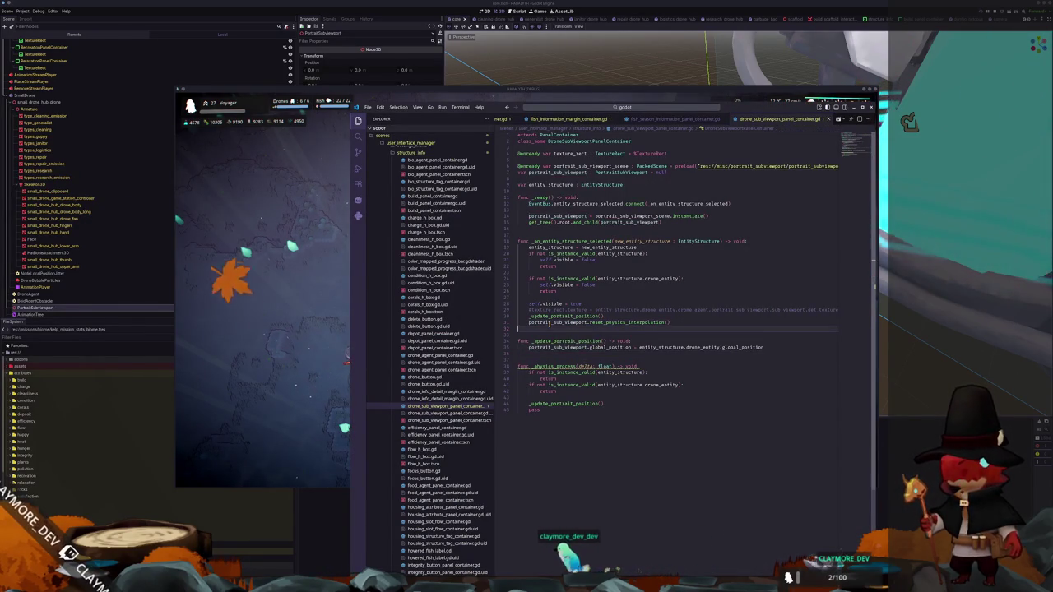
{"action": "key", "text": "Return"}
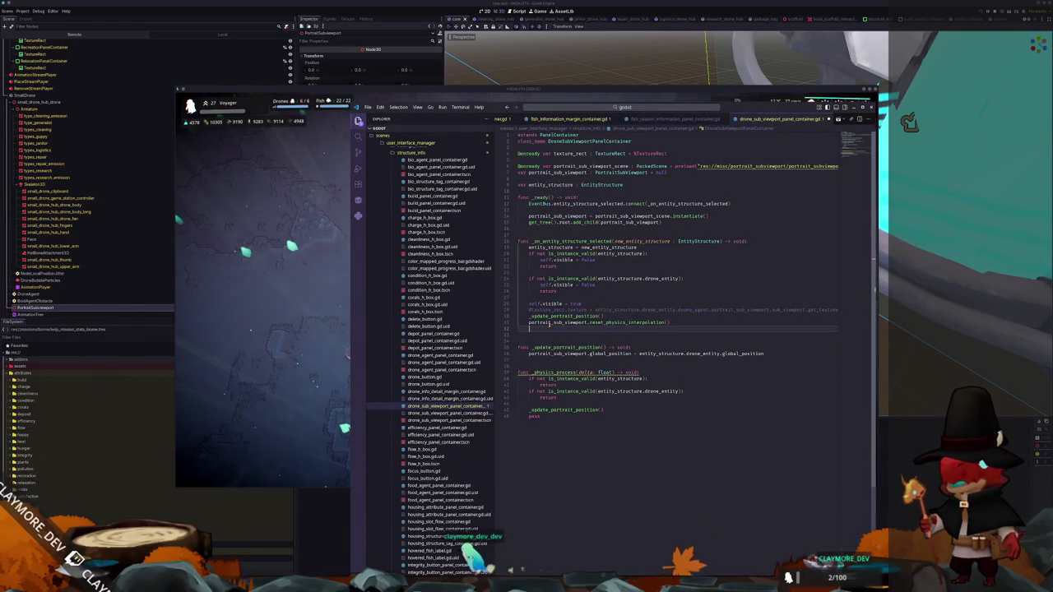
{"action": "key", "text": "Return"}
{"action": "key", "text": "BackSpace"}
{"action": "key", "text": "BackSpace"}
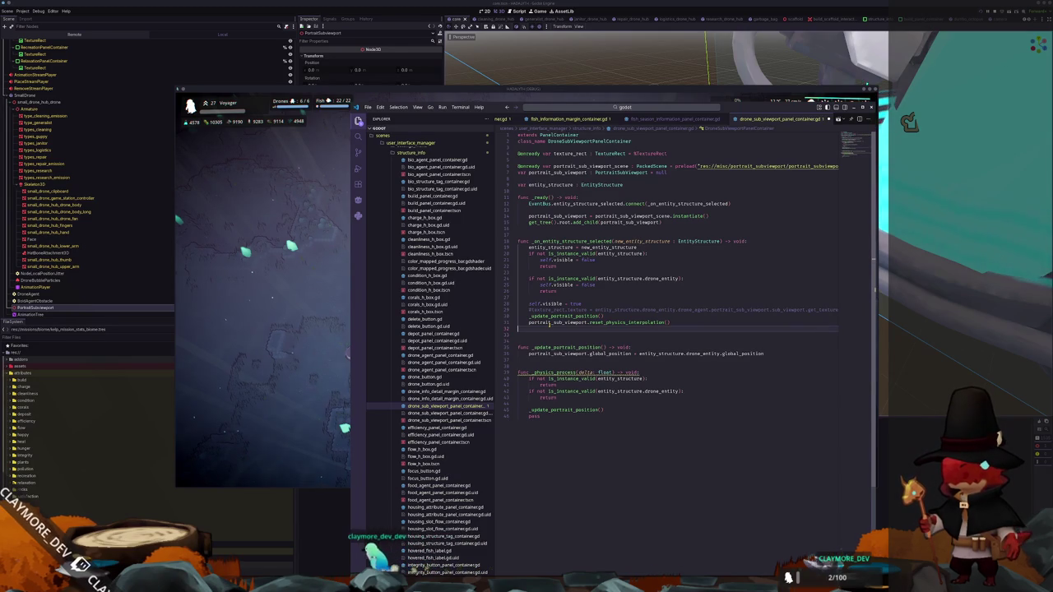
{"action": "key", "text": "Up"}
{"action": "key", "text": "Up"}
{"action": "key", "text": "Up"}
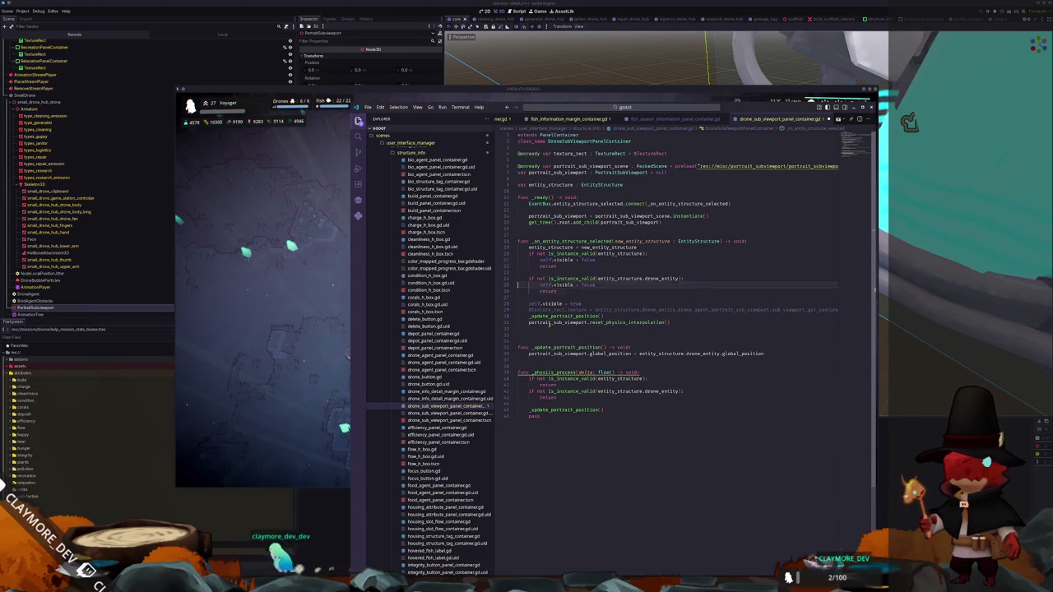
{"action": "key", "text": "Return"}
{"action": "key", "text": "Return"}
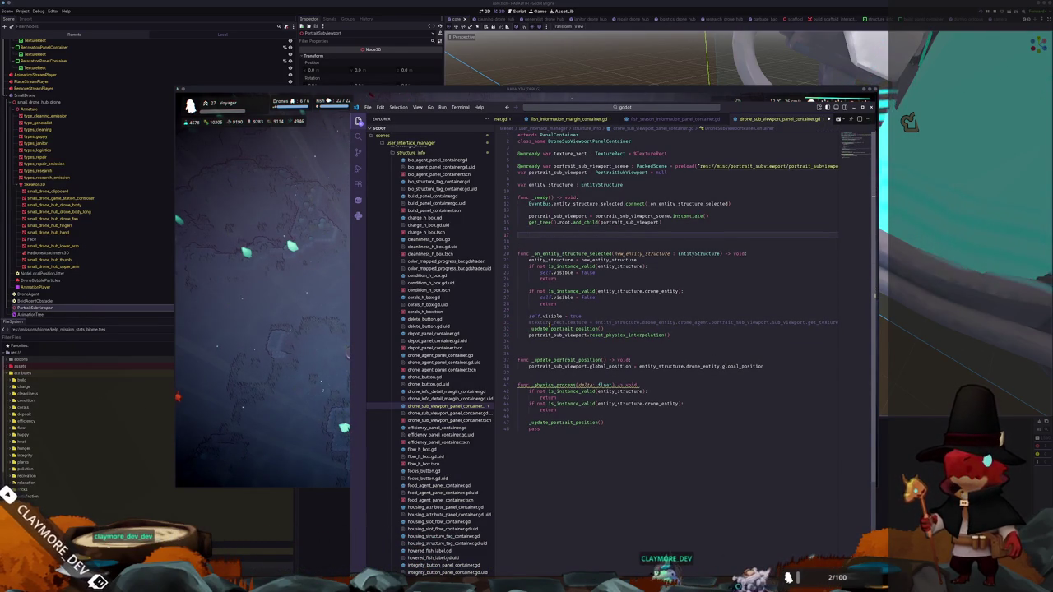
{"action": "type", "text": "texture_rect."}
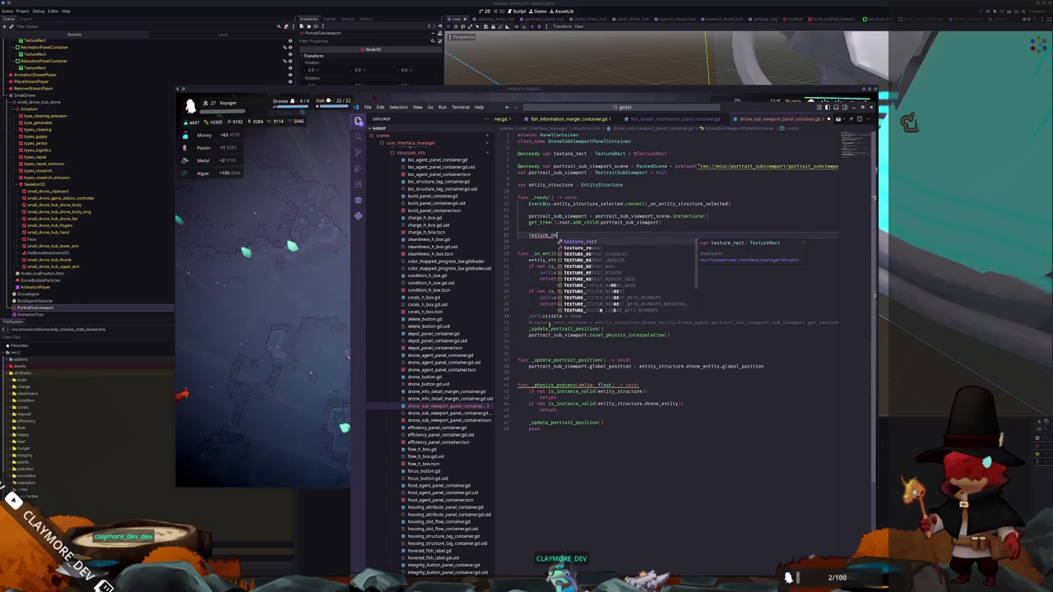
{"action": "type", "text": "texture "}
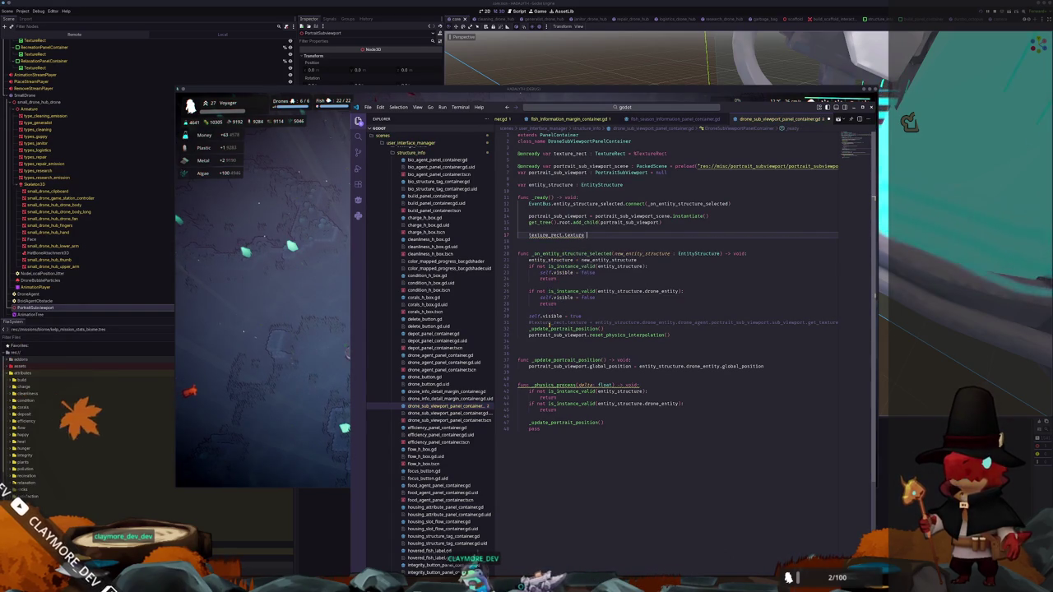
{"action": "type", "text": "= portrait_sub_viewport."}
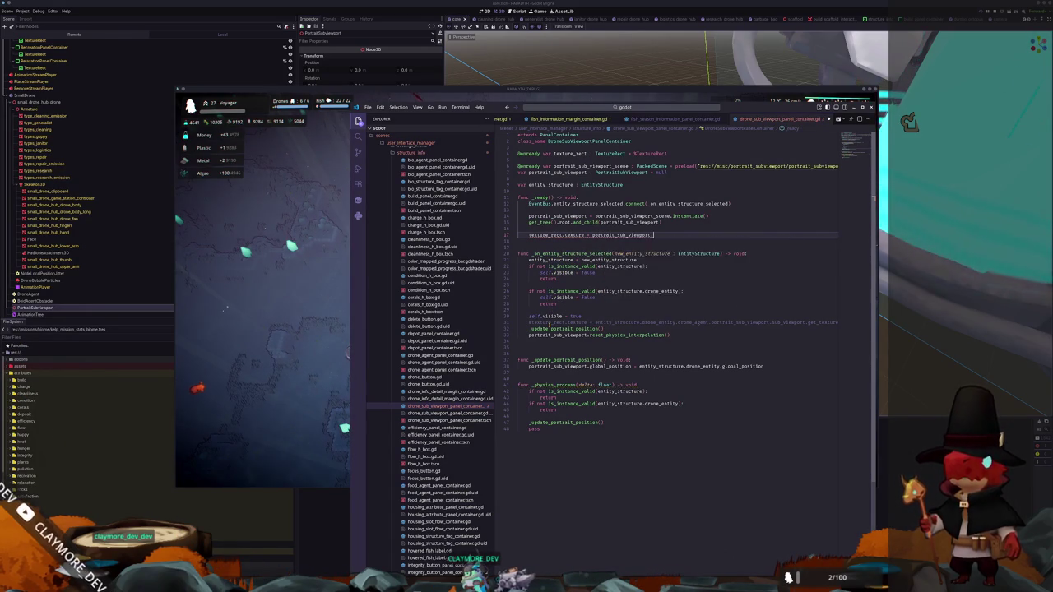
{"action": "type", "text": "sub_viewport.texture"}
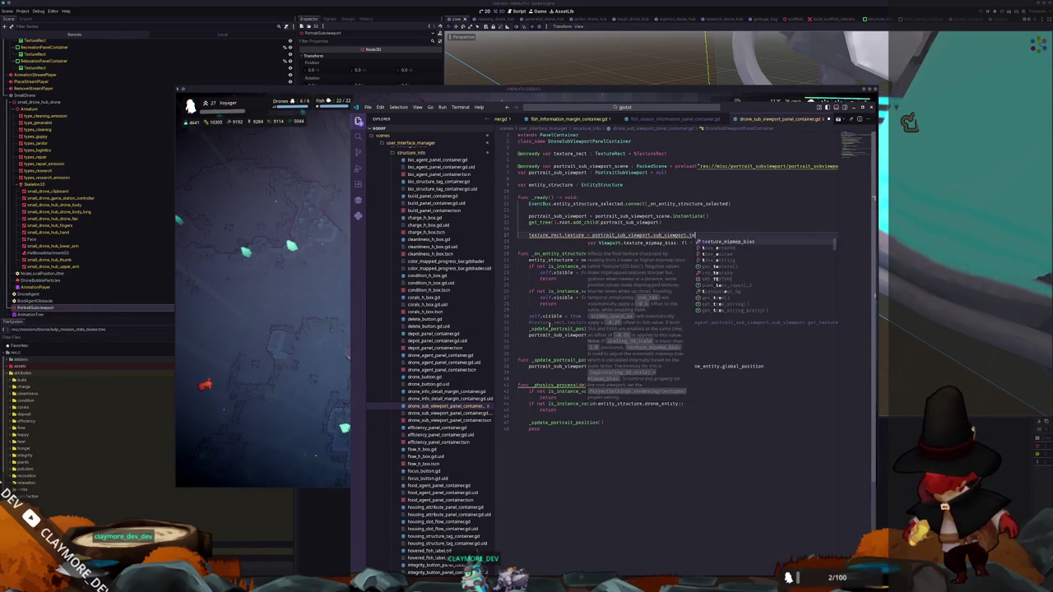
{"action": "key", "text": "Down"}
{"action": "key", "text": "Return"}
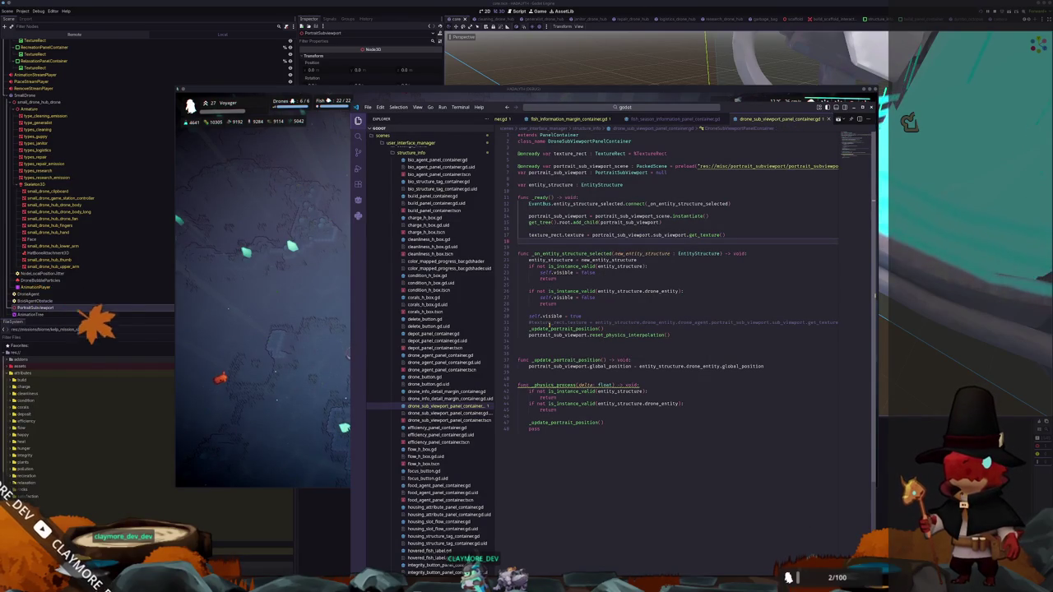
{"action": "left_click", "coordinate": [517, 234]}
Run the game, expand an _update_portrait_position error, and open its gd:35 line in VS Code
{"action": "key", "text": "alt+Tab"}
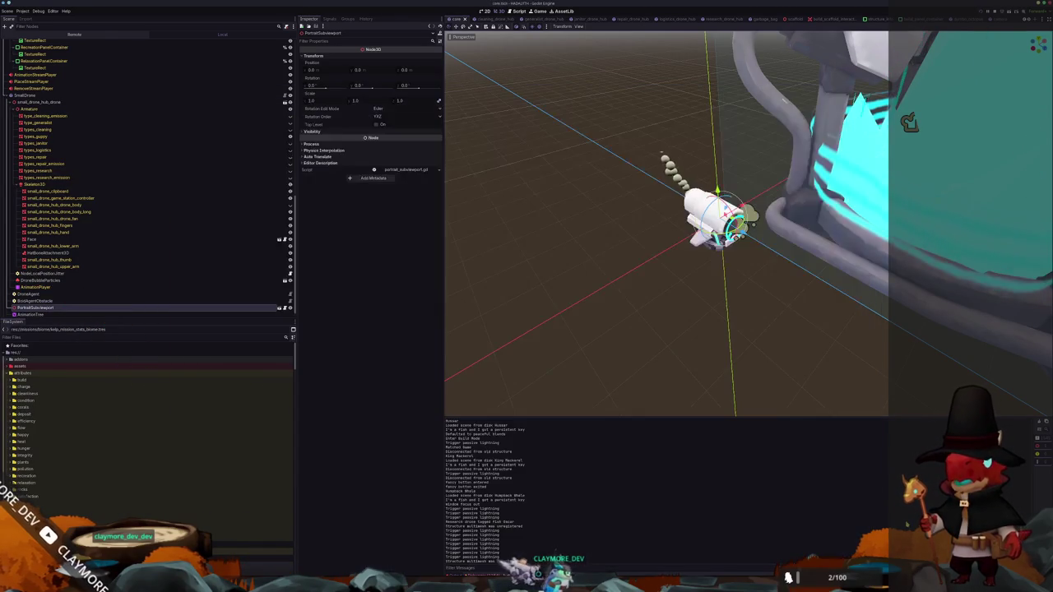
{"action": "left_click", "coordinate": [487, 364]}
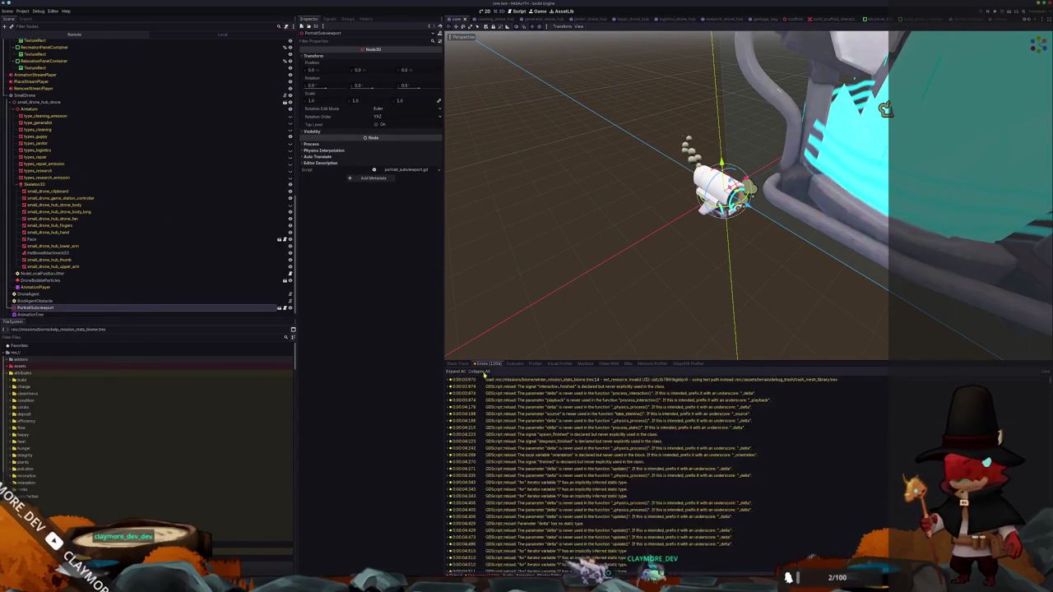
{"action": "scroll", "coordinate": [551, 481], "scroll_direction": "down", "scroll_amount": 10}
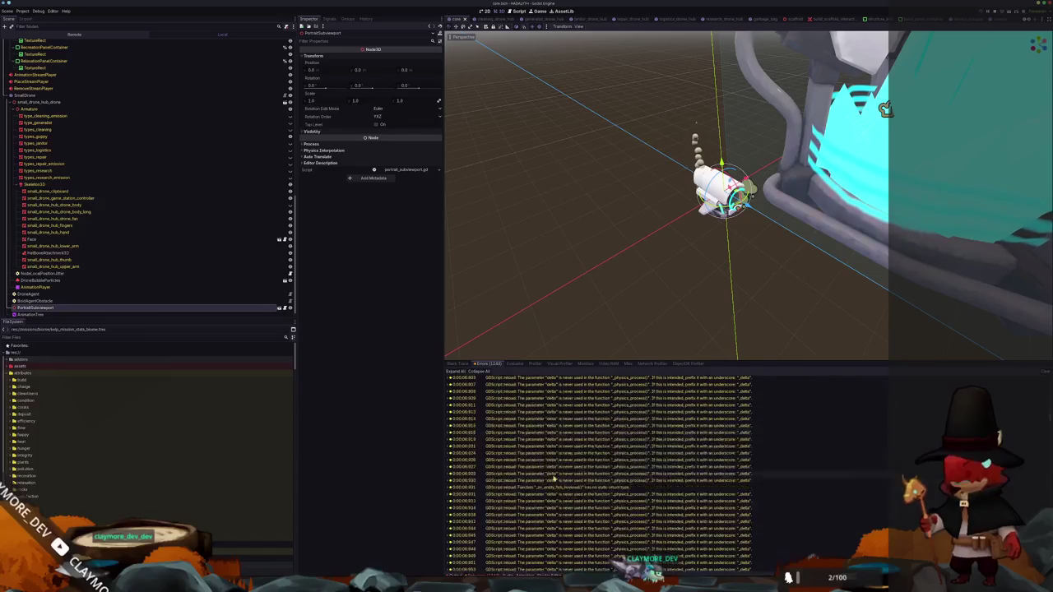
{"action": "scroll", "coordinate": [564, 463], "scroll_direction": "down", "scroll_amount": 15}
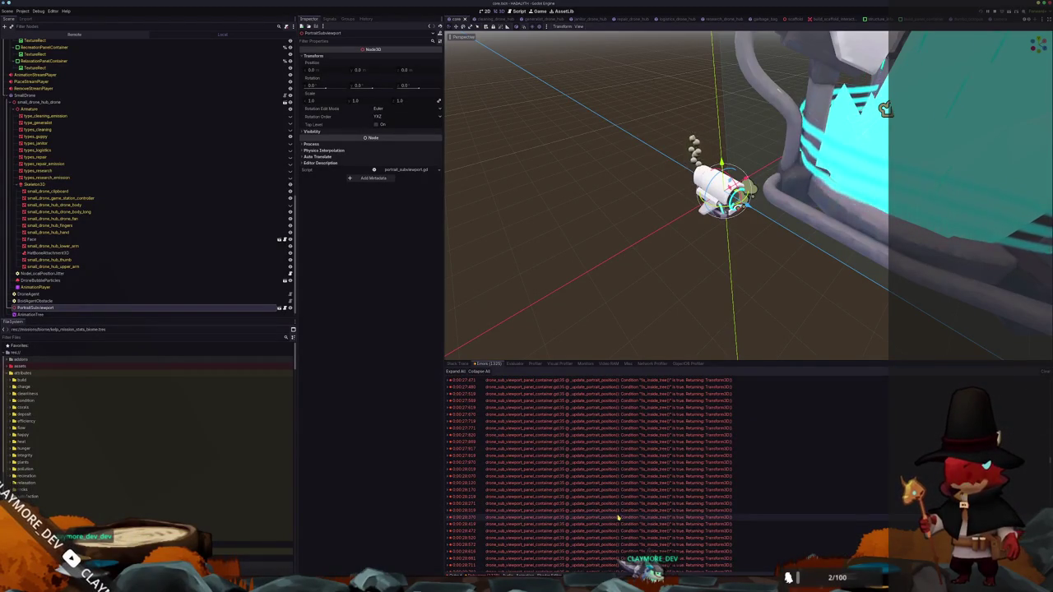
{"action": "double_click", "coordinate": [614, 517]}
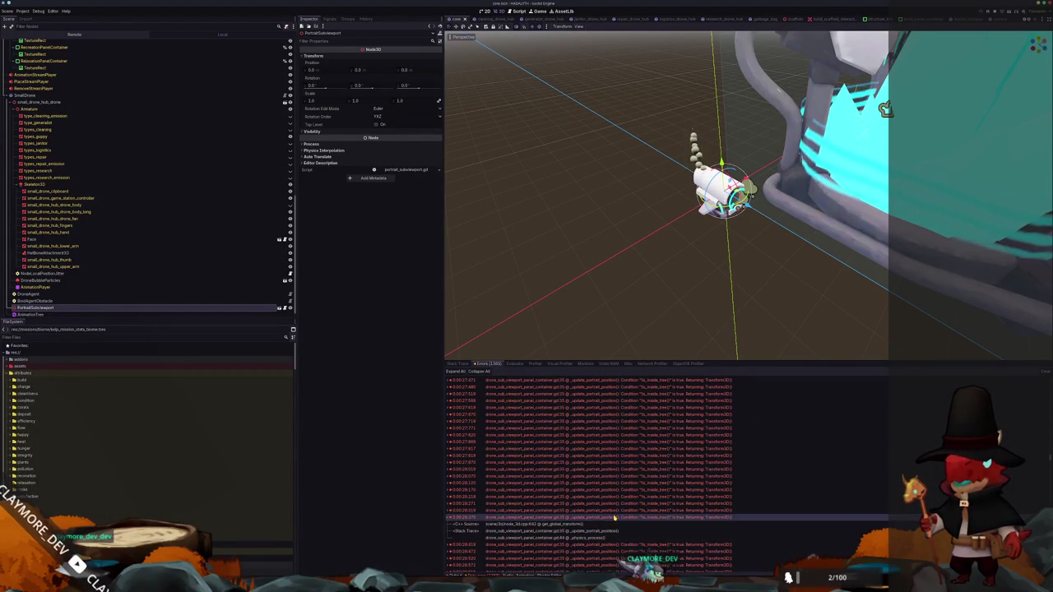
{"action": "double_click", "coordinate": [543, 531]}
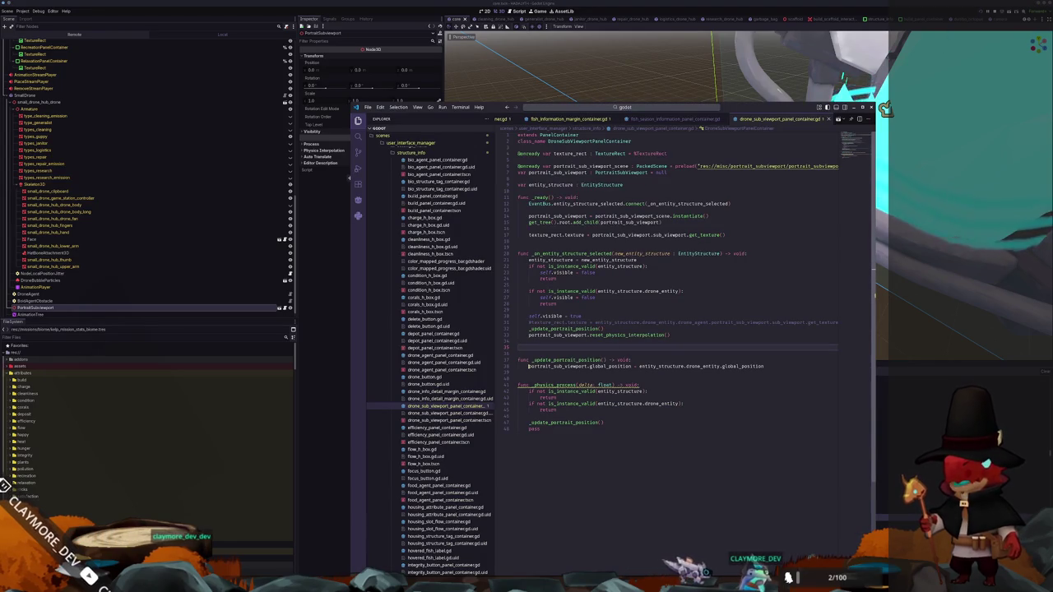
Inspect portrait_sub_viewport and drone_entity at the failing line, then start a debug run with F5
{"action": "double_click", "coordinate": [556, 366]}
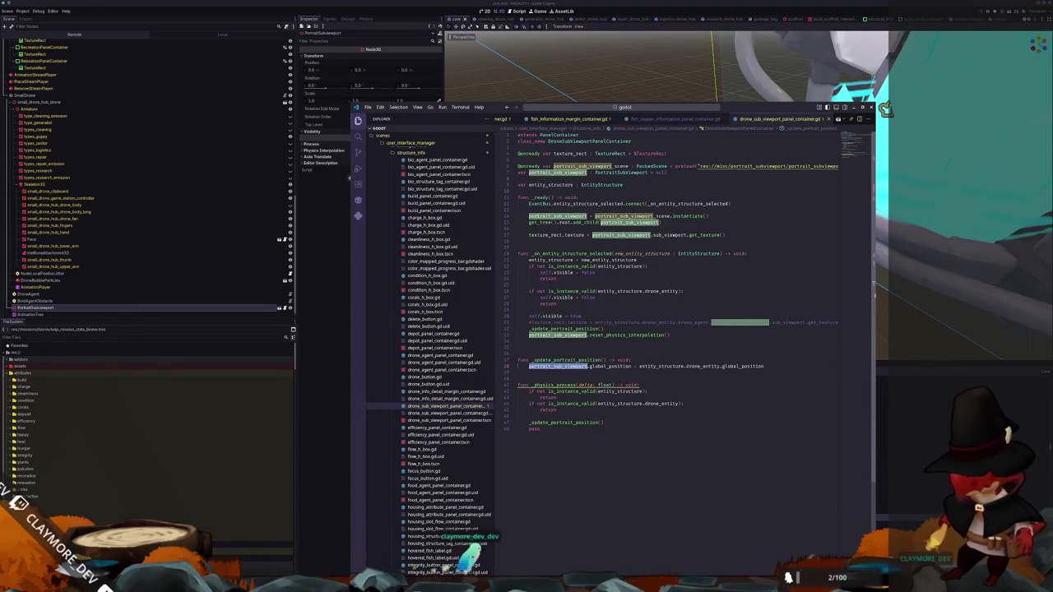
{"action": "mouse_move", "coordinate": [586, 222]}
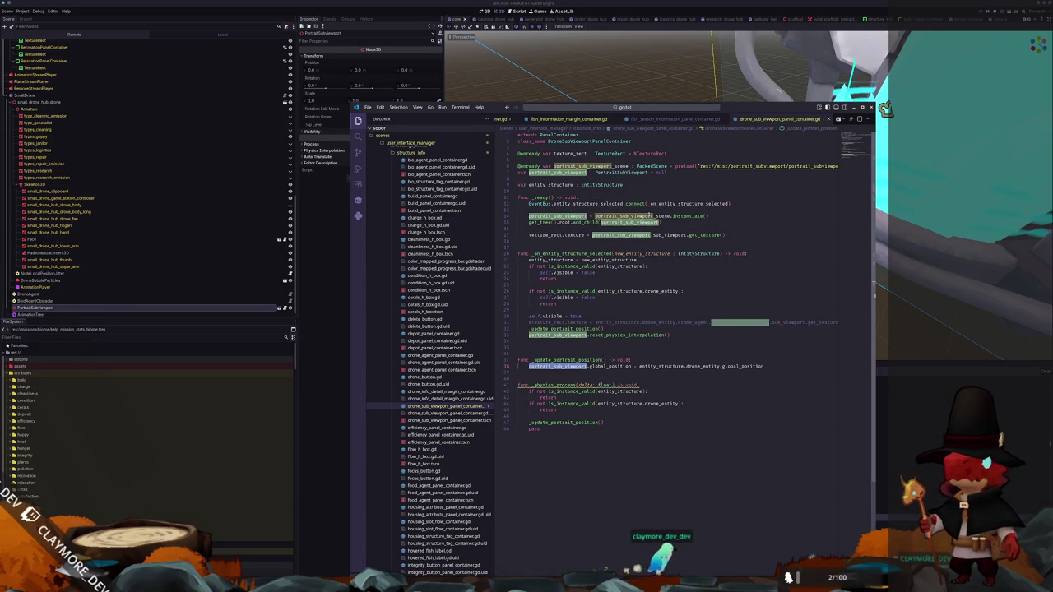
{"action": "mouse_move", "coordinate": [566, 366]}
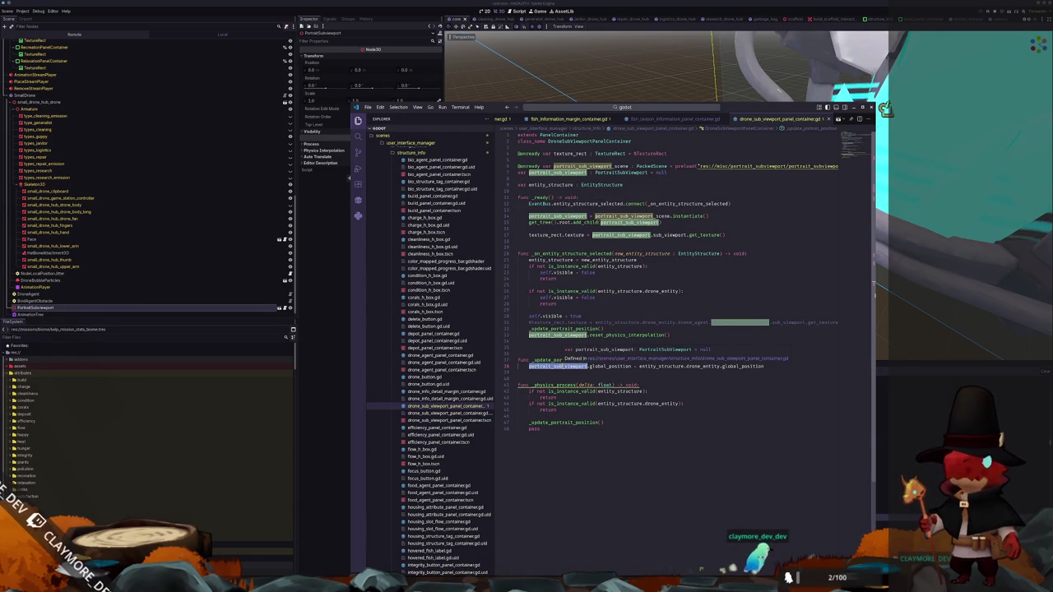
{"action": "key", "text": "alt+Tab"}
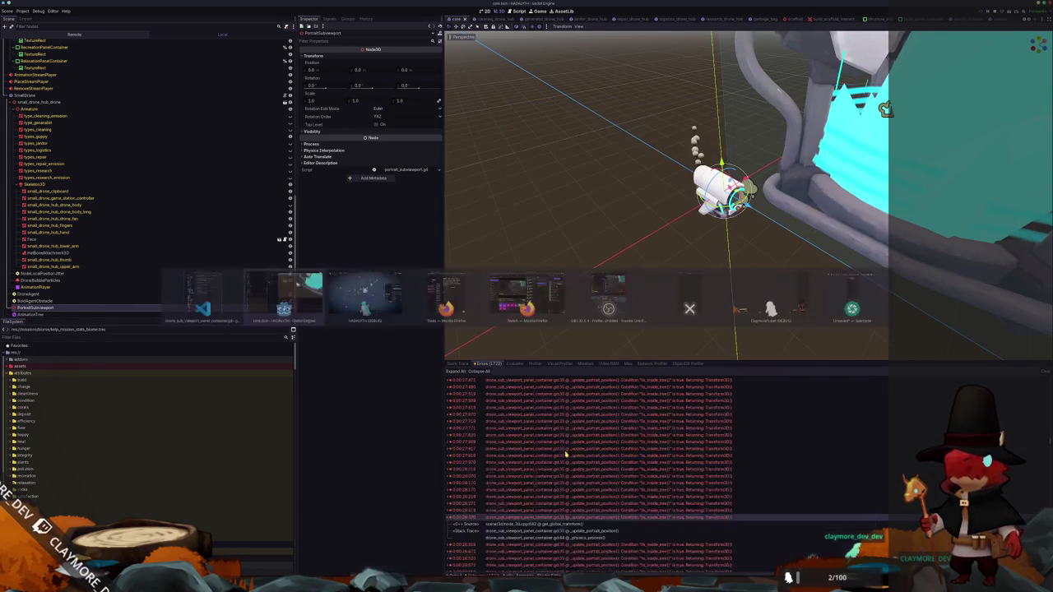
{"action": "mouse_move", "coordinate": [669, 519]}
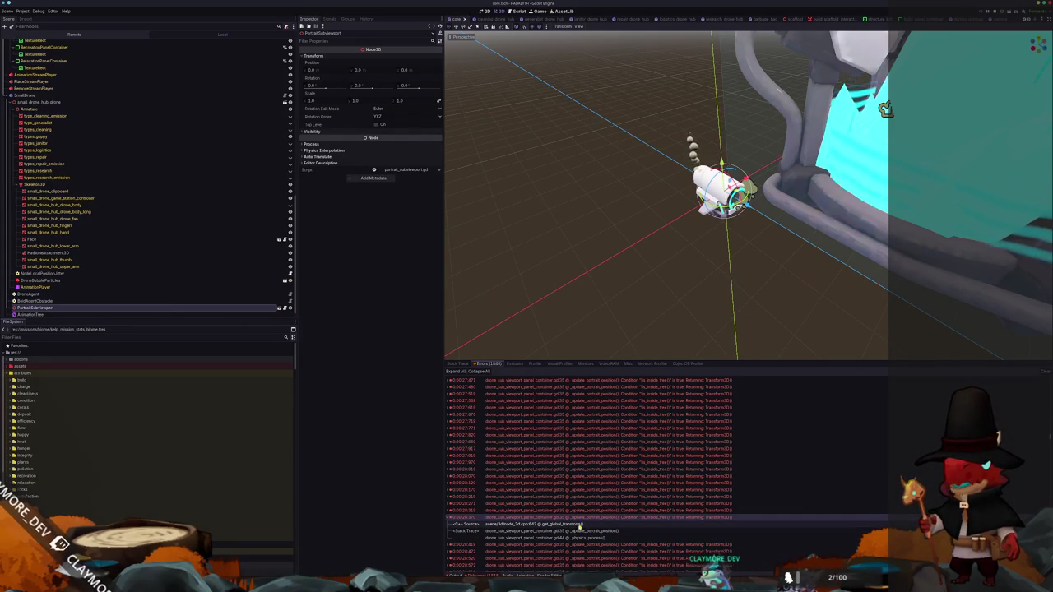
{"action": "left_click", "coordinate": [580, 531]}
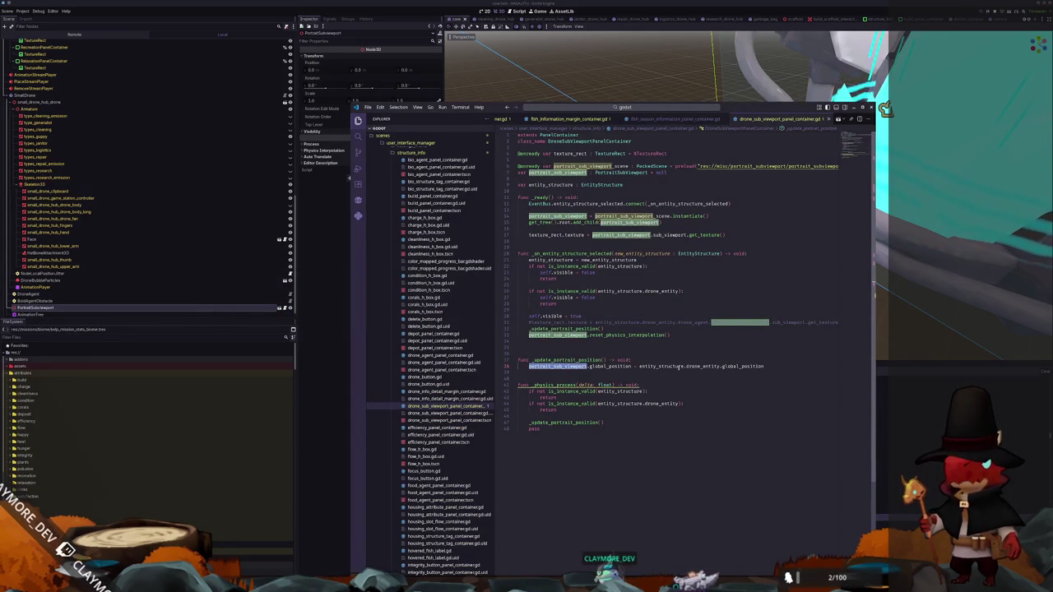
{"action": "left_click", "coordinate": [704, 366]}
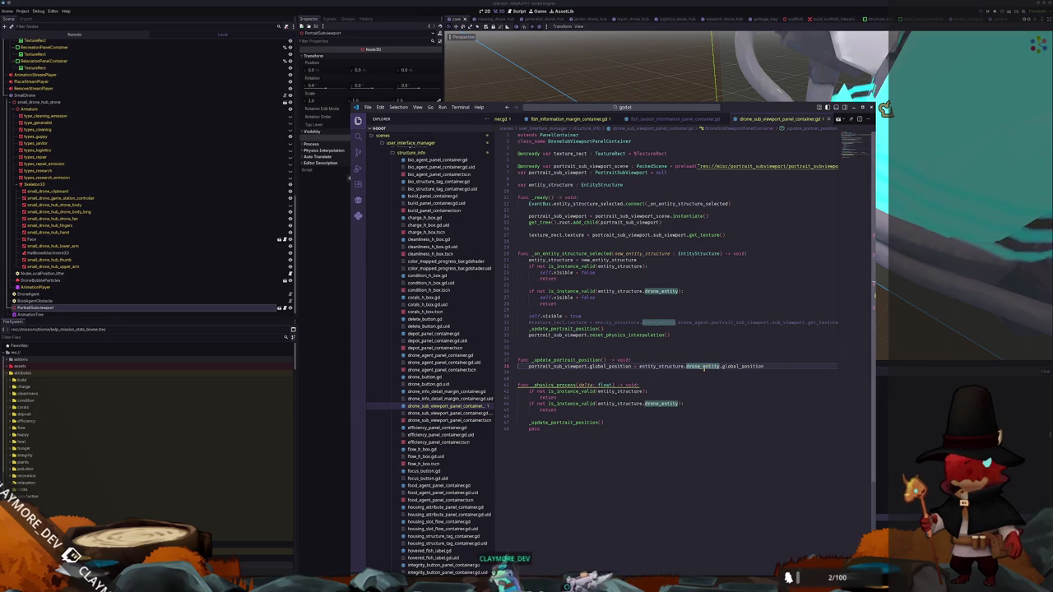
{"action": "mouse_move", "coordinate": [706, 368]}
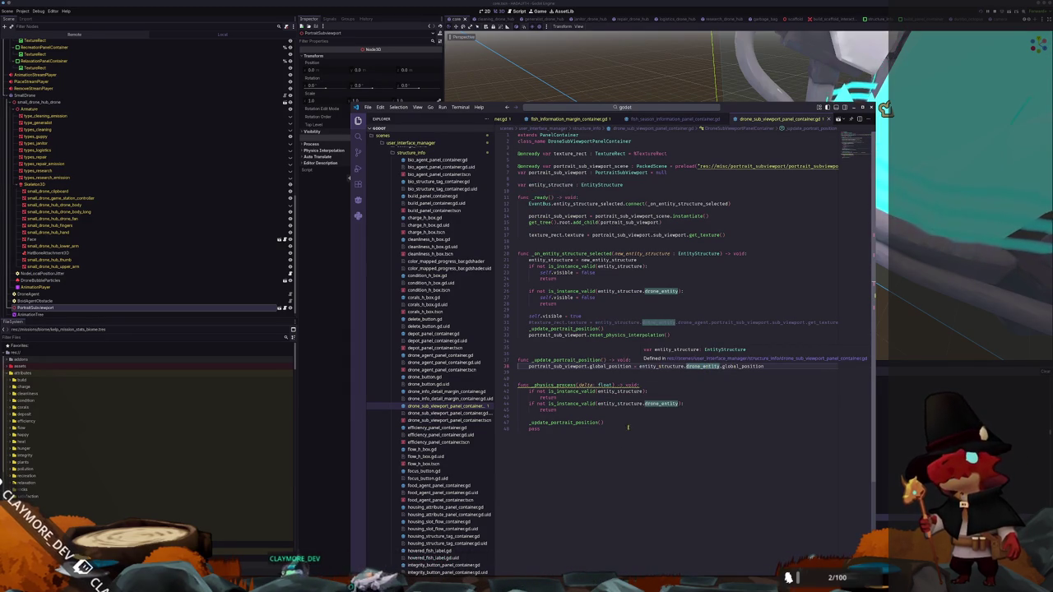
{"action": "key", "text": "F5"}
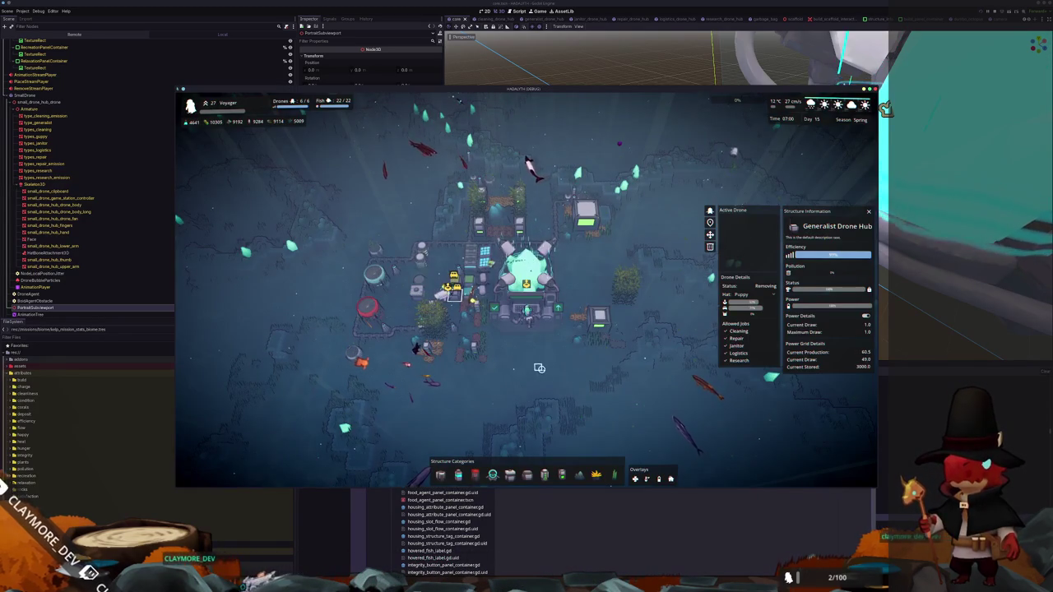
Check the Debugger Errors list, stop the game with F8, and return to the panel script
{"action": "left_click", "coordinate": [328, 537]}
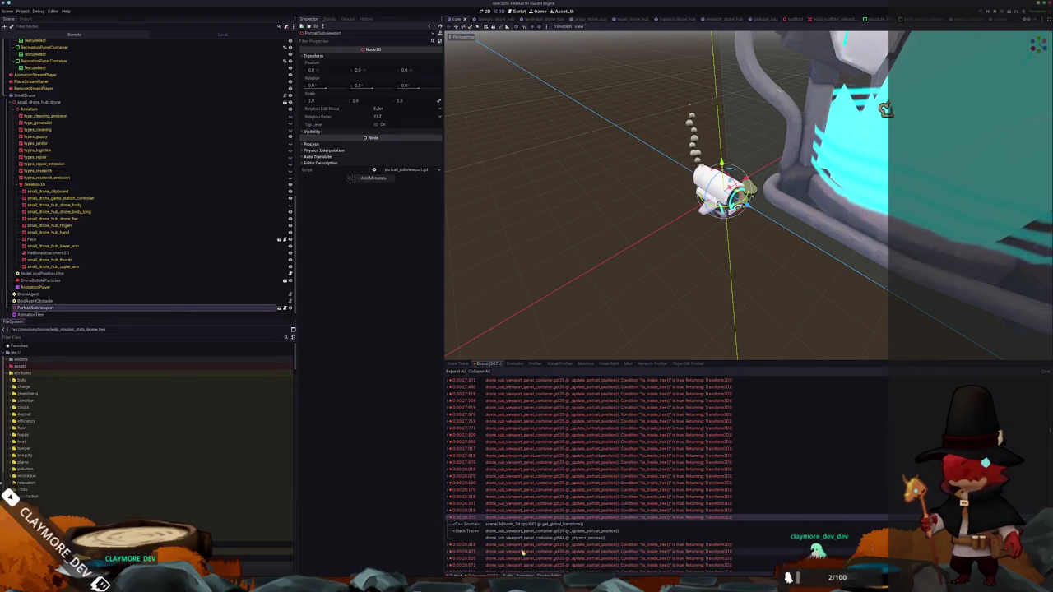
{"action": "key", "text": "alt+Tab"}
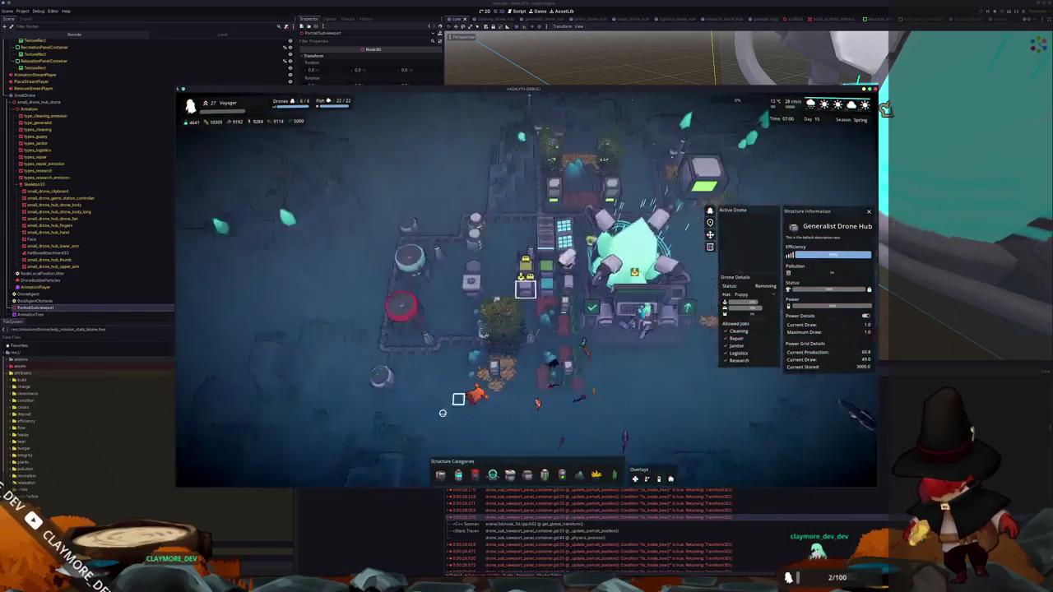
{"action": "key", "text": "F8"}
{"action": "key", "text": "alt+Tab"}
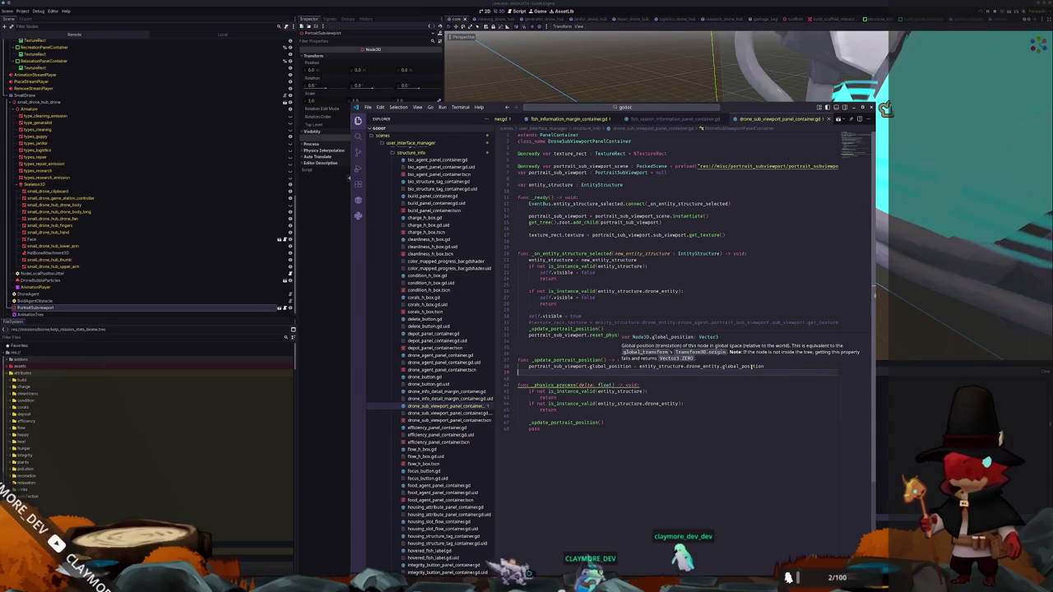
Check drone_entity in the portrait update and select the leftover pass line in _physics_process
{"action": "left_click", "coordinate": [723, 367]}
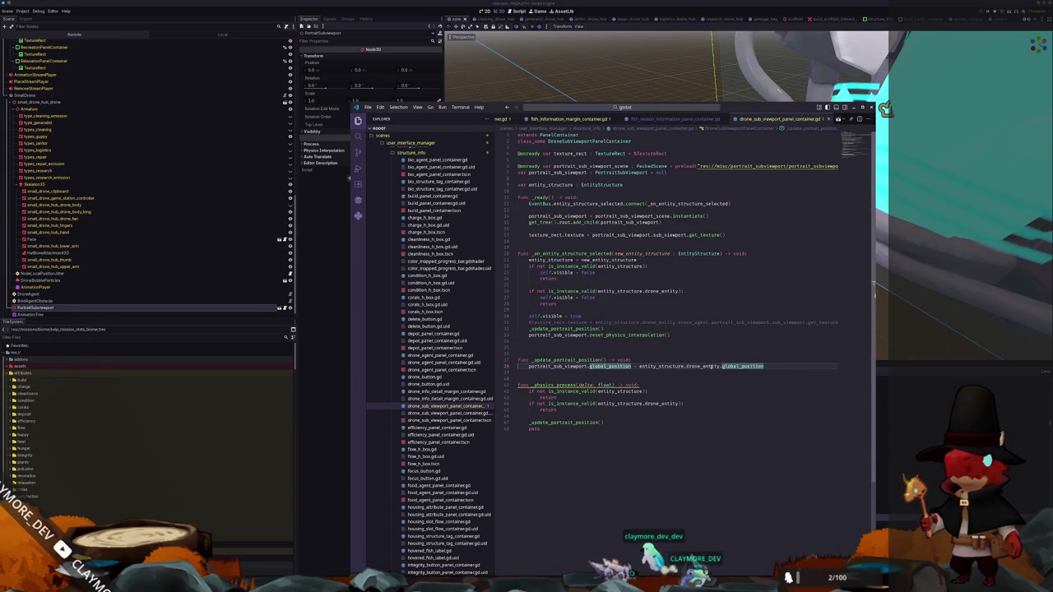
{"action": "double_click", "coordinate": [703, 366]}
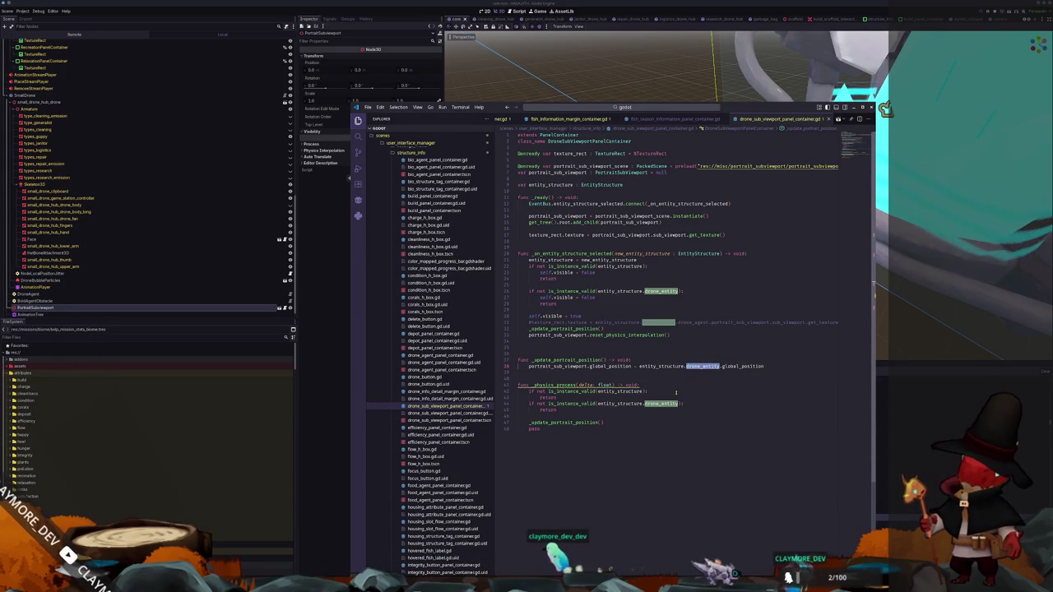
{"action": "mouse_move", "coordinate": [635, 403]}
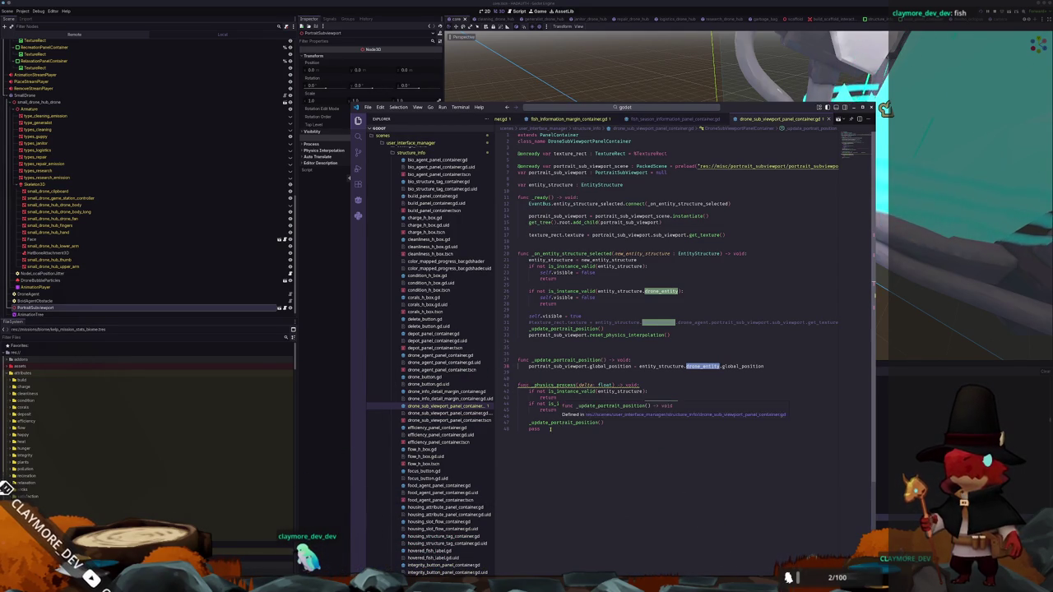
{"action": "left_click_drag", "start_coordinate": [550, 429], "coordinate": [498, 431]}
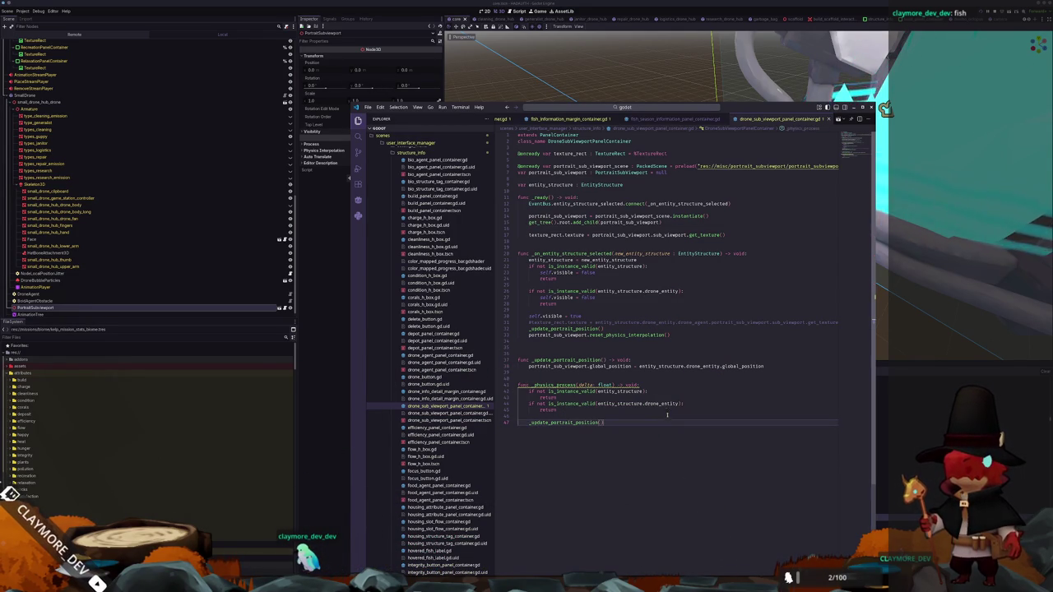
Review the validity checks, _update_portrait_position calls, and portrait_sub_viewport uses in the script
{"action": "left_click", "coordinate": [607, 392]}
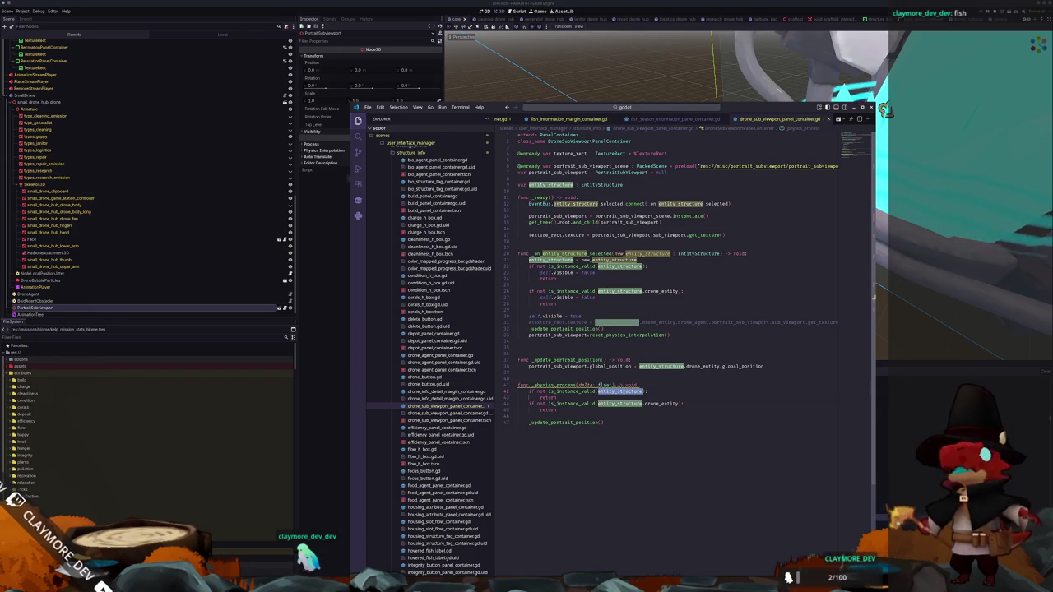
{"action": "left_click", "coordinate": [662, 404]}
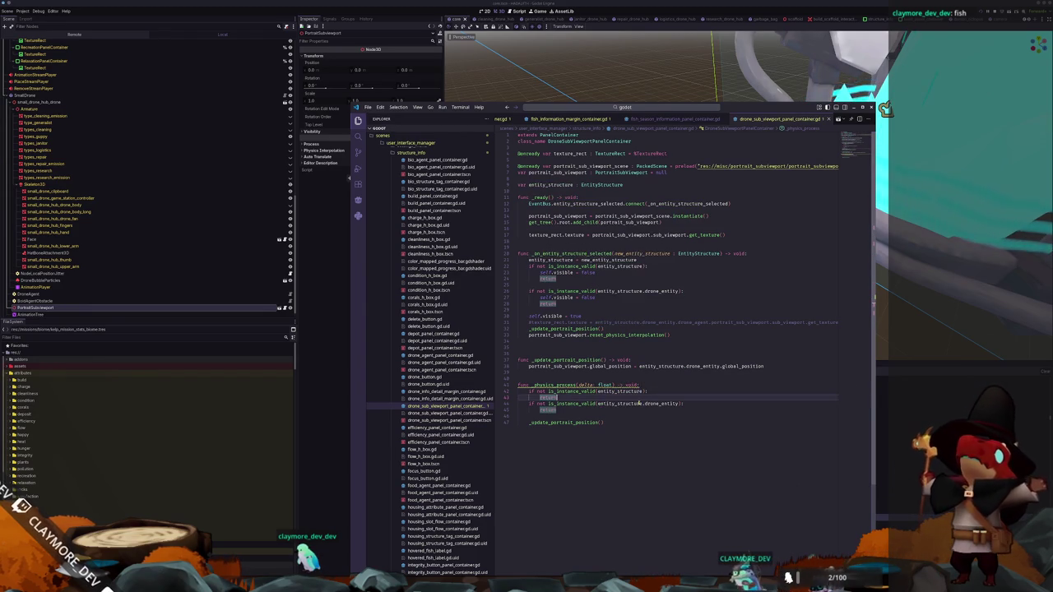
{"action": "left_click", "coordinate": [690, 404]}
{"action": "left_click", "coordinate": [625, 416]}
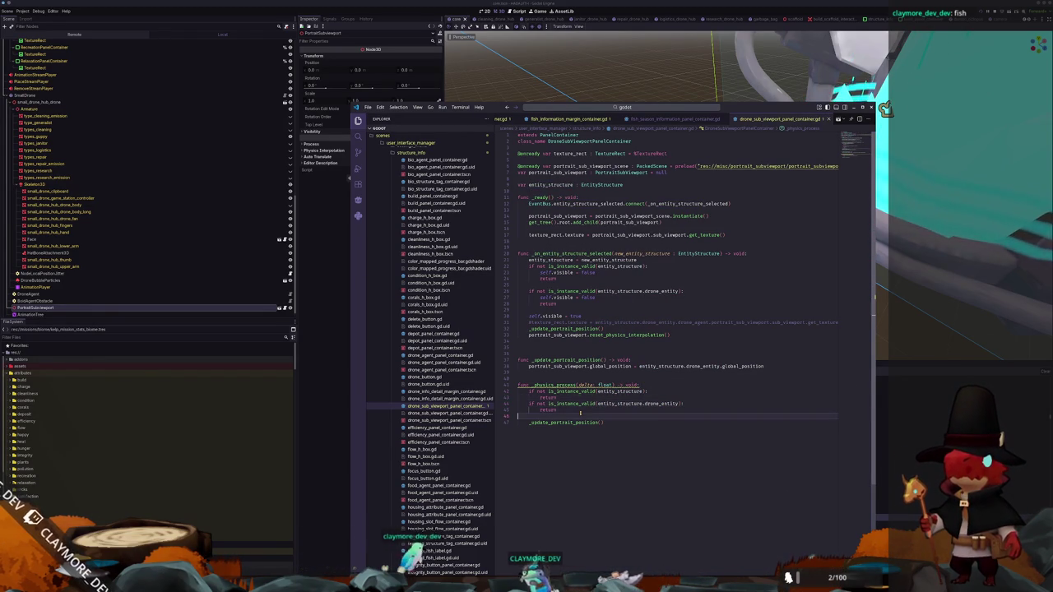
{"action": "left_click", "coordinate": [576, 422]}
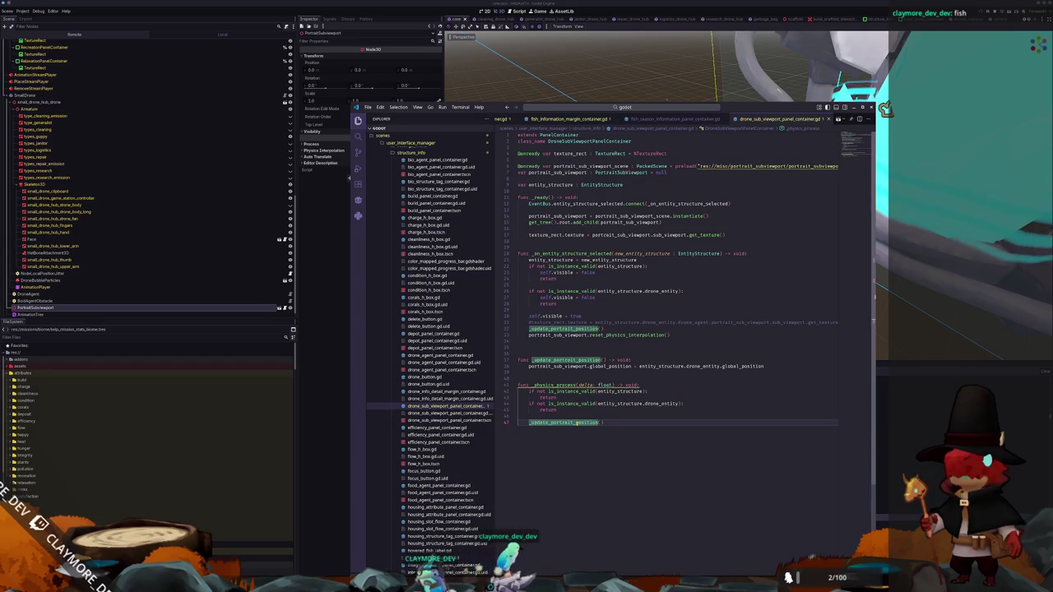
{"action": "left_click", "coordinate": [611, 367]}
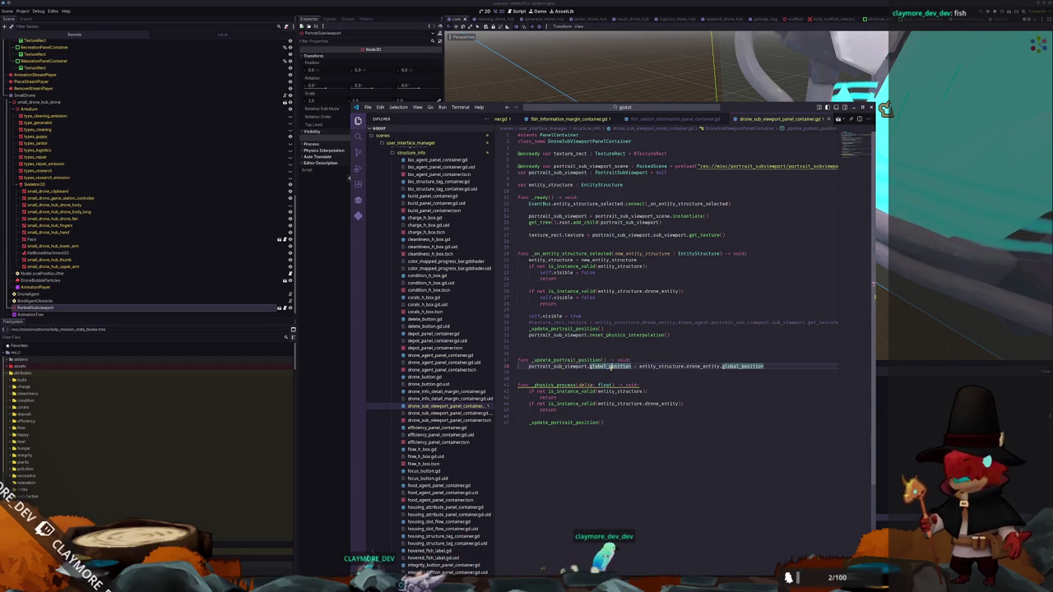
{"action": "left_click", "coordinate": [704, 366]}
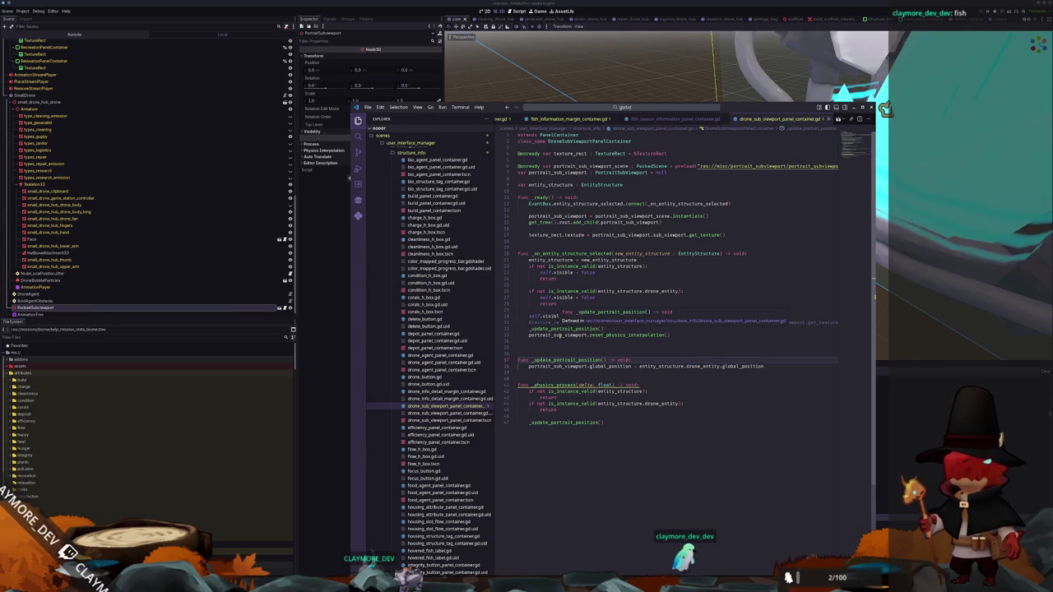
{"action": "left_click", "coordinate": [560, 335]}
{"action": "left_click", "coordinate": [565, 329]}
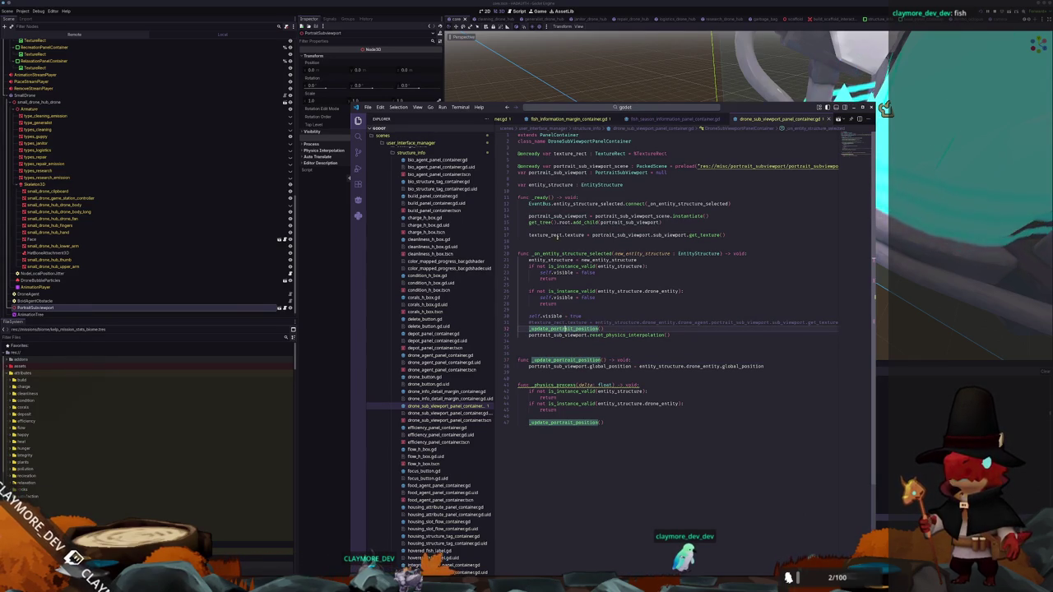
Open the PortraitSubViewport script from _ready and select its sub_viewport variable
{"action": "left_click", "coordinate": [345, 333]}
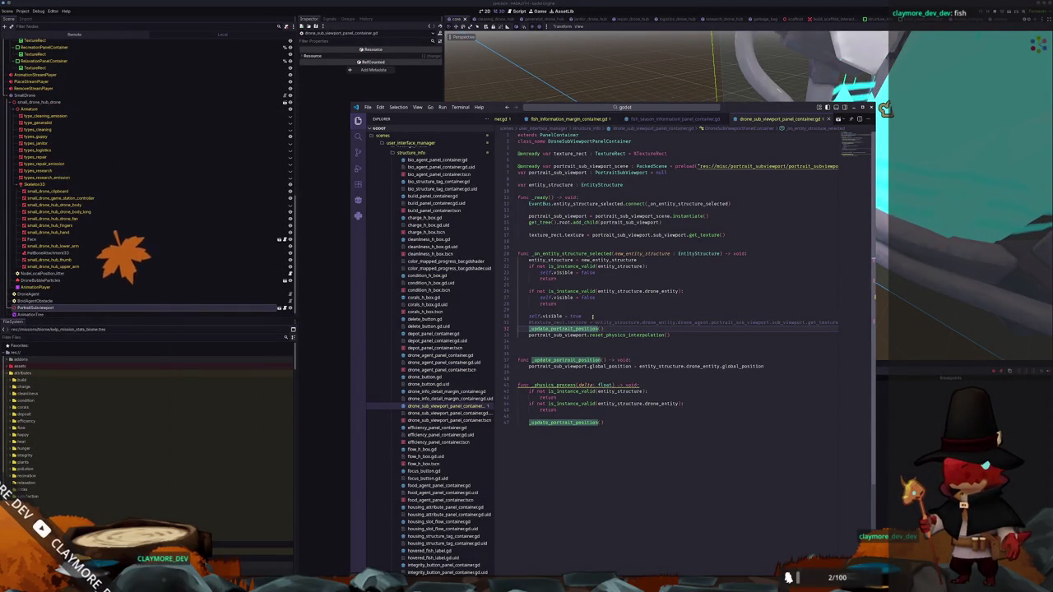
{"action": "double_click", "coordinate": [577, 316]}
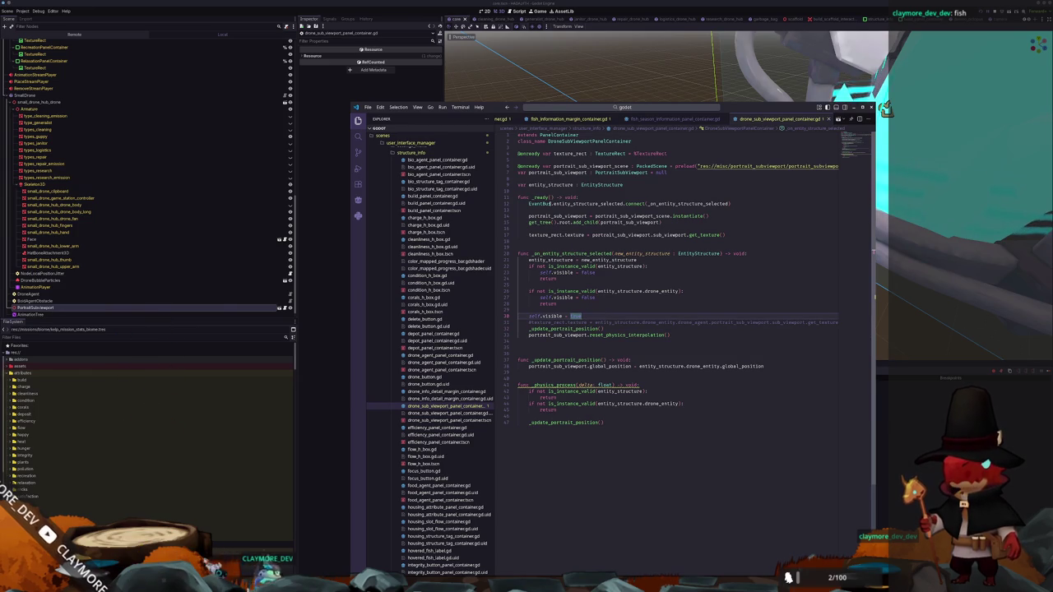
{"action": "left_click", "coordinate": [557, 215]}
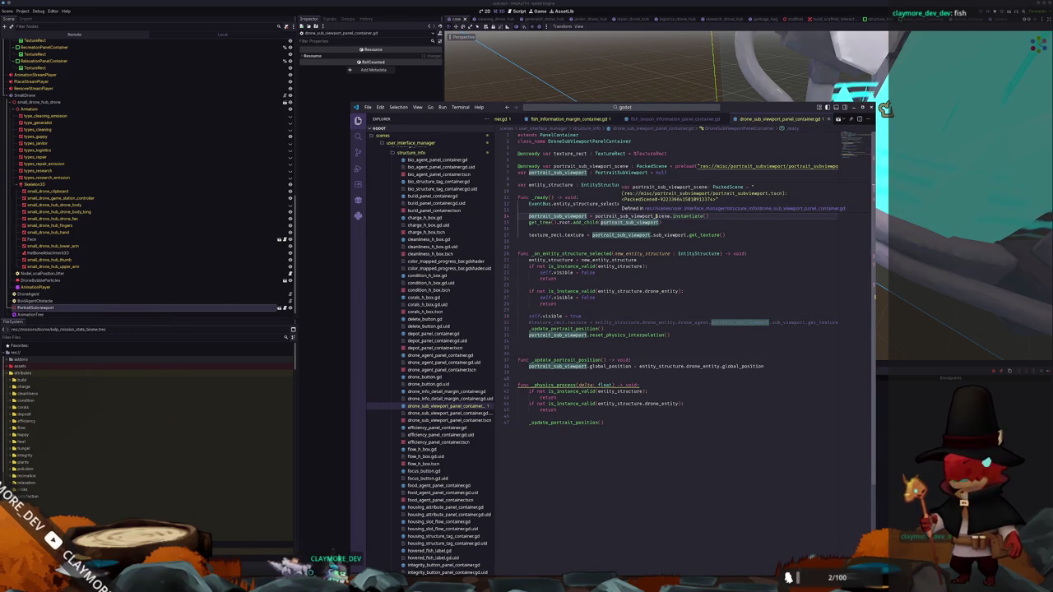
{"action": "double_click", "coordinate": [631, 217]}
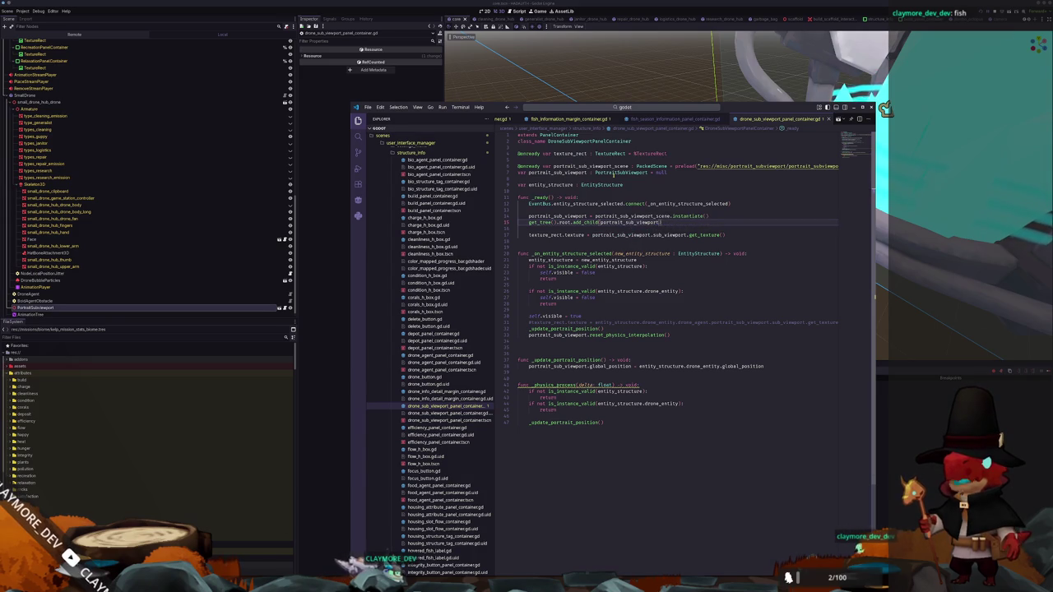
{"action": "left_click", "coordinate": [621, 172], "text": "ctrl"}
{"action": "double_click", "coordinate": [568, 154]}
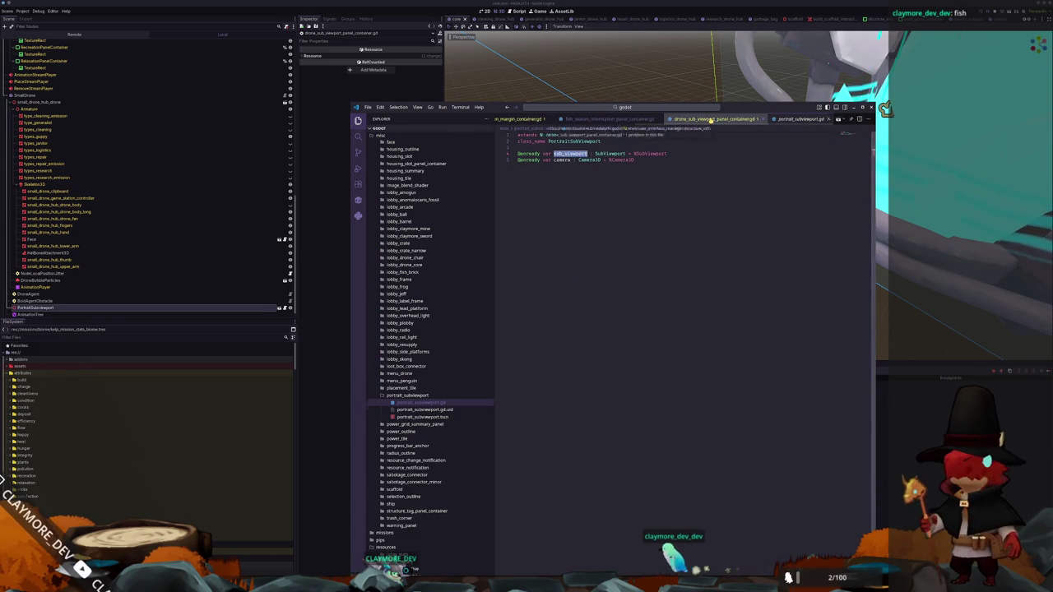
Cycle through the open scripts and check the sub_viewport declaration in PortraitSubViewport
{"action": "key", "text": "ctrl+alt+minus"}
{"action": "key", "text": "ctrl+alt+minus"}
{"action": "key", "text": "ctrl+alt+minus"}
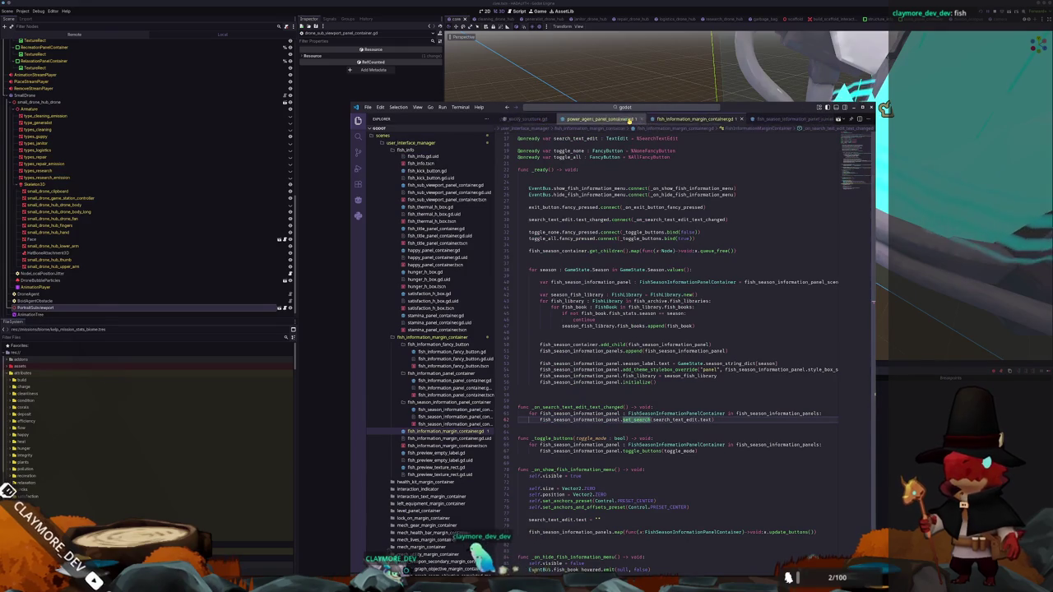
{"action": "key", "text": "ctrl+Tab"}
{"action": "scroll", "coordinate": [665, 118], "scroll_direction": "right", "scroll_amount": 5}
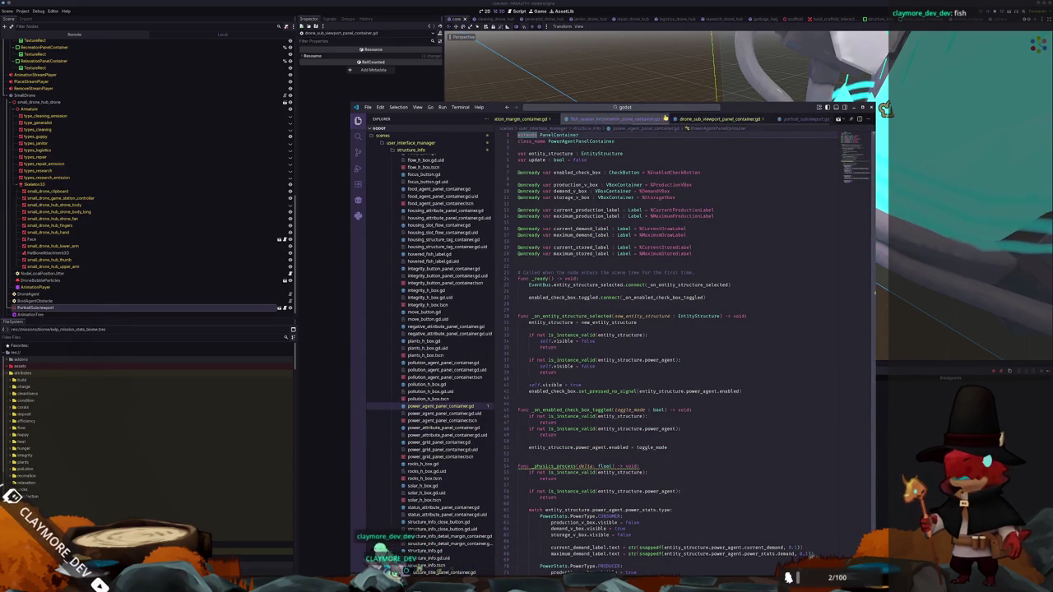
{"action": "left_click", "coordinate": [802, 120]}
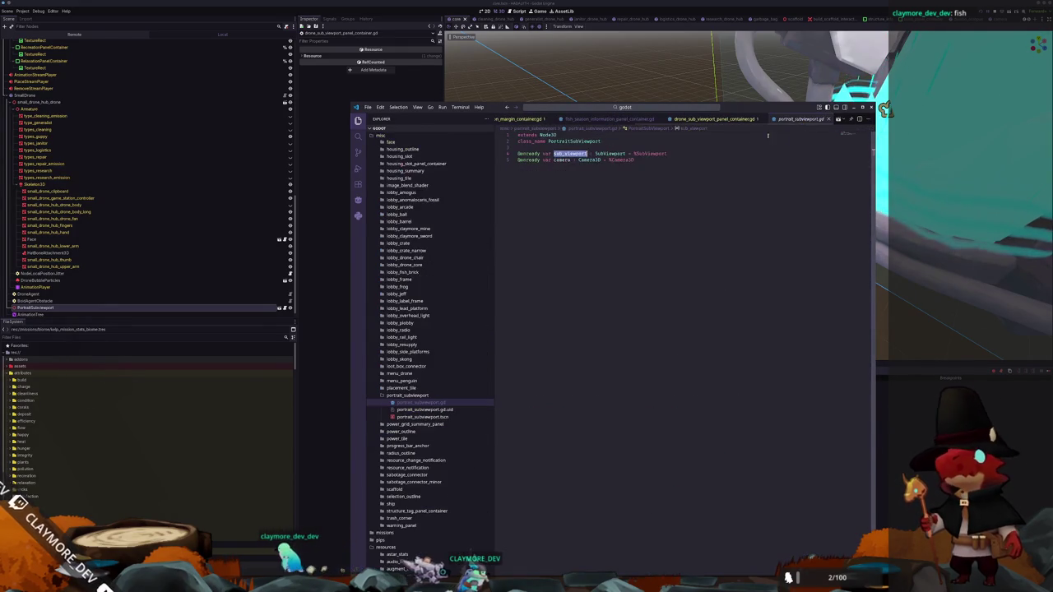
{"action": "left_click_drag", "start_coordinate": [672, 152], "coordinate": [584, 154]}
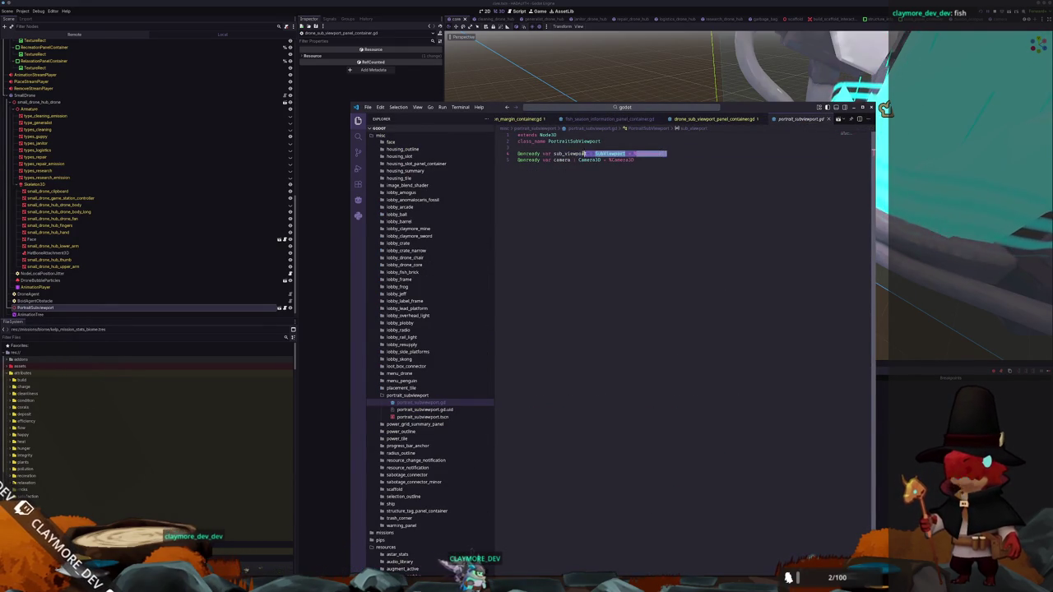
In the panel script, jump from portrait_sub_viewport in _ready to its declaration
{"action": "left_click", "coordinate": [706, 119]}
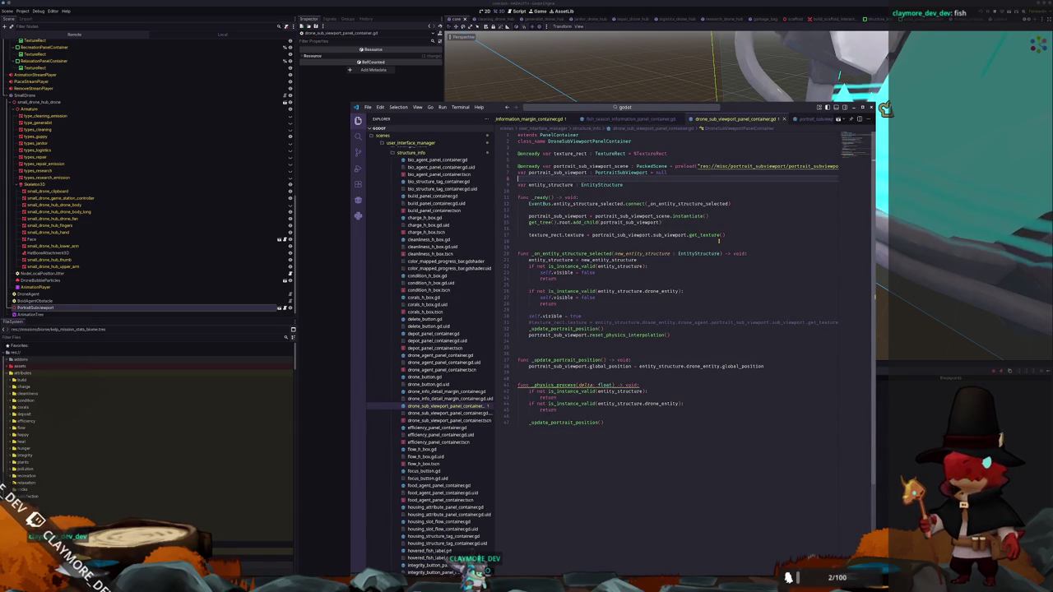
{"action": "double_click", "coordinate": [558, 215]}
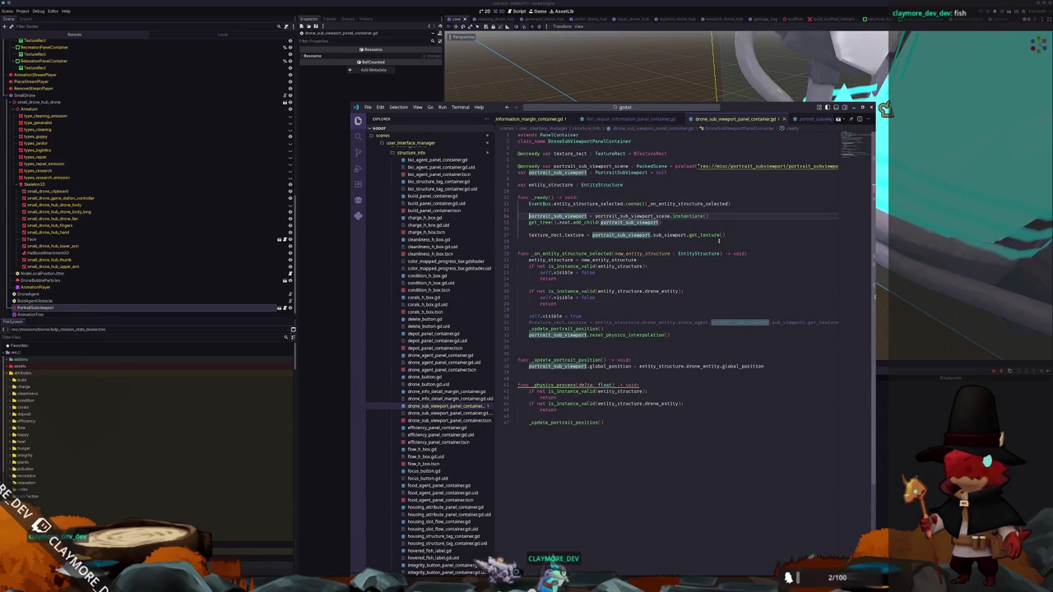
{"action": "key", "text": "F12"}
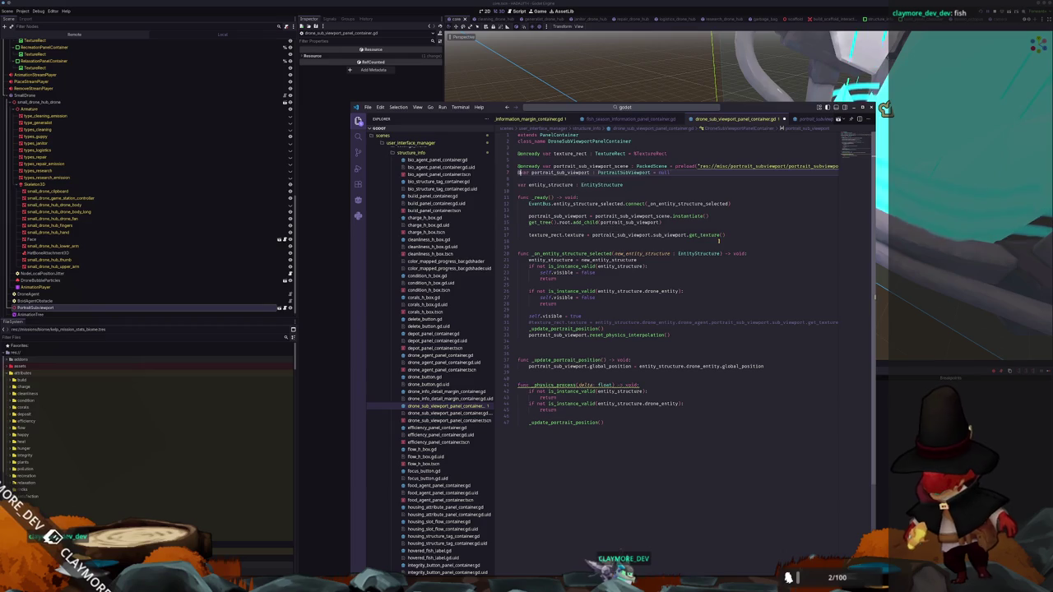
{"action": "type", "text": "@onready"}
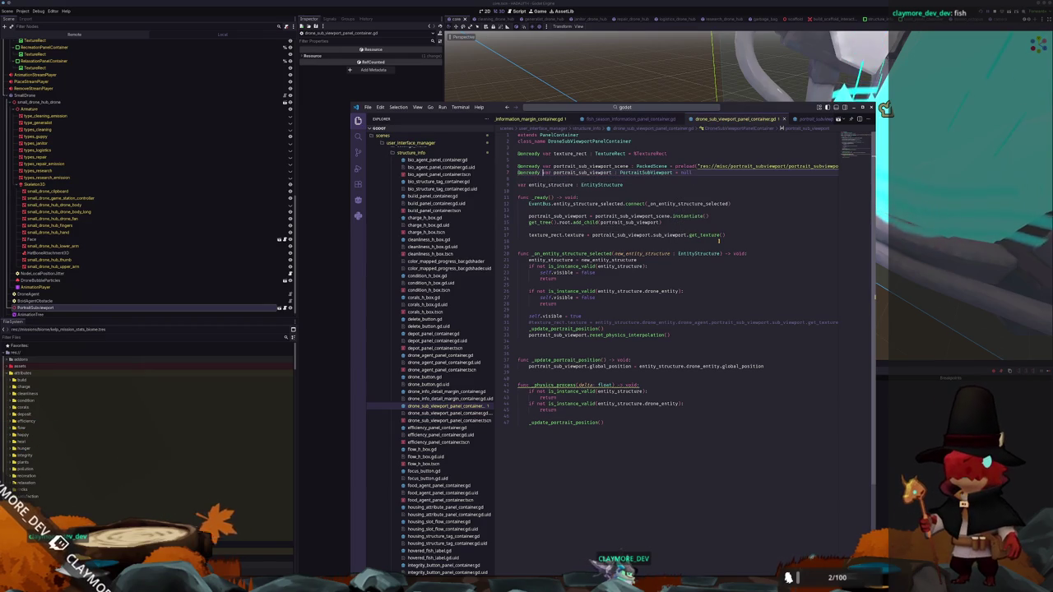
{"action": "key", "text": "End"}
{"action": "key", "text": "ctrl+shift+Left"}
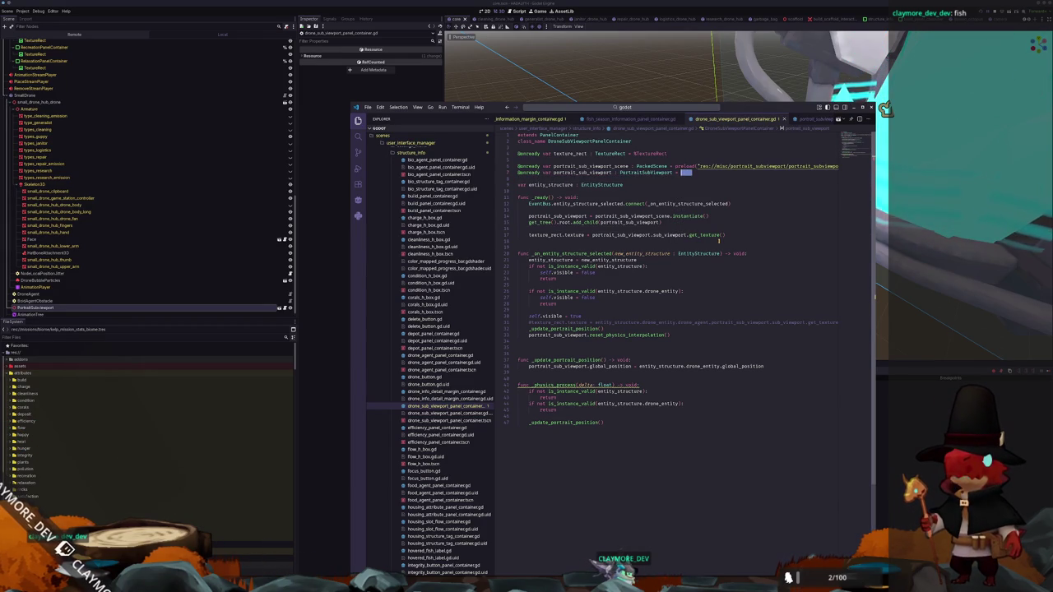
{"action": "type", "text": "Portrait"}
{"action": "key", "text": "Return"}
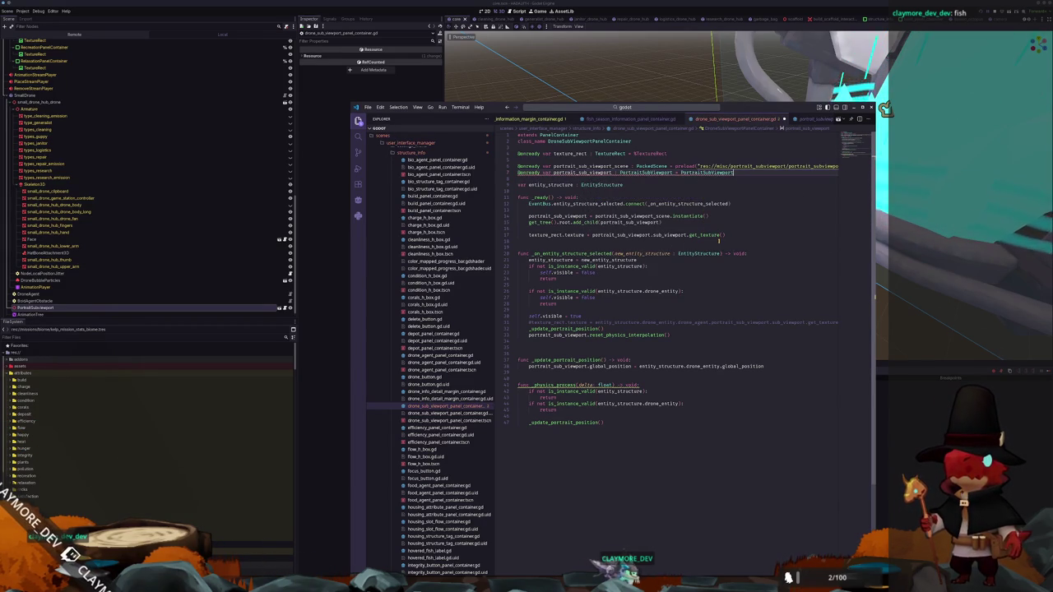
{"action": "key", "text": "ctrl+shift+Left"}
{"action": "type", "text": "portrai"}
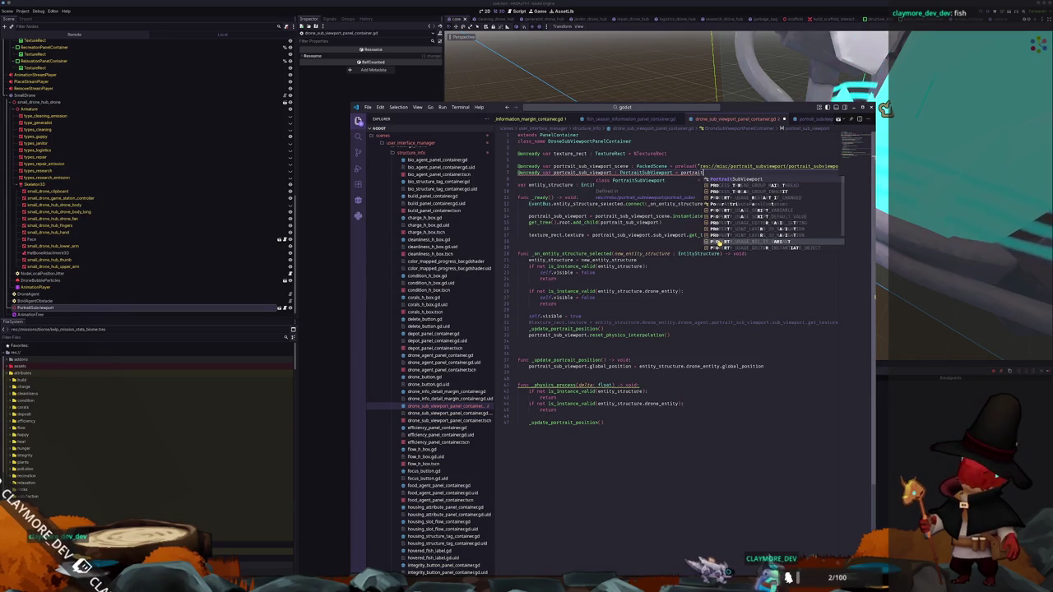
{"action": "type", "text": "t_subview"}
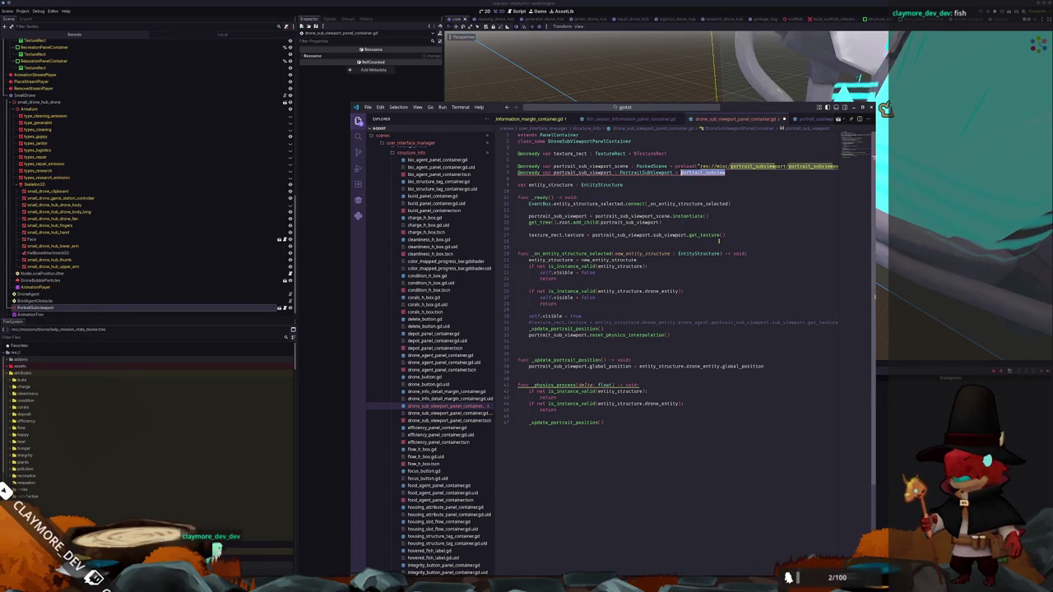
{"action": "key", "text": "BackSpace"}
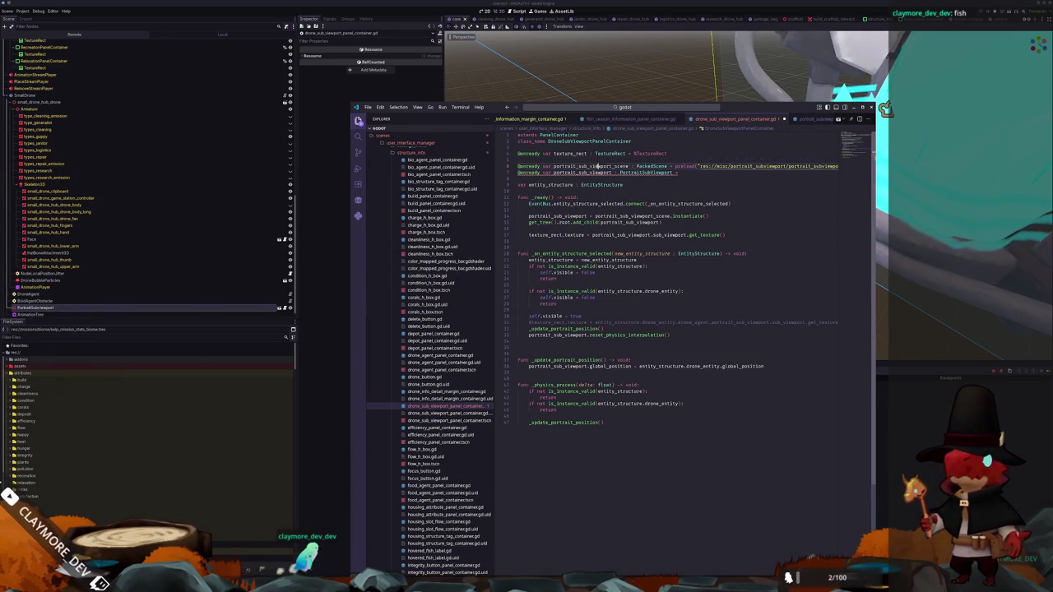
Make line 7 assign portrait_sub_viewport_scene.instantiate() to portrait_sub_viewport
{"action": "double_click", "coordinate": [591, 166]}
{"action": "key", "text": "ctrl+c"}
{"action": "left_click", "coordinate": [681, 173]}
{"action": "key", "text": "ctrl+v"}
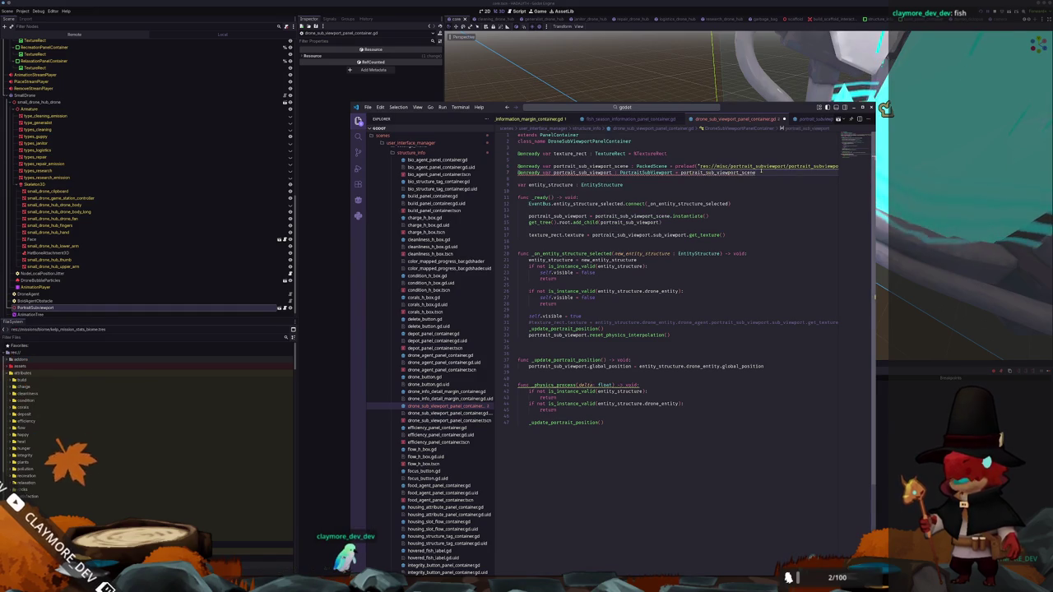
{"action": "type", "text": ".instanti"}
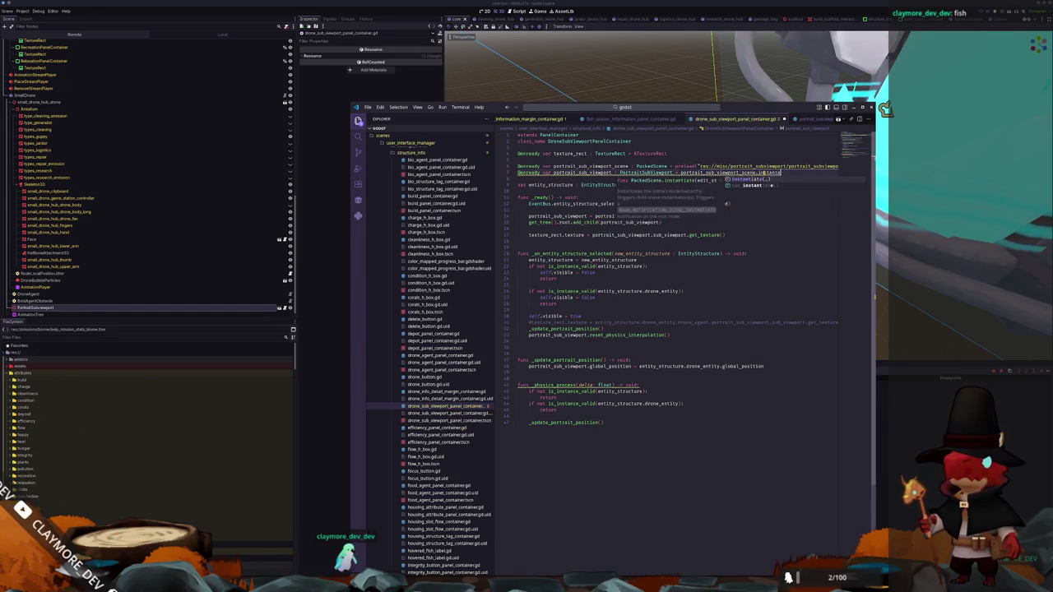
{"action": "key", "text": "Return"}
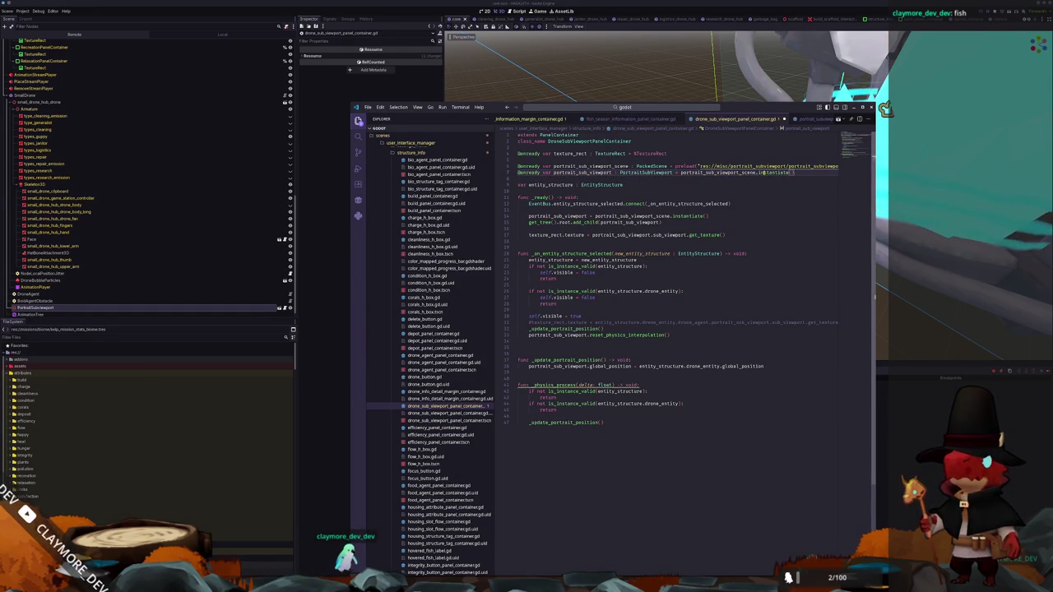
Delete the old redundant instantiate line from _ready
{"action": "double_click", "coordinate": [706, 173]}
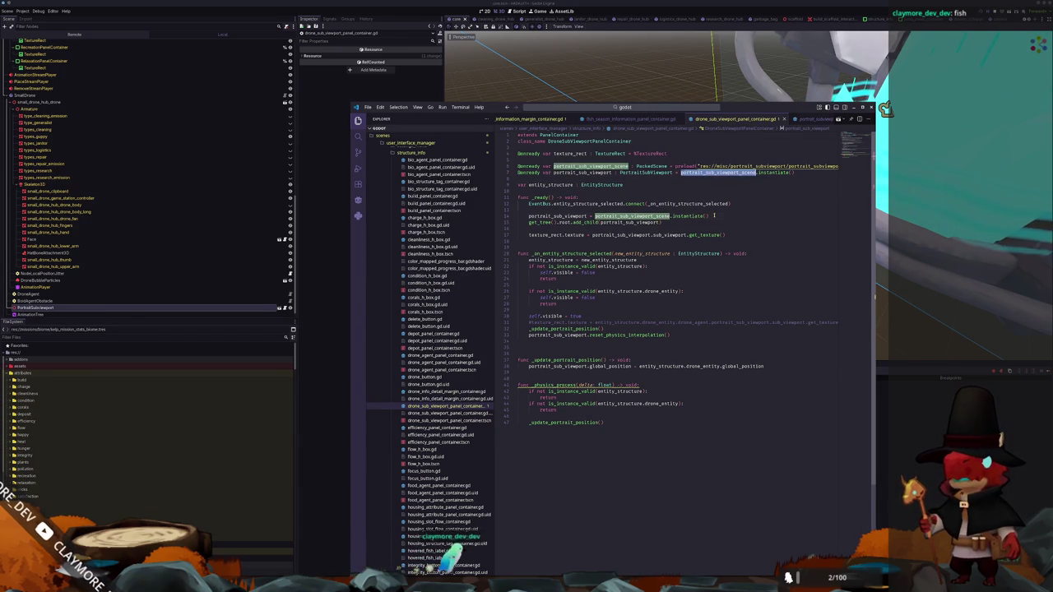
{"action": "left_click_drag", "start_coordinate": [714, 215], "coordinate": [745, 205]}
{"action": "key", "text": "BackSpace"}
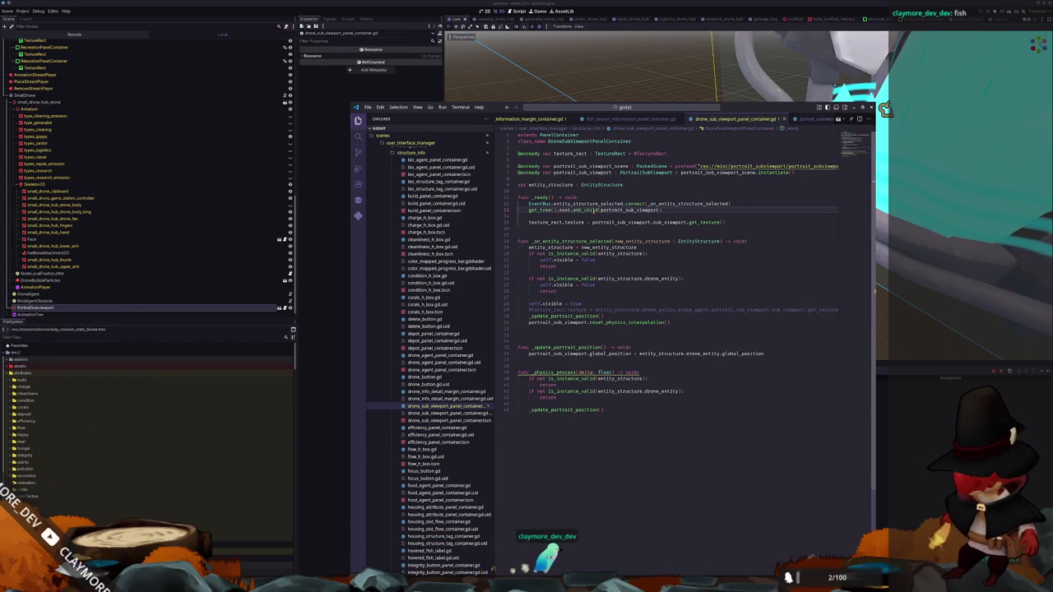
Add 'await portrait_sub_viewport.ready' on a new line after add_child in _ready
{"action": "left_click", "coordinate": [619, 215]}
{"action": "key", "text": "Return"}
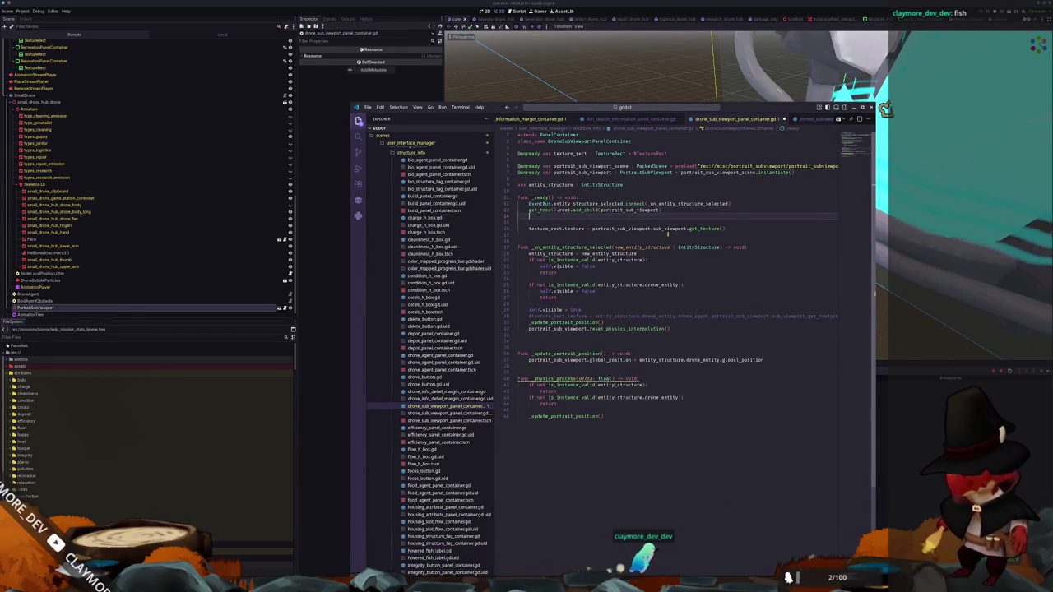
{"action": "type", "text": "await portr"}
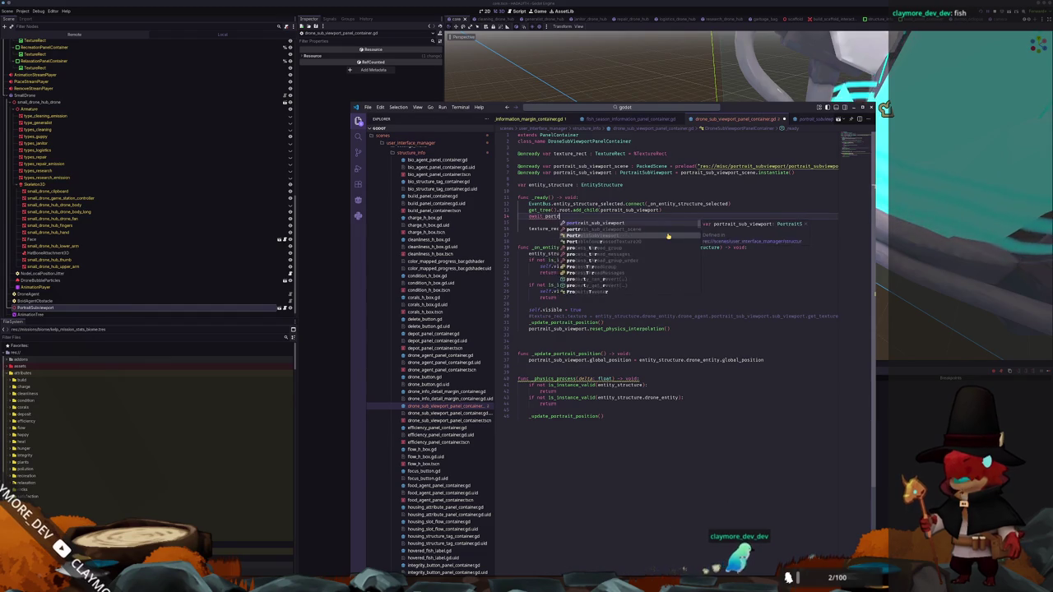
{"action": "type", "text": "ait_sub_viewport.ready"}
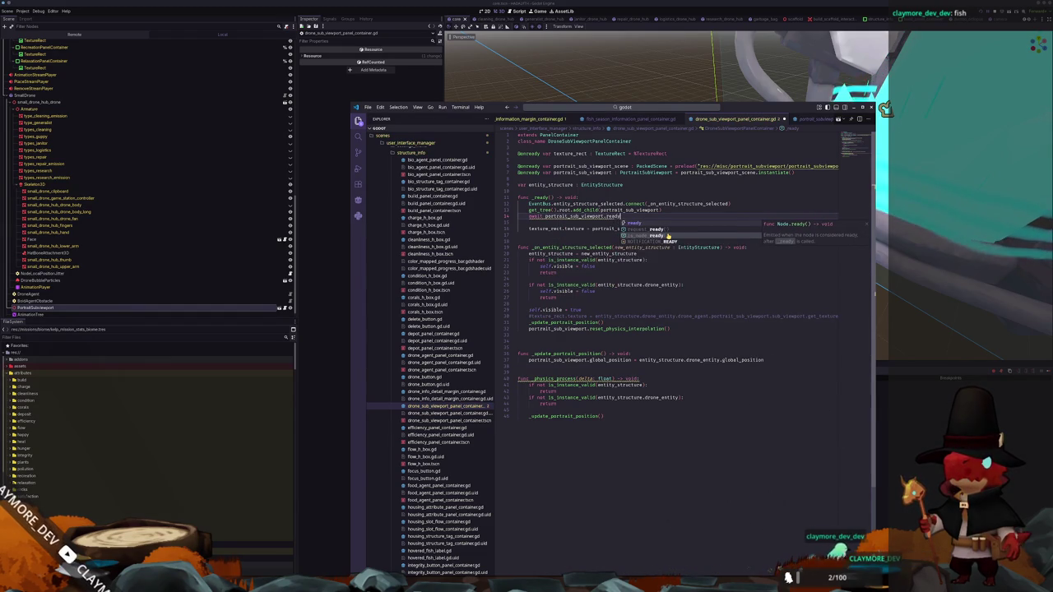
{"action": "key", "text": "Escape"}
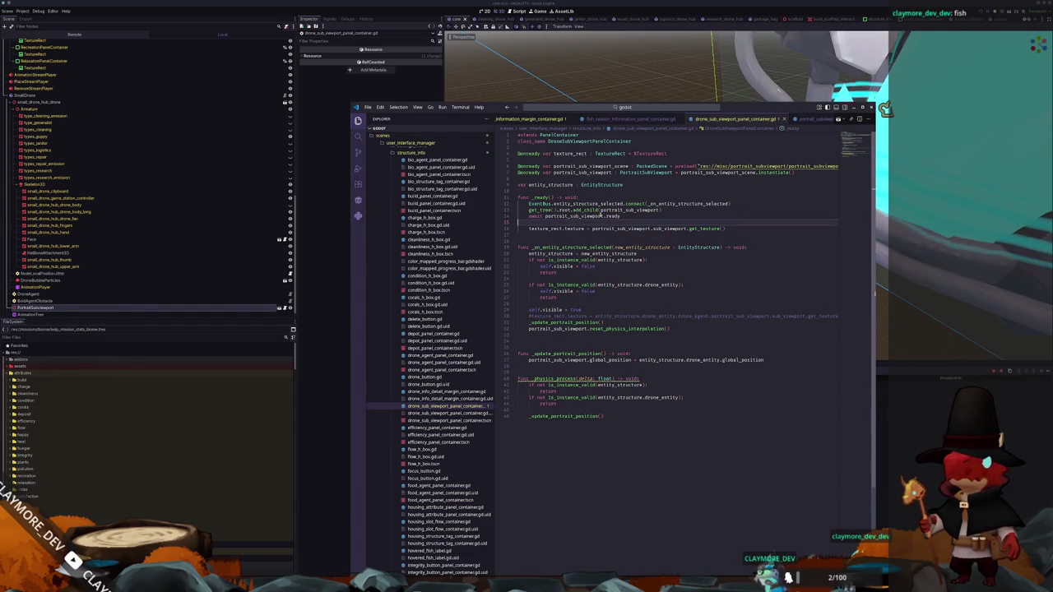
{"action": "mouse_move", "coordinate": [615, 216]}
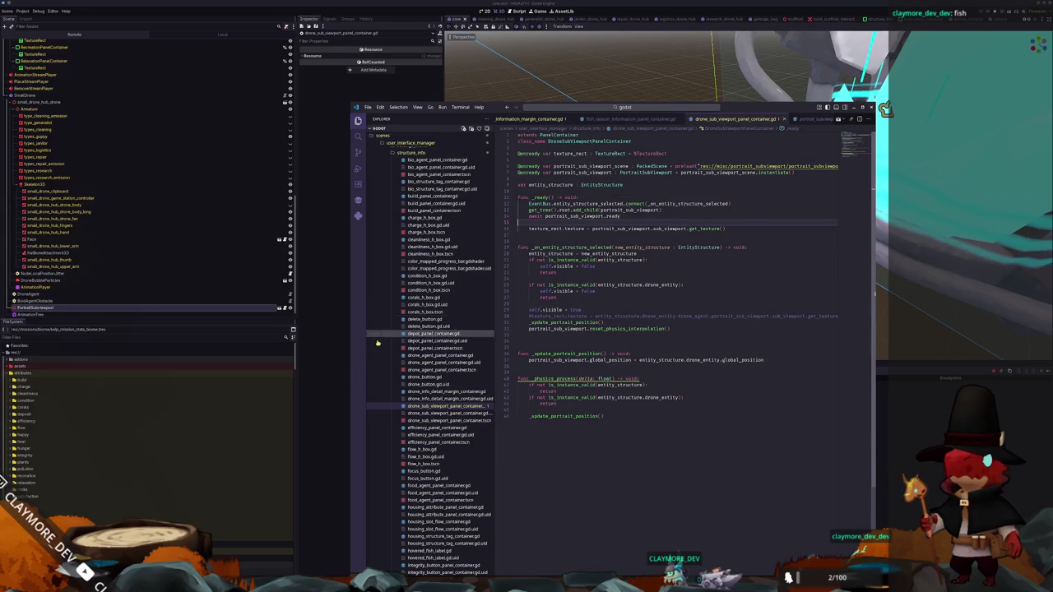
Run the game with F5, then expand the add_child error in the Debugger's Errors list
{"action": "left_click", "coordinate": [328, 378]}
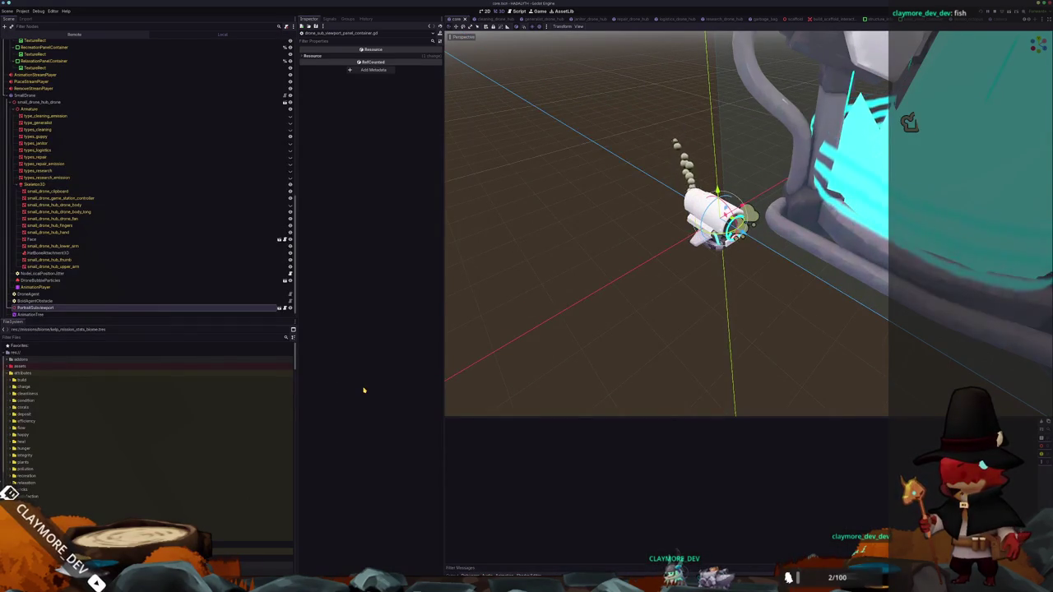
{"action": "key", "text": "F5"}
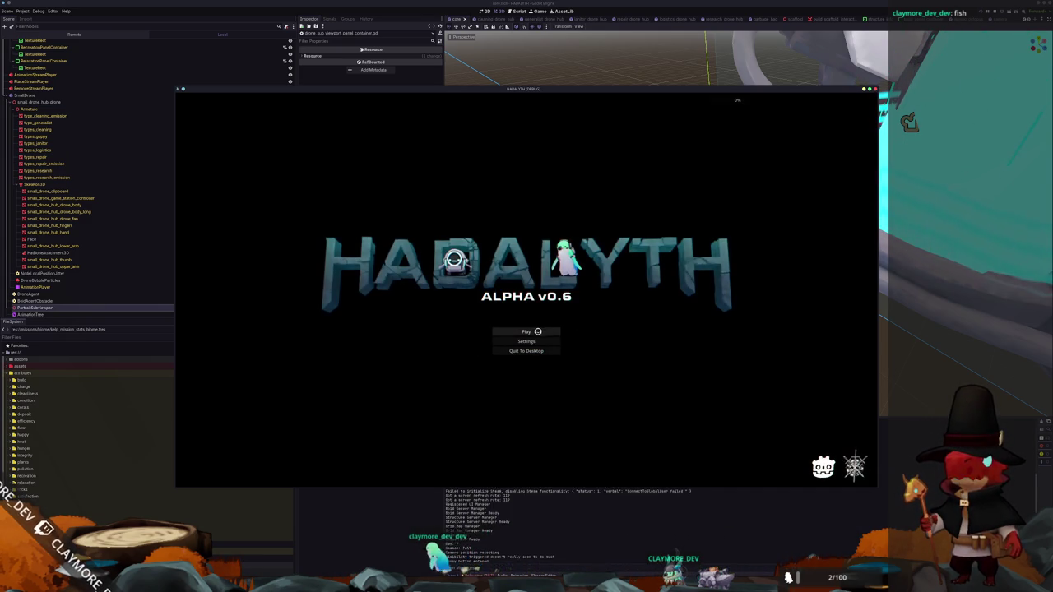
{"action": "left_click", "coordinate": [537, 331]}
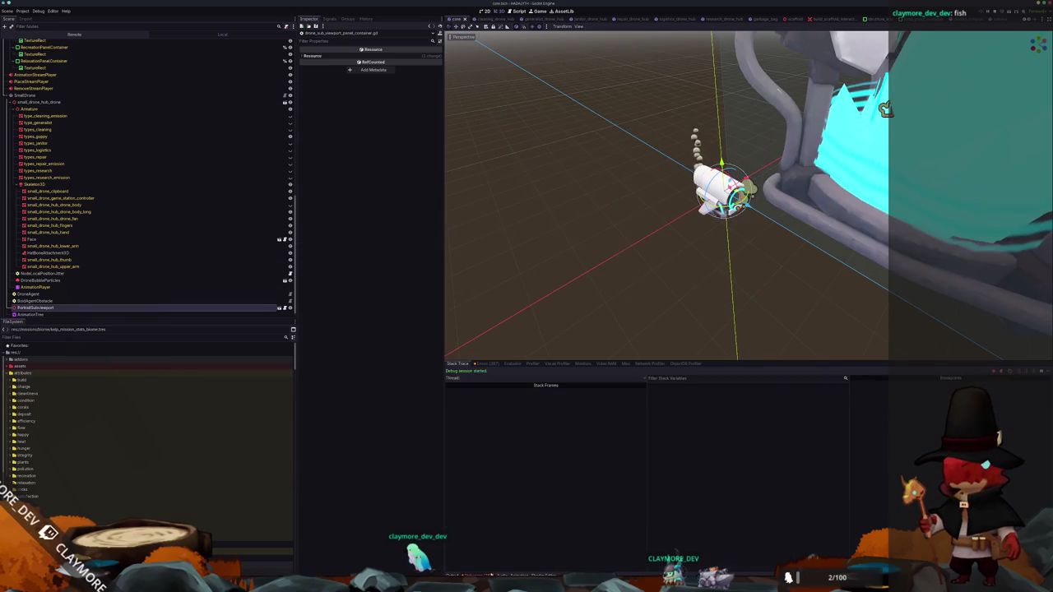
{"action": "left_click", "coordinate": [497, 364]}
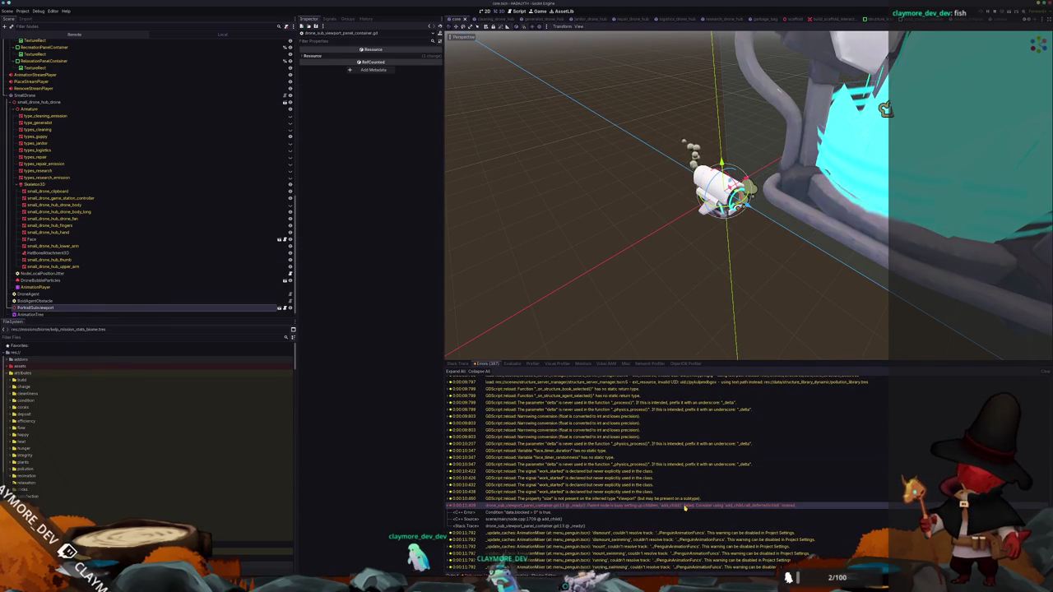
{"action": "double_click", "coordinate": [788, 508]}
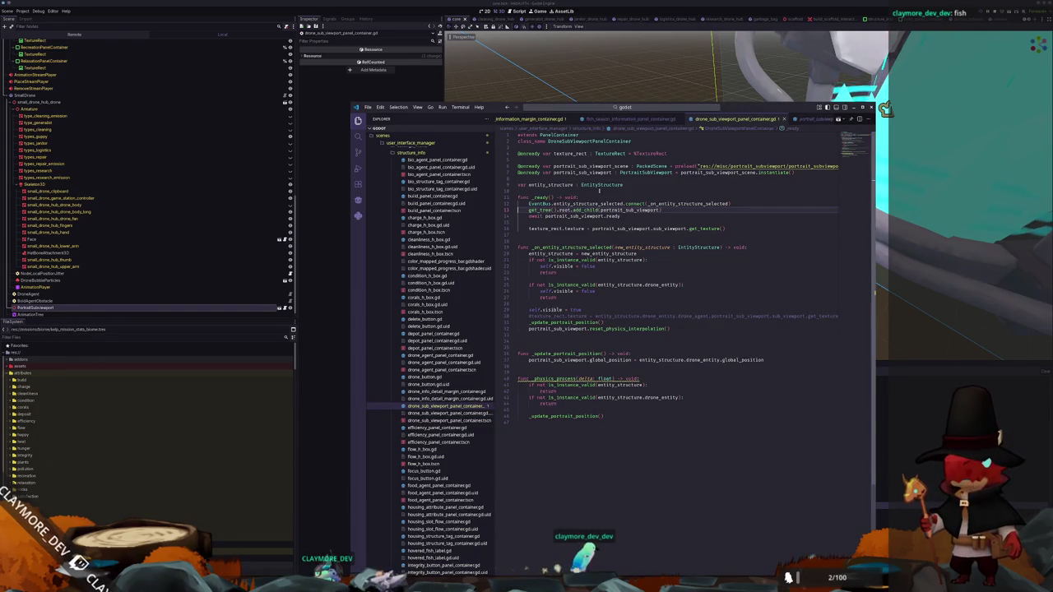
Replace get_tree().root with self in the add_child call, then rerun the game
{"action": "mouse_move", "coordinate": [563, 211]}
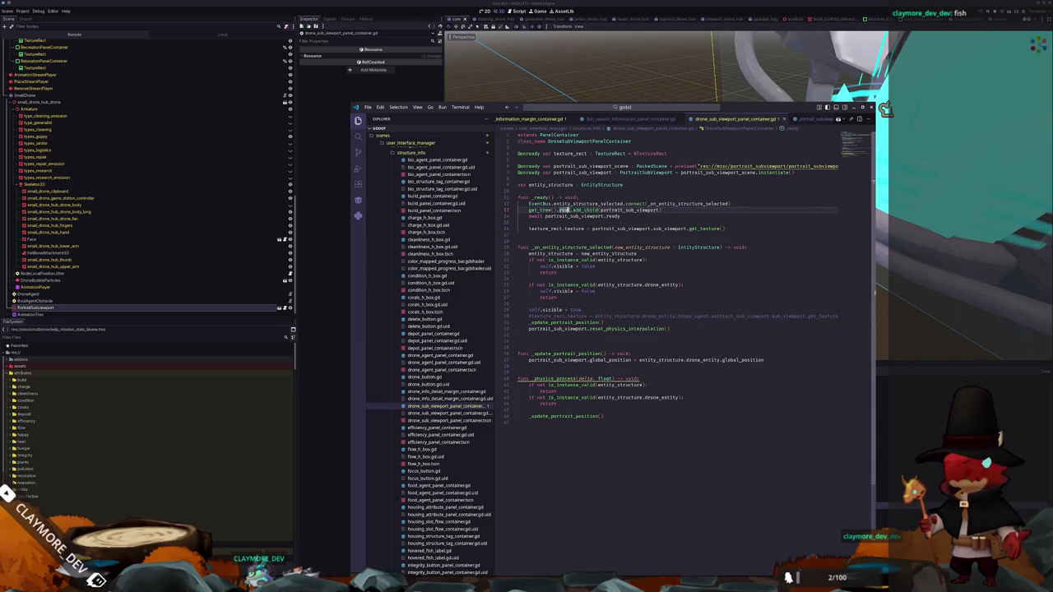
{"action": "key", "text": "alt+Tab"}
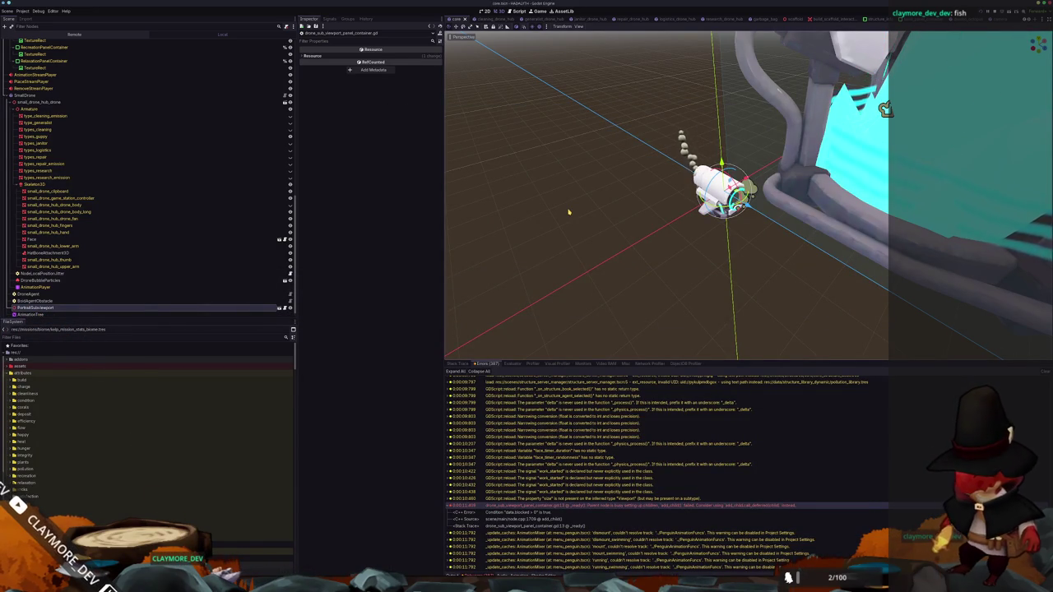
{"action": "key", "text": "alt+Tab"}
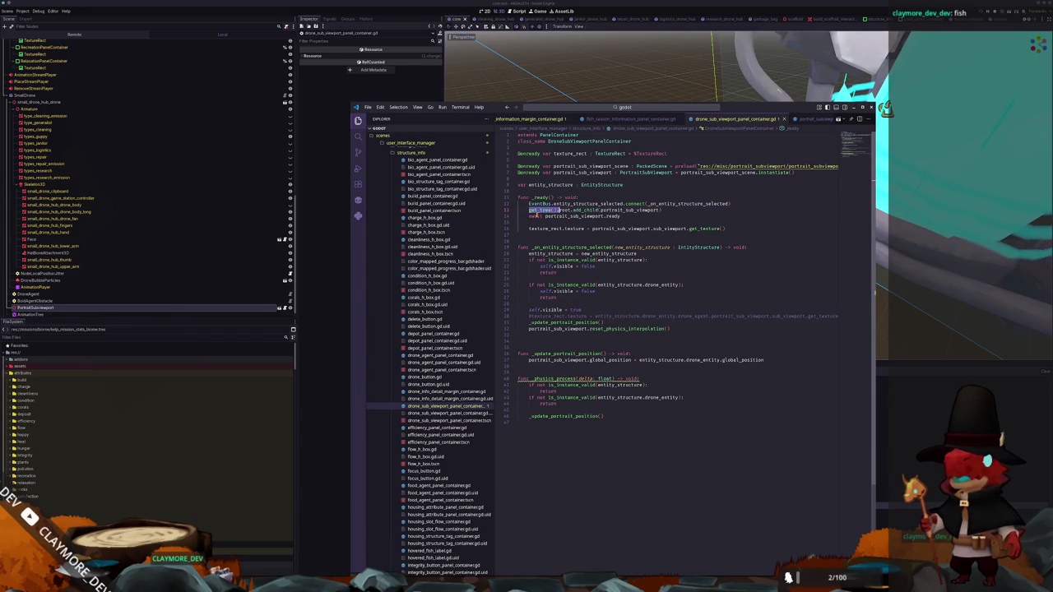
{"action": "type", "text": "self"}
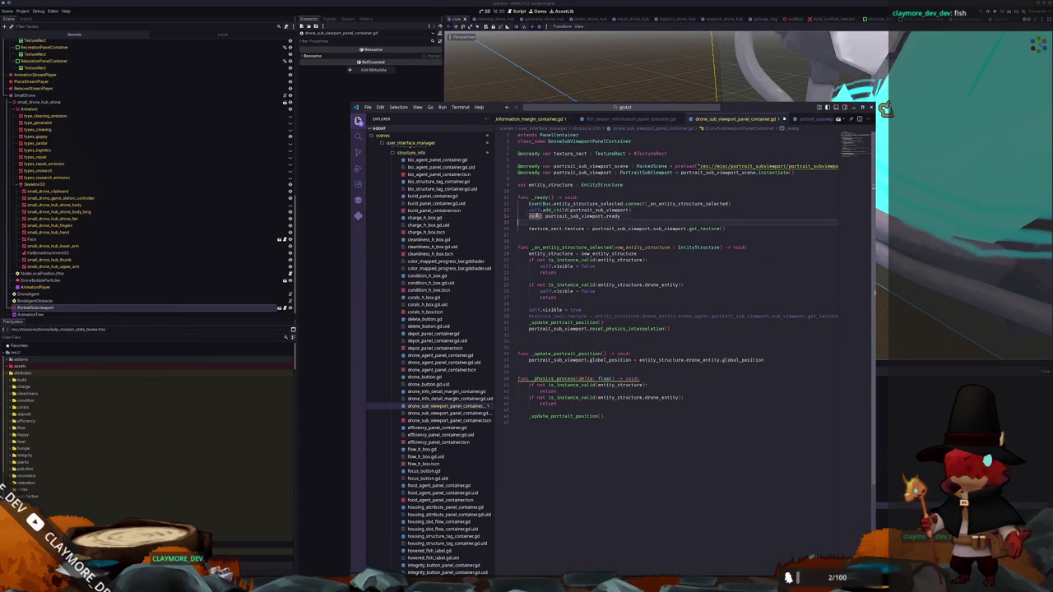
{"action": "key", "text": "alt+Tab"}
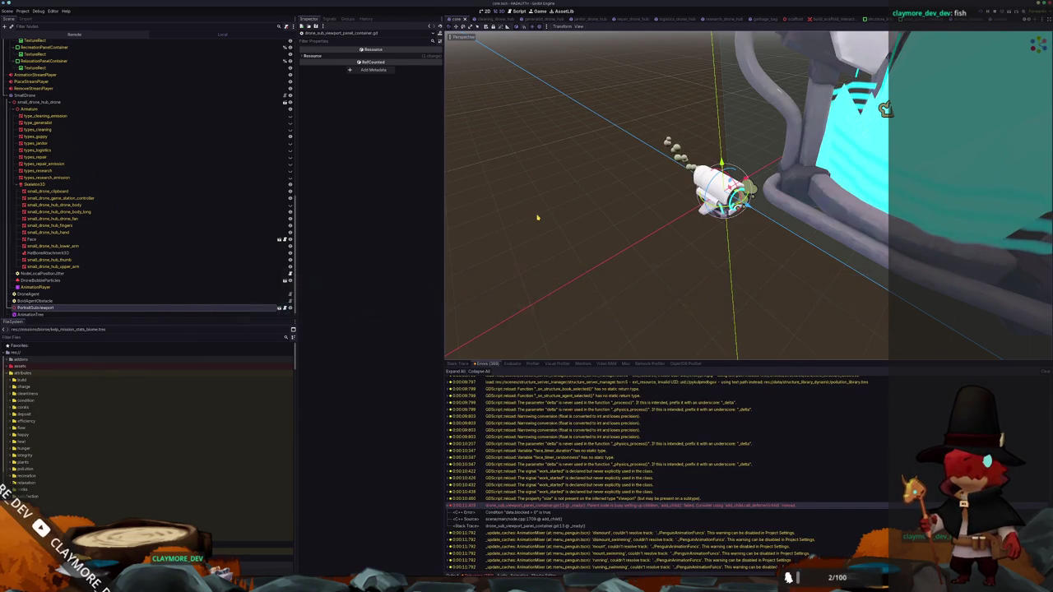
{"action": "key", "text": "F5"}
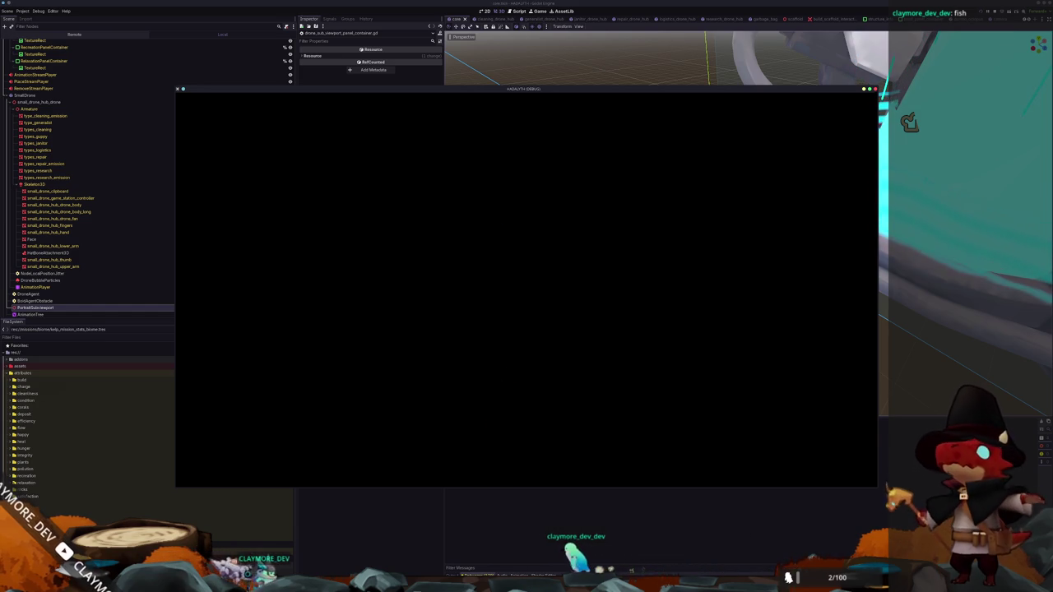
Load the Voyager save from slot 2, check the Janitor Drone Hub's portrait, then stop the game
{"action": "left_click", "coordinate": [494, 569]}
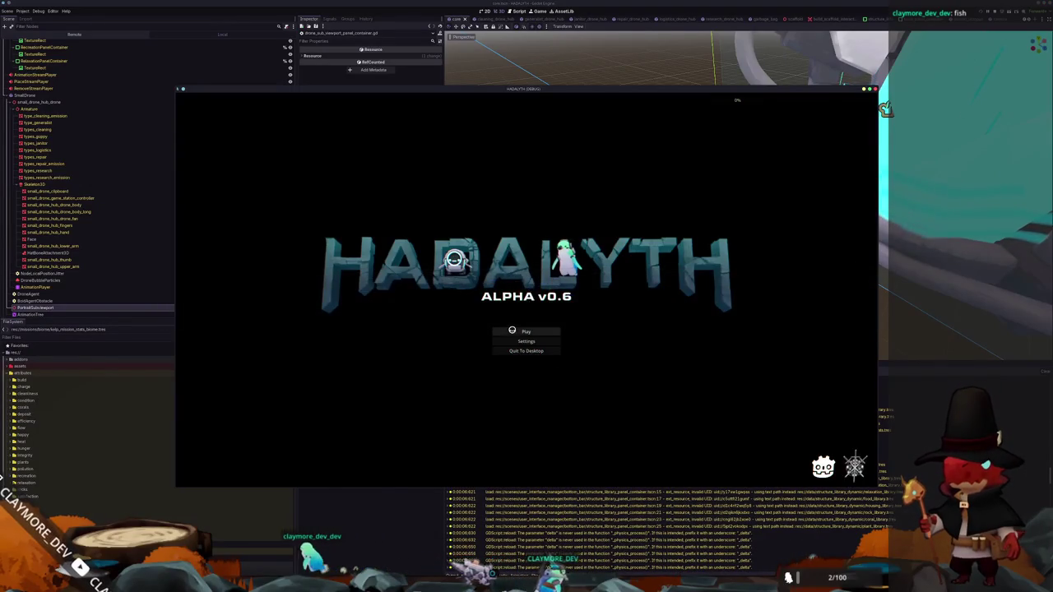
{"action": "left_click", "coordinate": [525, 331]}
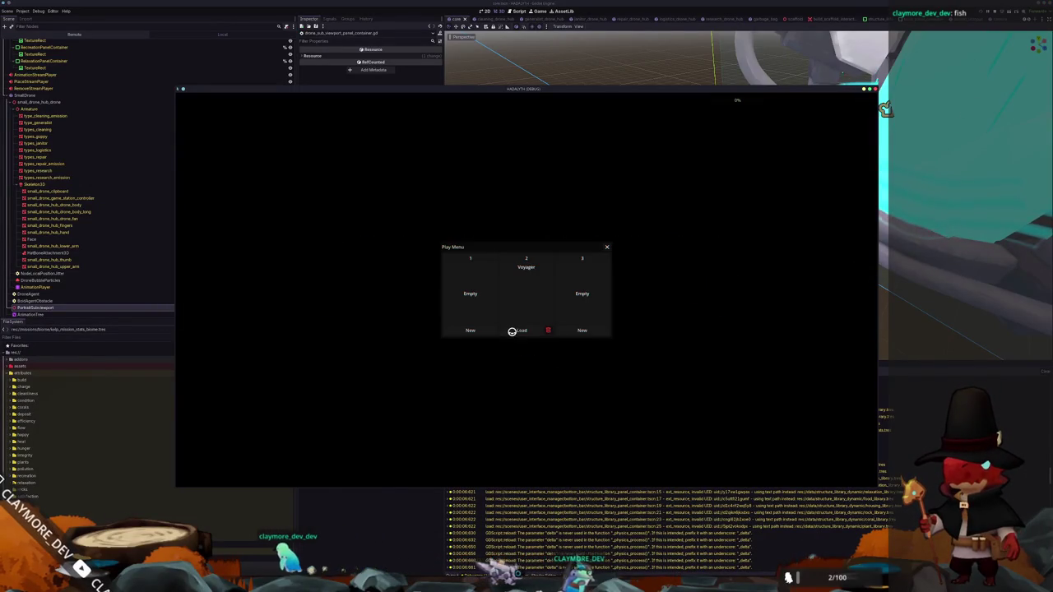
{"action": "left_click", "coordinate": [518, 329]}
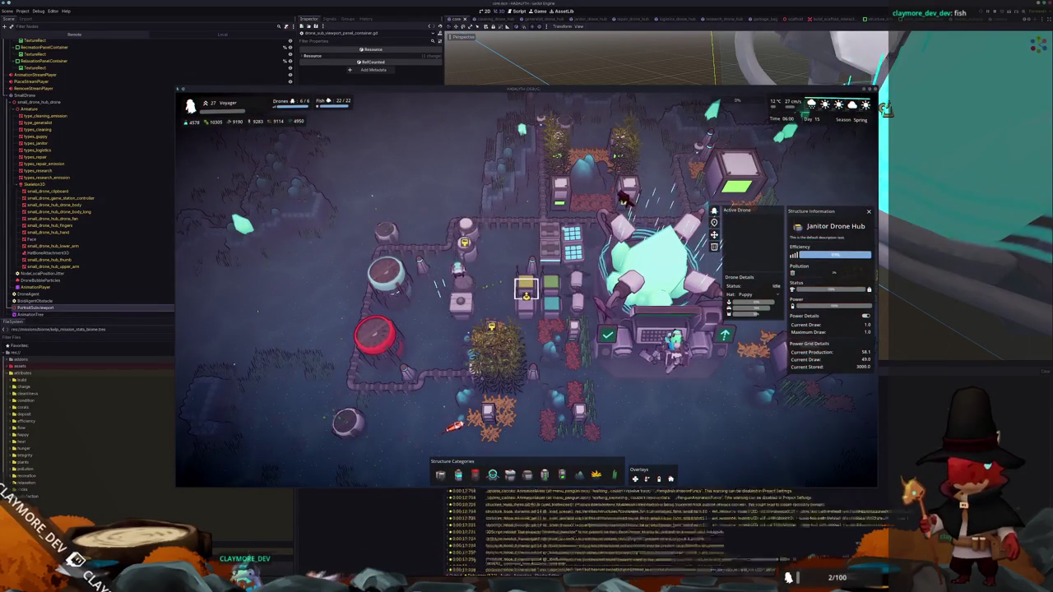
{"action": "key", "text": "F8"}
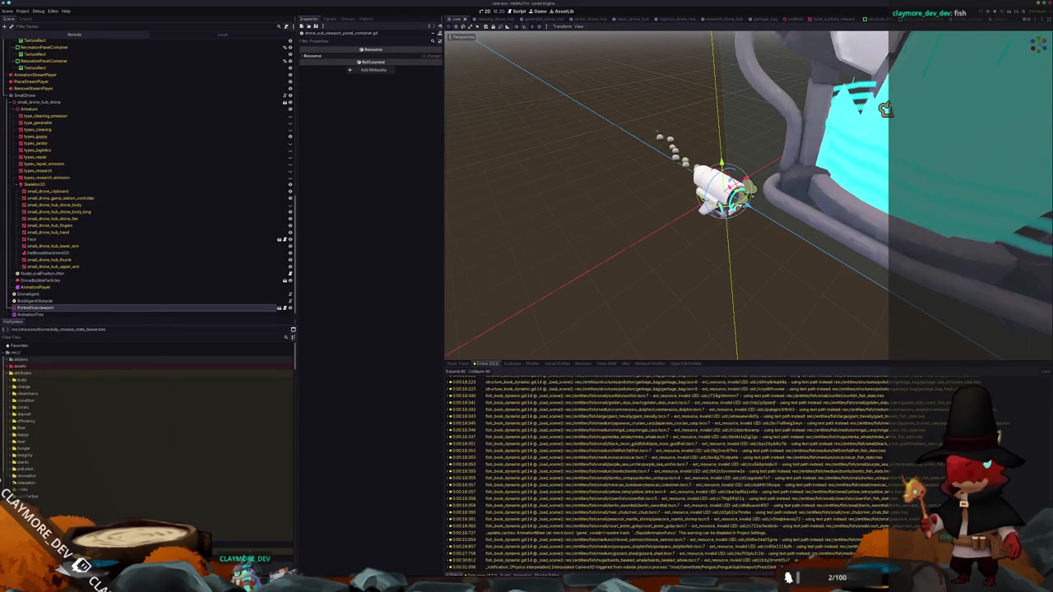
{"action": "key", "text": "alt+Tab"}
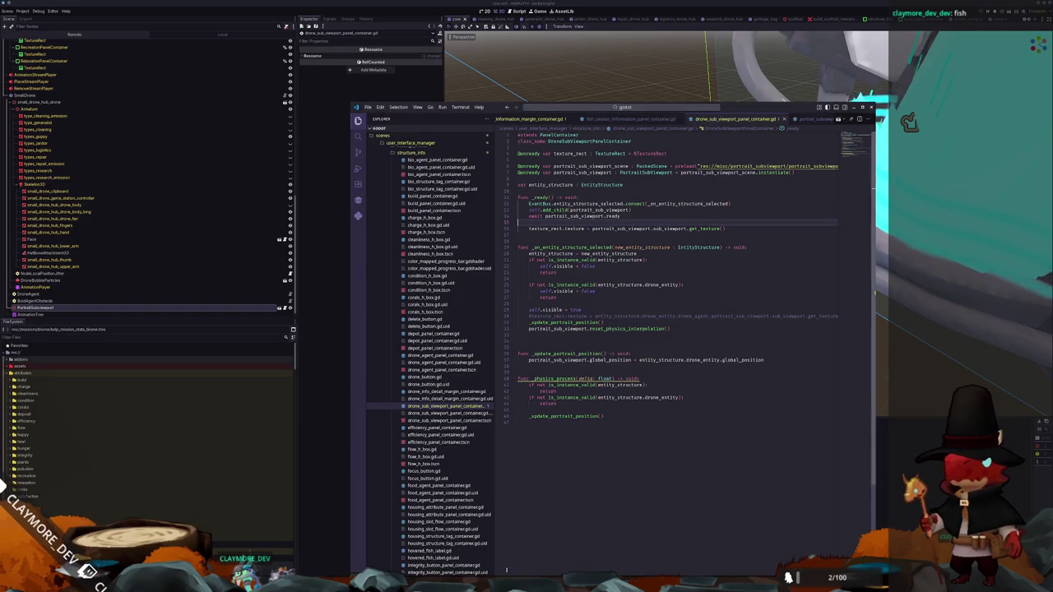
Delete the 'await portrait_sub_viewport.ready' line and its leftover blank line from _ready
{"action": "left_click", "coordinate": [564, 368]}
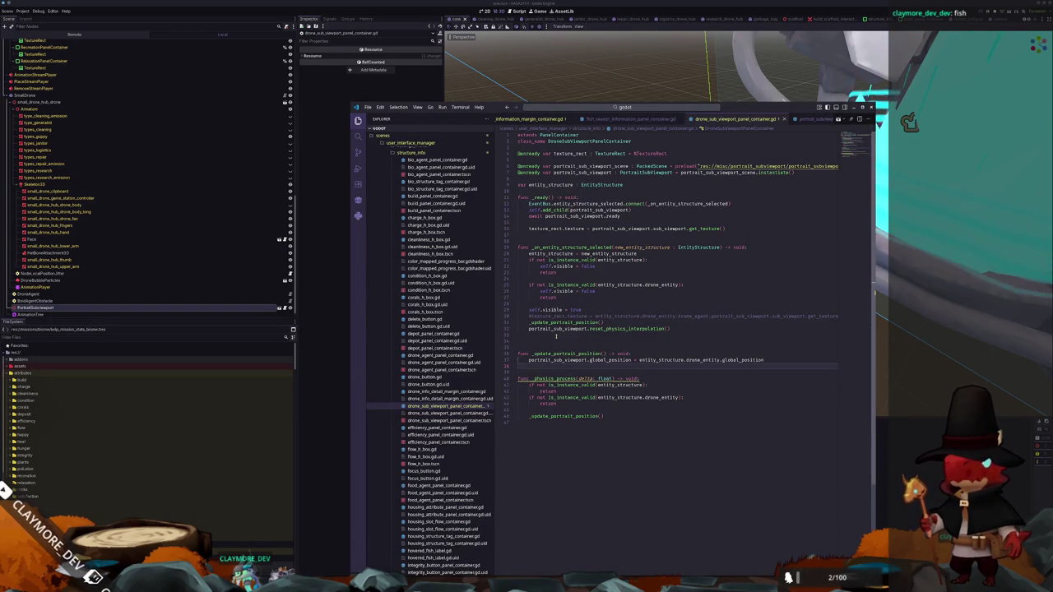
{"action": "left_click", "coordinate": [556, 336]}
{"action": "left_click", "coordinate": [537, 222]}
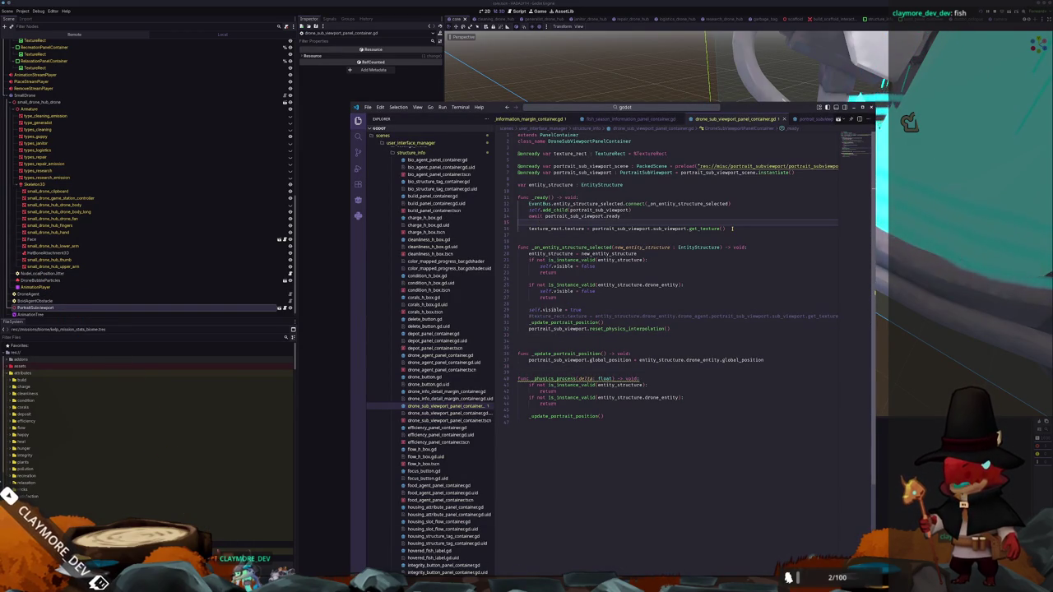
{"action": "key", "text": "shift+Up"}
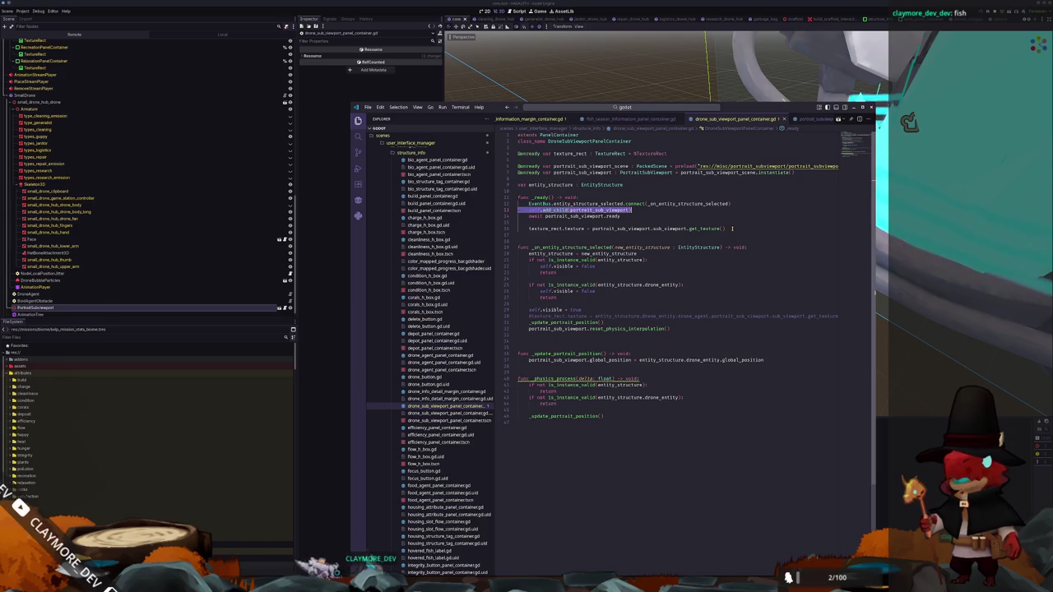
{"action": "key", "text": "shift+Down"}
{"action": "key", "text": "shift+Down"}
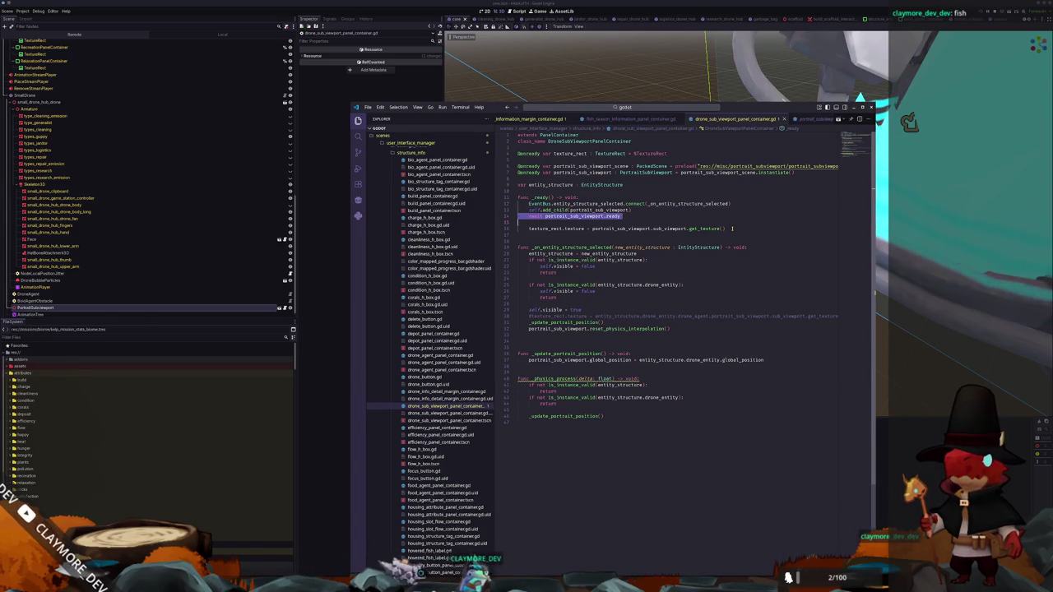
{"action": "key", "text": "BackSpace"}
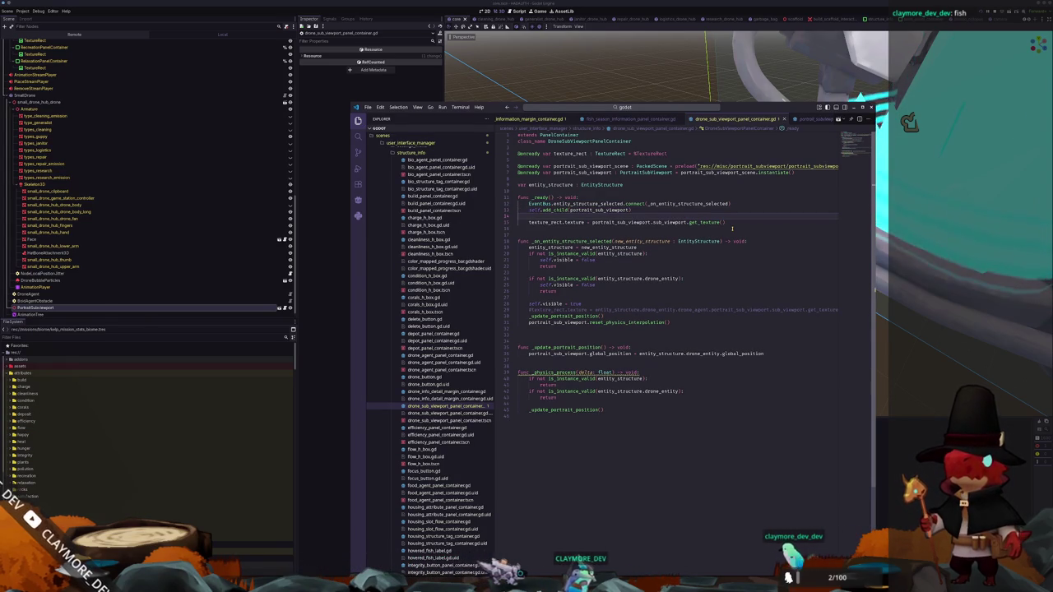
{"action": "key", "text": "BackSpace"}
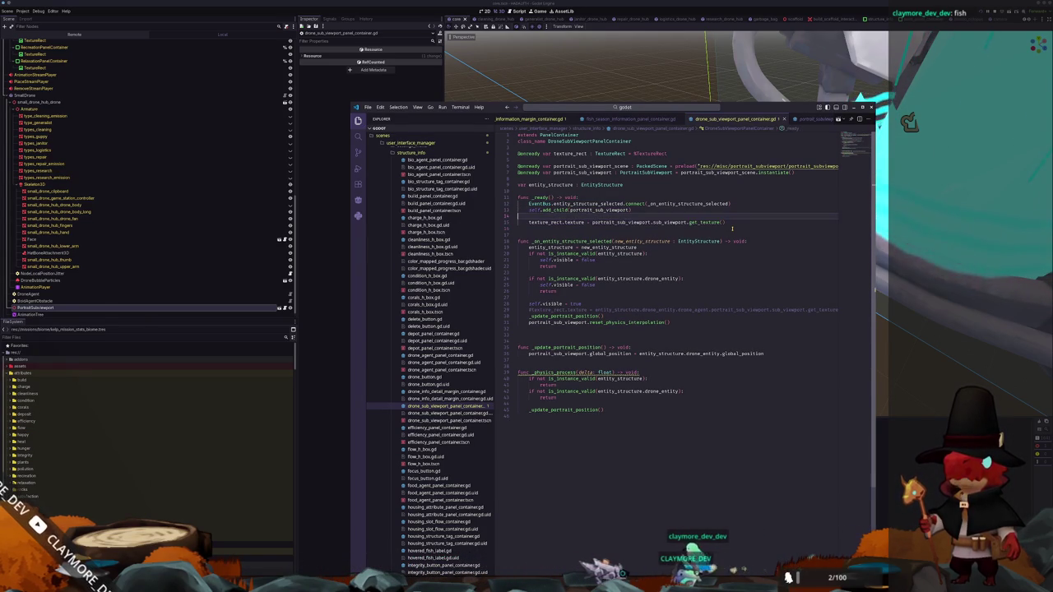
{"action": "key", "text": "alt+Tab"}
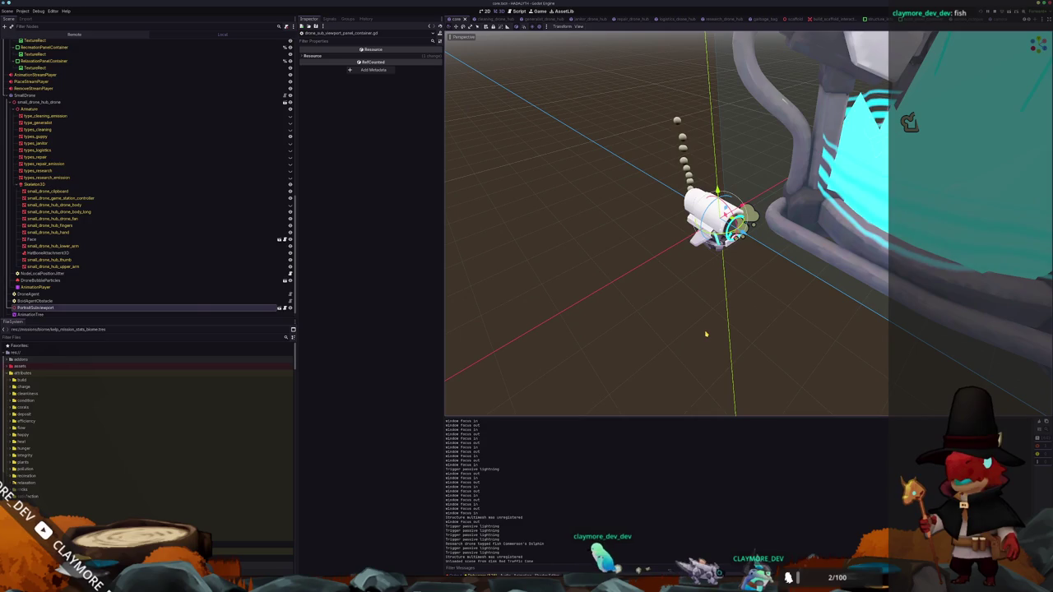
Run the game, load the Voyager save, and pan with W/D to the Logistics Drone Hub
{"action": "key", "text": "F5"}
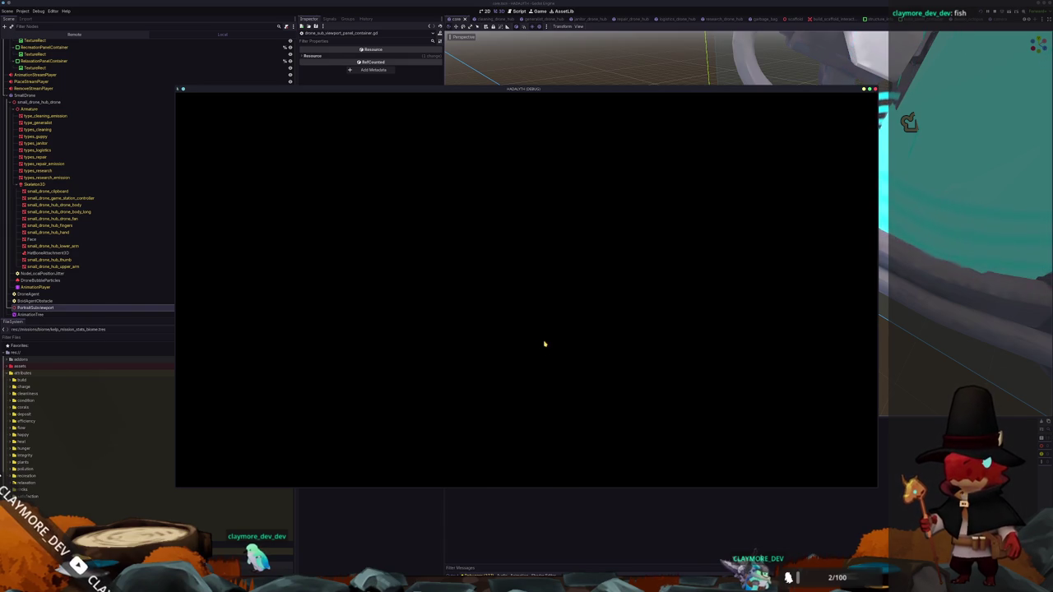
{"action": "left_click", "coordinate": [539, 331]}
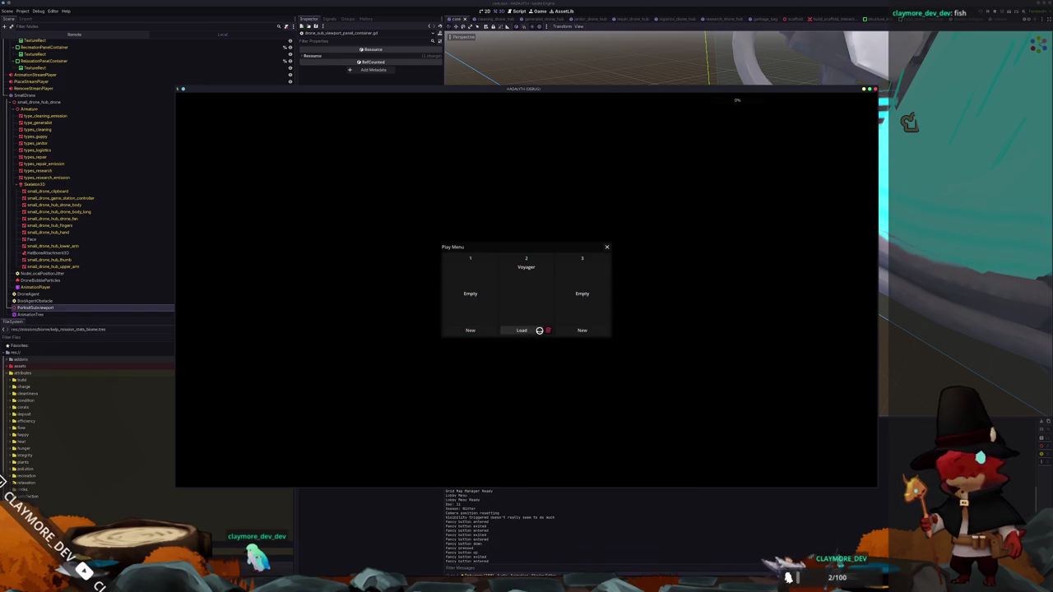
{"action": "left_click", "coordinate": [519, 332]}
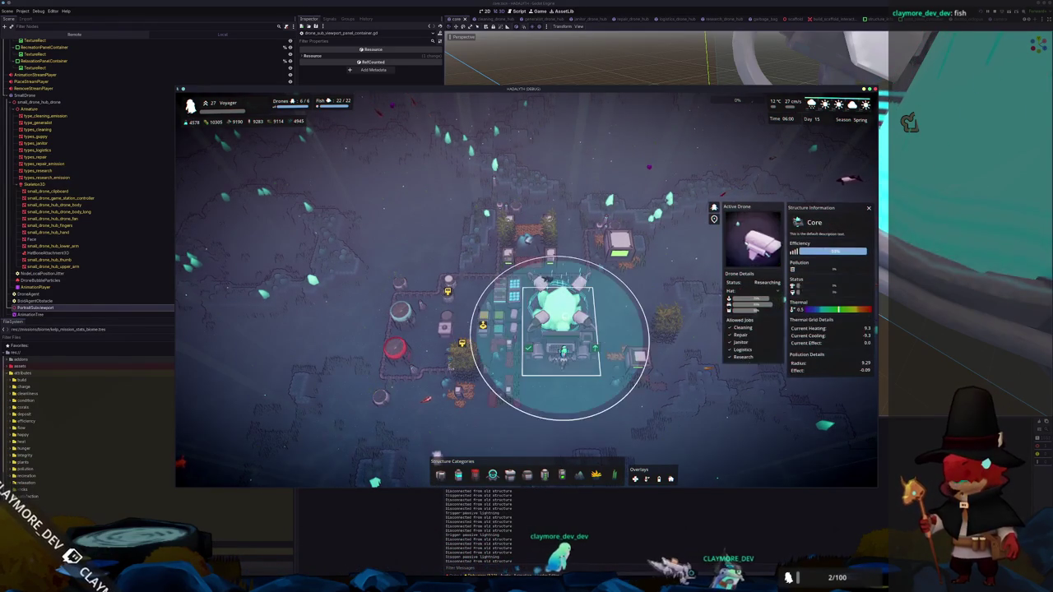
{"action": "key", "text": "w"}
{"action": "key", "text": "d"}
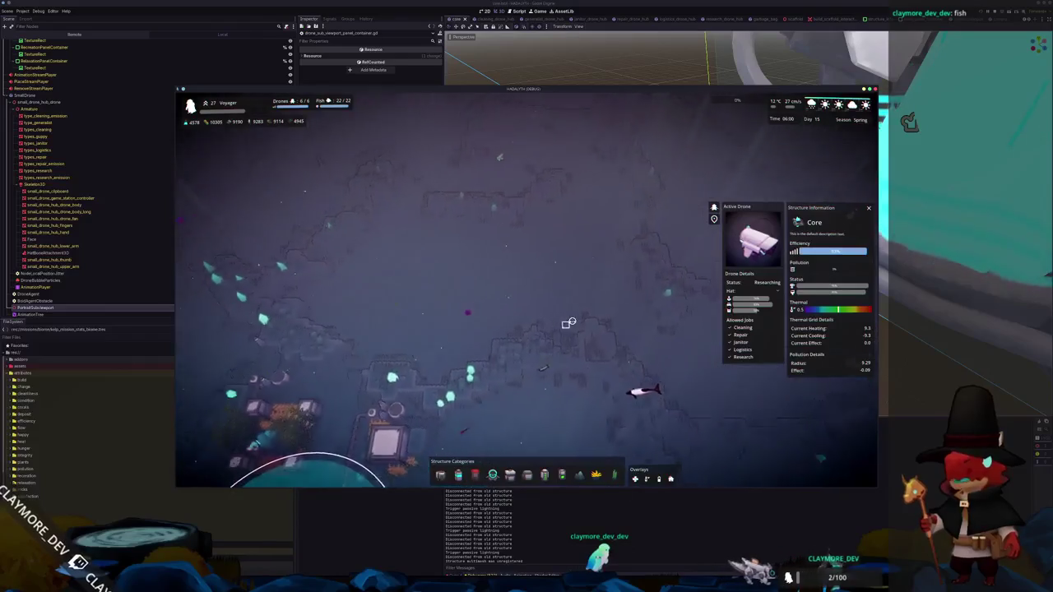
{"action": "key", "text": "w"}
{"action": "key", "text": "d"}
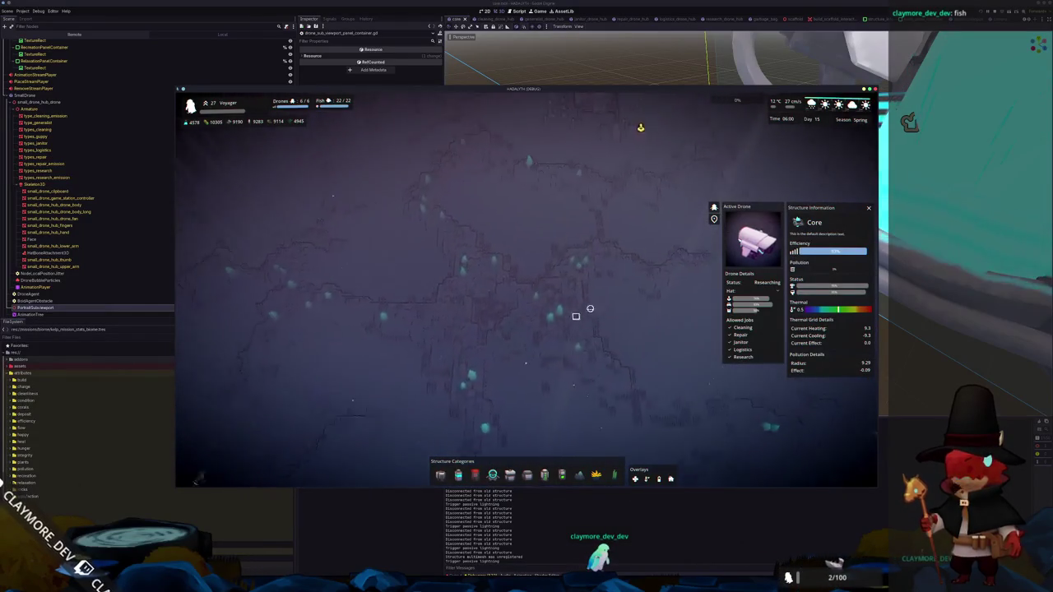
{"action": "key", "text": "w"}
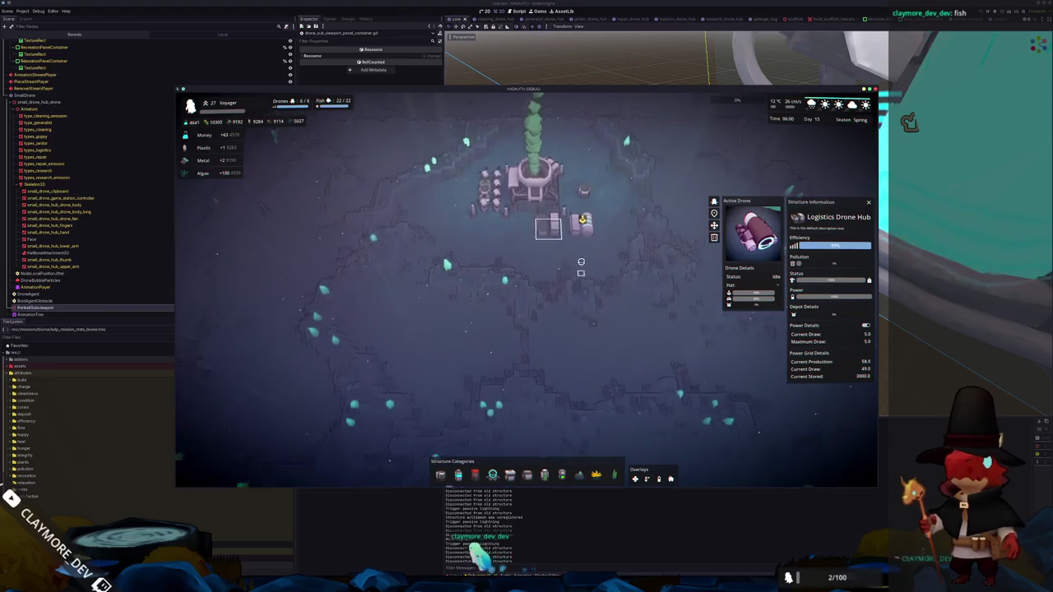
{"action": "key", "text": "alt+Tab"}
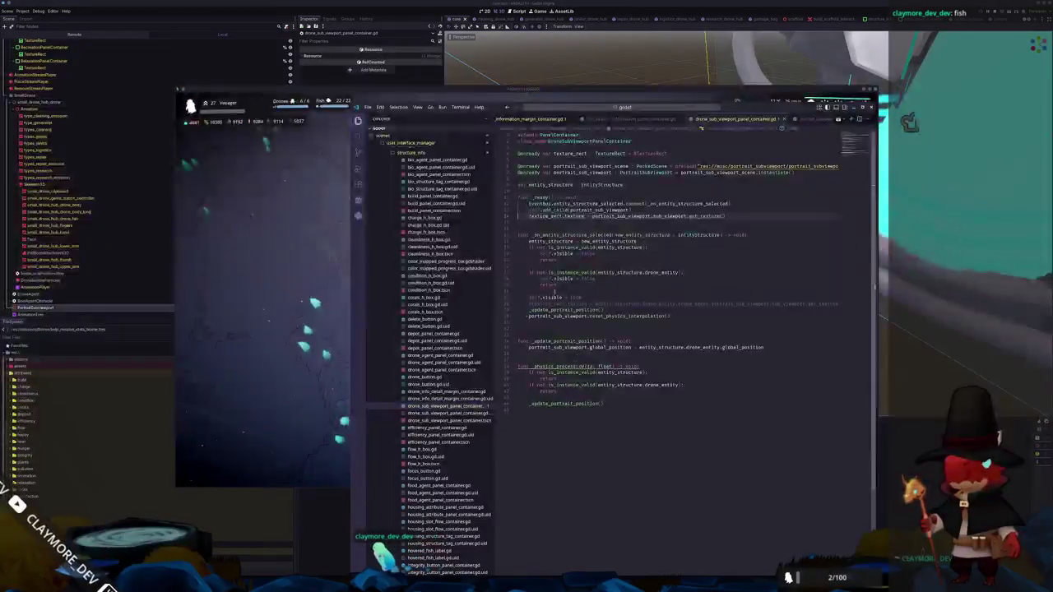
Delete the empty line above func _update_portrait_position
{"action": "mouse_move", "coordinate": [655, 318]}
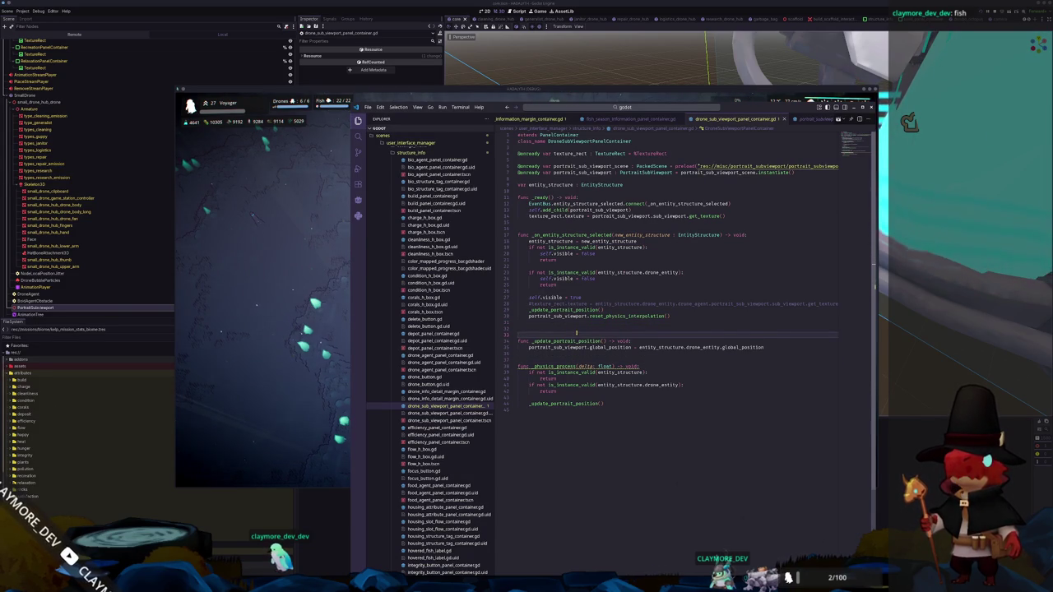
{"action": "key", "text": "Delete"}
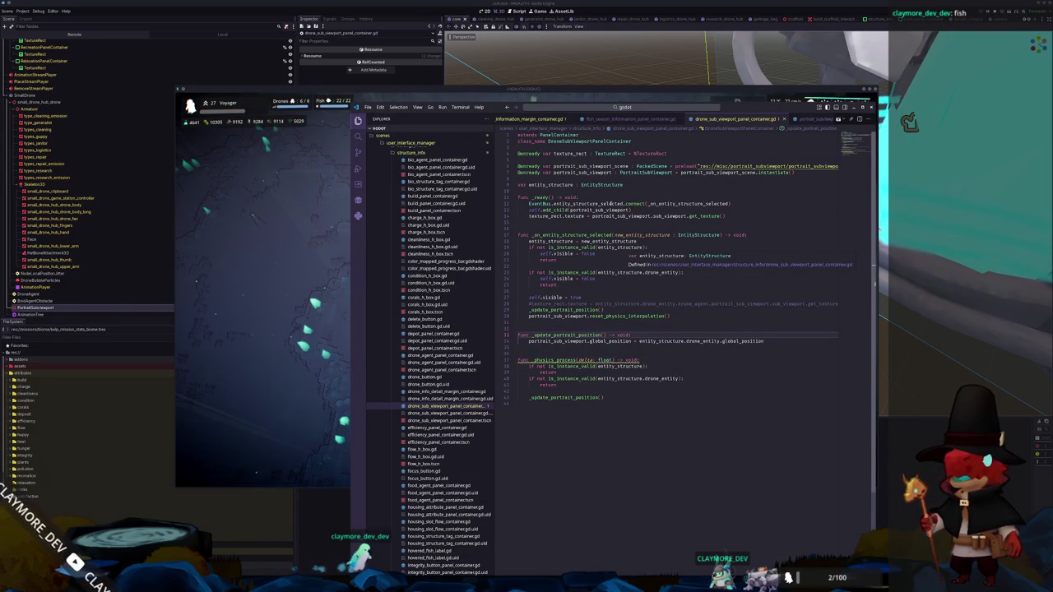
{"action": "key", "text": "alt+Tab"}
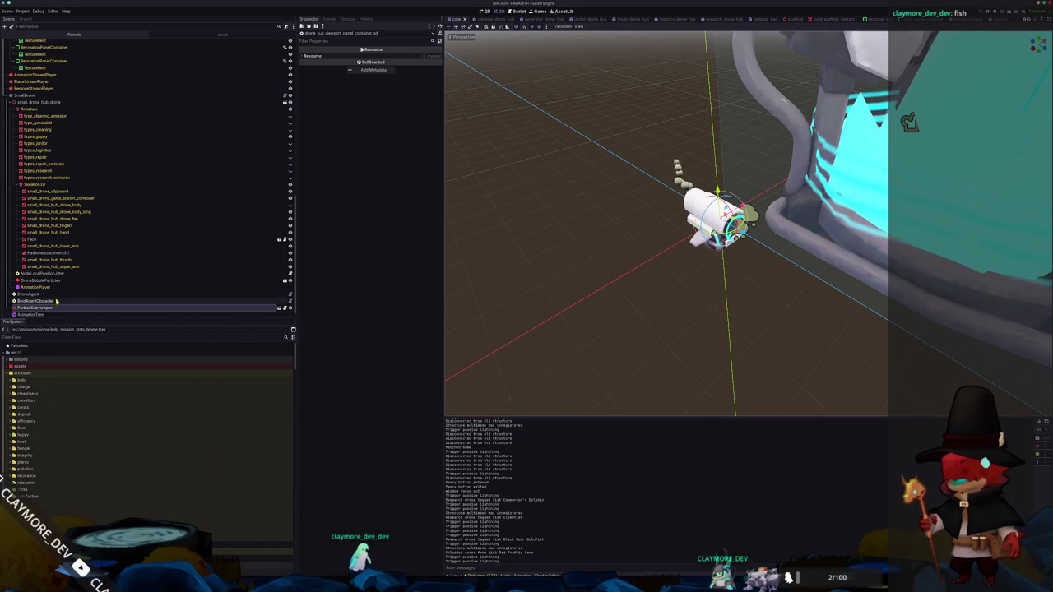
Delete the PortraitSubviewport node from the core drone hub scene
{"action": "key", "text": "Delete"}
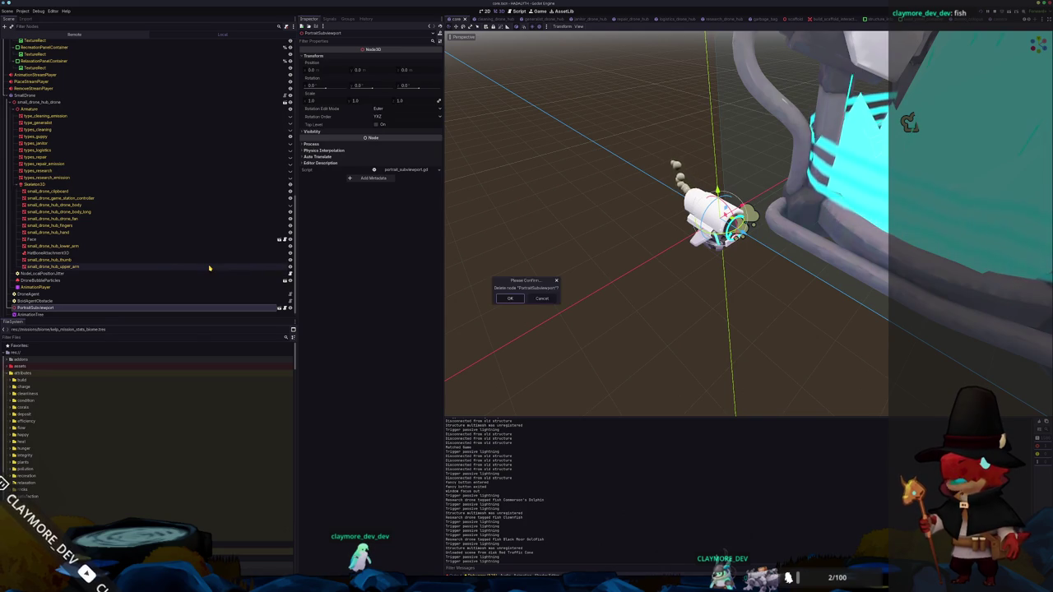
{"action": "key", "text": "Return"}
{"action": "left_click", "coordinate": [59, 300]}
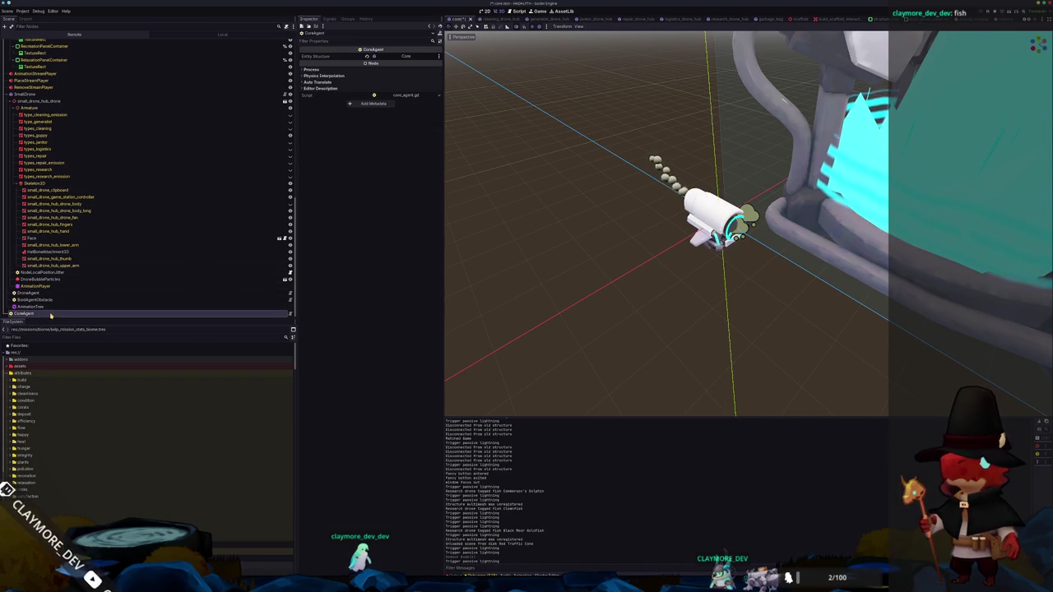
{"action": "left_click", "coordinate": [33, 293]}
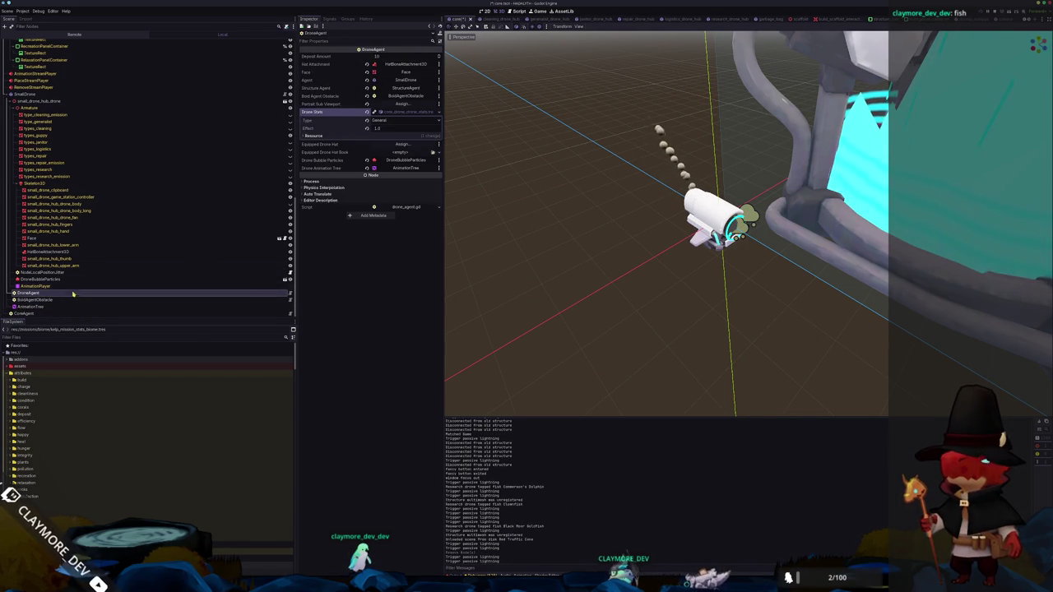
{"action": "left_click", "coordinate": [49, 279]}
{"action": "scroll", "coordinate": [165, 235], "scroll_direction": "down", "scroll_amount": 10}
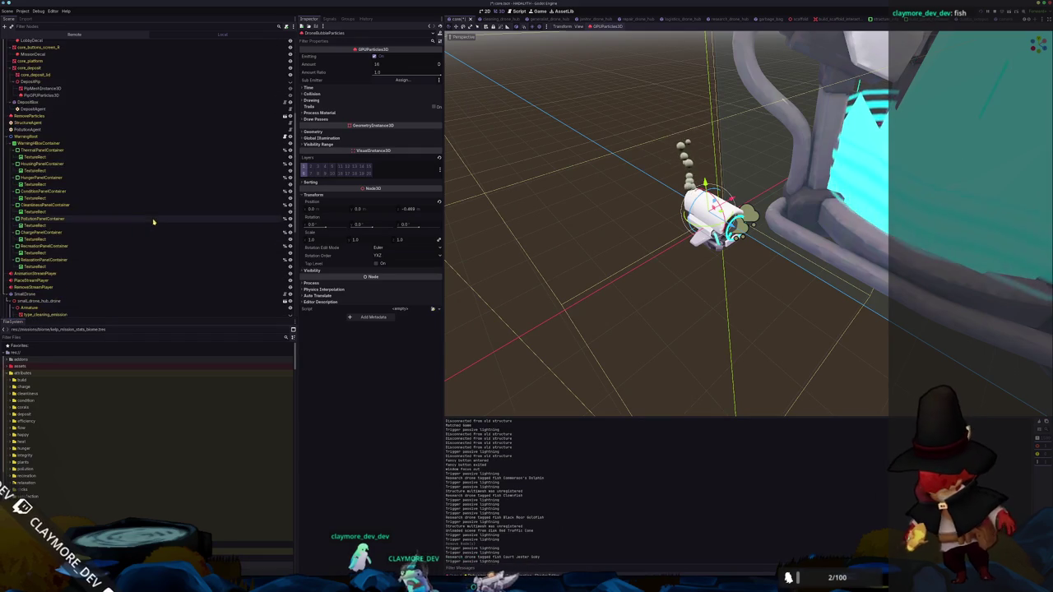
Select the PortraitSubviewport node in the cleaning_drone_hub scene
{"action": "left_click", "coordinate": [470, 18]}
{"action": "scroll", "coordinate": [59, 221], "scroll_direction": "down", "scroll_amount": 5}
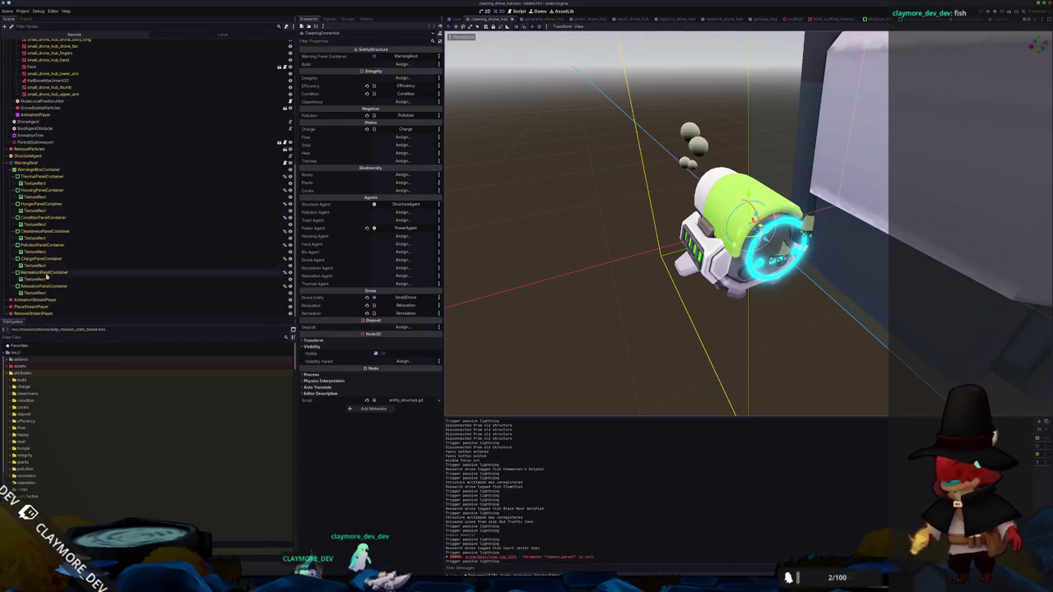
{"action": "left_click", "coordinate": [41, 130]}
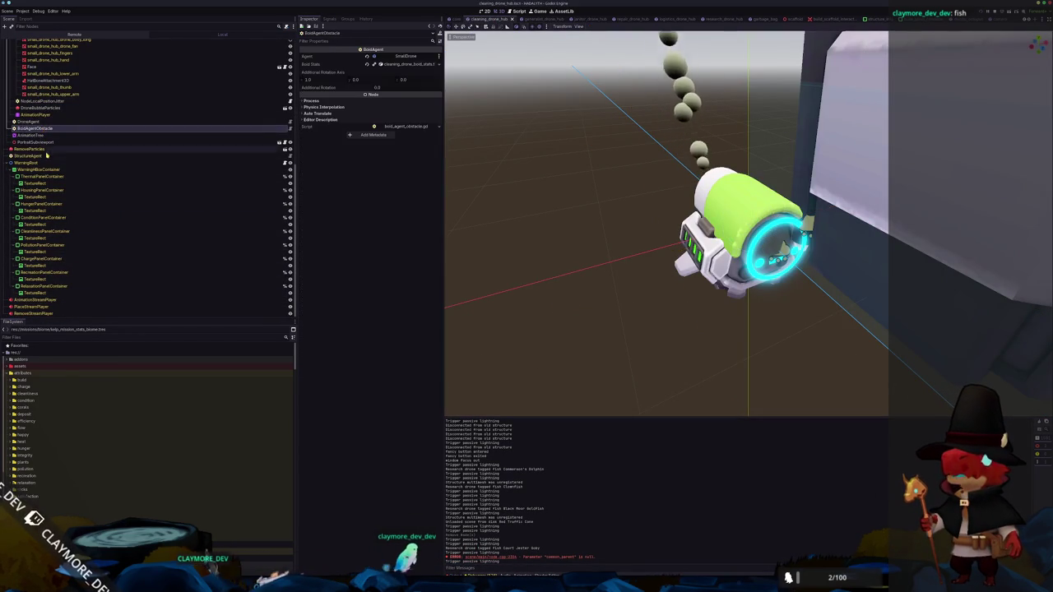
{"action": "scroll", "coordinate": [49, 190], "scroll_direction": "up", "scroll_amount": 1}
{"action": "key", "text": "Down"}
{"action": "key", "text": "Down"}
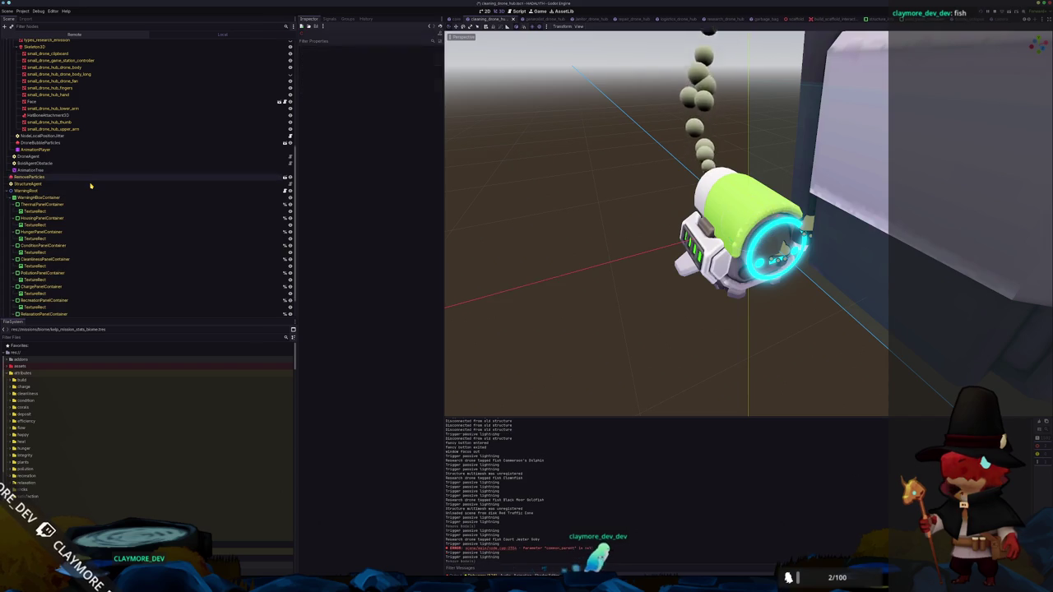
Delete the generator_drone_hub scene's PortraitSubviewport node
{"action": "left_click", "coordinate": [546, 19]}
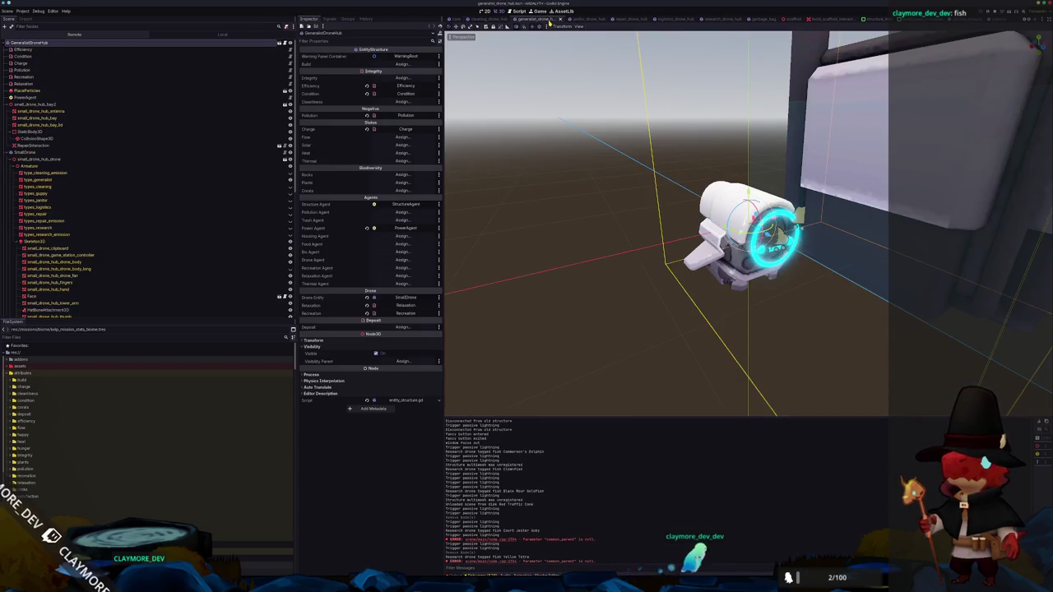
{"action": "scroll", "coordinate": [94, 234], "scroll_direction": "down", "scroll_amount": 3}
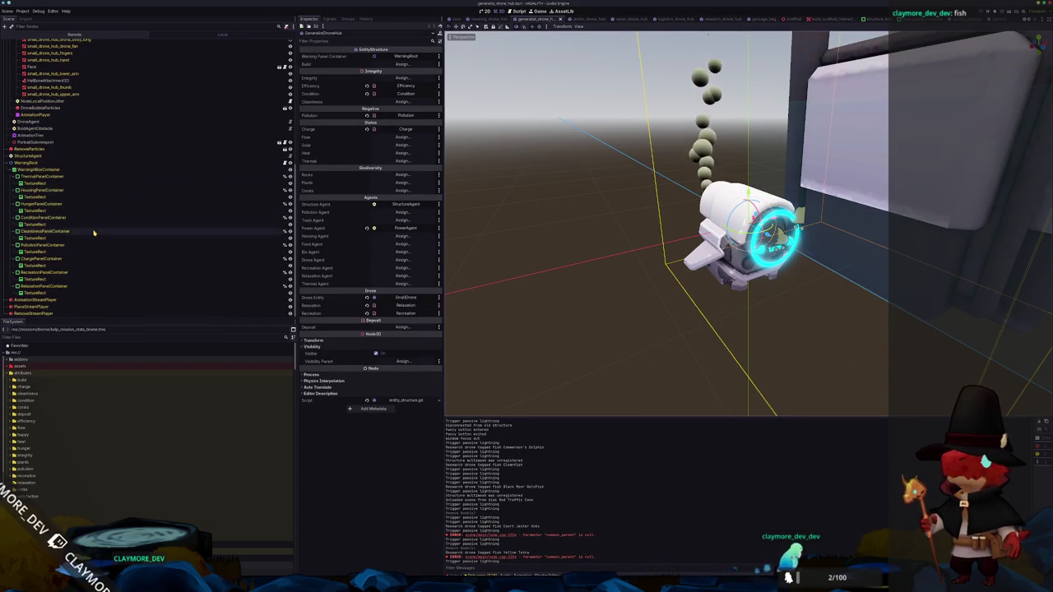
{"action": "left_click", "coordinate": [62, 142]}
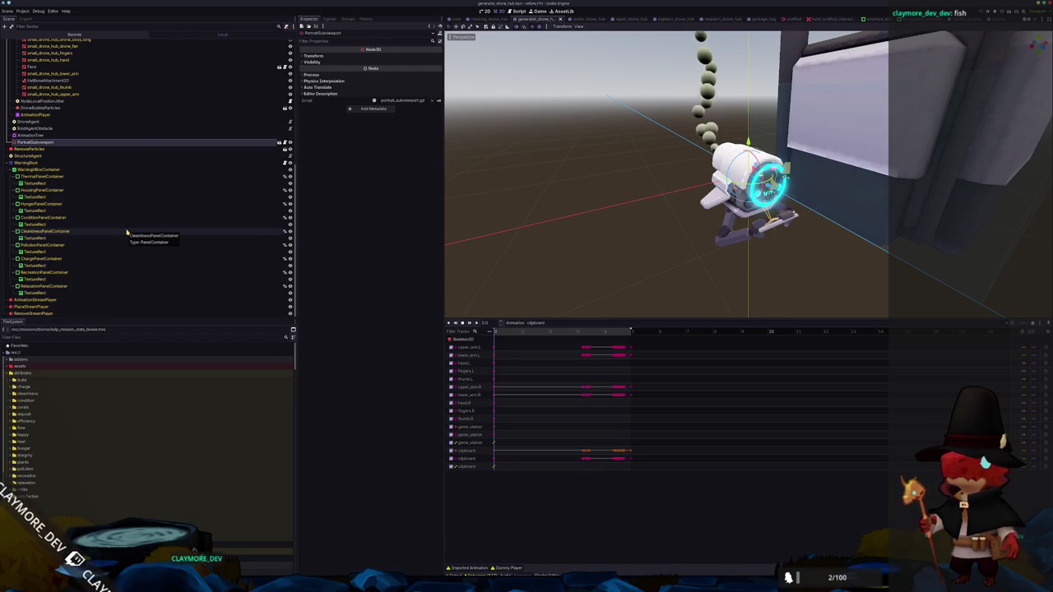
{"action": "key", "text": "Return"}
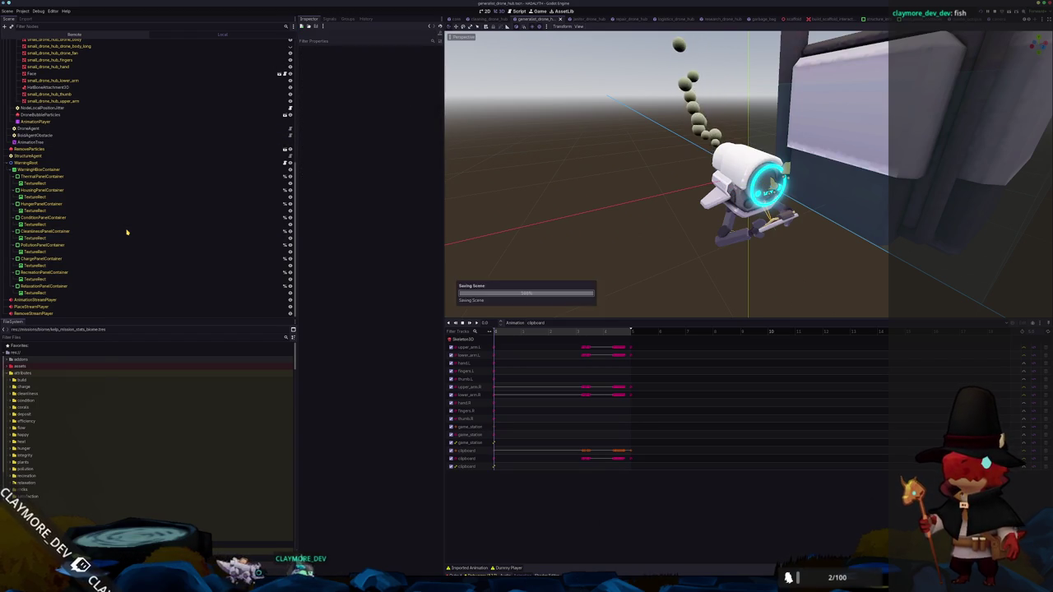
{"action": "left_click", "coordinate": [592, 19]}
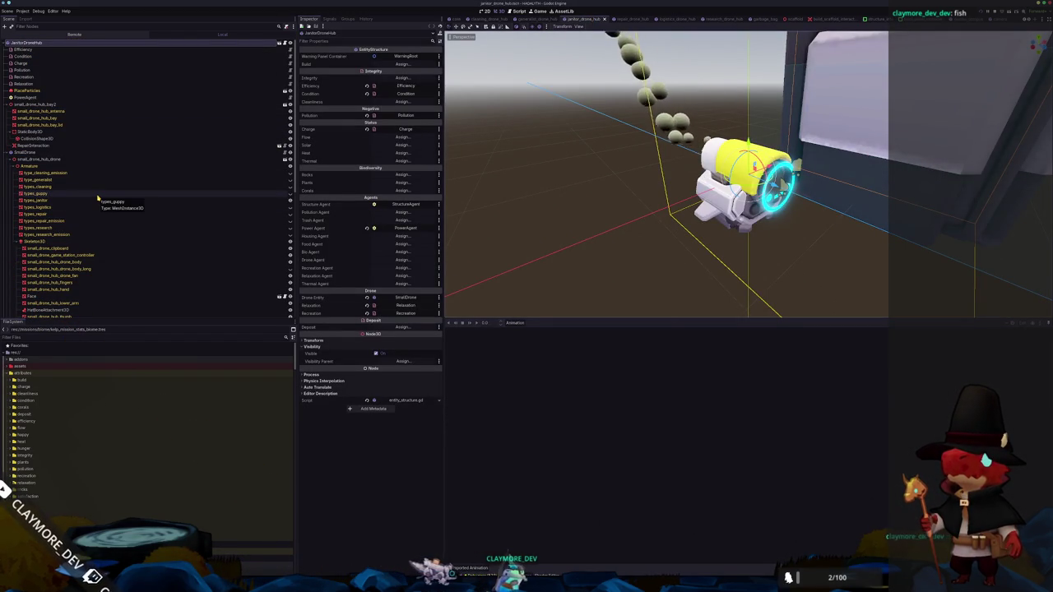
Delete the PortraitSubviewport node from the janitor and repair drone hub scenes
{"action": "scroll", "coordinate": [65, 153], "scroll_direction": "down", "scroll_amount": 5}
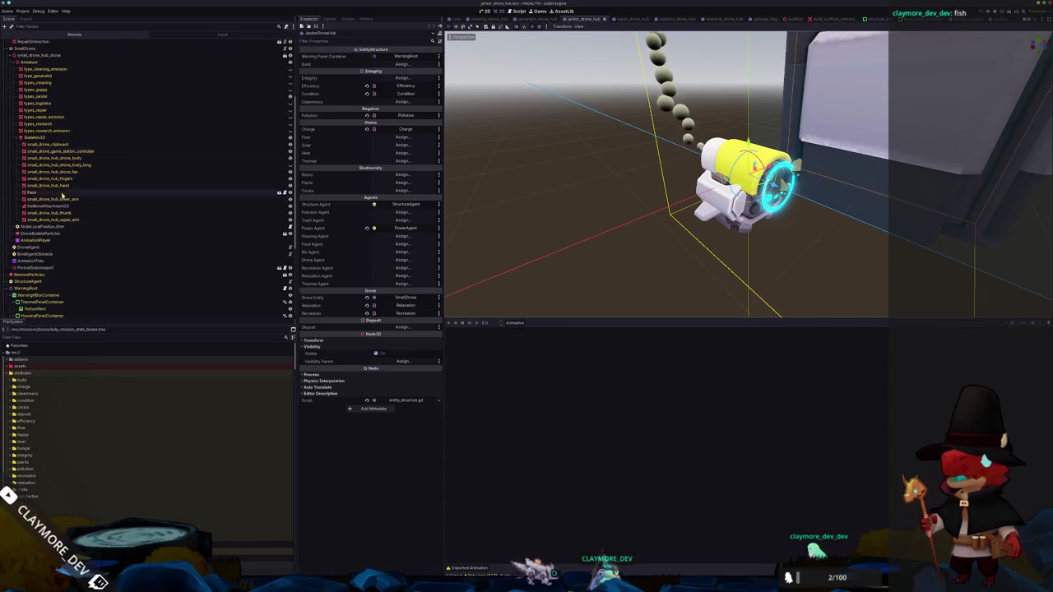
{"action": "left_click", "coordinate": [37, 267]}
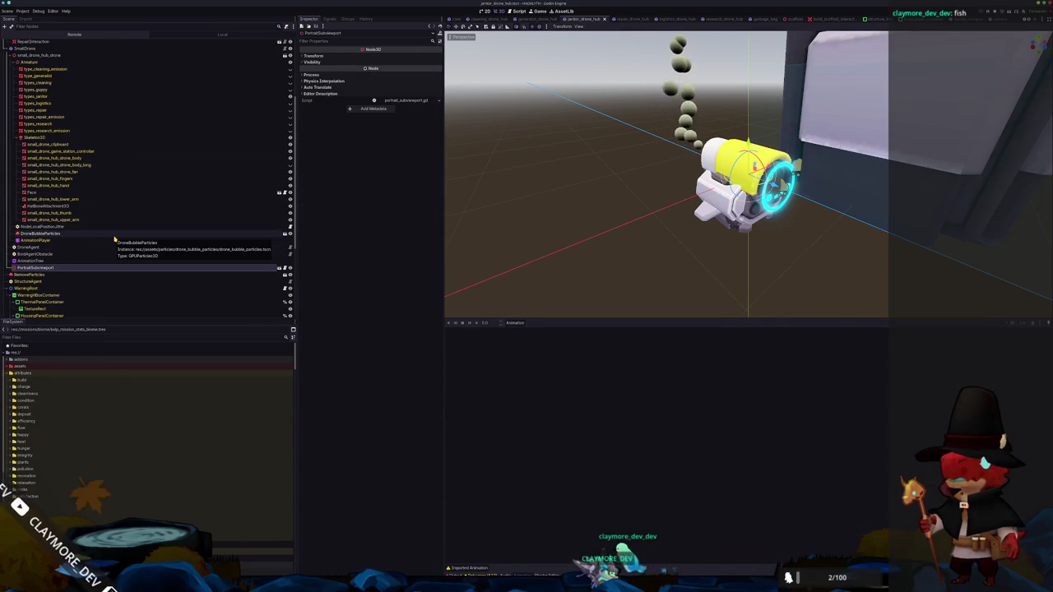
{"action": "key", "text": "Delete"}
{"action": "key", "text": "Return"}
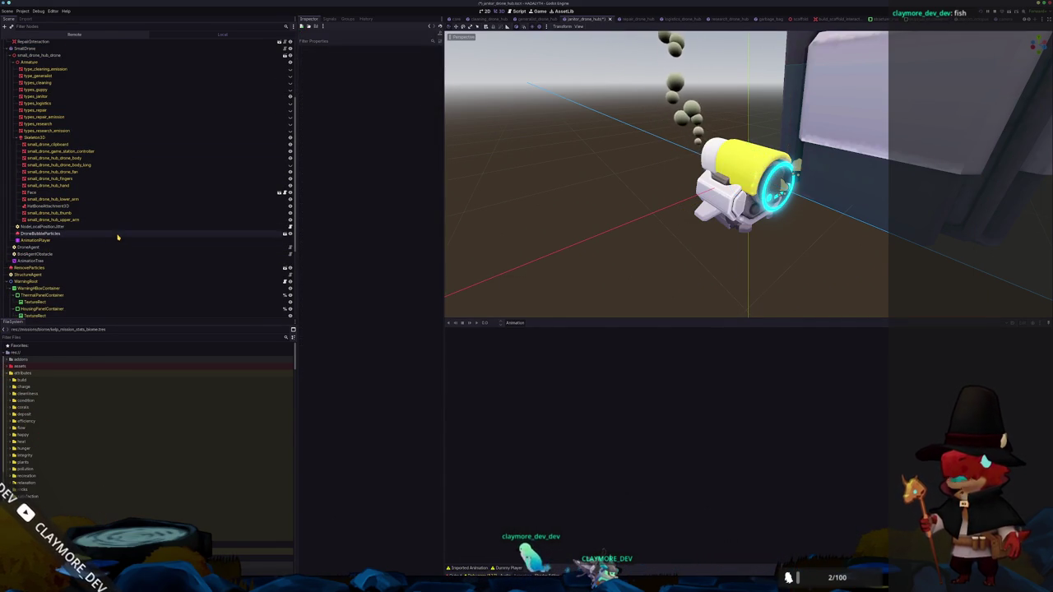
{"action": "left_click", "coordinate": [626, 20]}
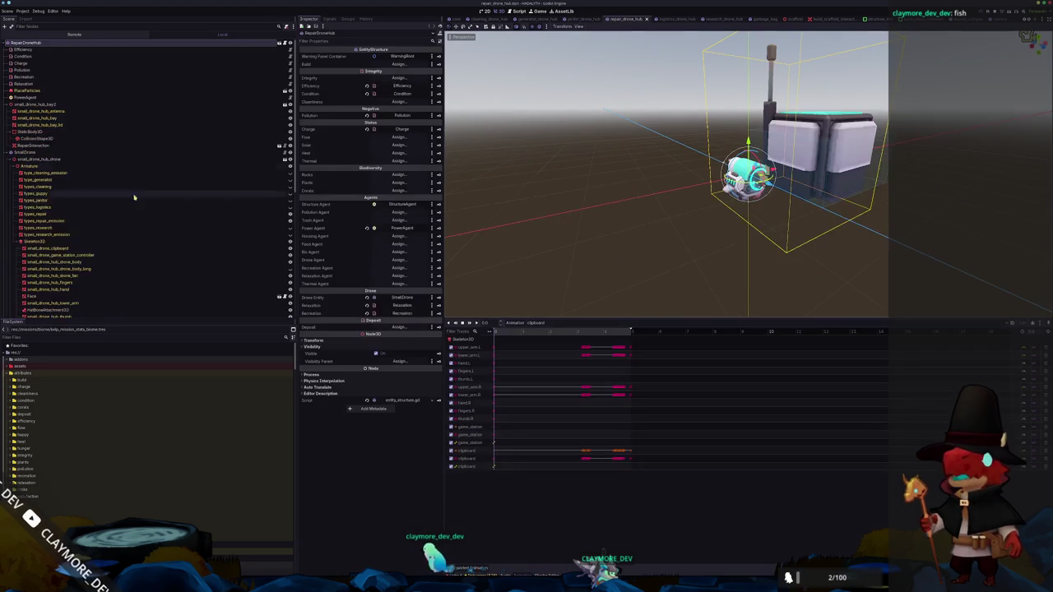
{"action": "left_click", "coordinate": [37, 164]}
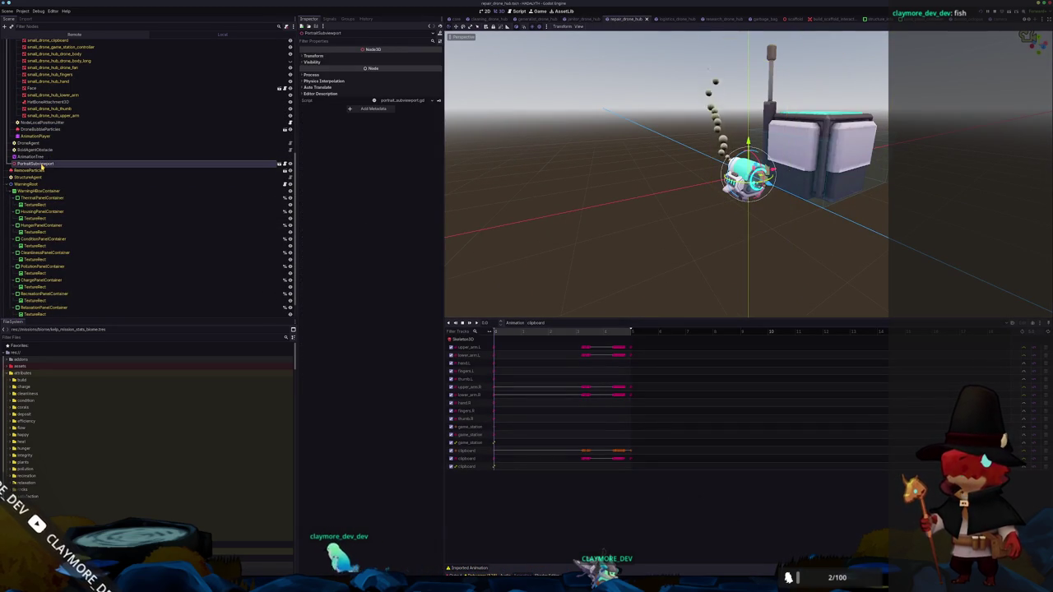
{"action": "key", "text": "Delete"}
{"action": "key", "text": "Return"}
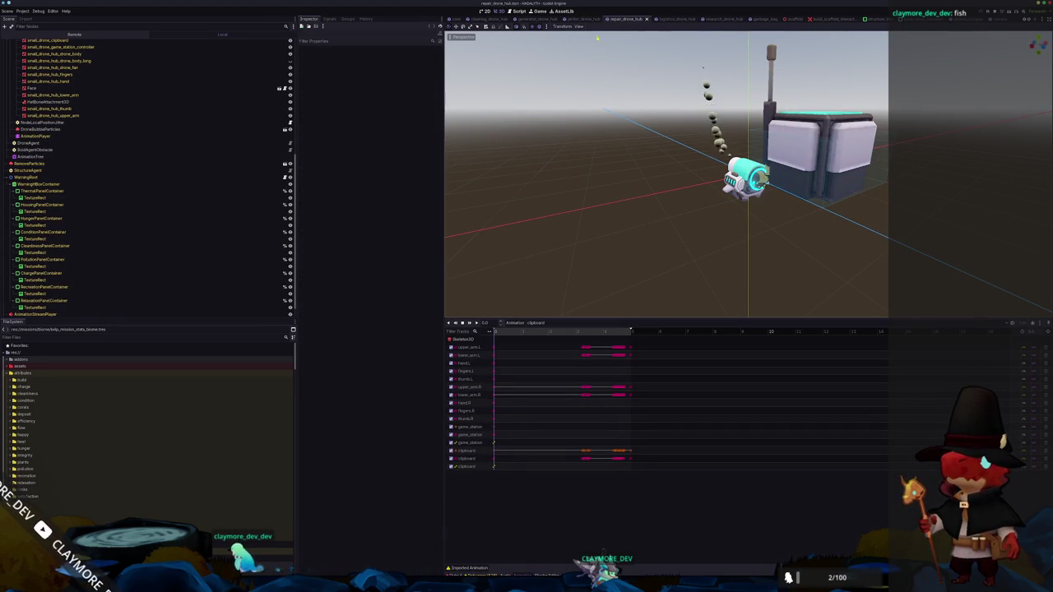
Delete the logistics_drone_hub's PortraitSubviewport node and save that scene
{"action": "left_click", "coordinate": [668, 18]}
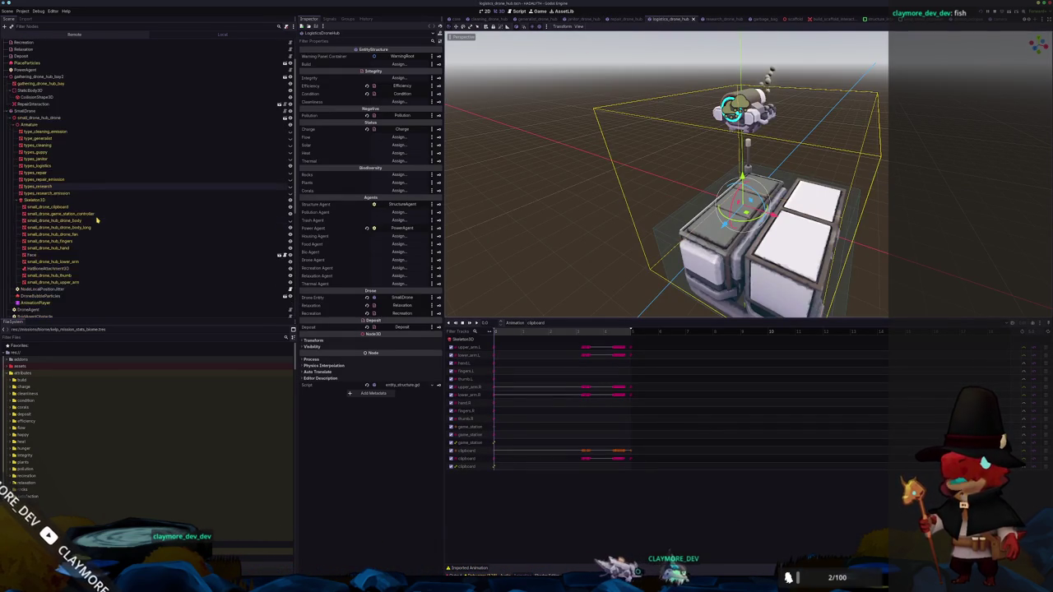
{"action": "left_click", "coordinate": [90, 265]}
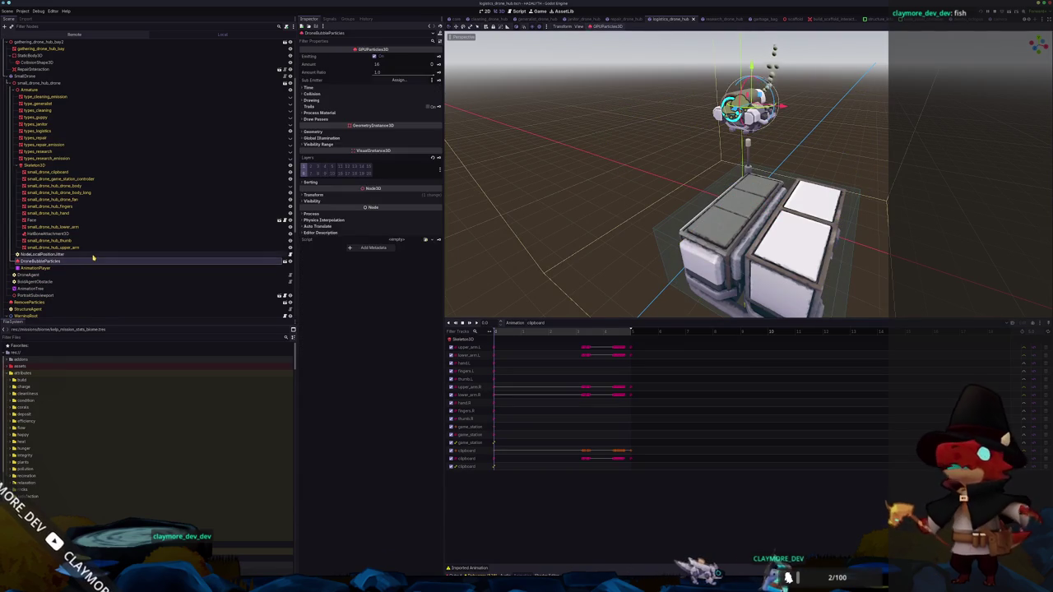
{"action": "left_click", "coordinate": [92, 254]}
{"action": "left_click", "coordinate": [93, 262]}
{"action": "left_click", "coordinate": [94, 294]}
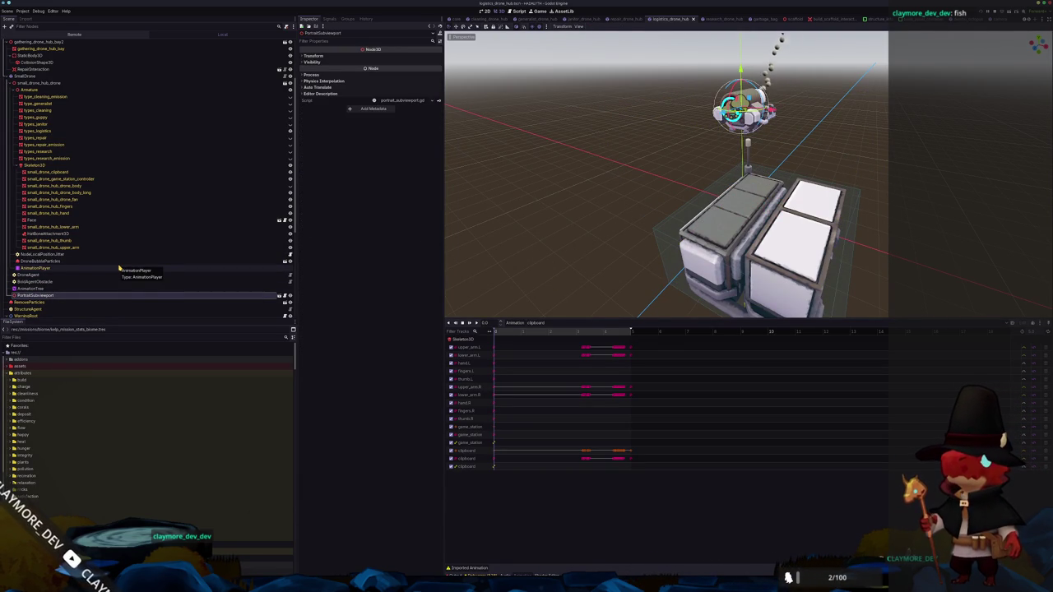
{"action": "key", "text": "Return"}
{"action": "key", "text": "ctrl+s"}
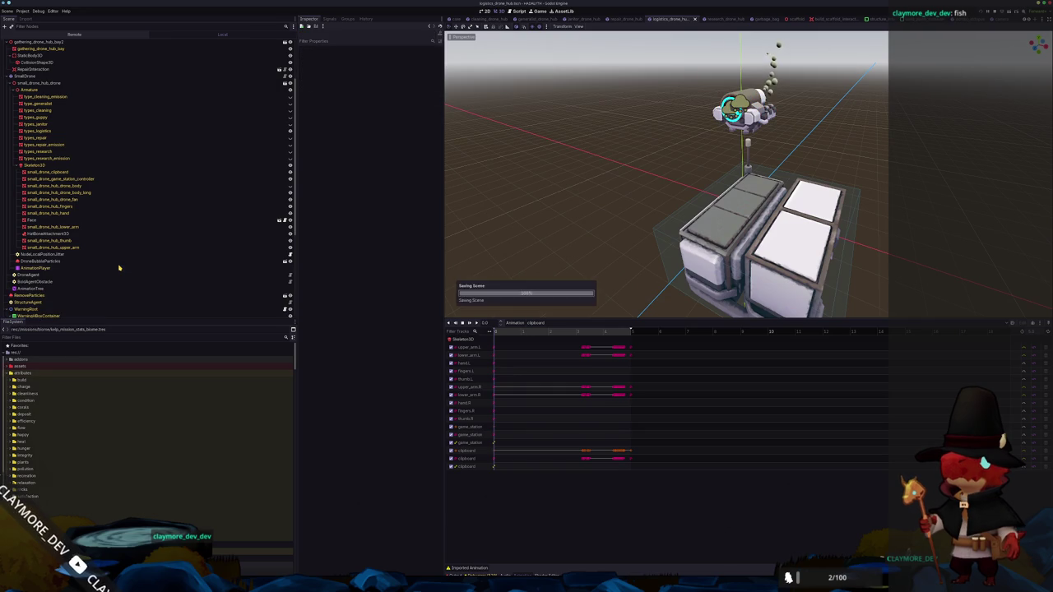
Delete the PortraitSubviewport node from the research_drone_hub scene
{"action": "left_click", "coordinate": [723, 20]}
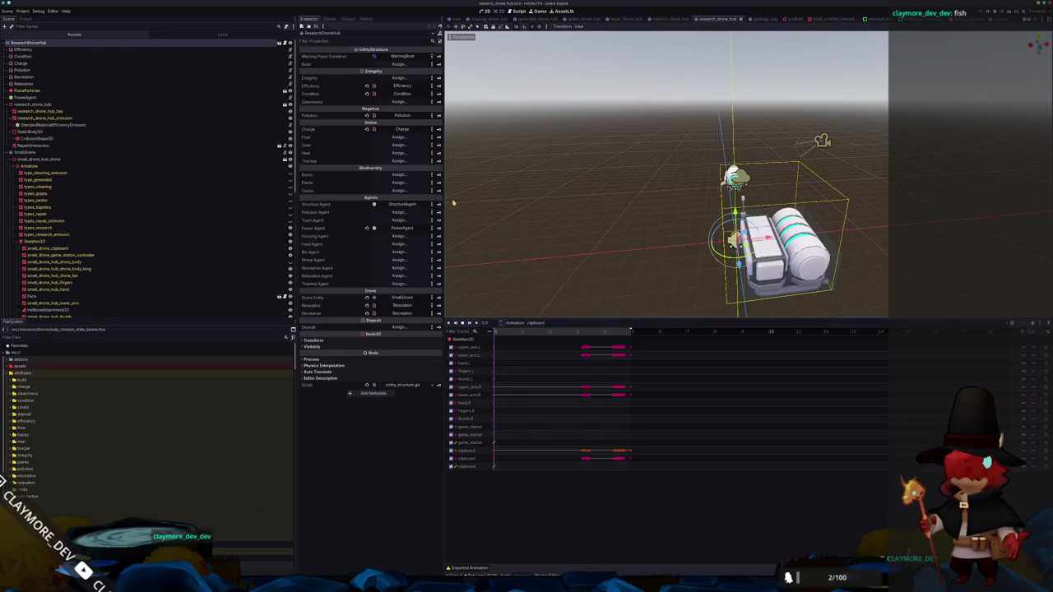
{"action": "scroll", "coordinate": [143, 265], "scroll_direction": "down", "scroll_amount": 3}
{"action": "left_click", "coordinate": [53, 256]}
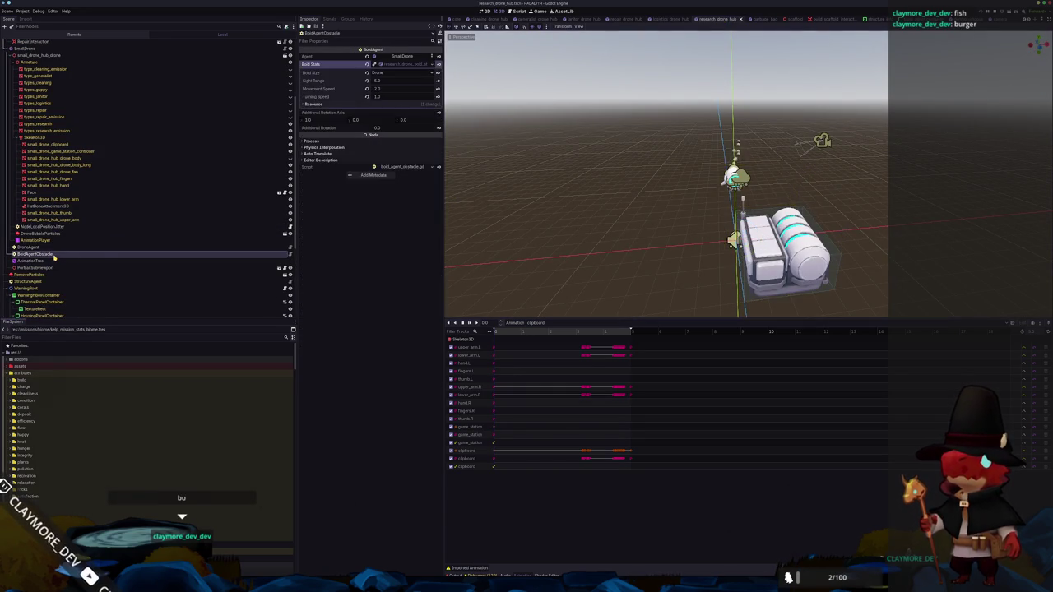
{"action": "left_click", "coordinate": [82, 268]}
{"action": "key", "text": "Delete"}
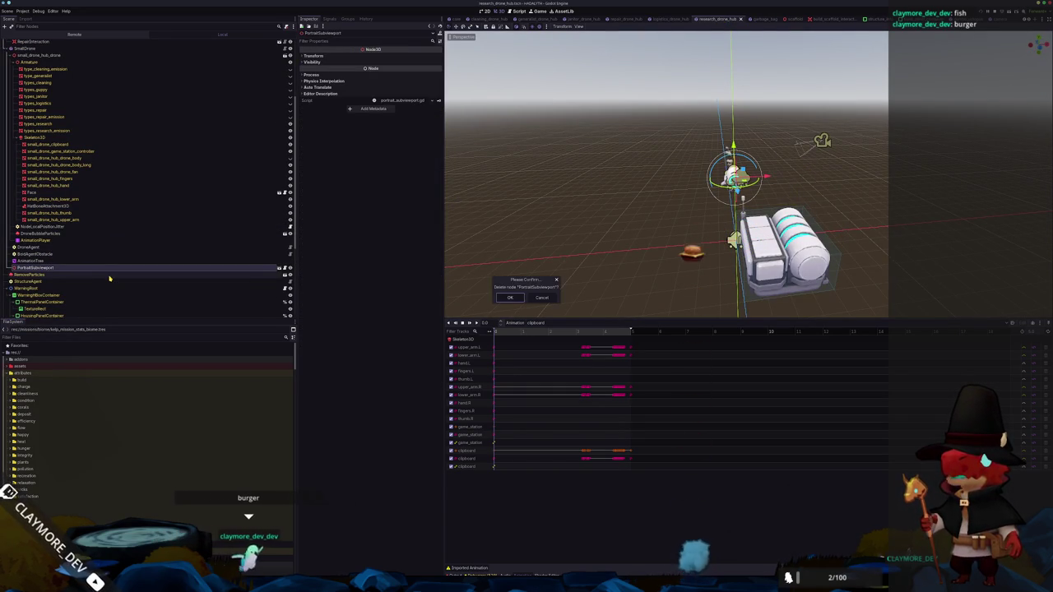
{"action": "key", "text": "Return"}
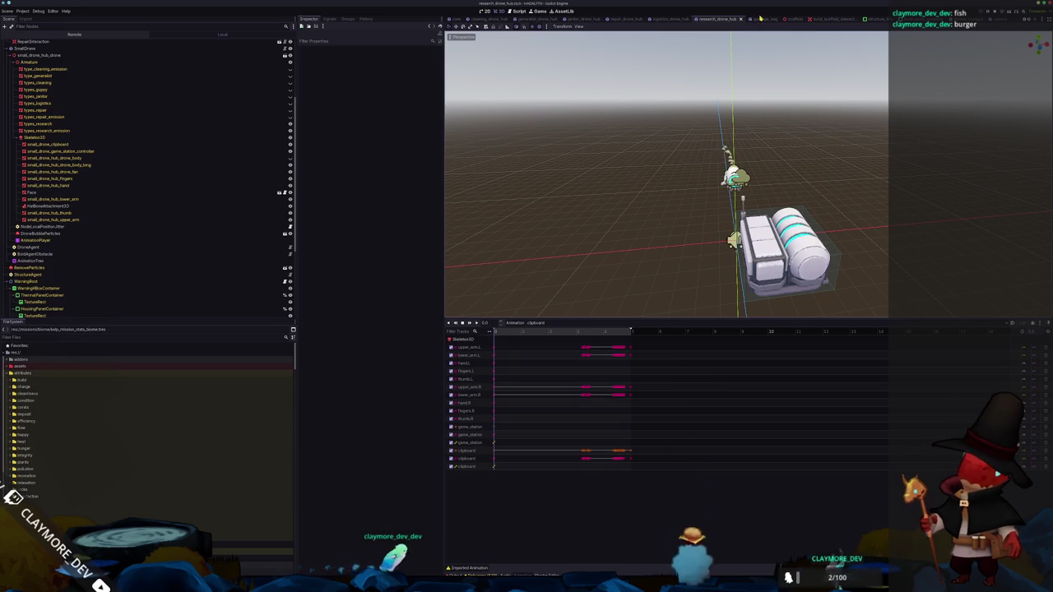
{"action": "scroll", "coordinate": [708, 19], "scroll_direction": "up", "scroll_amount": 2}
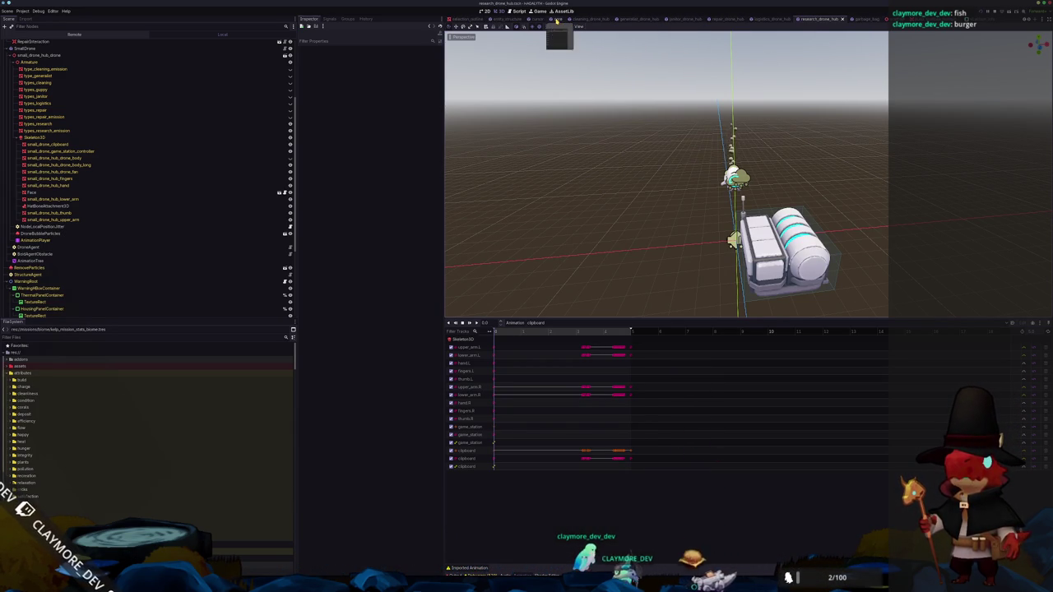
Return to the core scene, then bring the running game's Research Drone Hub panel to the front
{"action": "left_click", "coordinate": [557, 19]}
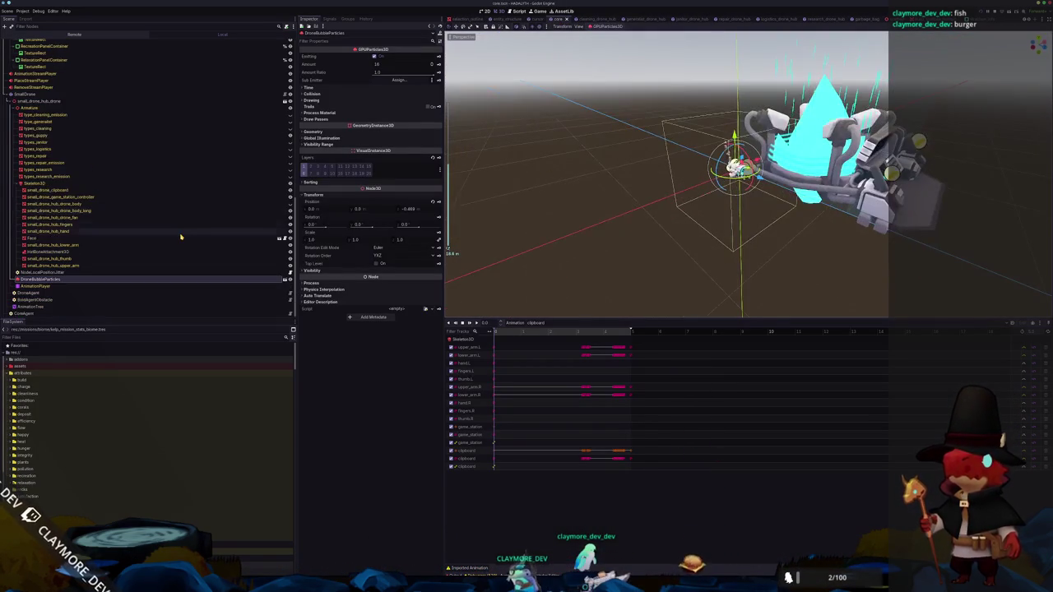
{"action": "left_click", "coordinate": [545, 219]}
{"action": "scroll", "coordinate": [564, 170], "scroll_direction": "up", "scroll_amount": 3}
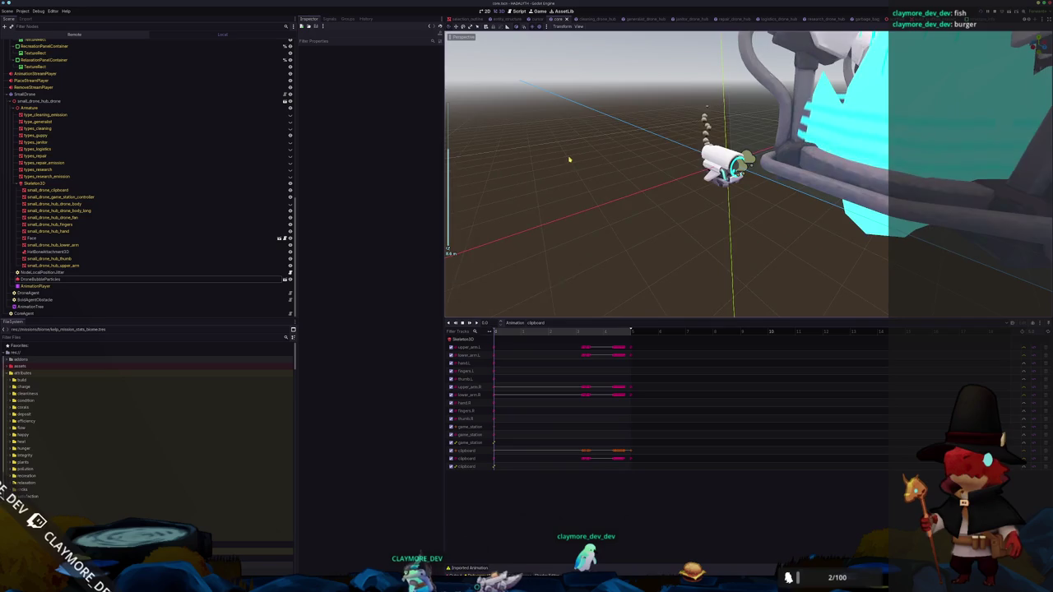
{"action": "scroll", "coordinate": [567, 157], "scroll_direction": "up", "scroll_amount": 2}
{"action": "key", "text": "alt+Tab"}
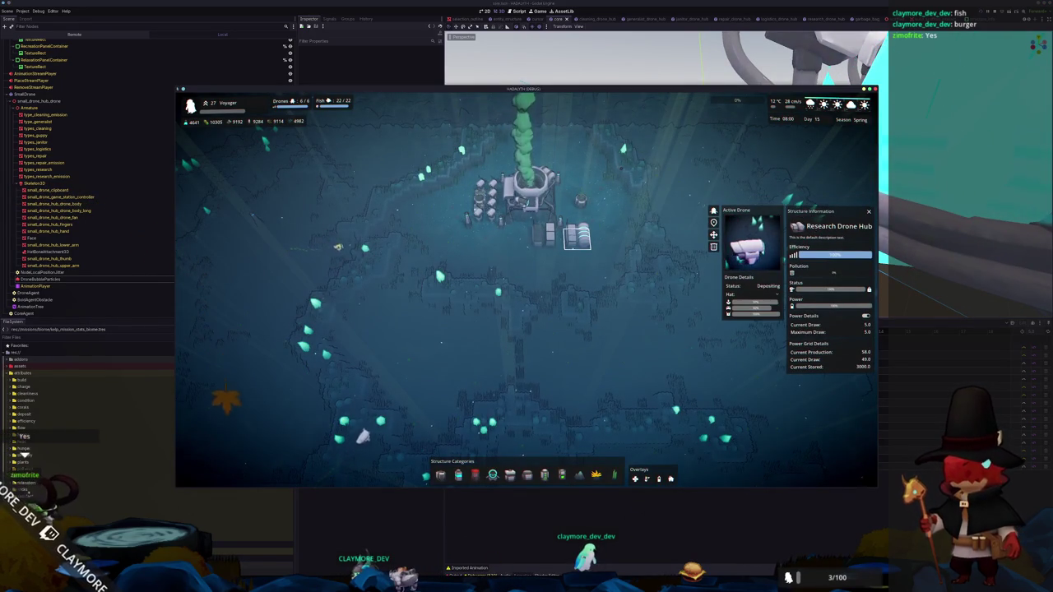
{"action": "key", "text": "alt+Tab"}
{"action": "left_click", "coordinate": [623, 108]}
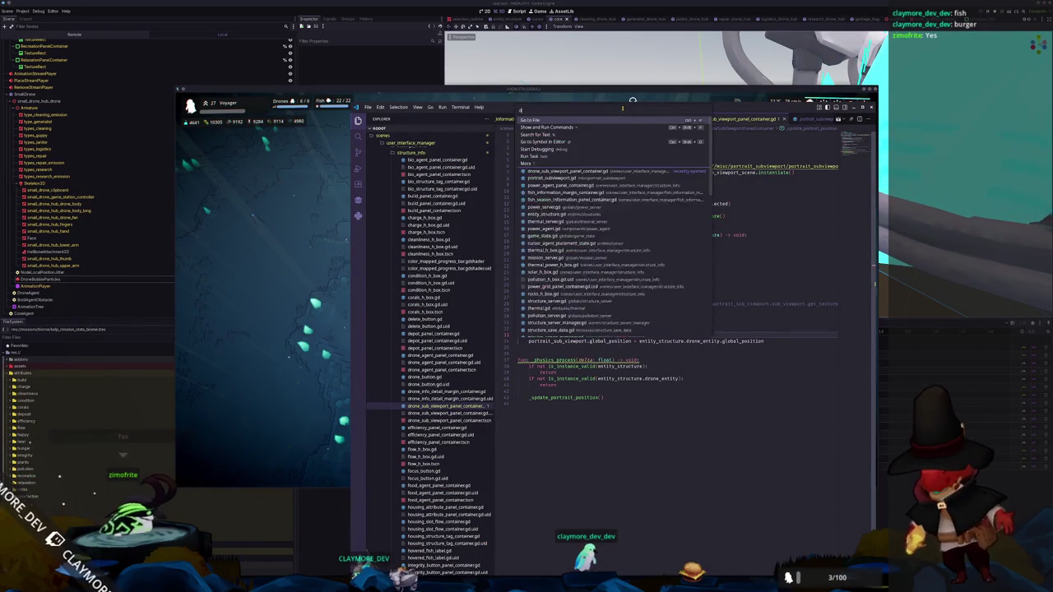
{"action": "type", "text": "rone_agent"}
{"action": "key", "text": "Return"}
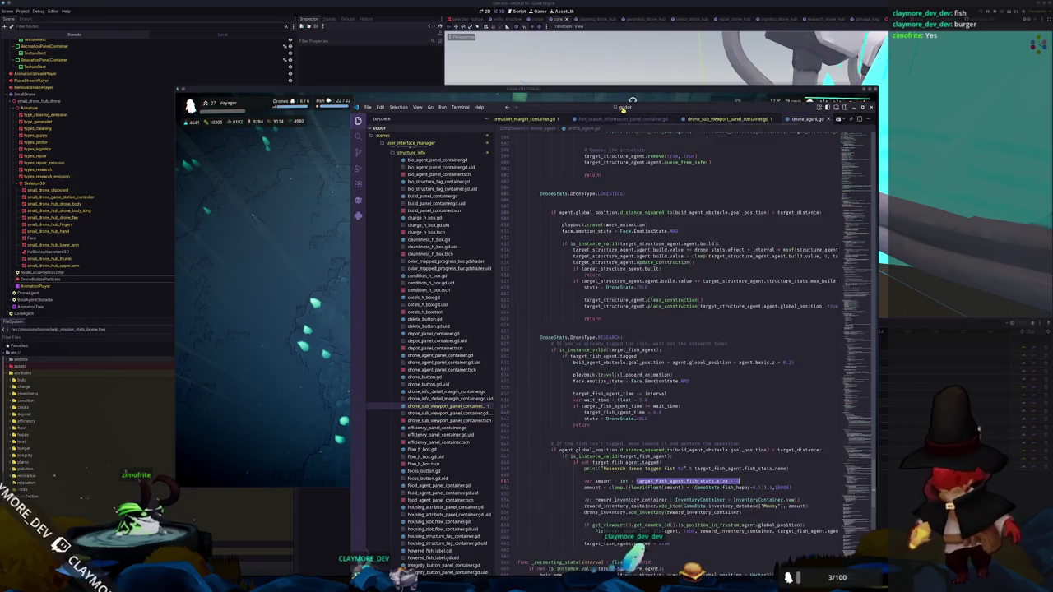
{"action": "key", "text": "ctrl+f"}
{"action": "type", "text": "portrait_sub"}
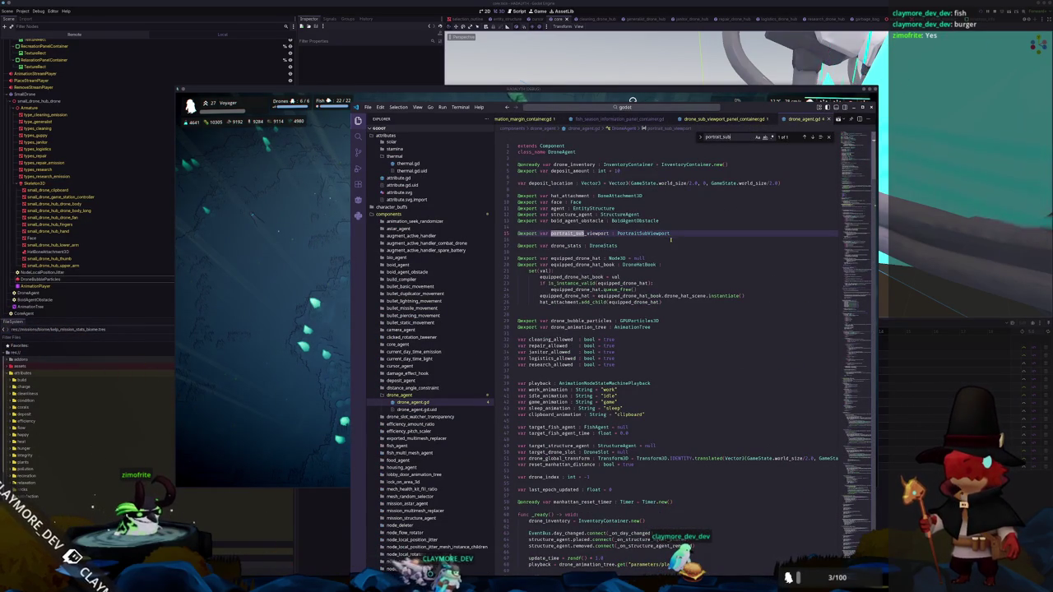
{"action": "key", "text": "ctrl+shift+k"}
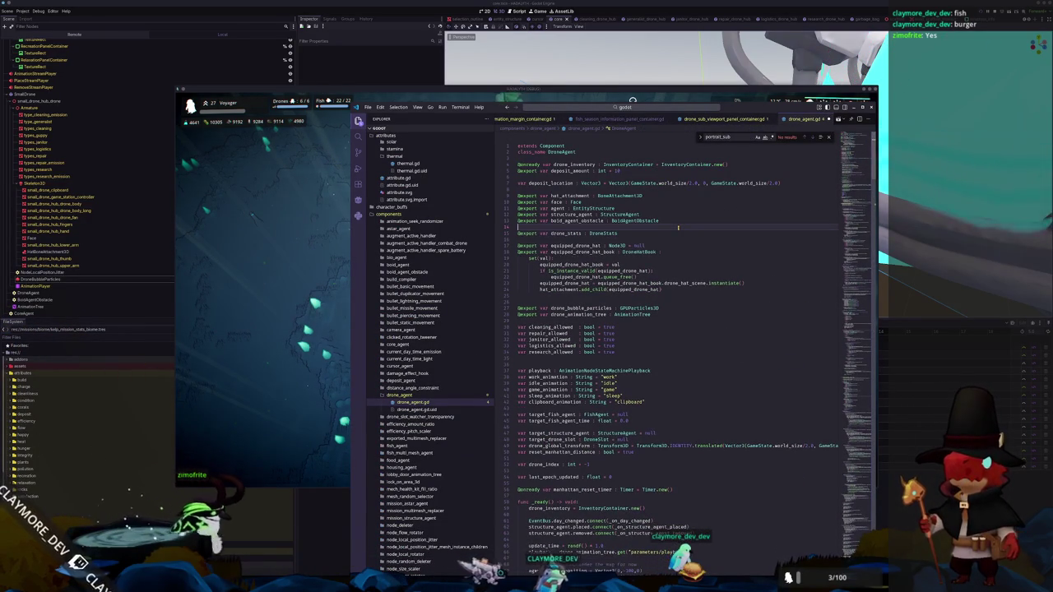
{"action": "key", "text": "alt+Tab"}
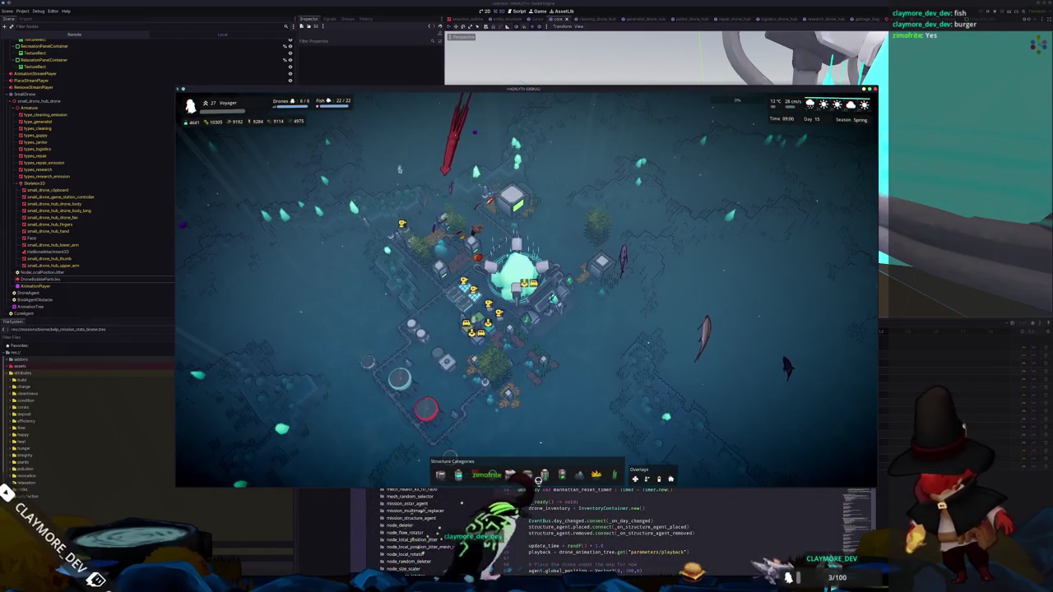
Drag the 'Make it so all the drones…' shared-subviewport card from In progress into the Devlog column
{"action": "key", "text": "alt+Tab"}
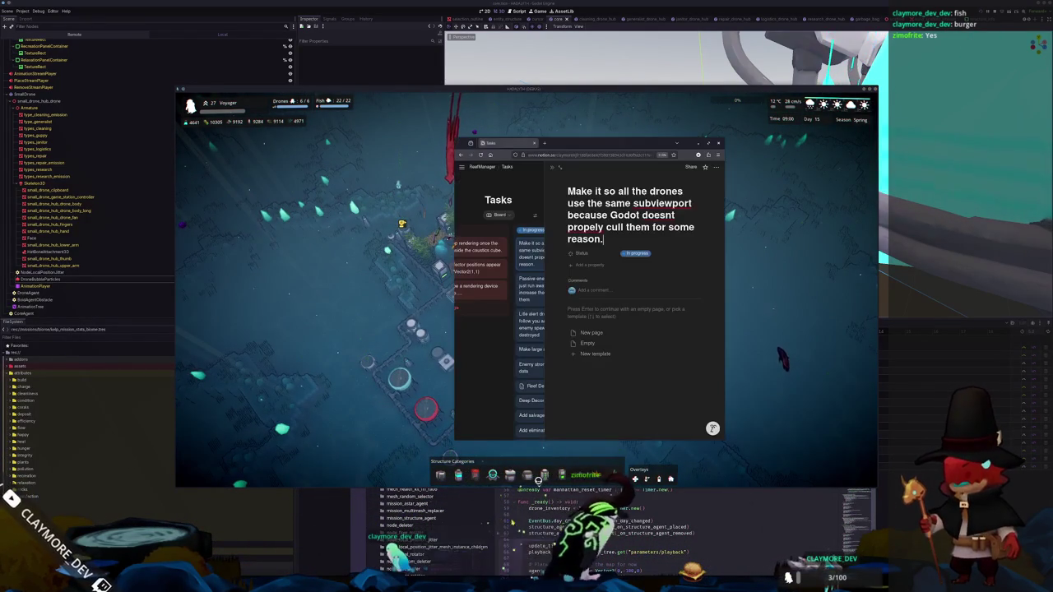
{"action": "left_click", "coordinate": [556, 167]}
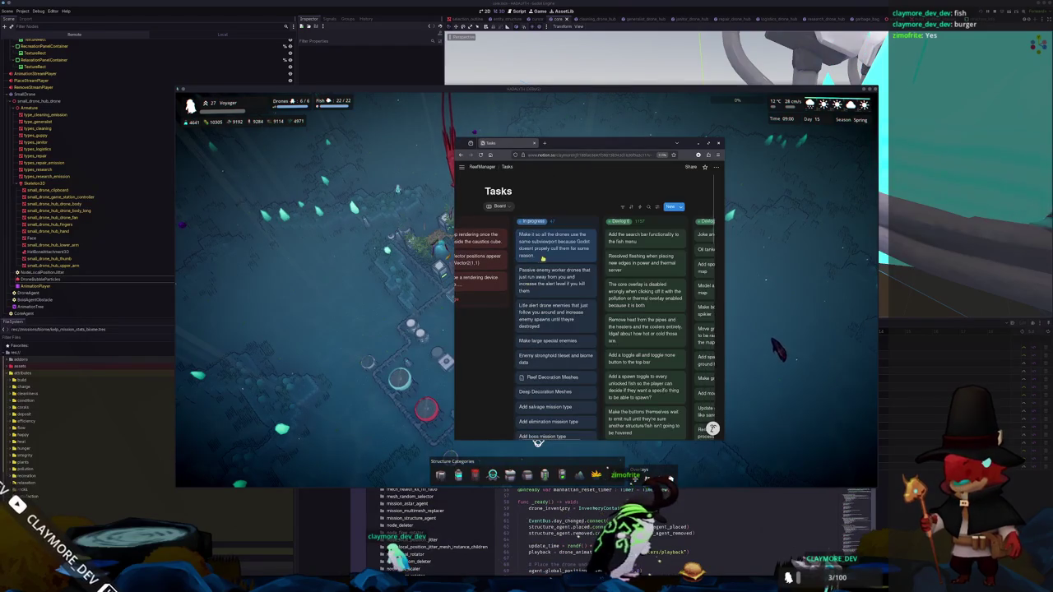
{"action": "left_click_drag", "start_coordinate": [539, 252], "coordinate": [573, 242]}
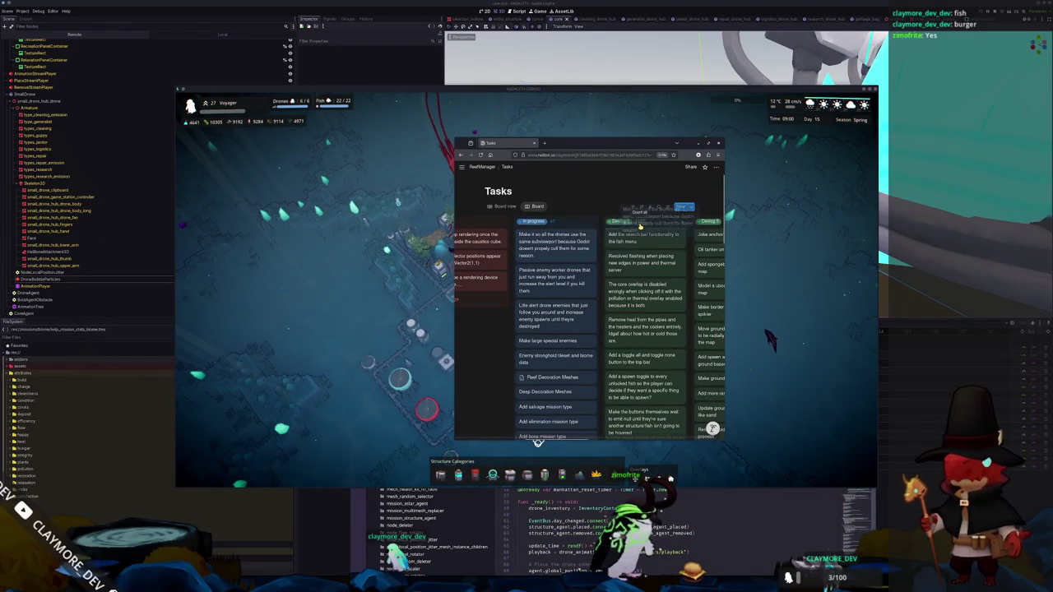
{"action": "left_click_drag", "start_coordinate": [640, 226], "coordinate": [640, 224]}
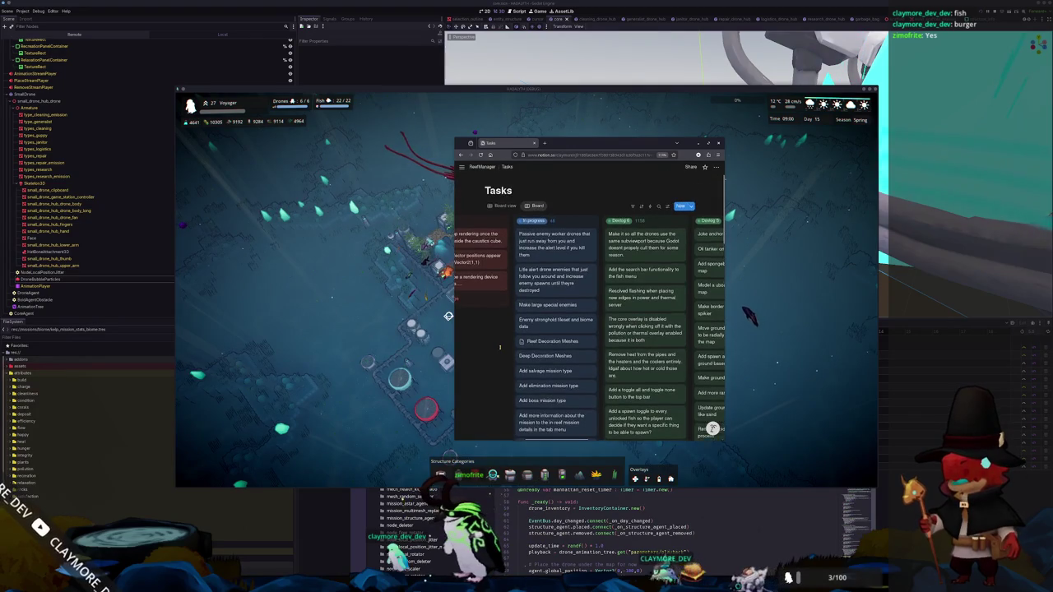
{"action": "scroll", "coordinate": [499, 347], "scroll_direction": "left", "scroll_amount": 3}
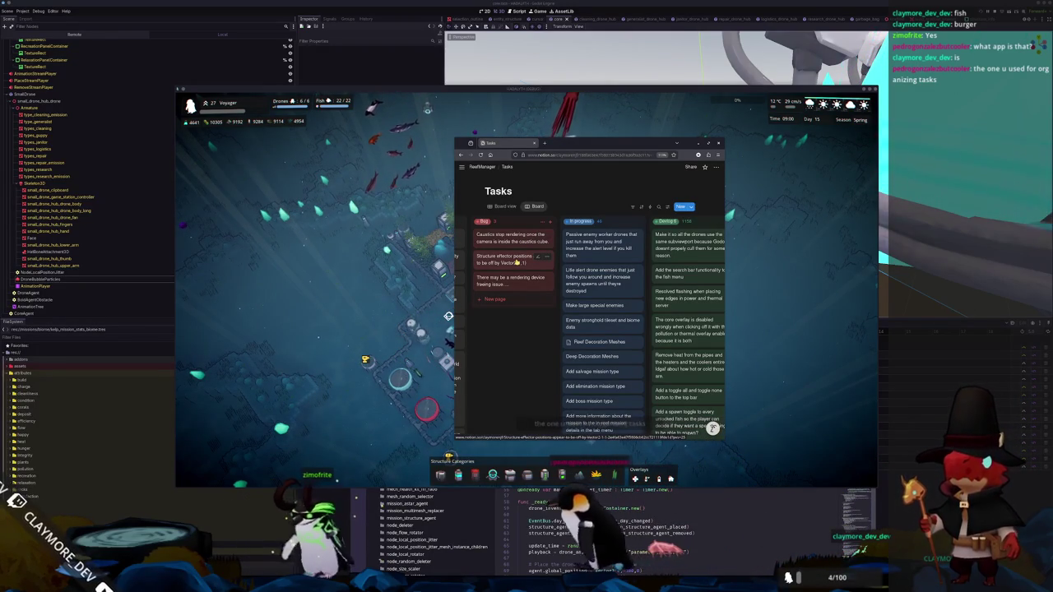
{"action": "scroll", "coordinate": [519, 384], "scroll_direction": "right", "scroll_amount": 1}
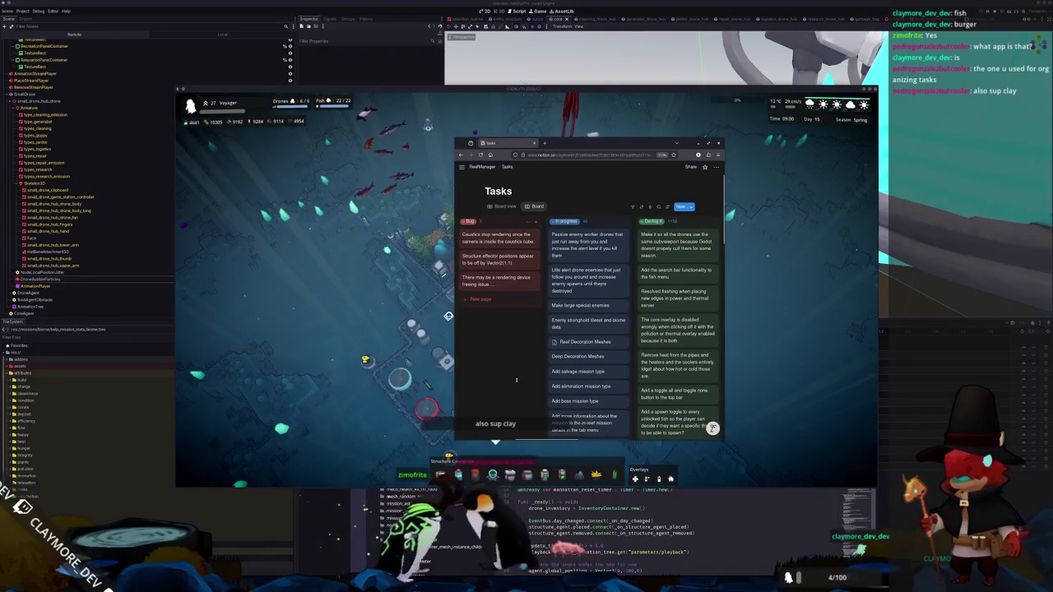
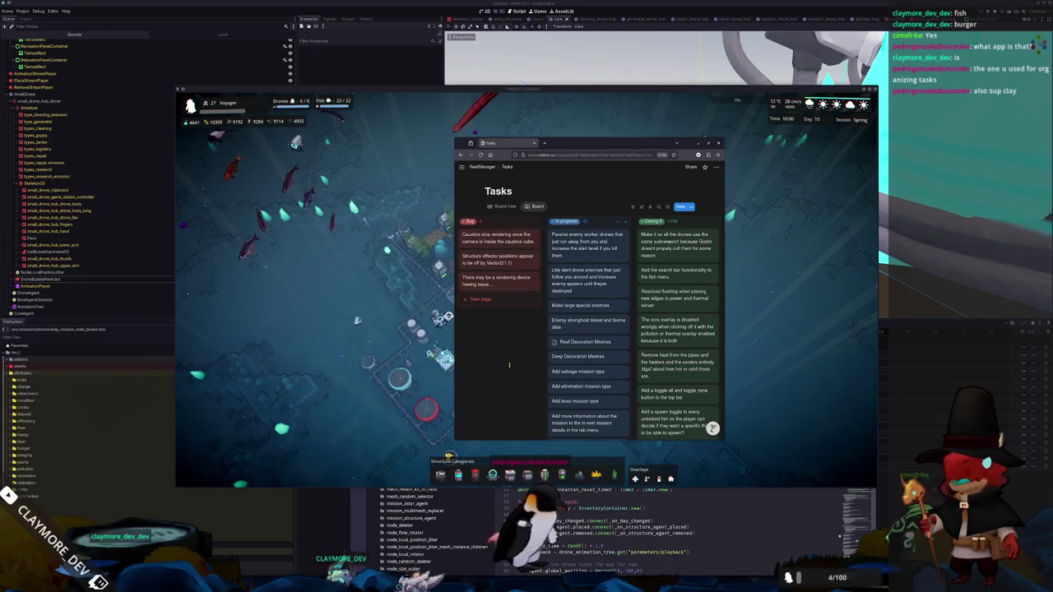
Move the 'Split the different temps into multiple different folders and meshes' card to the top of In progress
{"action": "scroll", "coordinate": [509, 370], "scroll_direction": "down", "scroll_amount": 3}
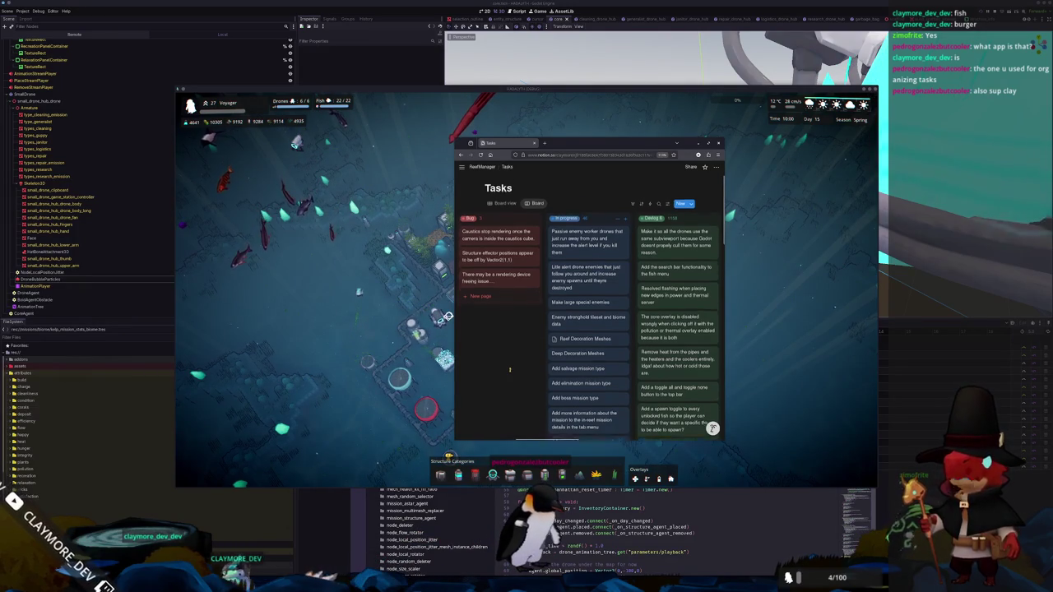
{"action": "scroll", "coordinate": [509, 369], "scroll_direction": "up", "scroll_amount": 3}
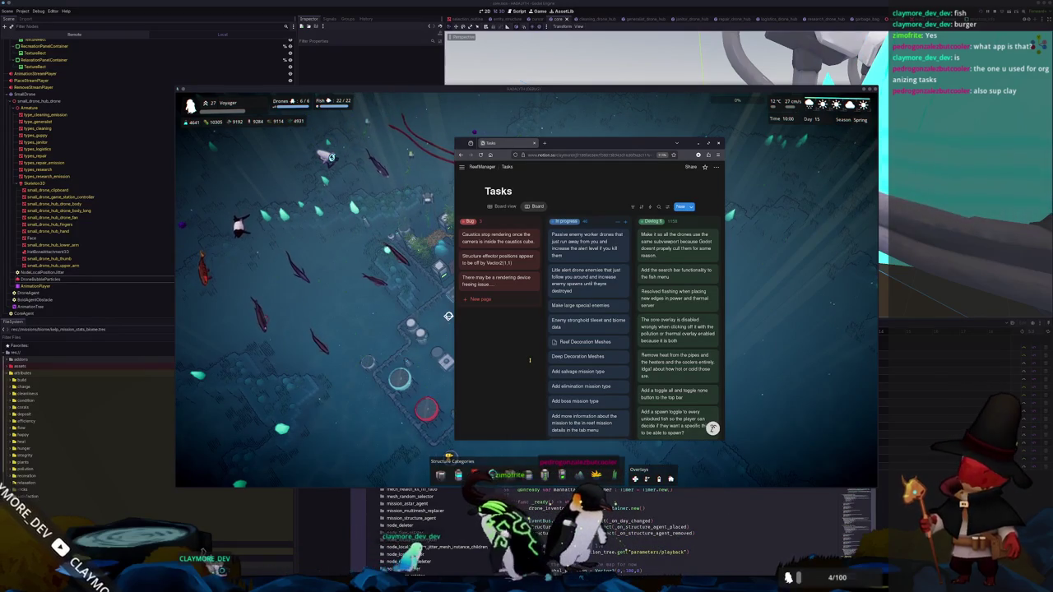
{"action": "scroll", "coordinate": [526, 382], "scroll_direction": "down", "scroll_amount": 10}
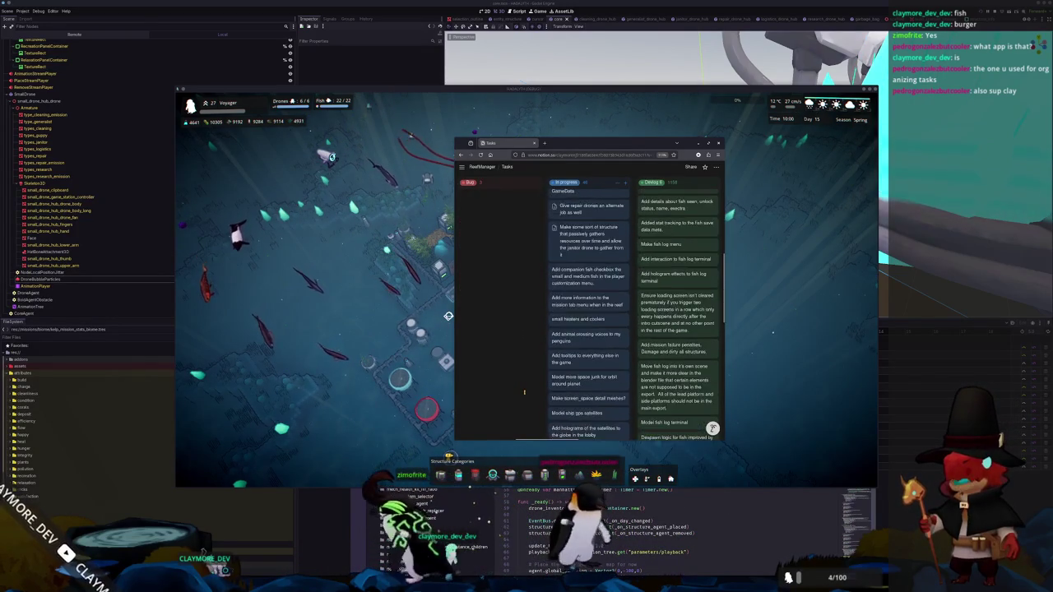
{"action": "scroll", "coordinate": [524, 392], "scroll_direction": "down", "scroll_amount": 2}
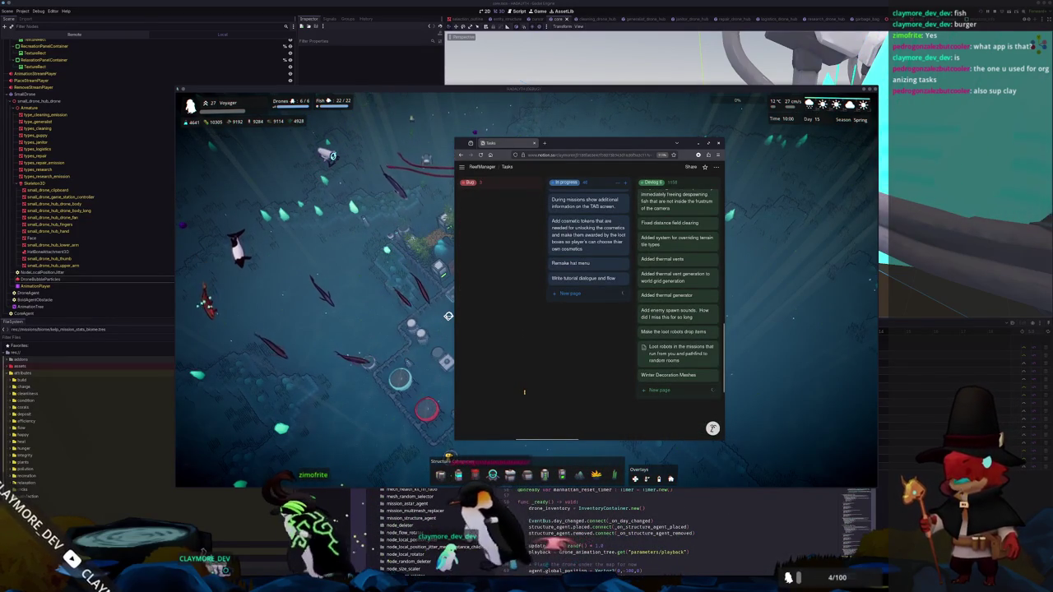
{"action": "scroll", "coordinate": [524, 392], "scroll_direction": "down", "scroll_amount": 5}
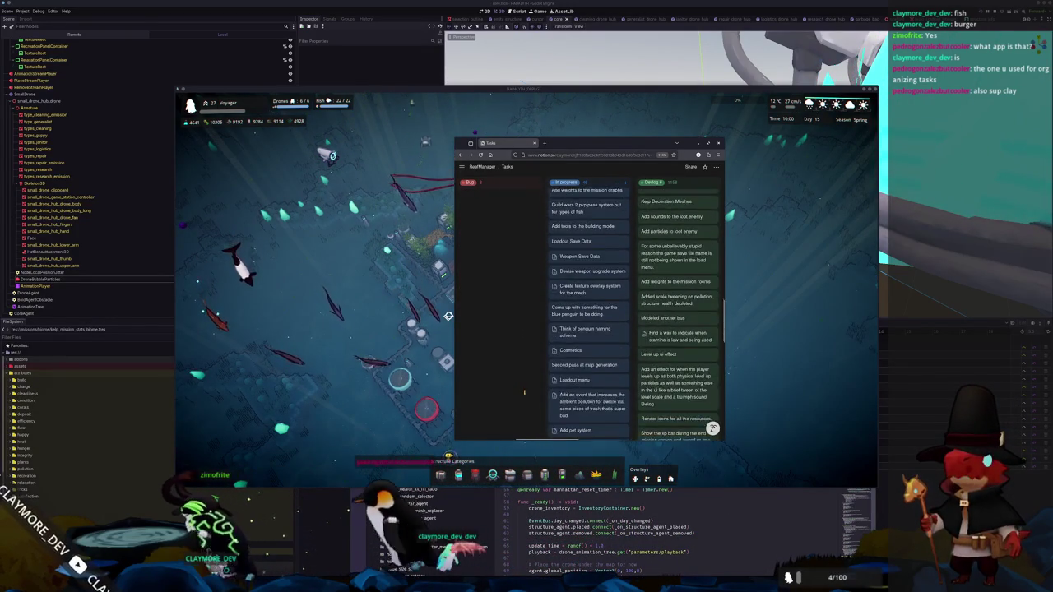
{"action": "scroll", "coordinate": [524, 391], "scroll_direction": "down", "scroll_amount": 1}
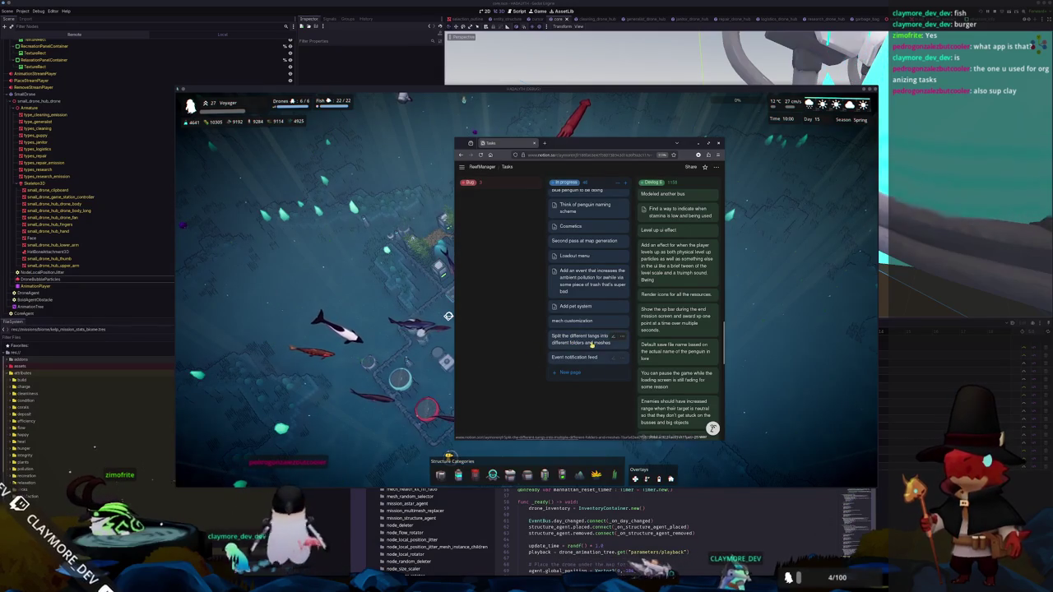
{"action": "mouse_move", "coordinate": [591, 344]}
{"action": "left_mouse_down"}
{"action": "mouse_move", "coordinate": [600, 266]}
{"action": "mouse_move", "coordinate": [593, 236]}
{"action": "mouse_move", "coordinate": [580, 239]}
{"action": "left_mouse_up"}
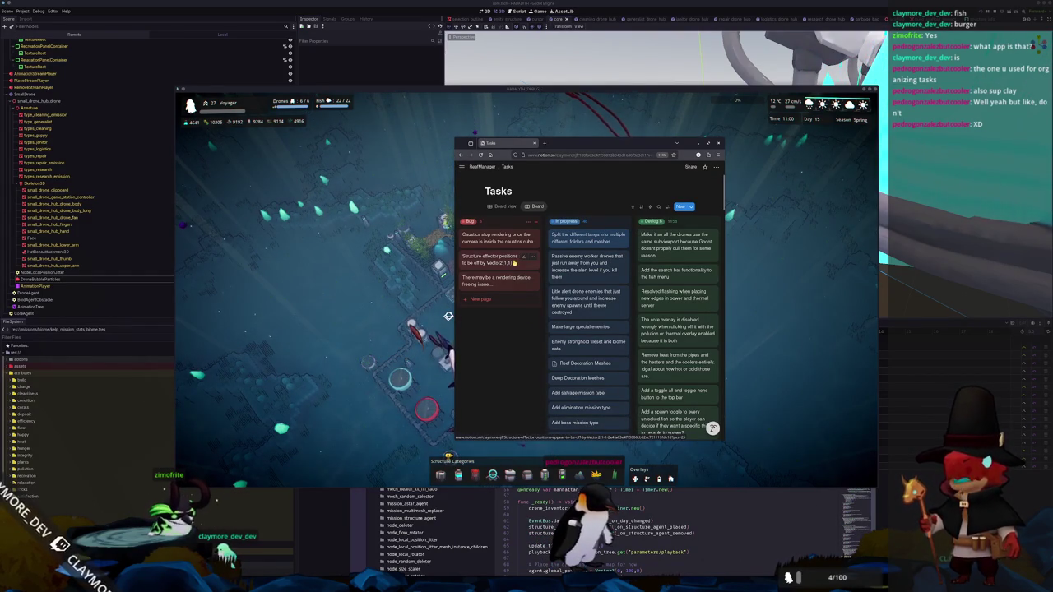
Bring the running game forward and cycle its map overlay modes with keys 1 and 2
{"action": "left_click", "coordinate": [354, 302]}
{"action": "key", "text": "1"}
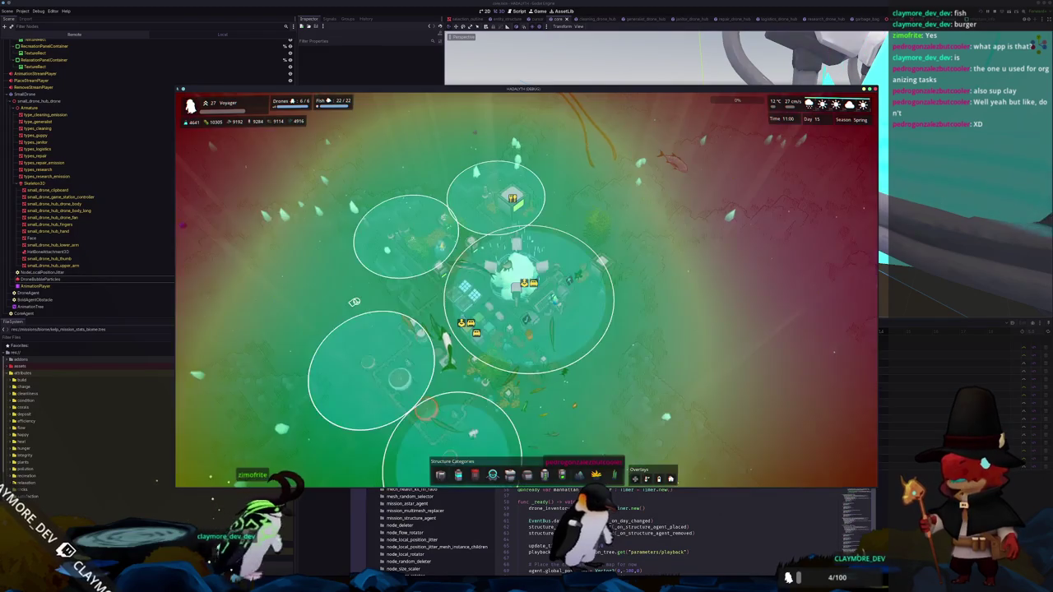
{"action": "key", "text": "e"}
{"action": "key", "text": "1"}
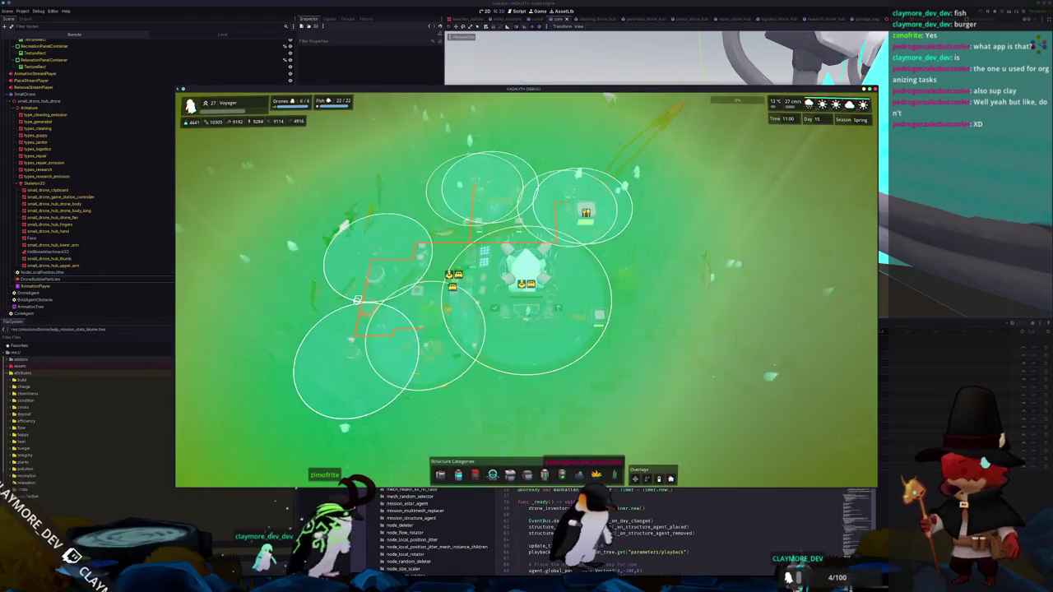
{"action": "key", "text": "1"}
{"action": "key", "text": "2"}
Pan across the seabed, then open the Power structures category
{"action": "key", "text": "w"}
{"action": "key", "text": "a"}
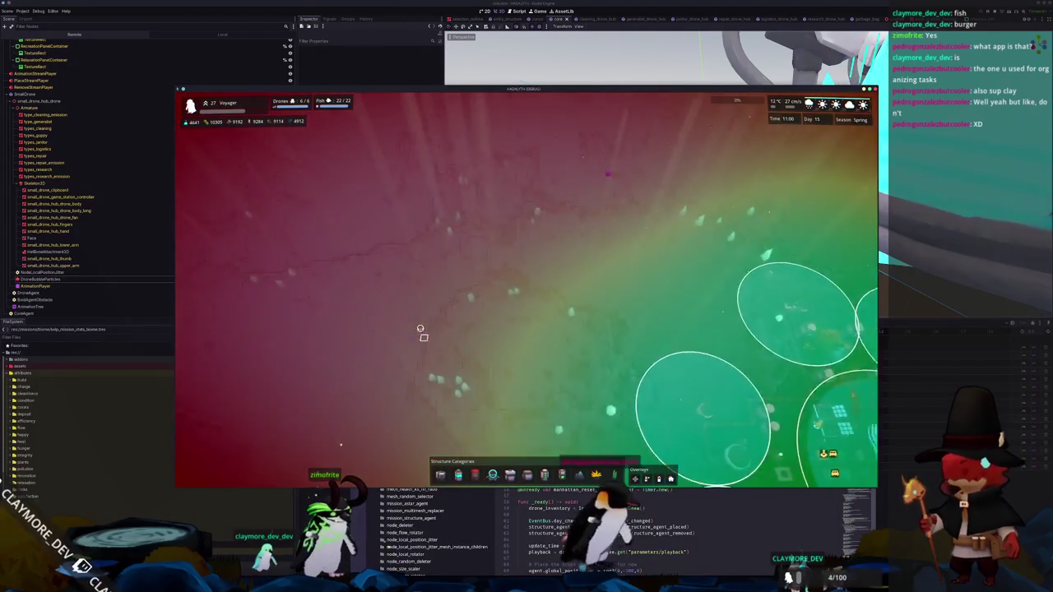
{"action": "key", "text": "a"}
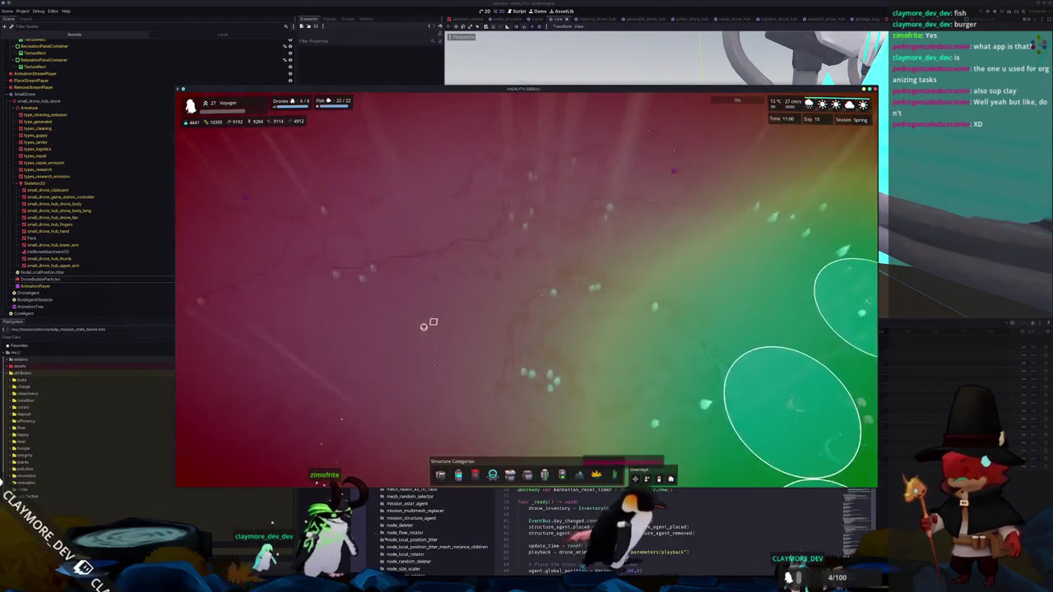
{"action": "key", "text": "a"}
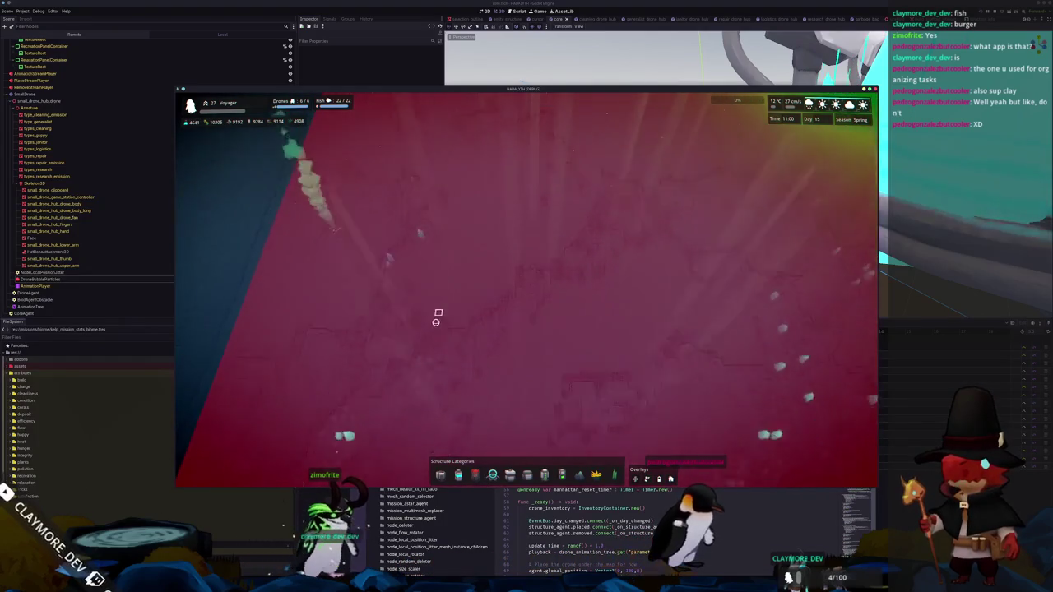
{"action": "key", "text": "d"}
{"action": "key", "text": "s"}
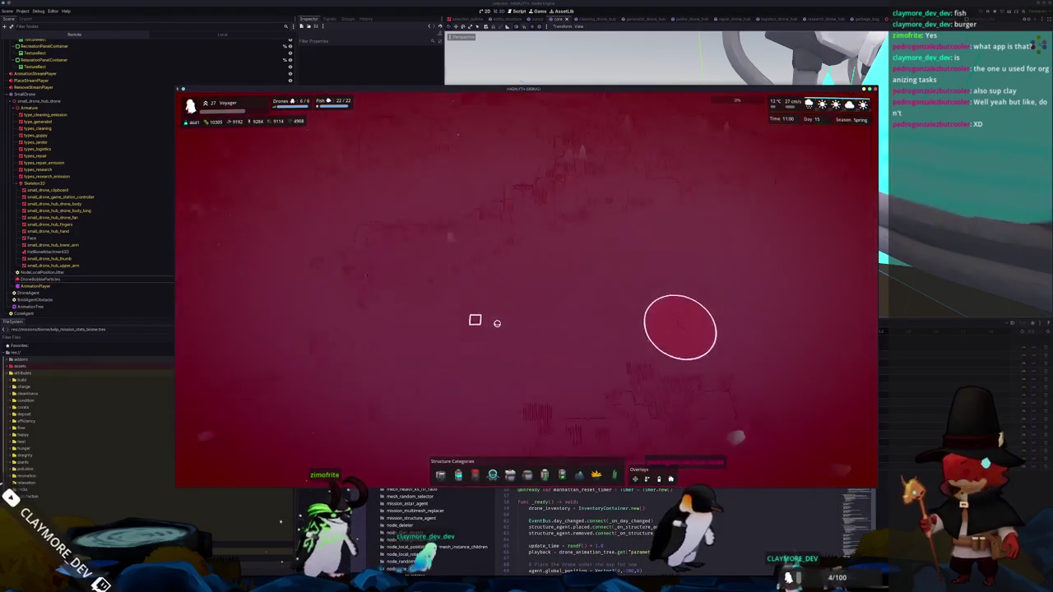
{"action": "key", "text": "d"}
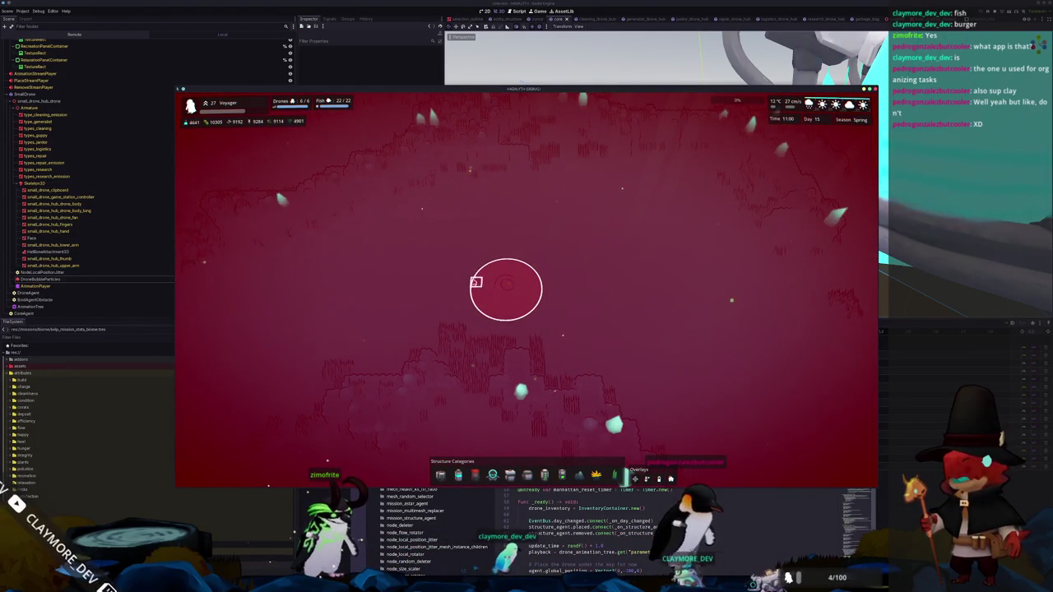
{"action": "key", "text": "d"}
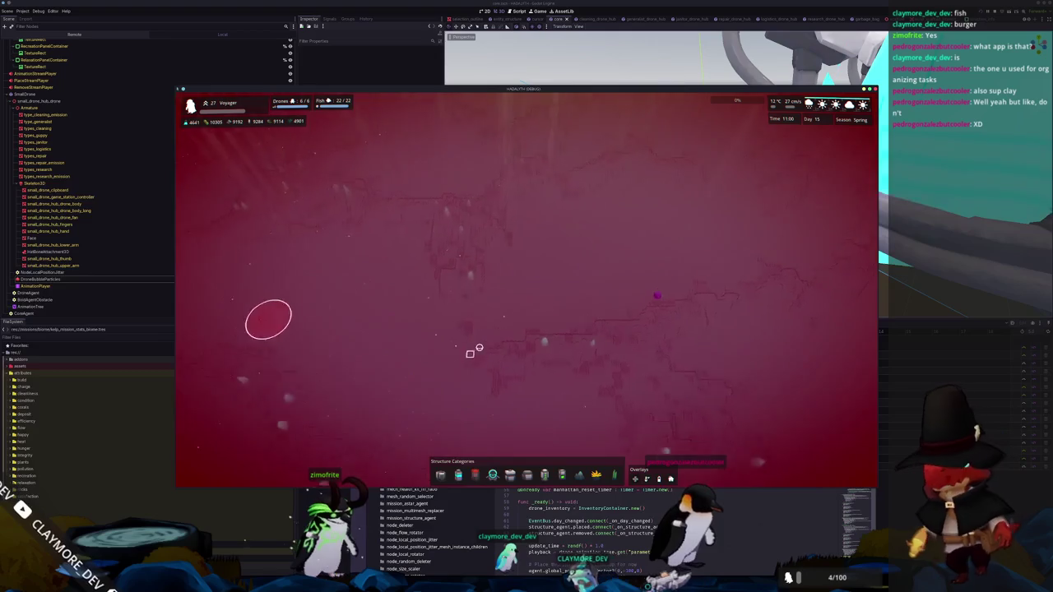
{"action": "left_click", "coordinate": [458, 475]}
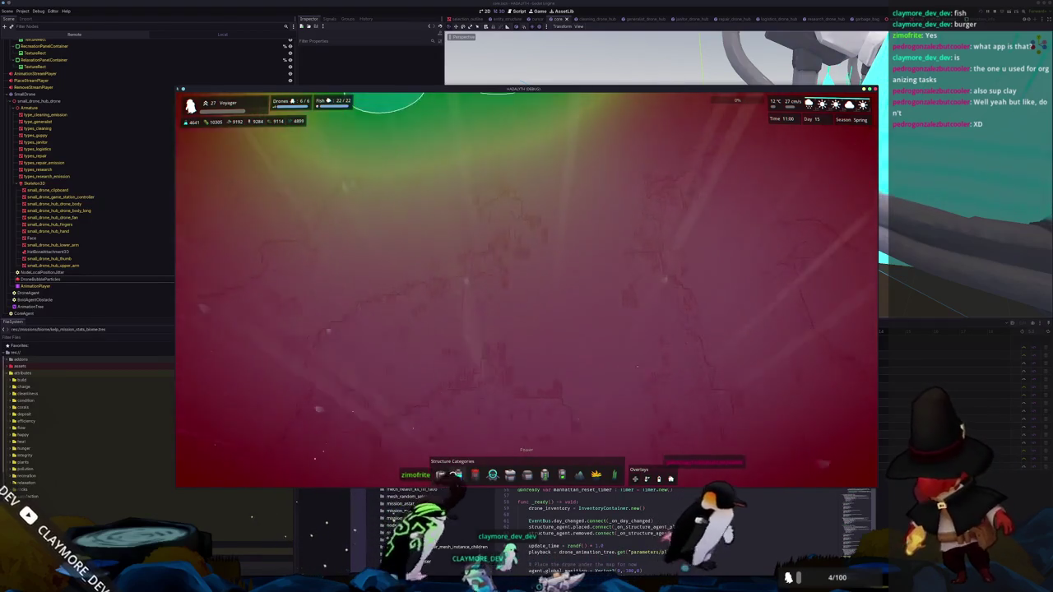
Place a Small Filter on the red polluted seabed to the right of the base
{"action": "left_click", "coordinate": [478, 444]}
{"action": "key", "text": "w"}
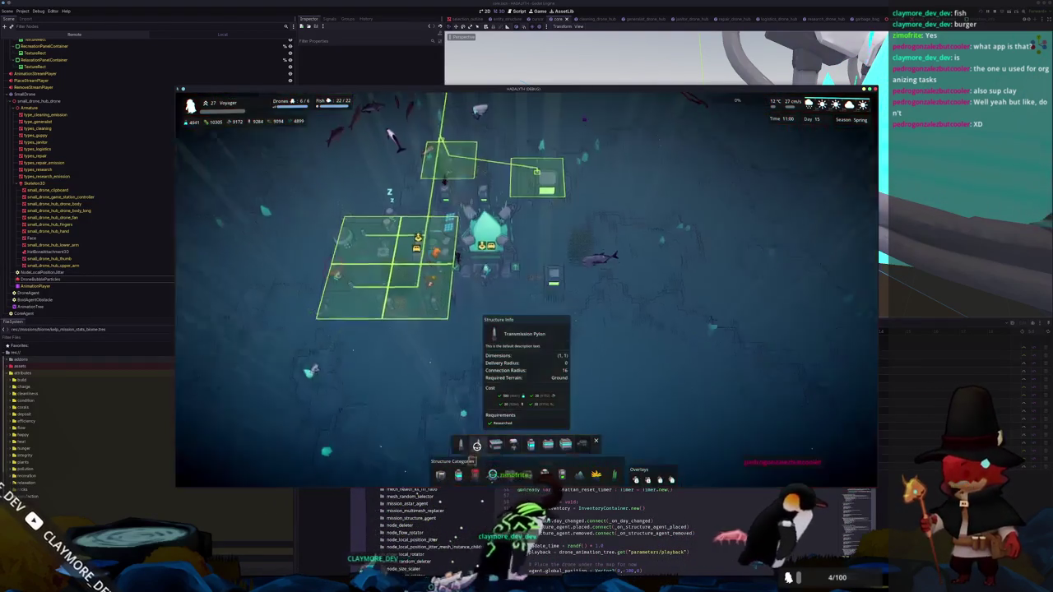
{"action": "key", "text": "d"}
{"action": "key", "text": "w"}
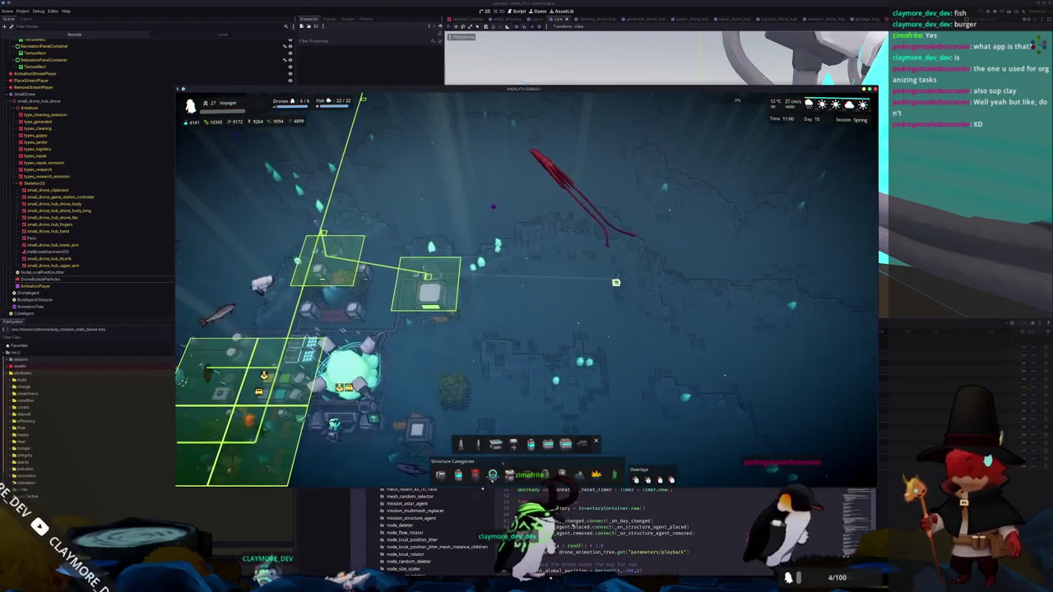
{"action": "key", "text": "d"}
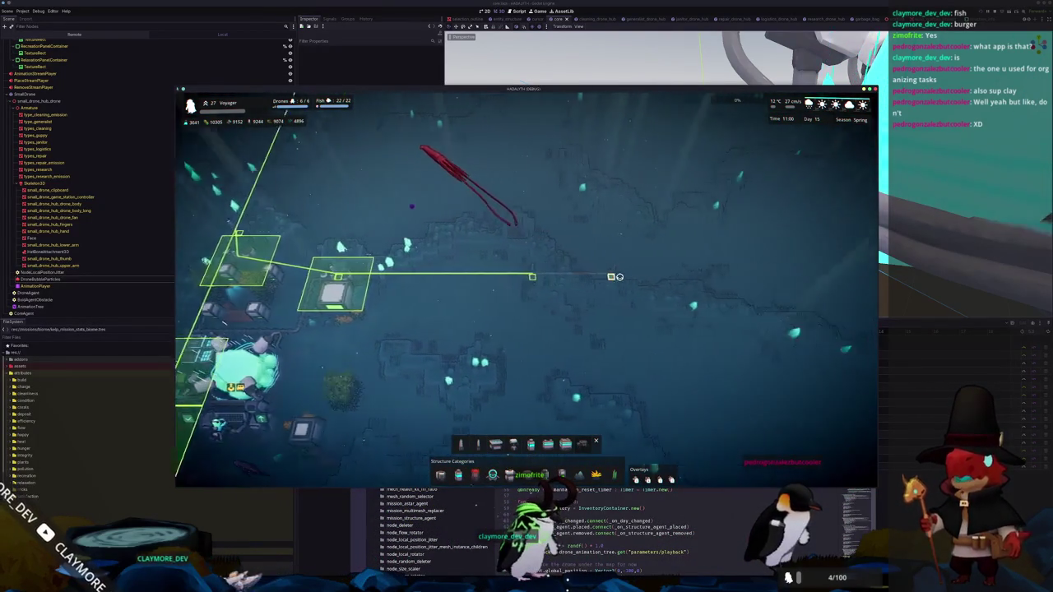
{"action": "key", "text": "d"}
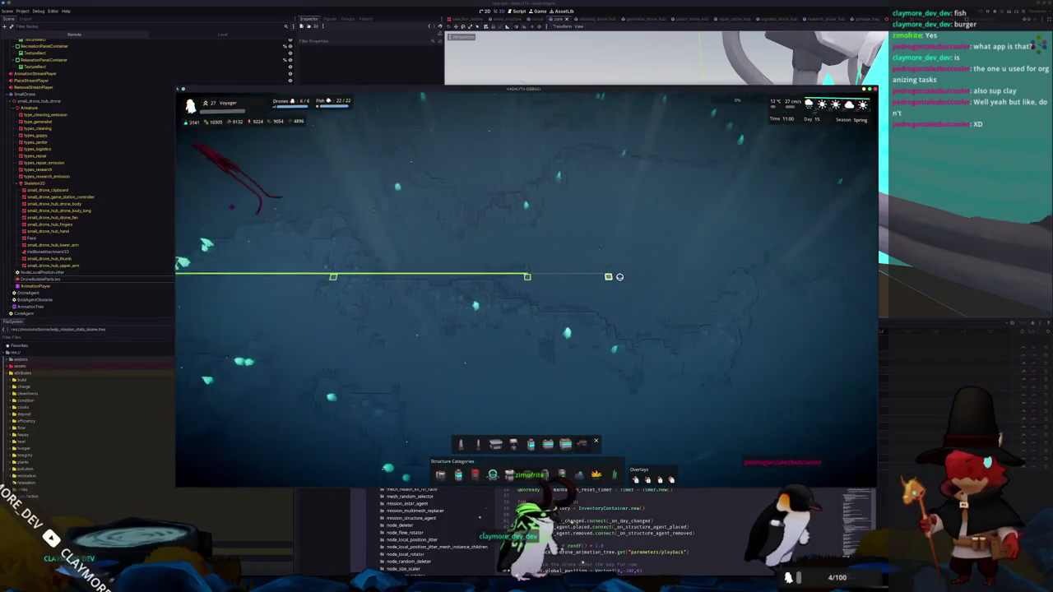
{"action": "key", "text": "d"}
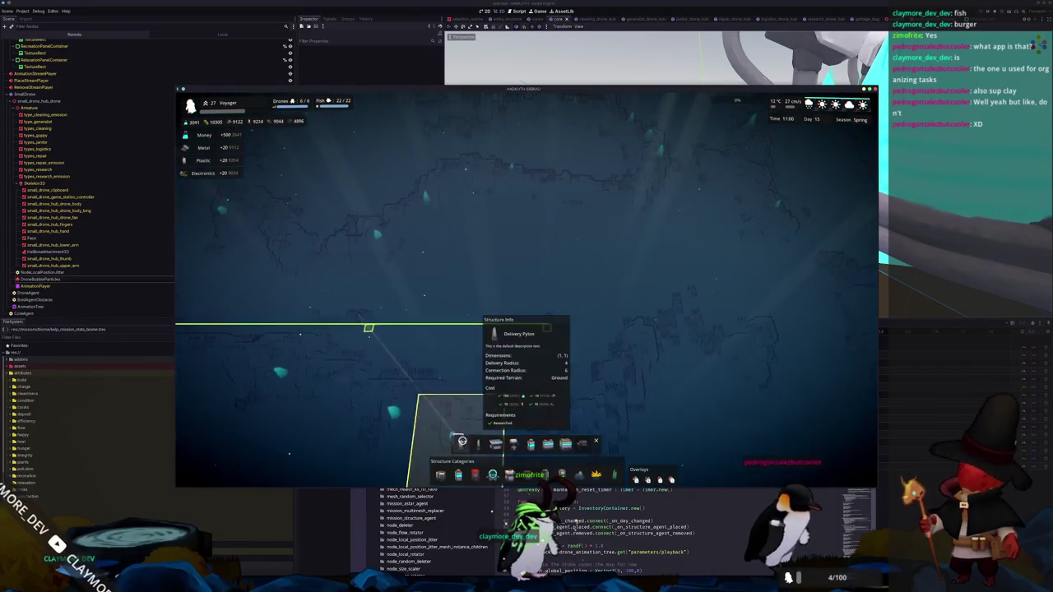
{"action": "key", "text": "d"}
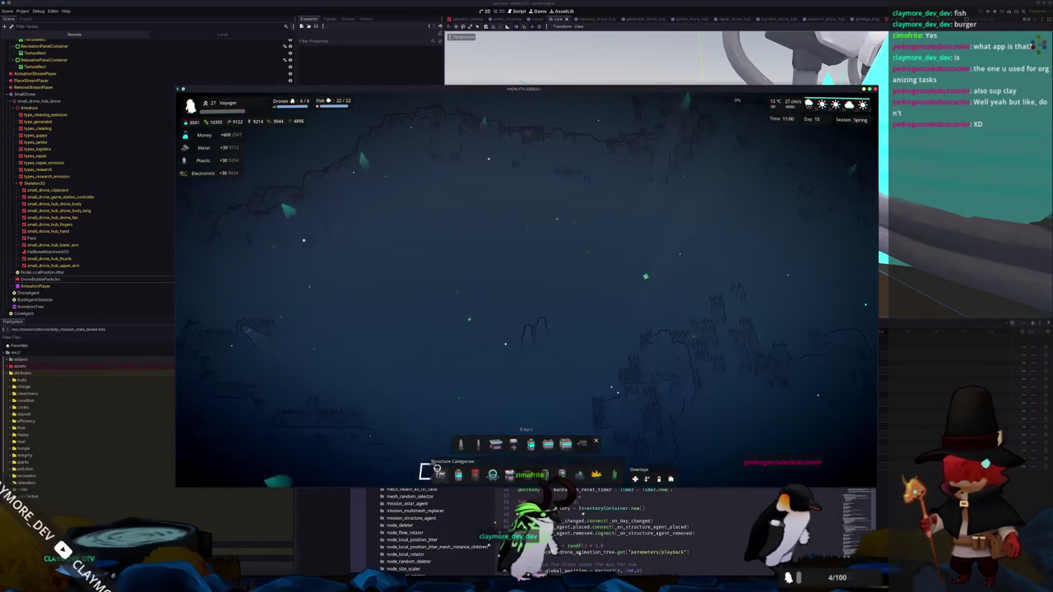
{"action": "left_click", "coordinate": [501, 443]}
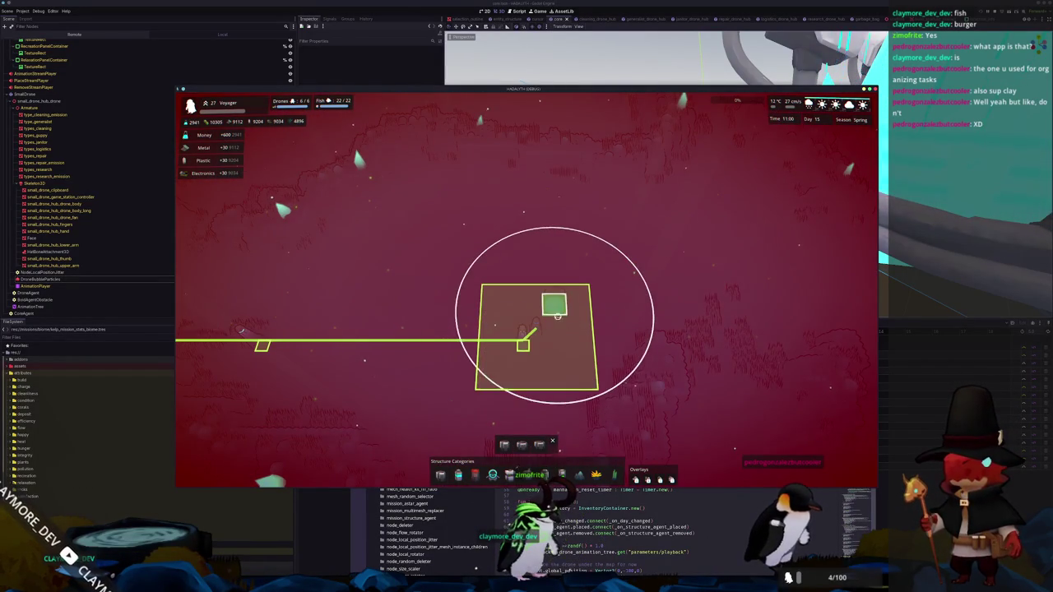
{"action": "left_click", "coordinate": [556, 319]}
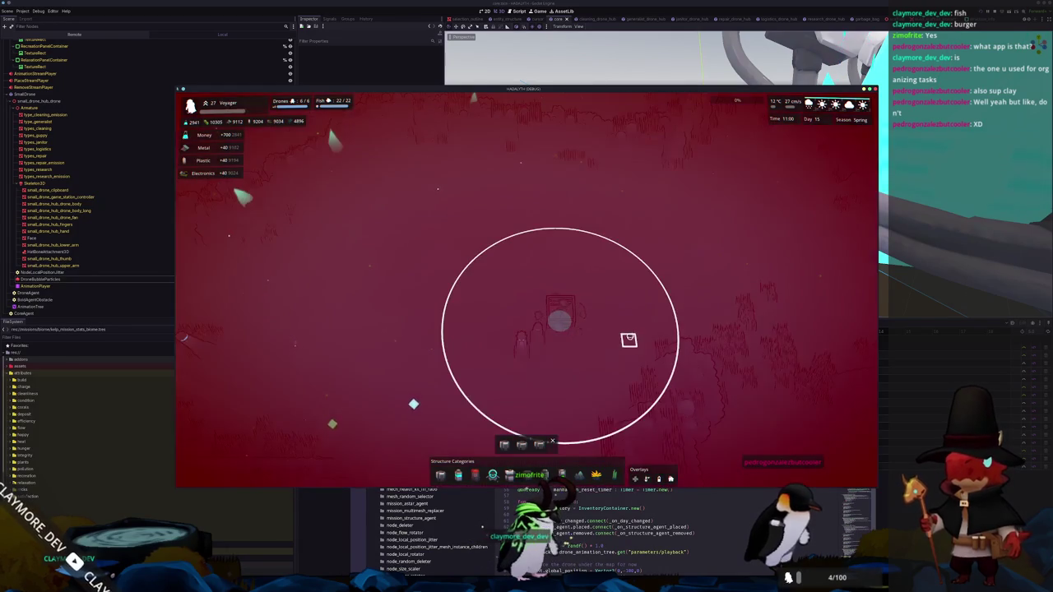
Show the placed Small Filter's structure information and pan toward the green area
{"action": "key", "text": "s"}
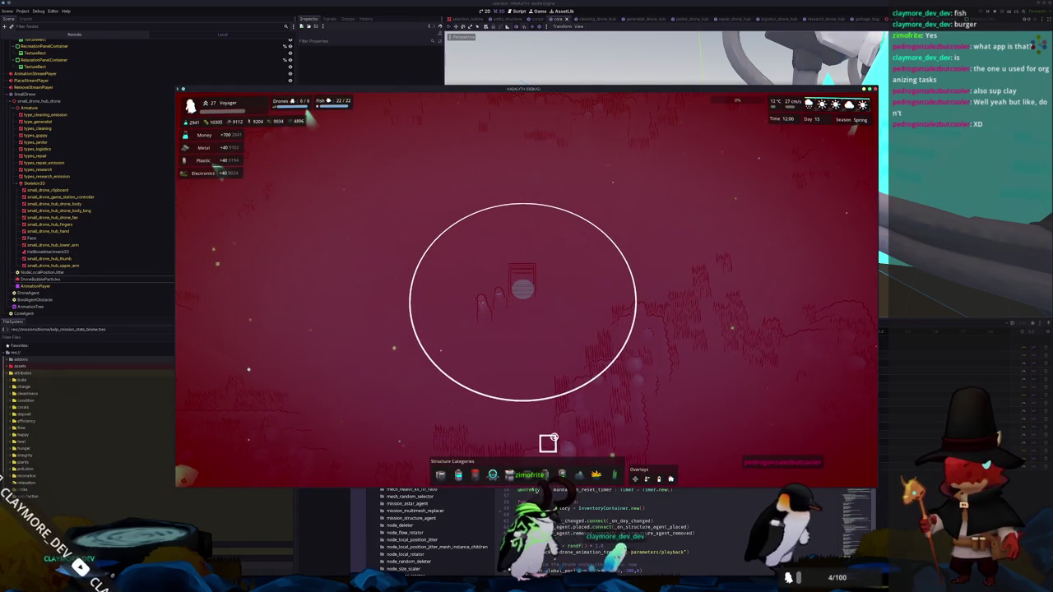
{"action": "left_click", "coordinate": [520, 288]}
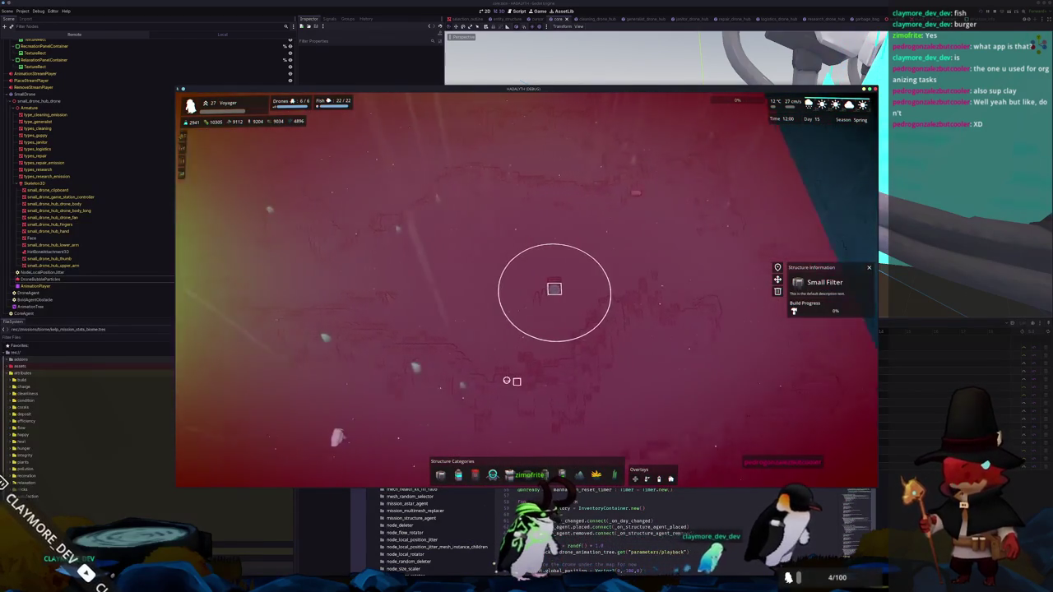
{"action": "key", "text": "a"}
{"action": "key", "text": "s"}
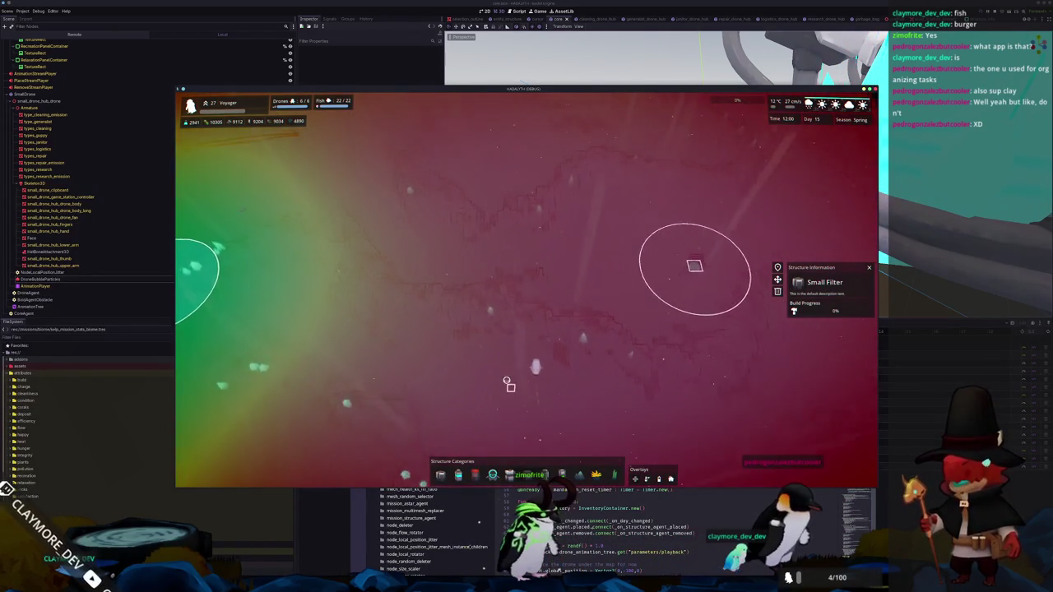
{"action": "key", "text": "a"}
{"action": "key", "text": "w"}
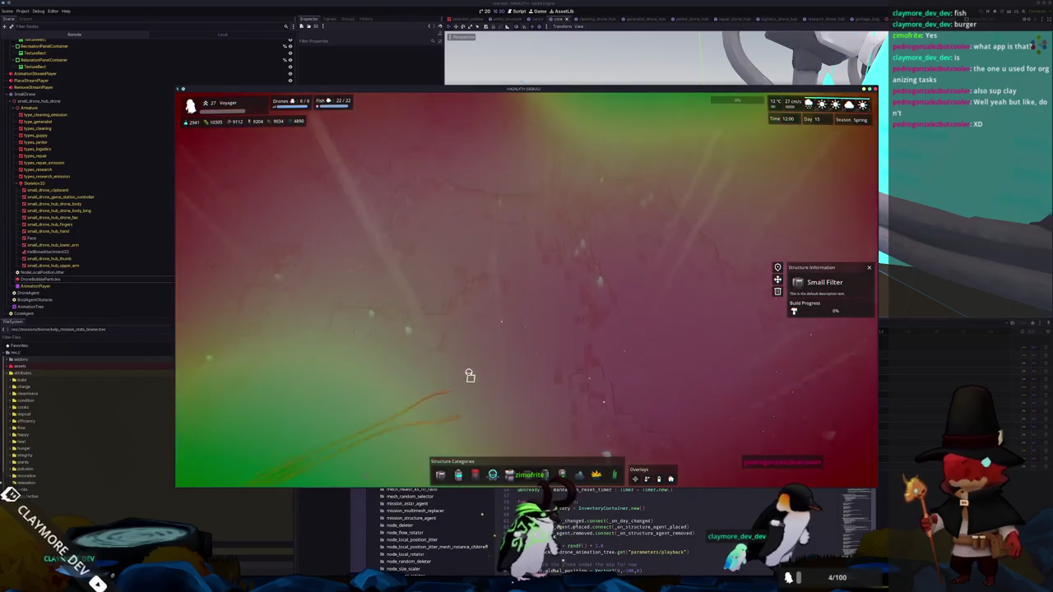
{"action": "key", "text": "w"}
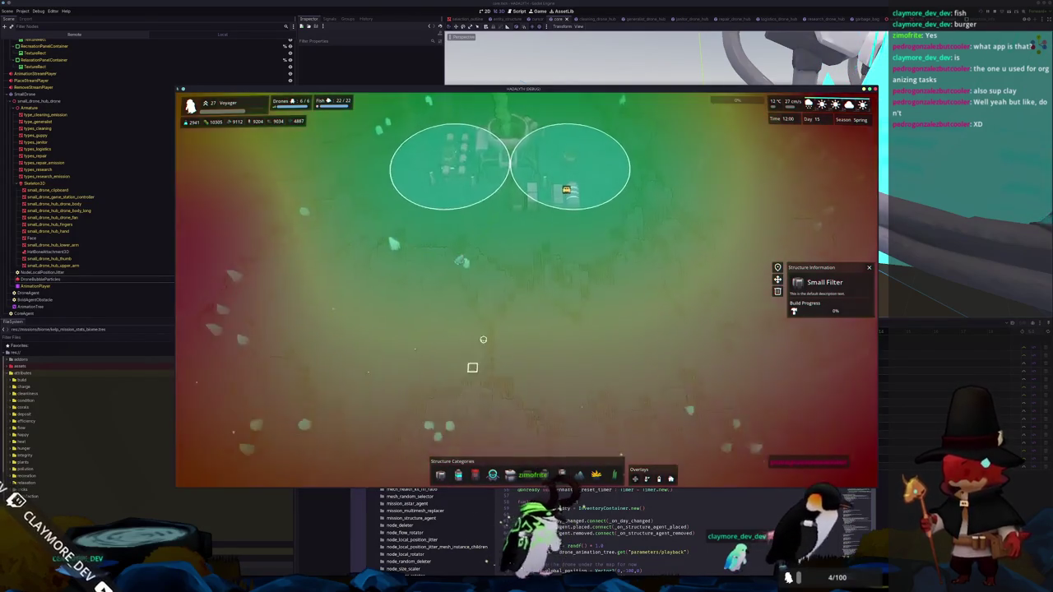
Select the Logistics Drone Hub and rotate the camera back and forth around the seabed
{"action": "left_click", "coordinate": [522, 241]}
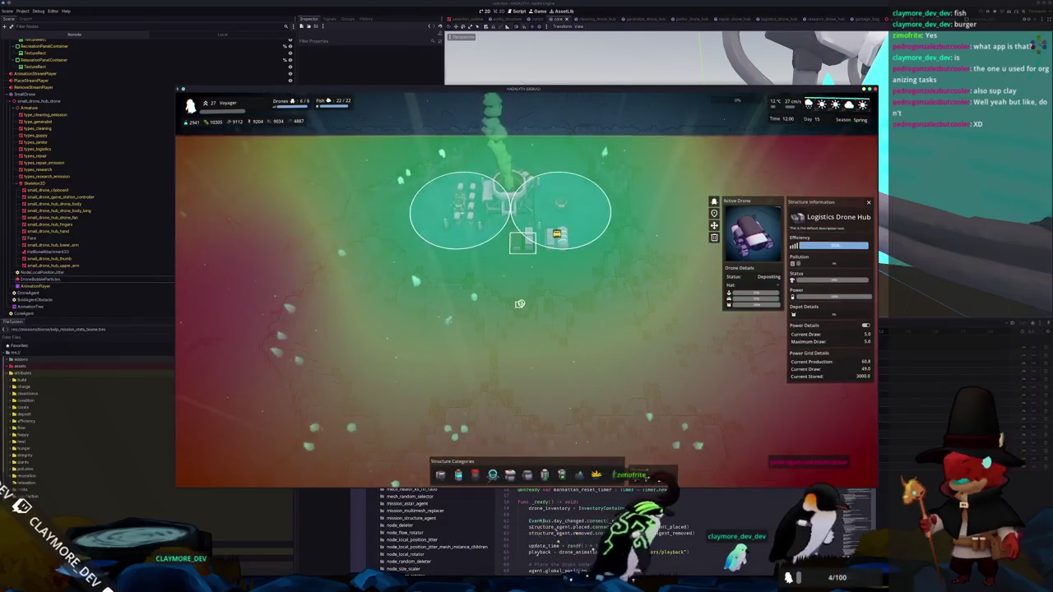
{"action": "key", "text": "a"}
{"action": "key", "text": "w"}
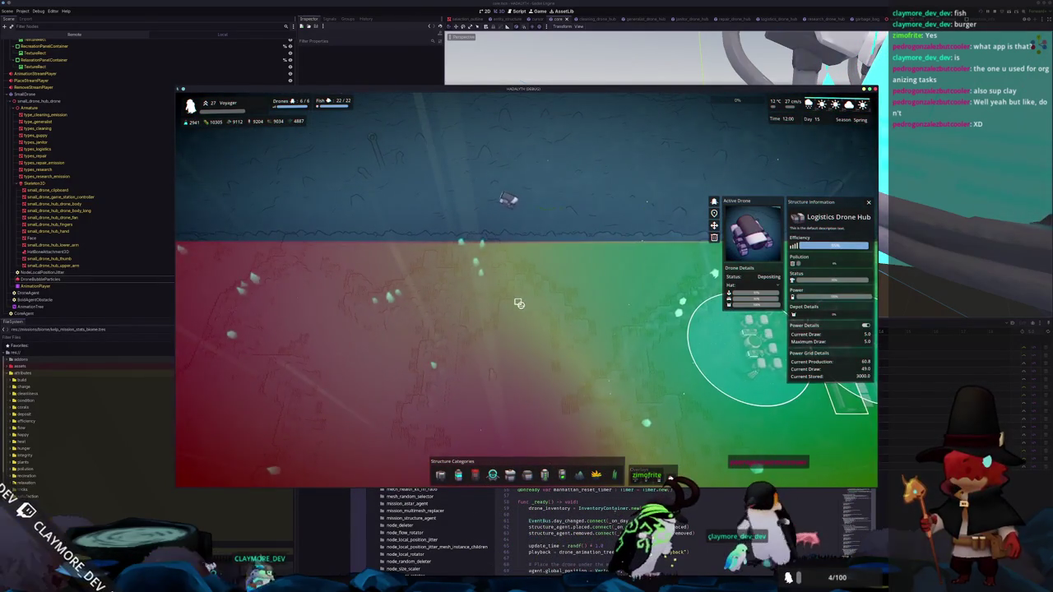
{"action": "key", "text": "a"}
{"action": "key", "text": "w"}
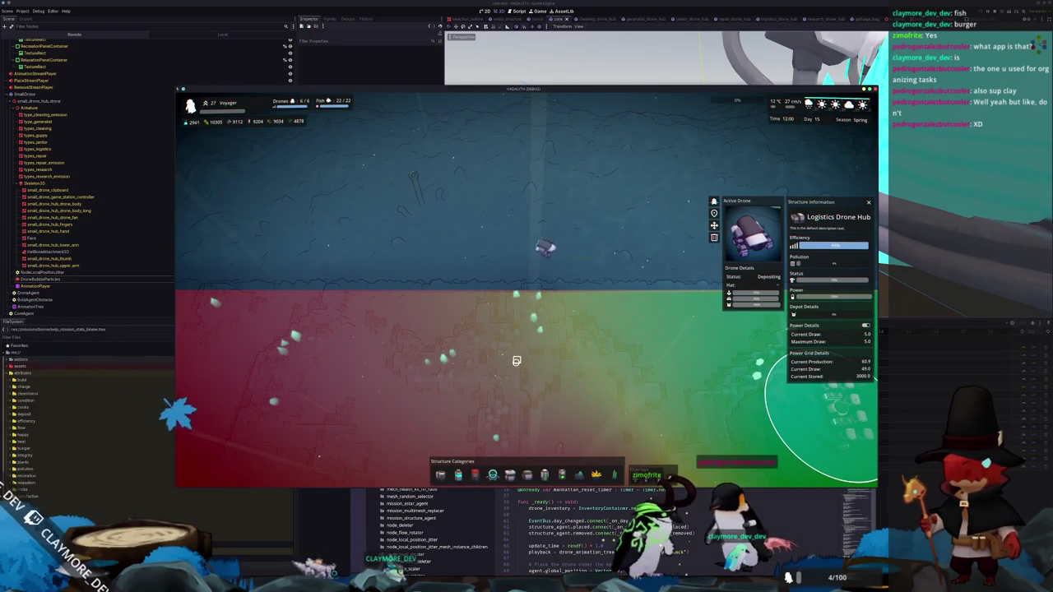
{"action": "key", "text": "q"}
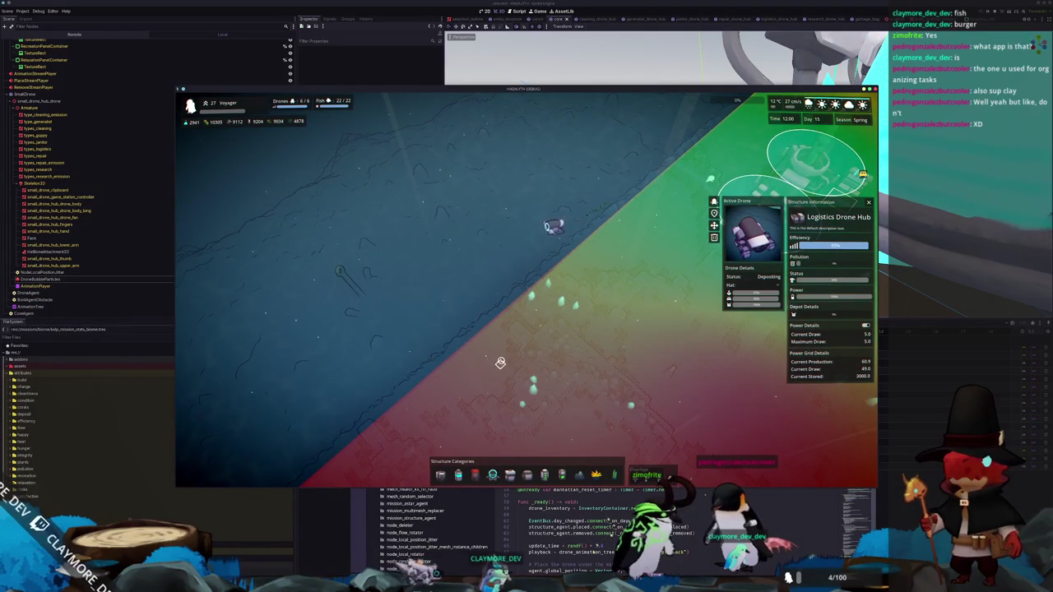
{"action": "key", "text": "e"}
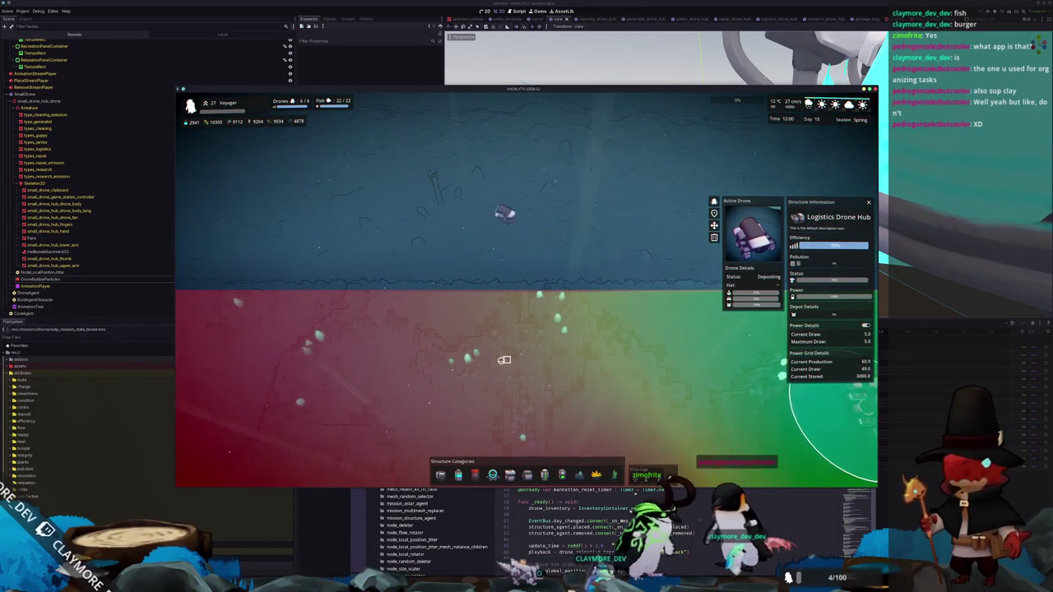
{"action": "key", "text": "q"}
{"action": "key", "text": "q"}
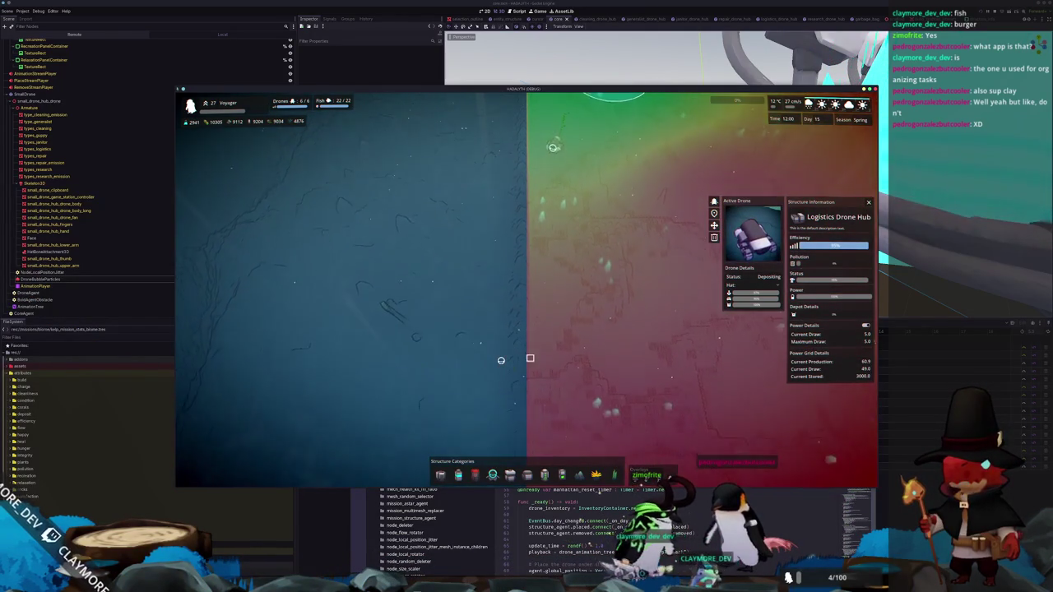
{"action": "key", "text": "e"}
{"action": "key", "text": "e"}
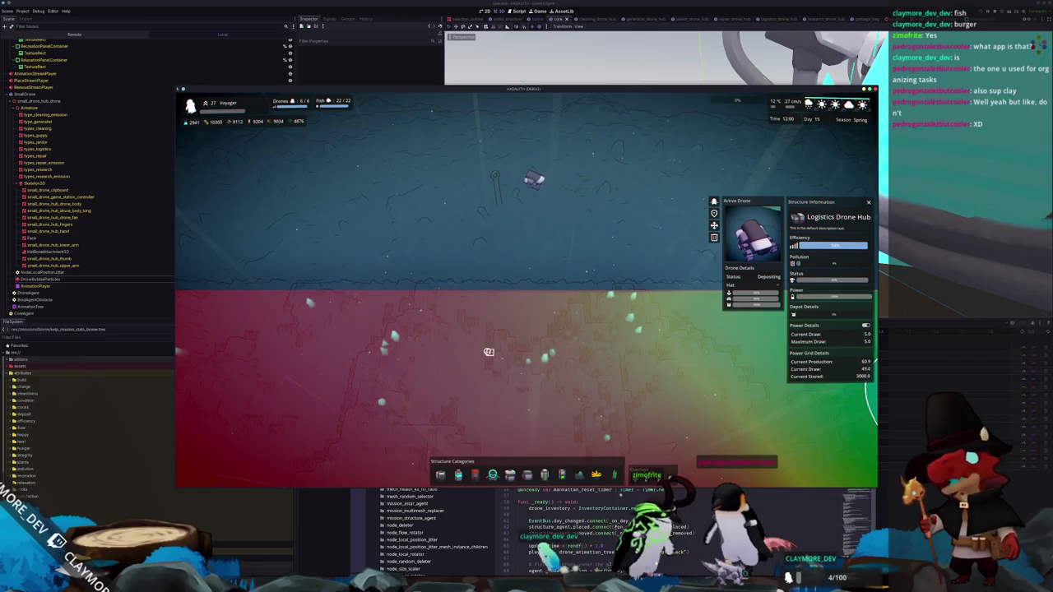
{"action": "key", "text": "q"}
{"action": "key", "text": "q"}
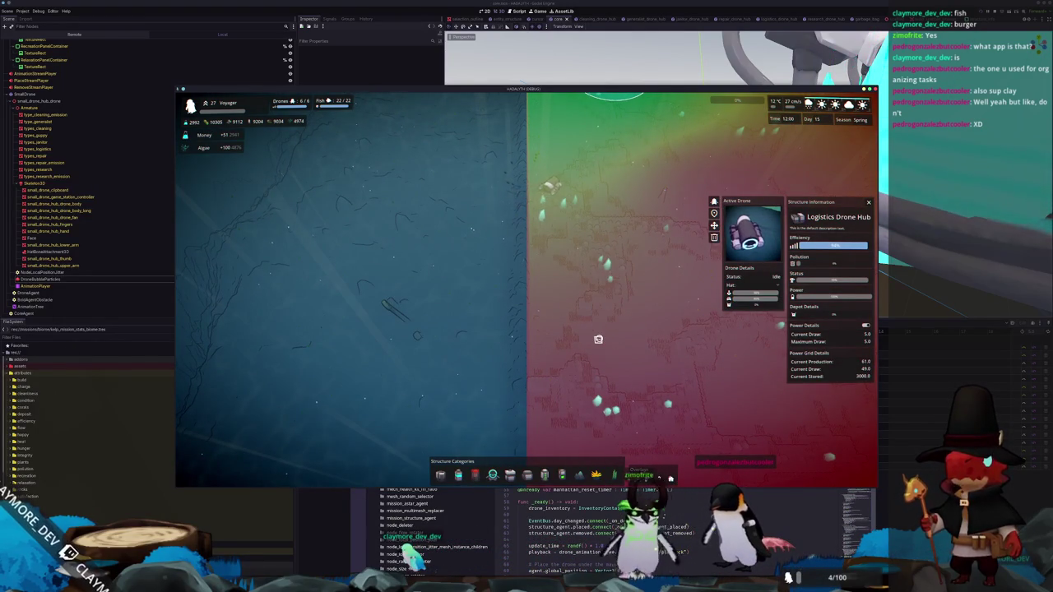
{"action": "key", "text": "e"}
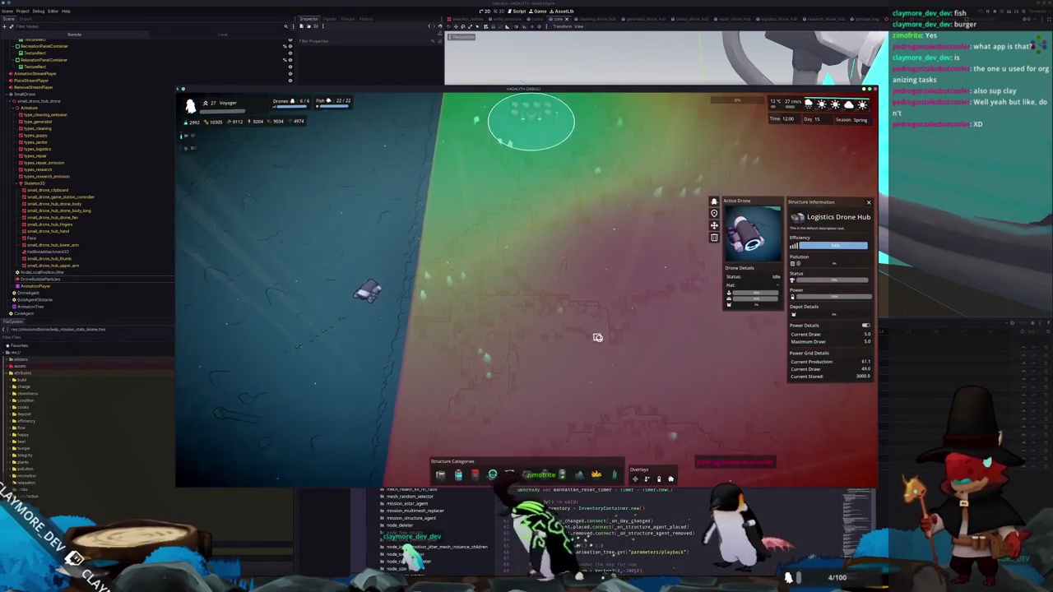
{"action": "key", "text": "e"}
Pan the camera around the drone hubs and their range circles
{"action": "key", "text": "d"}
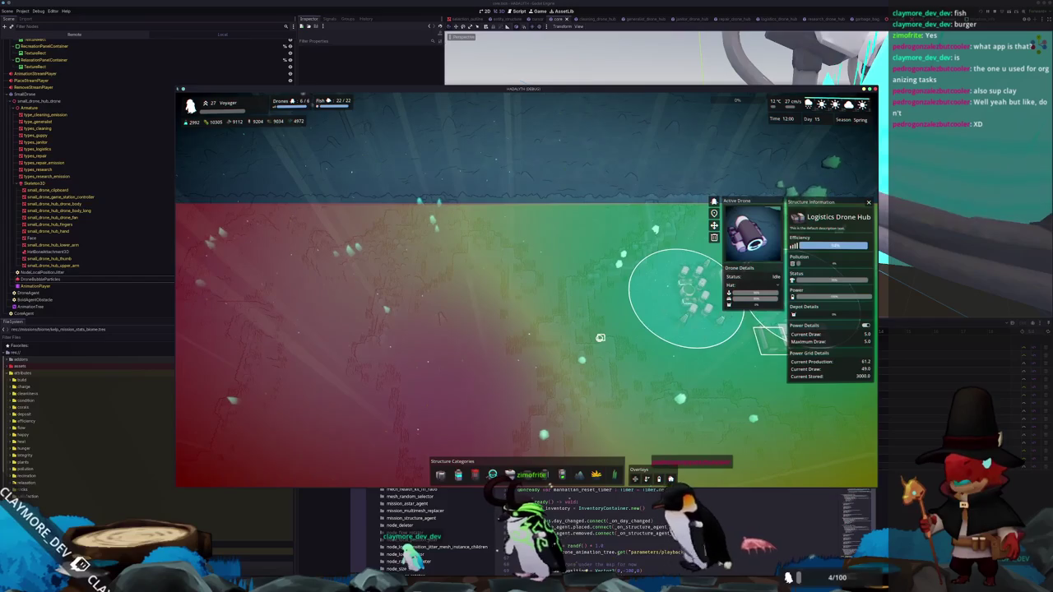
{"action": "key", "text": "s"}
{"action": "key", "text": "d"}
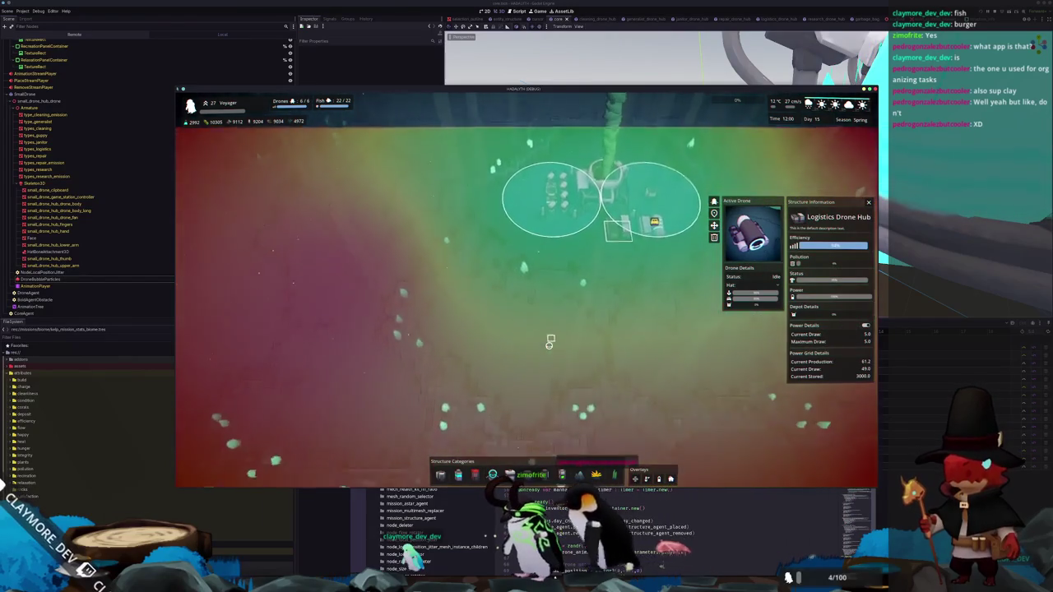
{"action": "key", "text": "w"}
{"action": "key", "text": "s"}
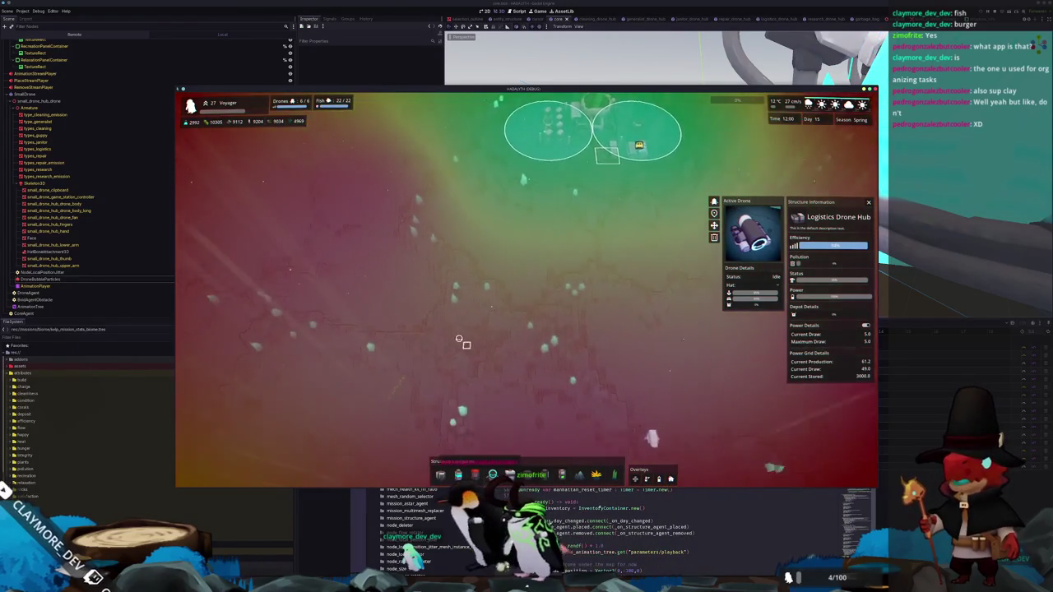
{"action": "key", "text": "d"}
{"action": "key", "text": "s"}
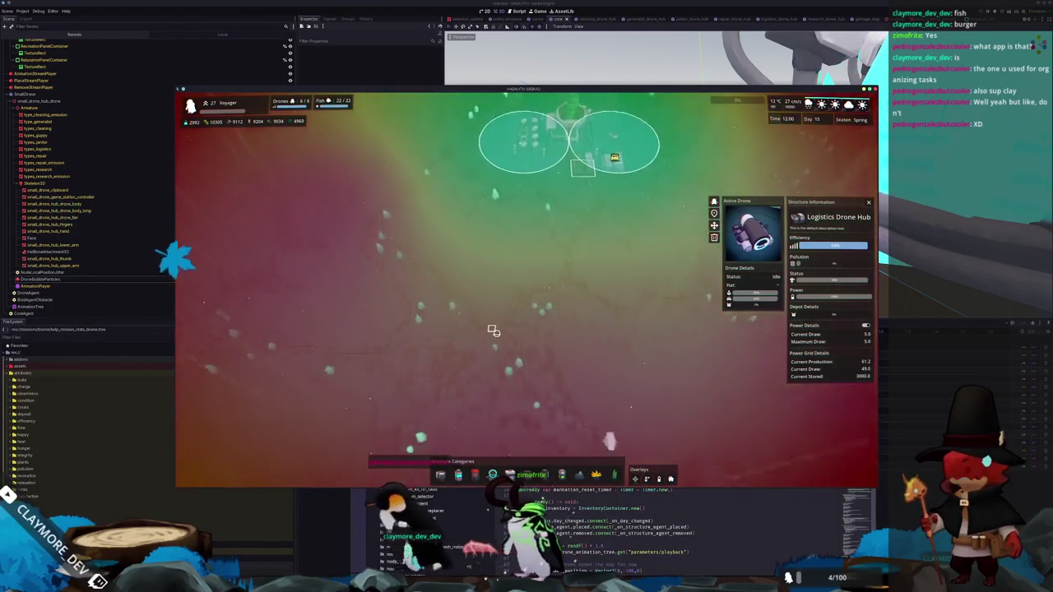
{"action": "key", "text": "w"}
{"action": "key", "text": "a"}
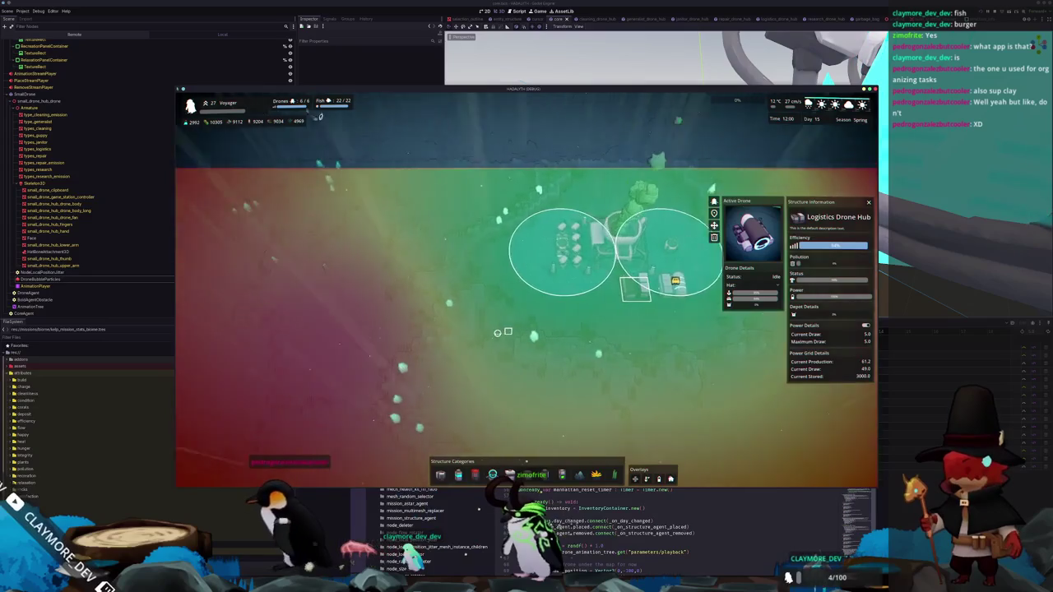
{"action": "key", "text": "a"}
{"action": "key", "text": "w"}
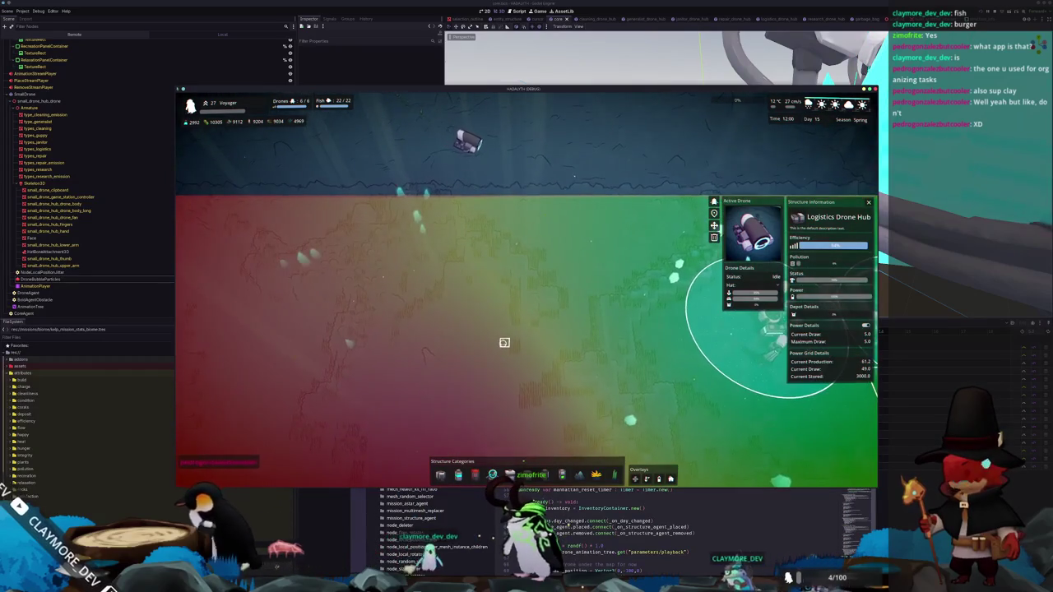
{"action": "key", "text": "d"}
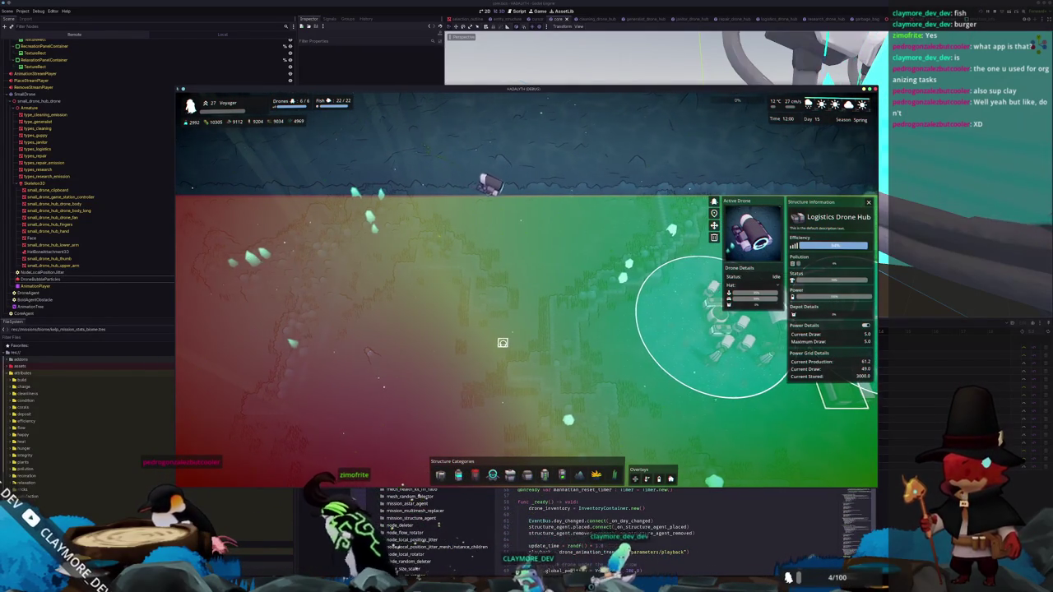
{"action": "key", "text": "d"}
{"action": "key", "text": "d"}
{"action": "key", "text": "s"}
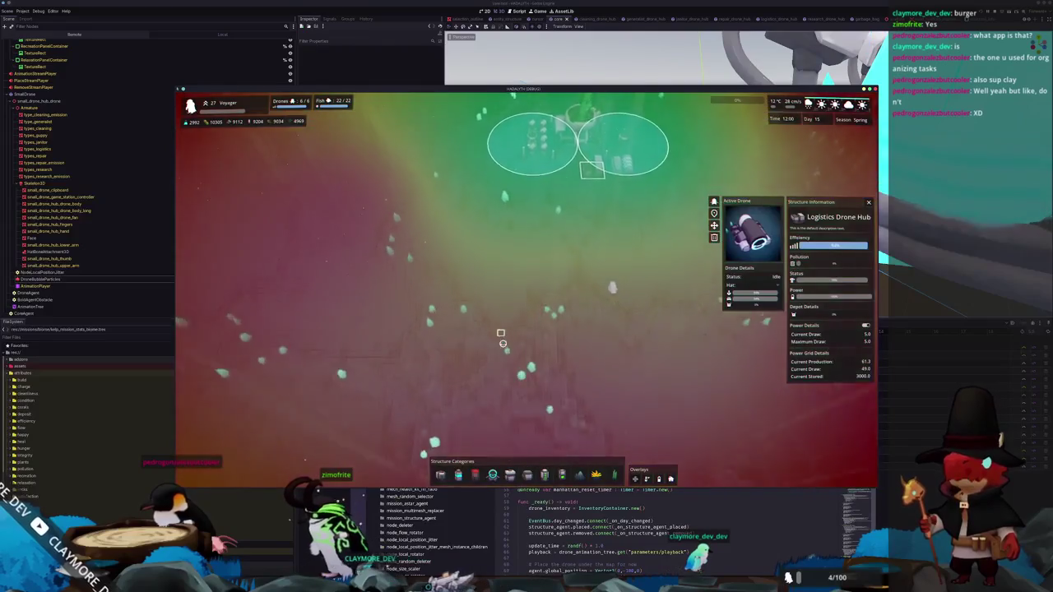
{"action": "key", "text": "s"}
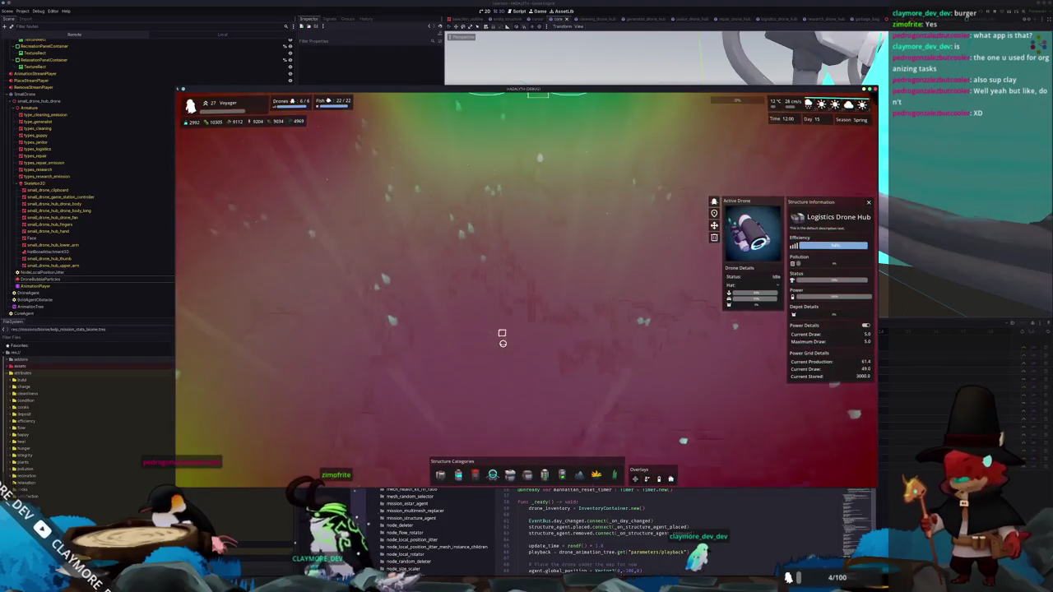
Zoom out, move the hubs to the bottom-left and show the Core's structure information
{"action": "scroll", "coordinate": [502, 338], "scroll_direction": "up", "scroll_amount": 3}
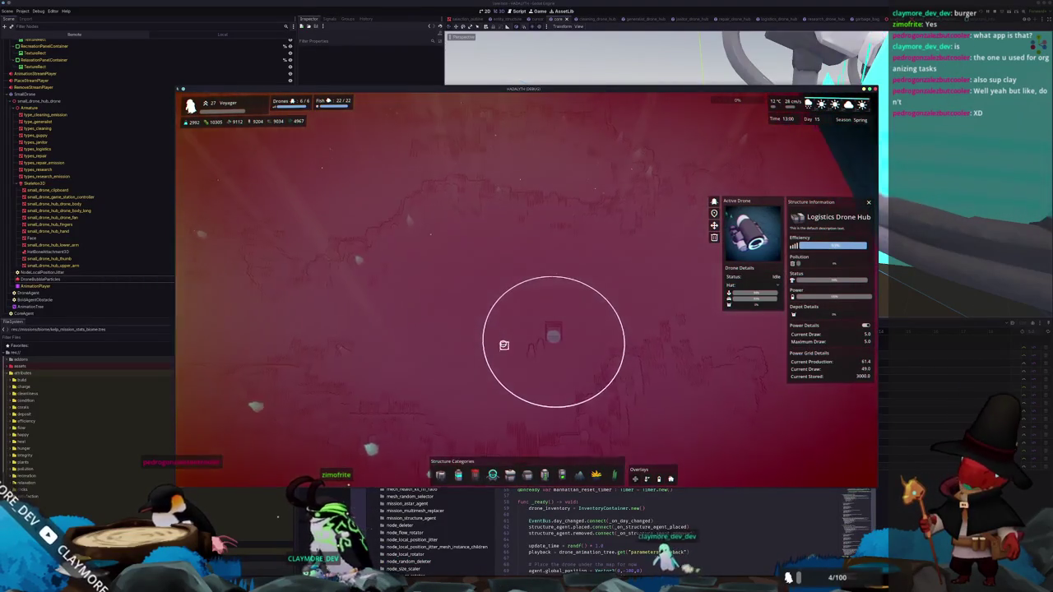
{"action": "key", "text": "s"}
{"action": "scroll", "coordinate": [500, 330], "scroll_direction": "down", "scroll_amount": 1}
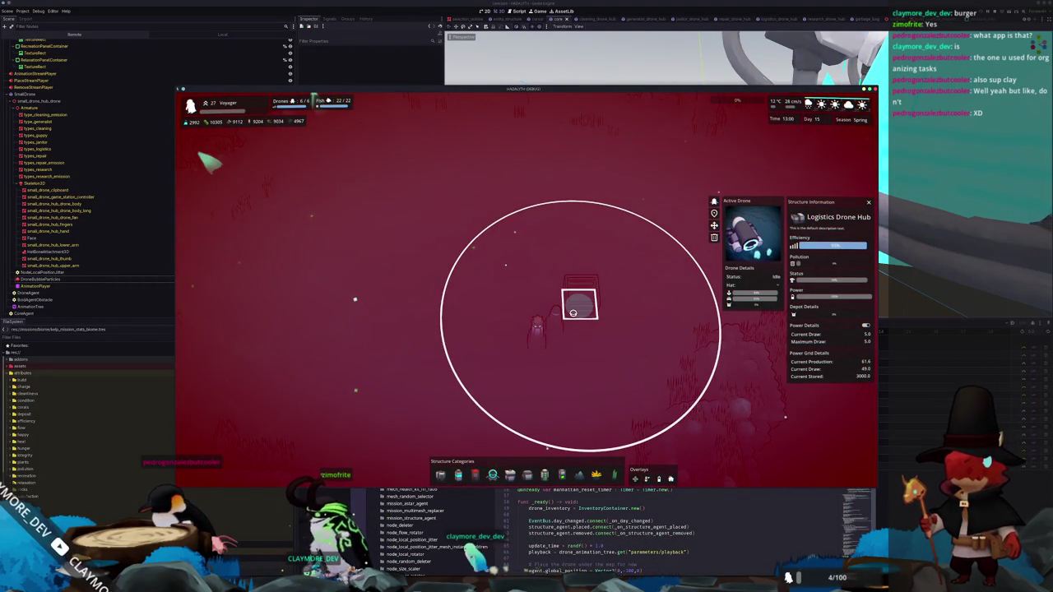
{"action": "scroll", "coordinate": [573, 313], "scroll_direction": "down", "scroll_amount": 4}
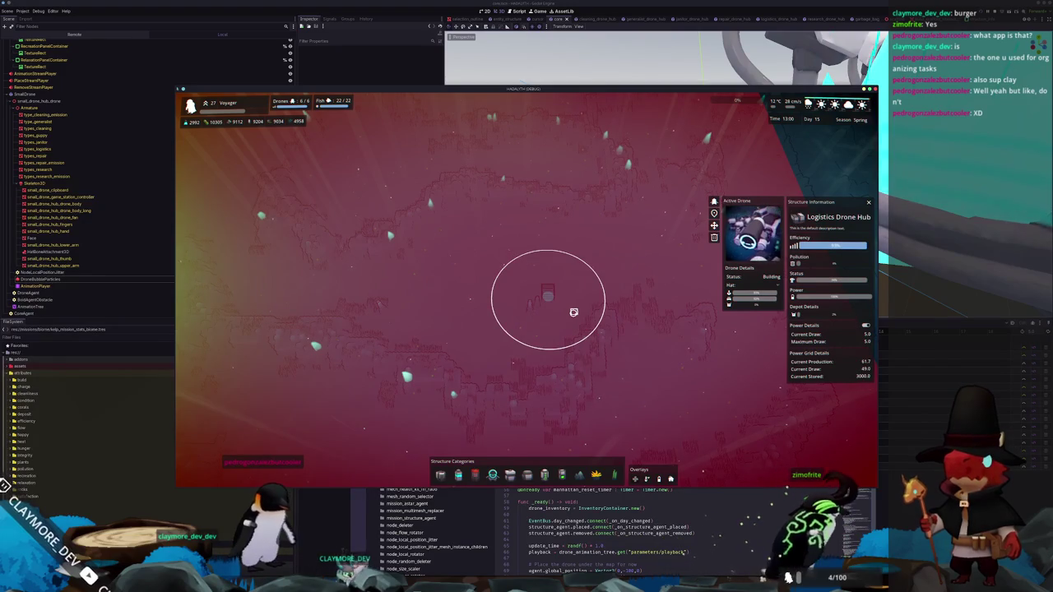
{"action": "key", "text": "w"}
{"action": "key", "text": "a"}
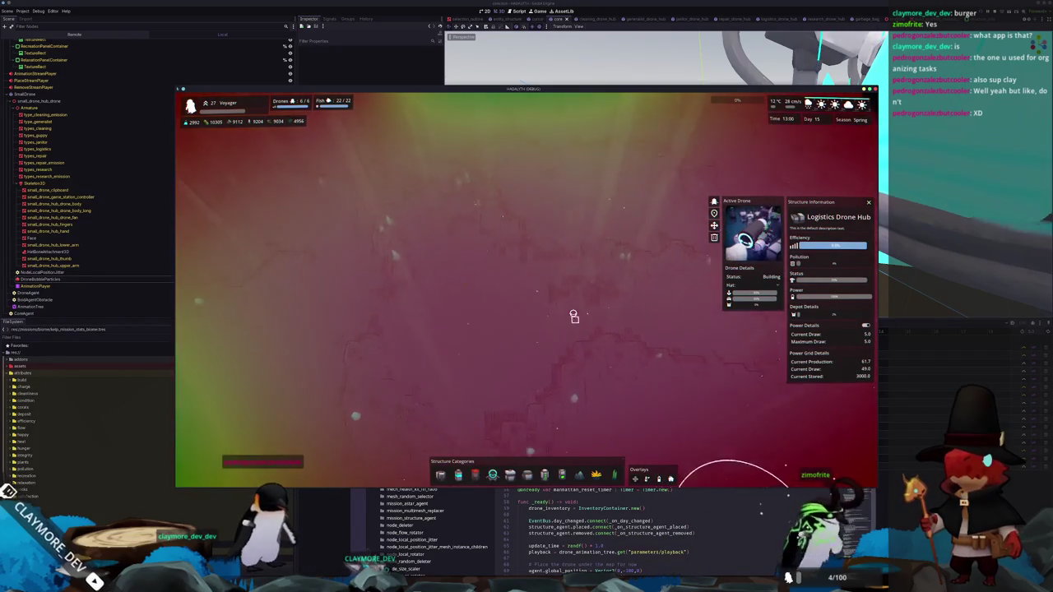
{"action": "key", "text": "w"}
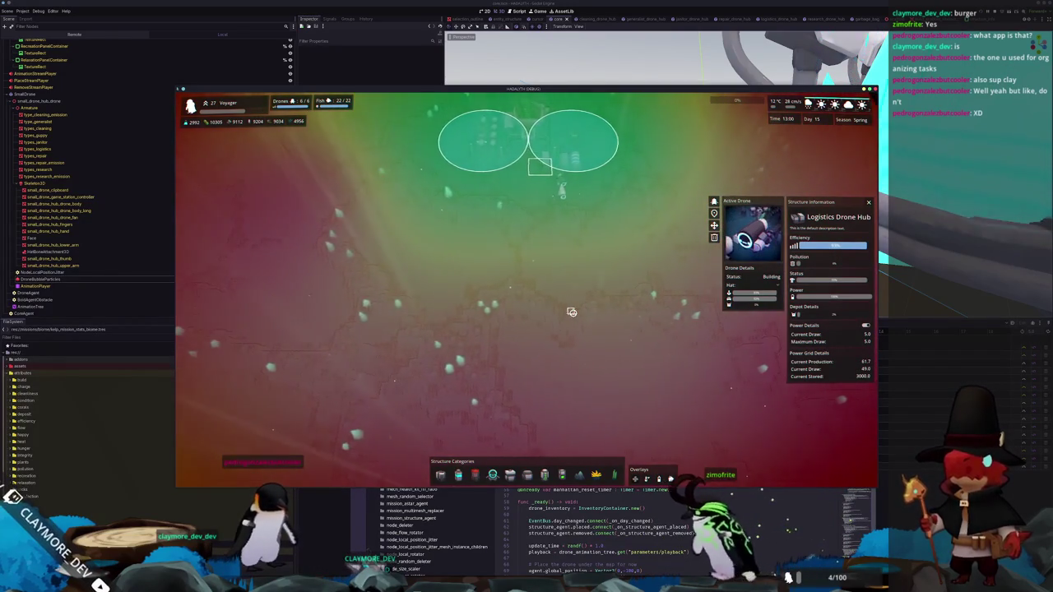
{"action": "key", "text": "s"}
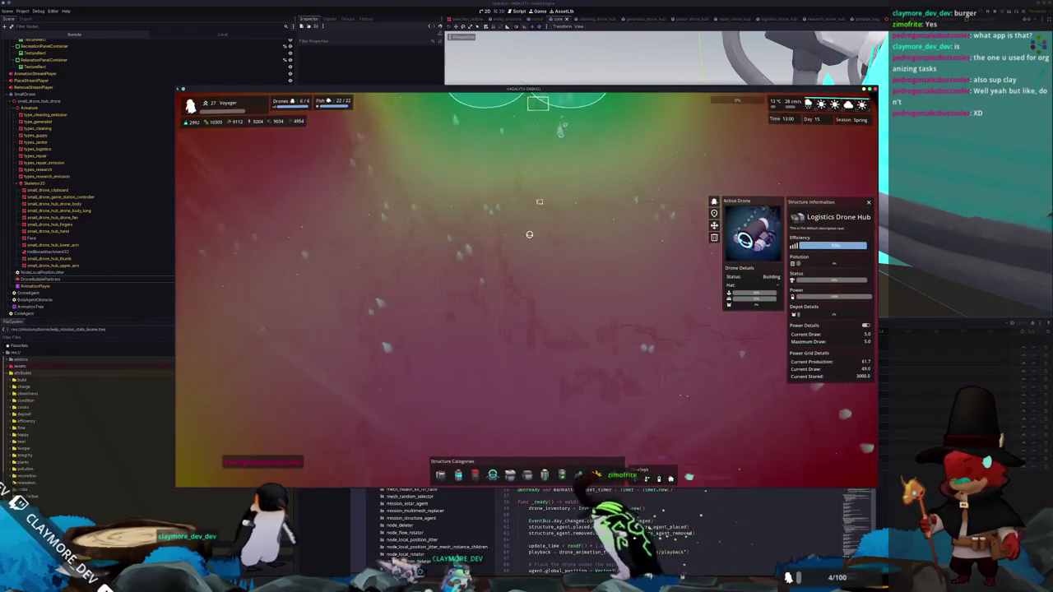
{"action": "mouse_move", "coordinate": [529, 235]}
{"action": "left_mouse_down"}
{"action": "mouse_move", "coordinate": [447, 348]}
{"action": "mouse_move", "coordinate": [384, 360]}
{"action": "mouse_move", "coordinate": [256, 436]}
{"action": "left_mouse_up"}
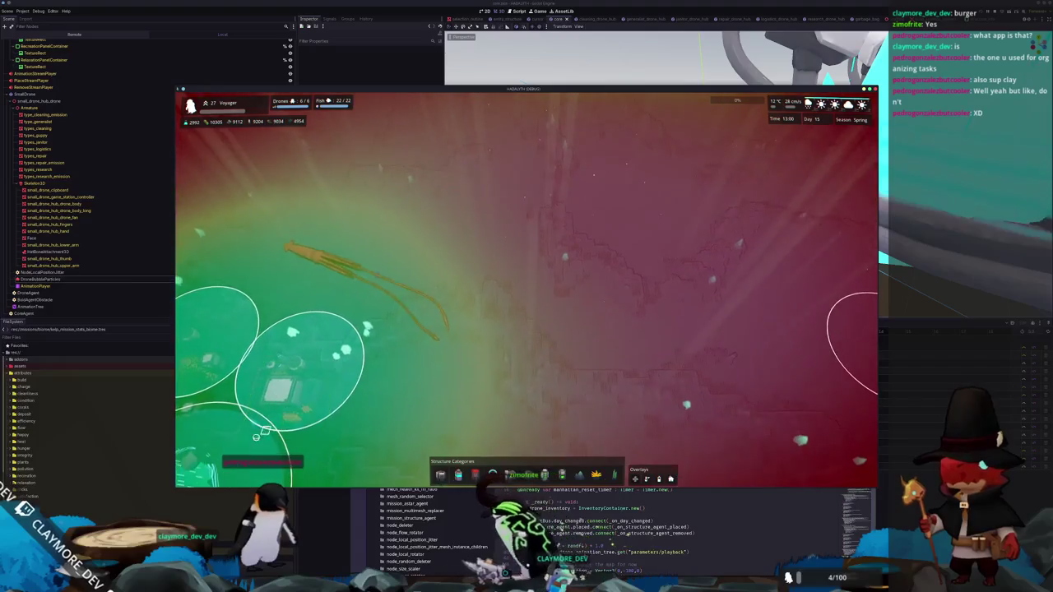
{"action": "left_click", "coordinate": [256, 437]}
Build a Small Filter on an empty polluted spot right of and below the base
{"action": "key", "text": "s"}
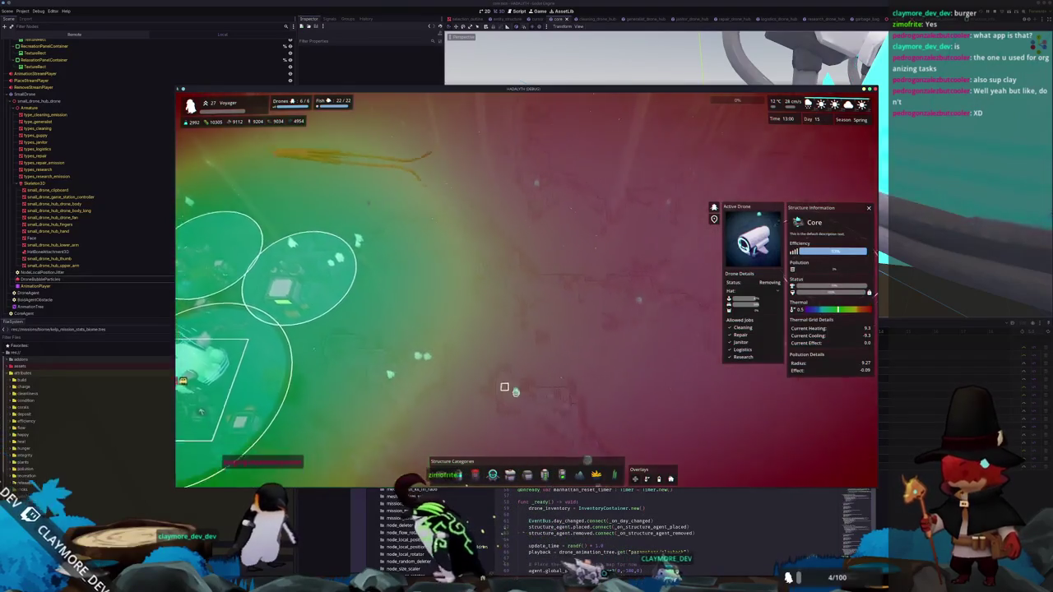
{"action": "key", "text": "d"}
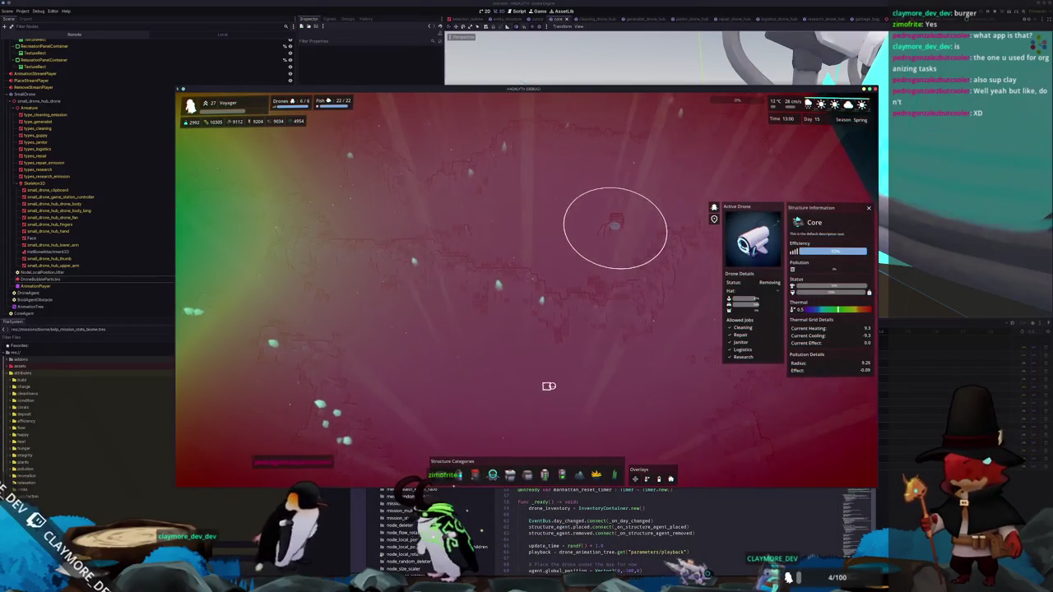
{"action": "key", "text": "s"}
{"action": "left_click", "coordinate": [552, 373]}
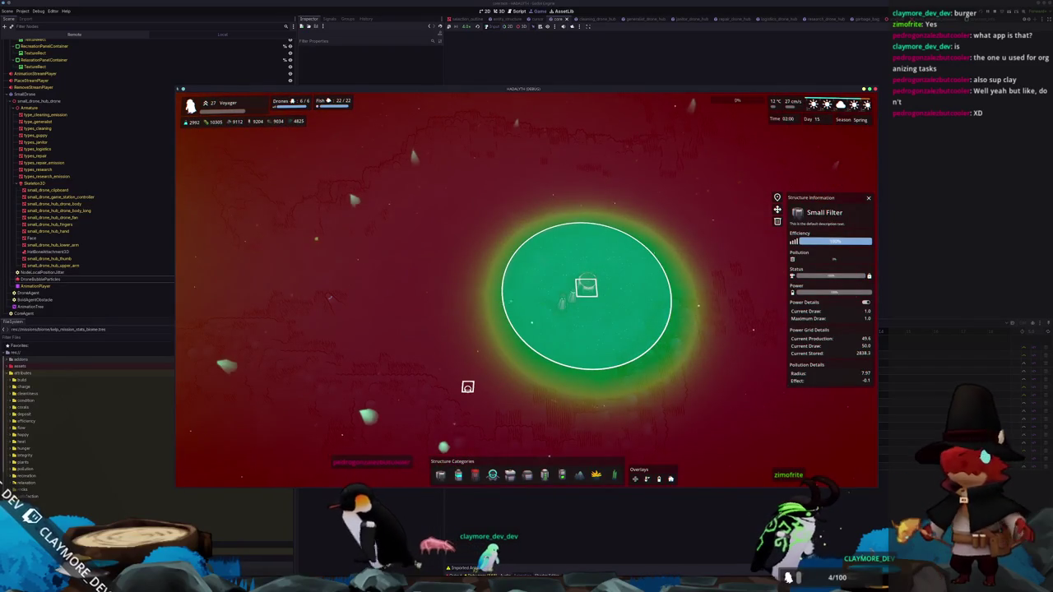
Reselect the Small Filter, then click empty seabed to deselect it and close its panel
{"action": "scroll", "coordinate": [467, 386], "scroll_direction": "down", "scroll_amount": 2}
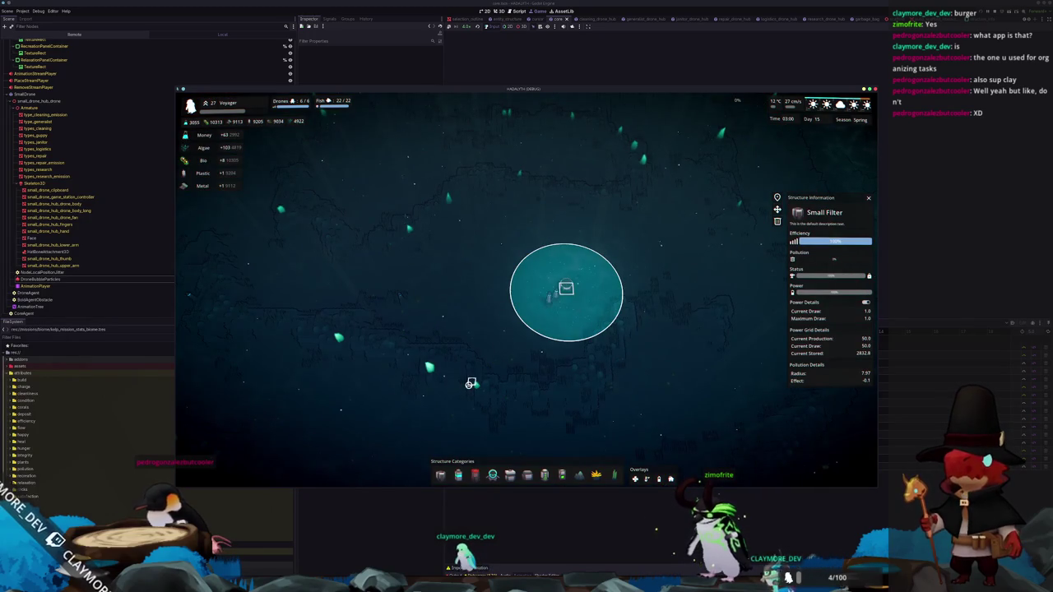
{"action": "scroll", "coordinate": [468, 385], "scroll_direction": "up", "scroll_amount": 2}
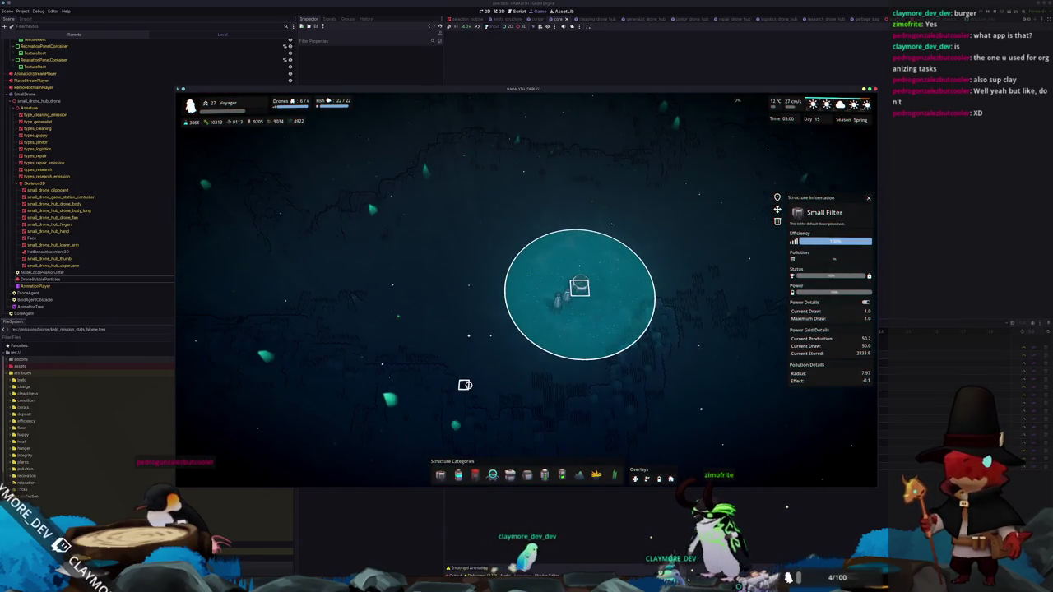
{"action": "left_click", "coordinate": [464, 384]}
{"action": "left_click", "coordinate": [568, 303]}
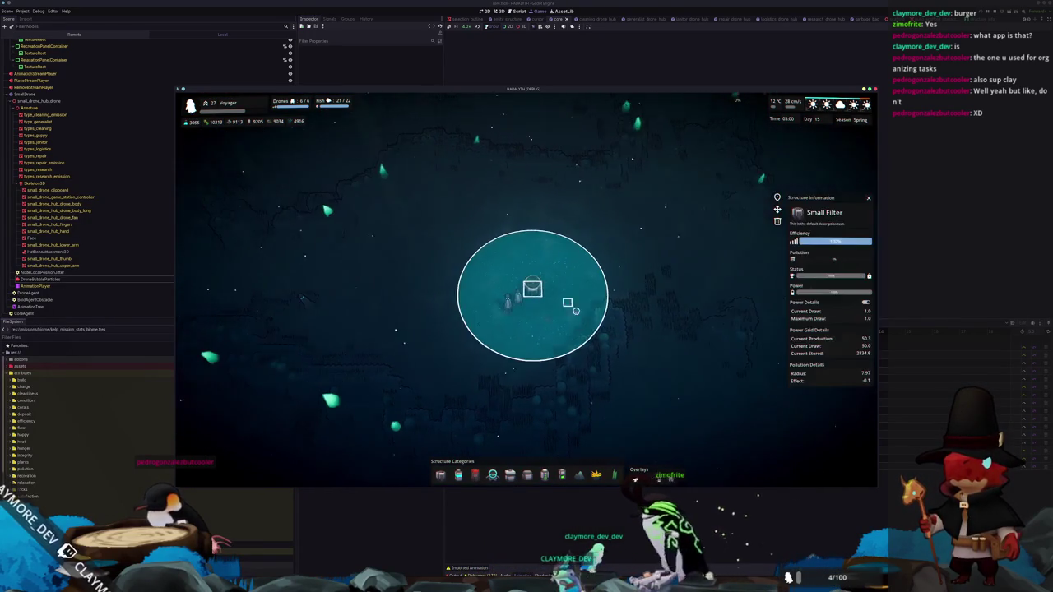
{"action": "left_click", "coordinate": [565, 364]}
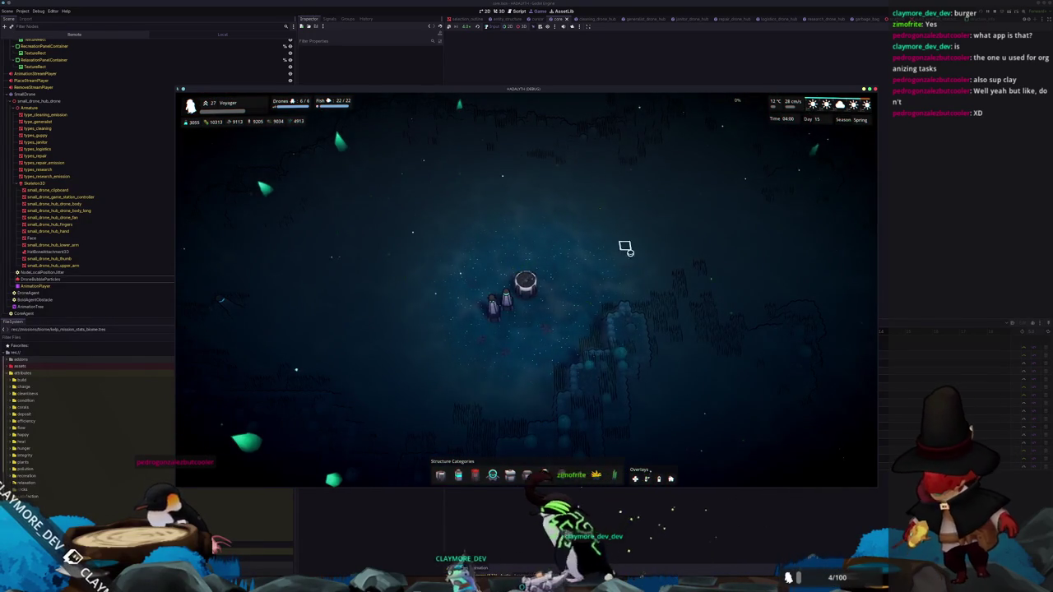
{"action": "left_click", "coordinate": [525, 283]}
{"action": "left_click", "coordinate": [600, 336]}
{"action": "scroll", "coordinate": [600, 337], "scroll_direction": "down", "scroll_amount": 2}
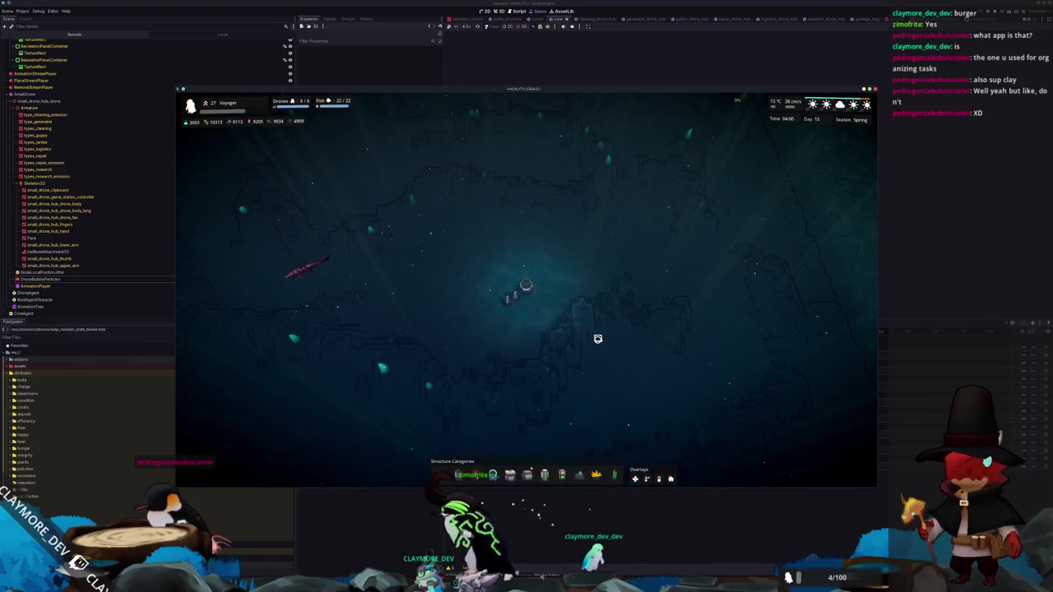
{"action": "scroll", "coordinate": [598, 338], "scroll_direction": "up", "scroll_amount": 1}
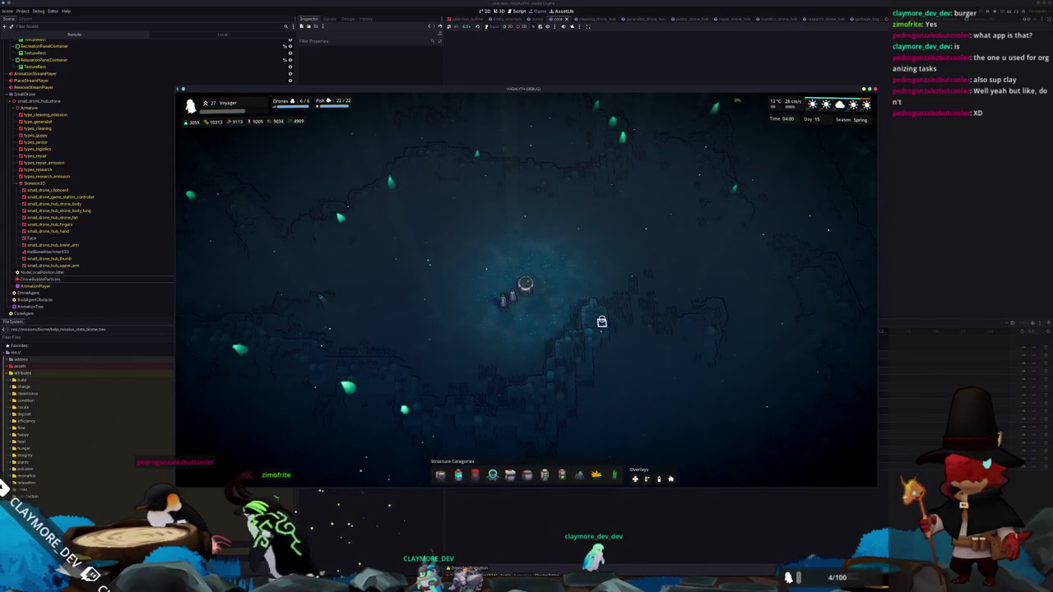
{"action": "scroll", "coordinate": [579, 311], "scroll_direction": "up", "scroll_amount": 1}
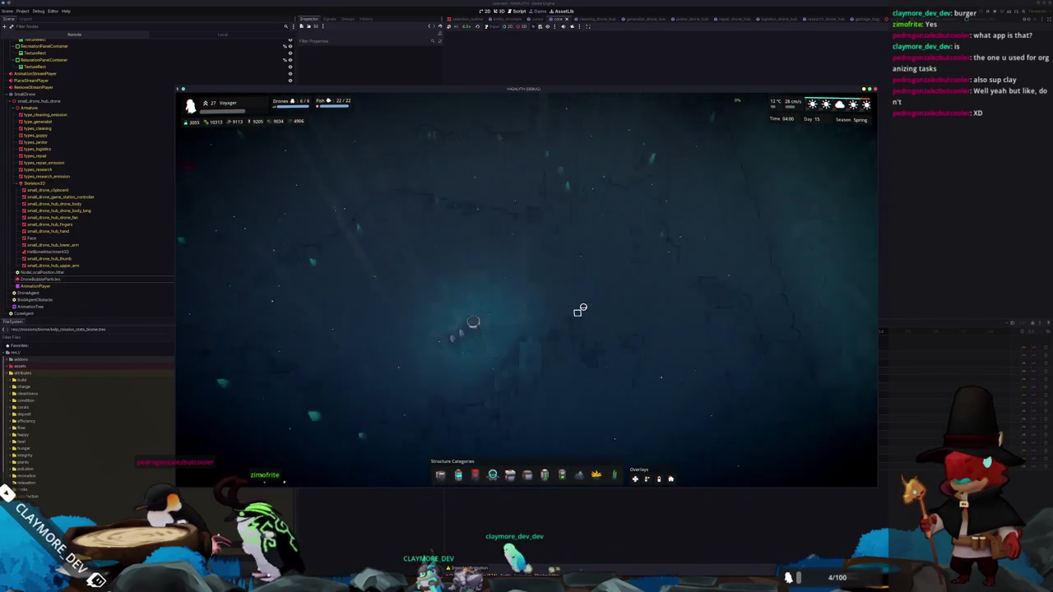
{"action": "scroll", "coordinate": [579, 311], "scroll_direction": "down", "scroll_amount": 2}
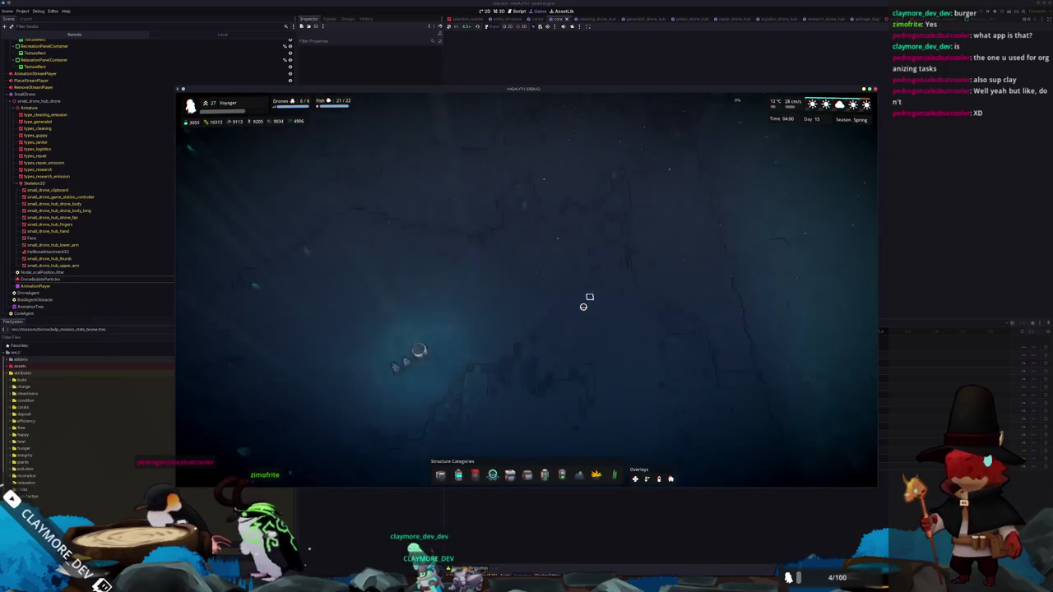
{"action": "left_click", "coordinate": [574, 319]}
{"action": "left_click", "coordinate": [568, 325]}
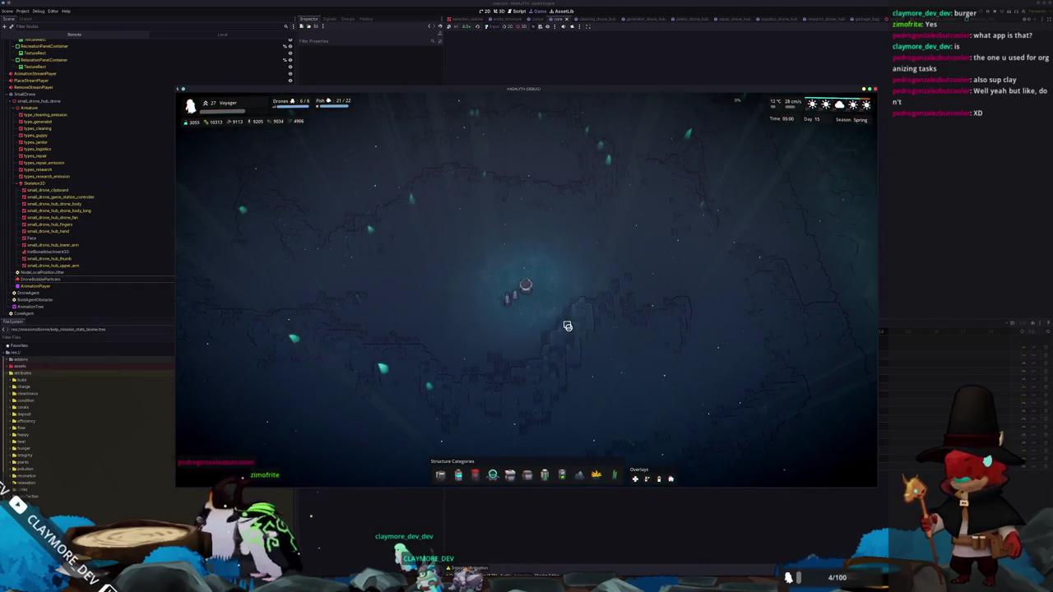
{"action": "scroll", "coordinate": [565, 324], "scroll_direction": "up", "scroll_amount": 2}
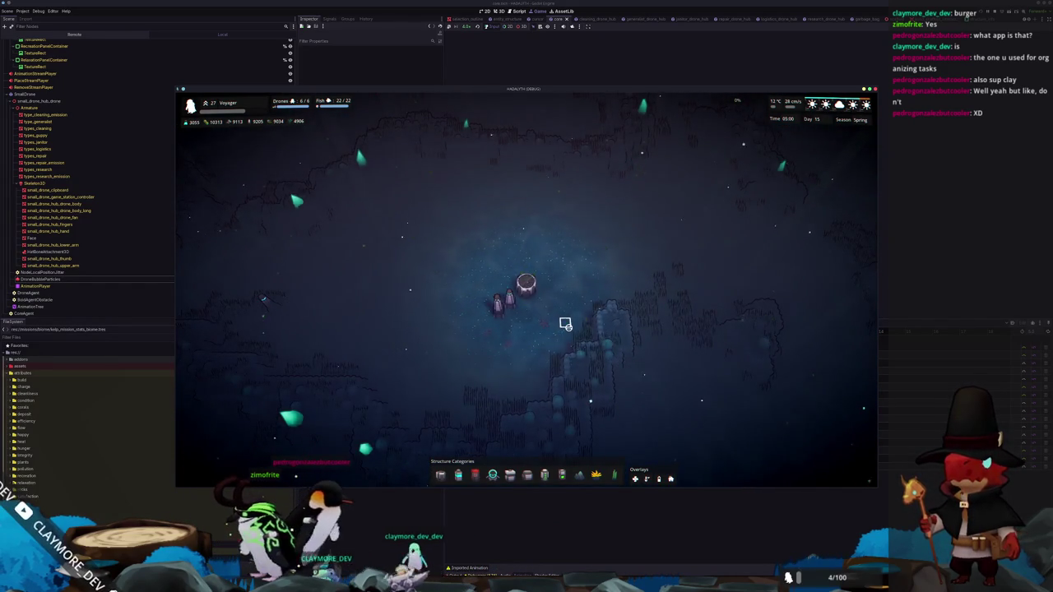
{"action": "scroll", "coordinate": [565, 322], "scroll_direction": "down", "scroll_amount": 2}
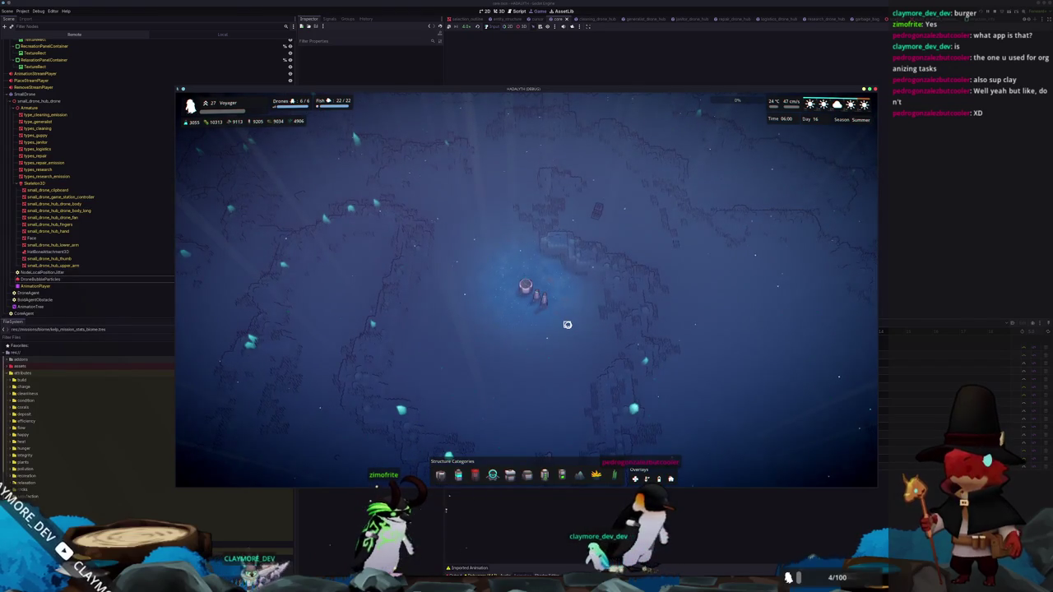
Jump the game to Day 12 with the console command 'set 12'
{"action": "key", "text": "grave"}
{"action": "type", "text": "day set 12"}
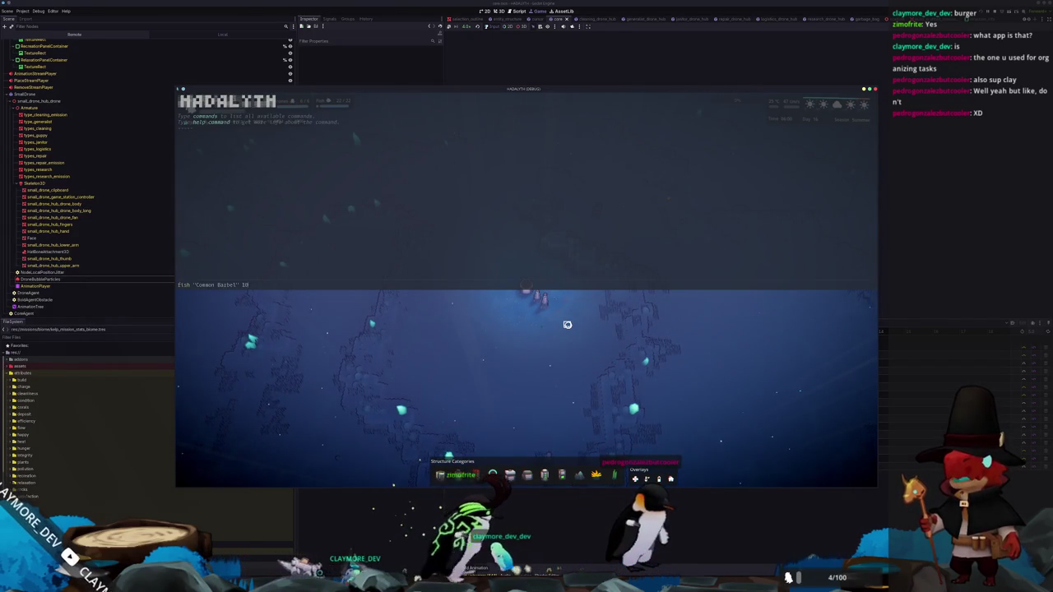
{"action": "key", "text": "Return"}
{"action": "key", "text": "grave"}
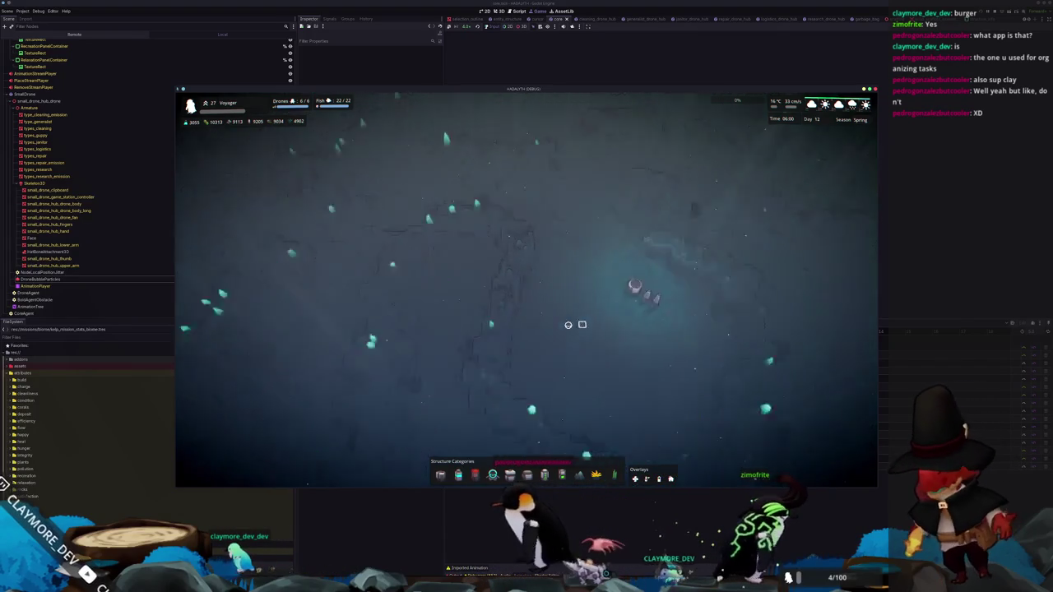
Inspect the Thermal Generator and check the editor's game speed choices
{"action": "left_click", "coordinate": [517, 328]}
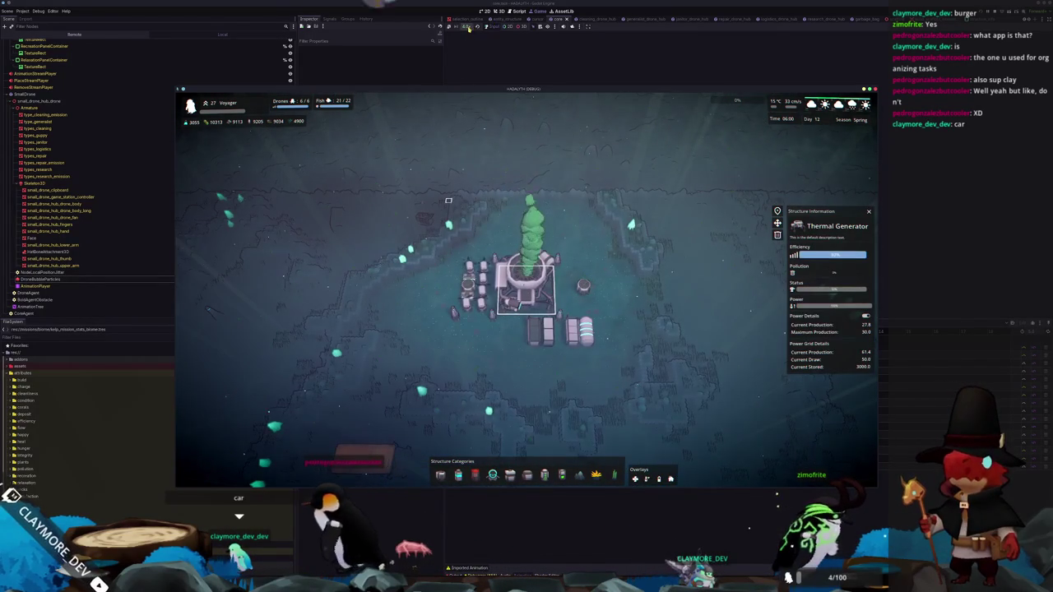
{"action": "left_click", "coordinate": [468, 27]}
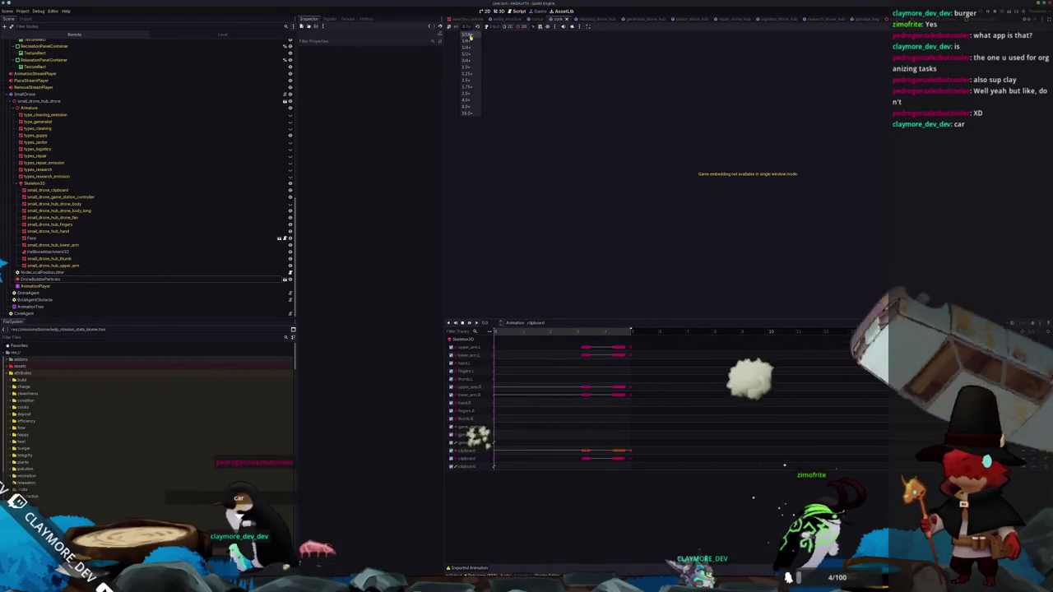
{"action": "left_click", "coordinate": [467, 67]}
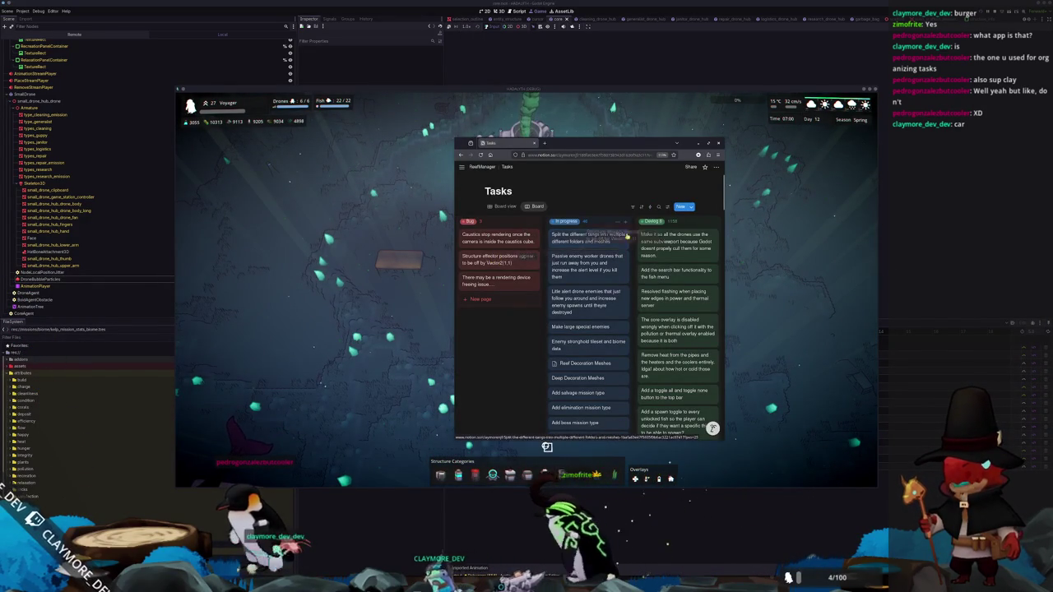
Move the Structure effector positions card from Bug to the top of Develop, then return to the game
{"action": "left_click_drag", "start_coordinate": [497, 259], "coordinate": [677, 238]}
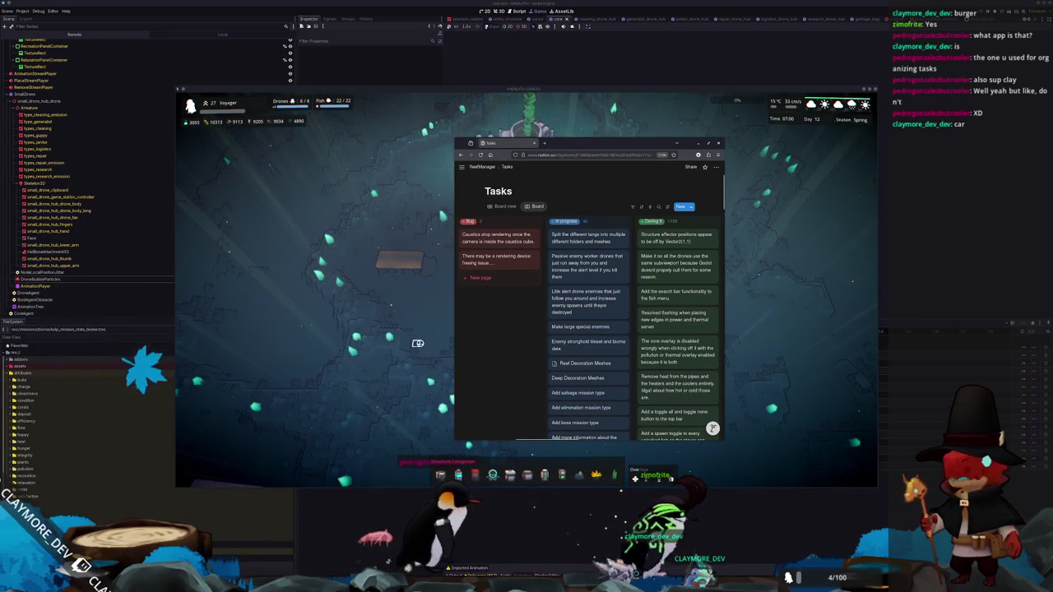
{"action": "left_click", "coordinate": [417, 343]}
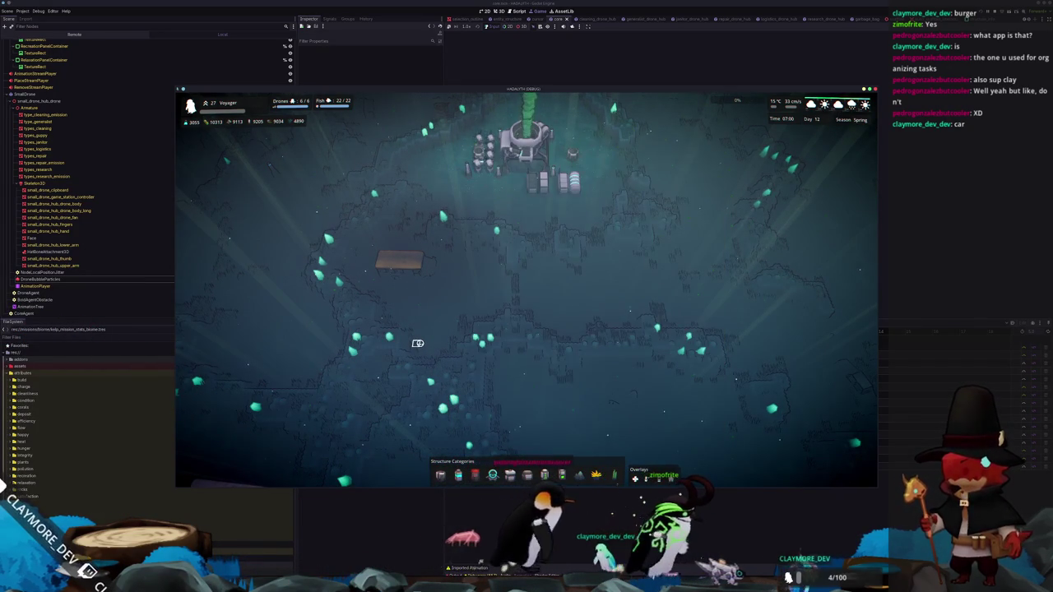
Pan around the base and briefly inspect the Small Algae Farm
{"action": "key", "text": "s"}
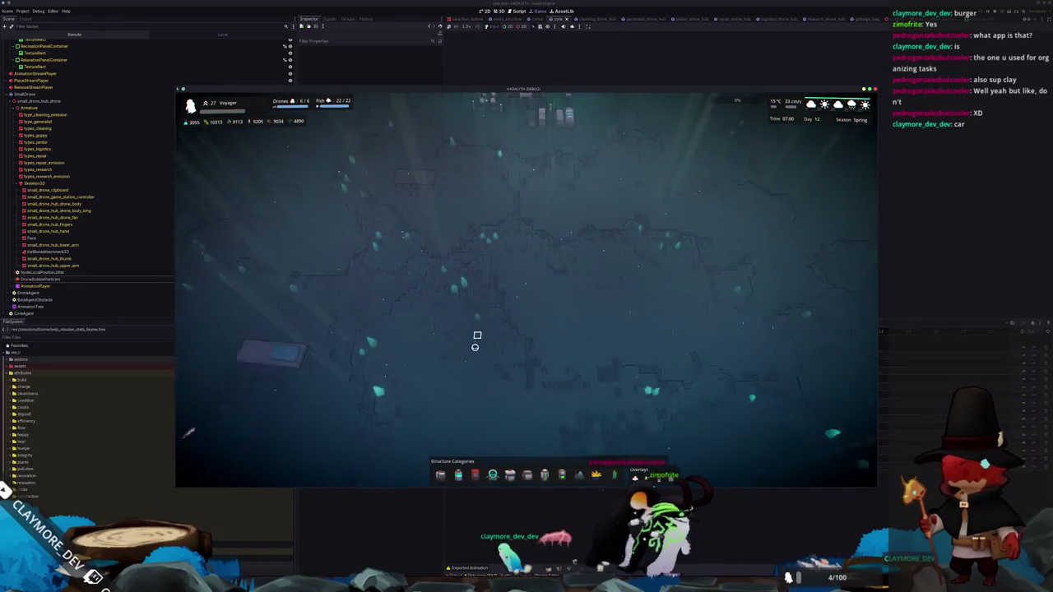
{"action": "key", "text": "s"}
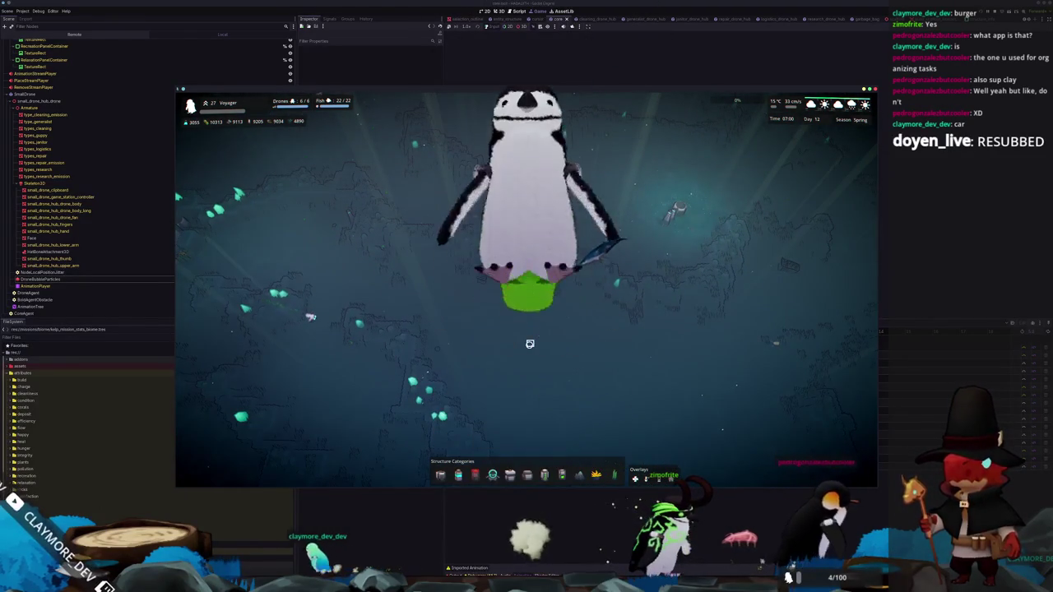
{"action": "key", "text": "w"}
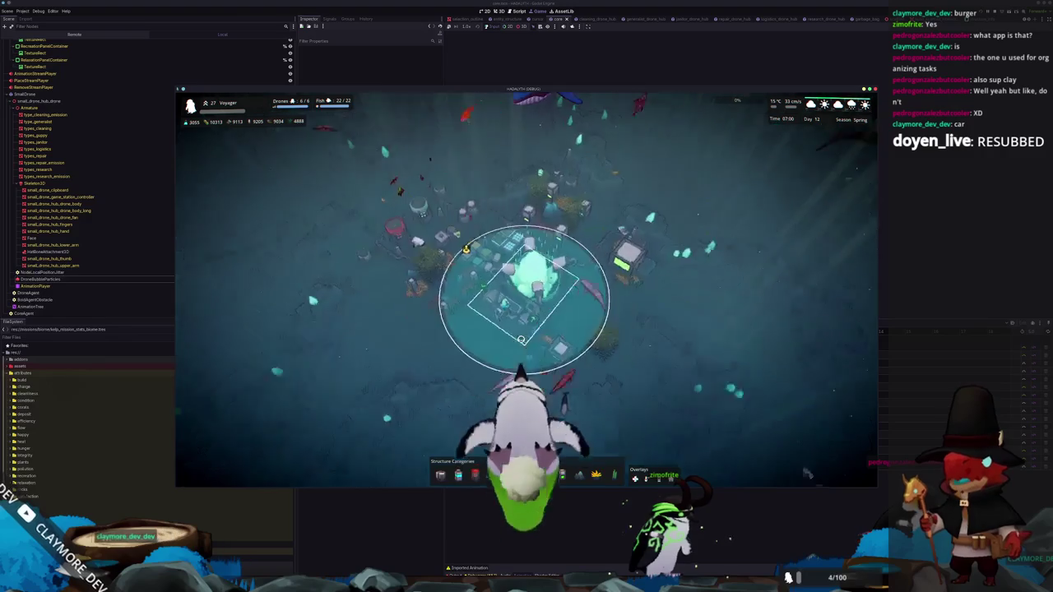
{"action": "key", "text": "e"}
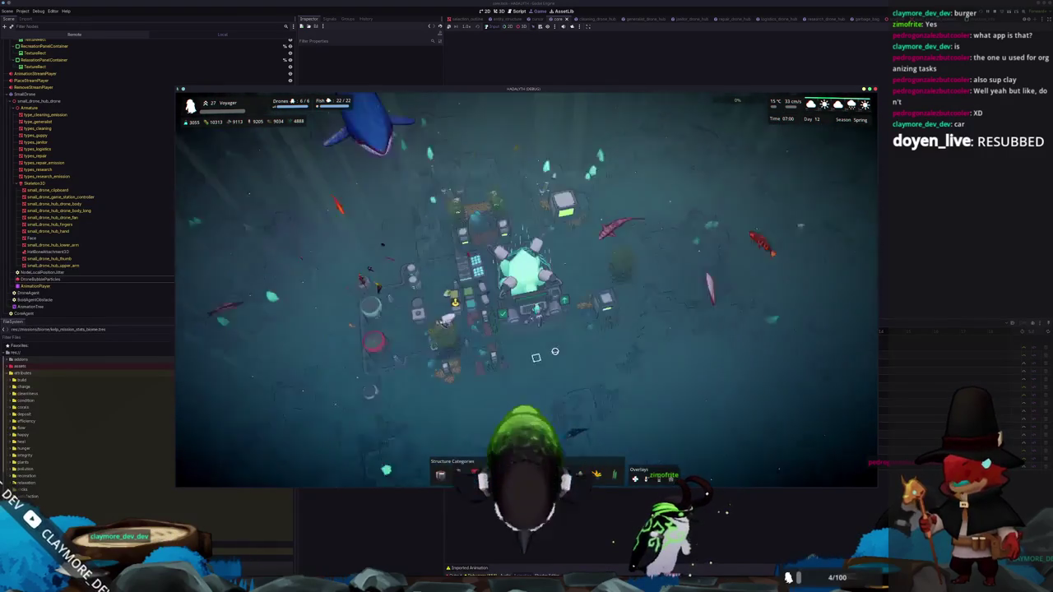
{"action": "left_click", "coordinate": [453, 320]}
{"action": "key", "text": "Escape"}
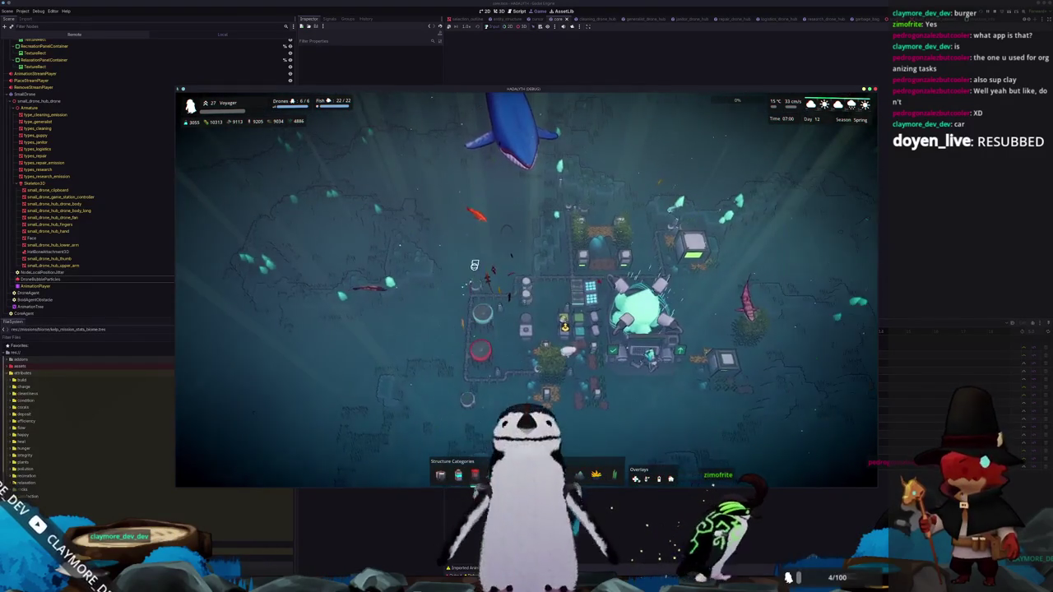
{"action": "scroll", "coordinate": [493, 346], "scroll_direction": "up", "scroll_amount": 3}
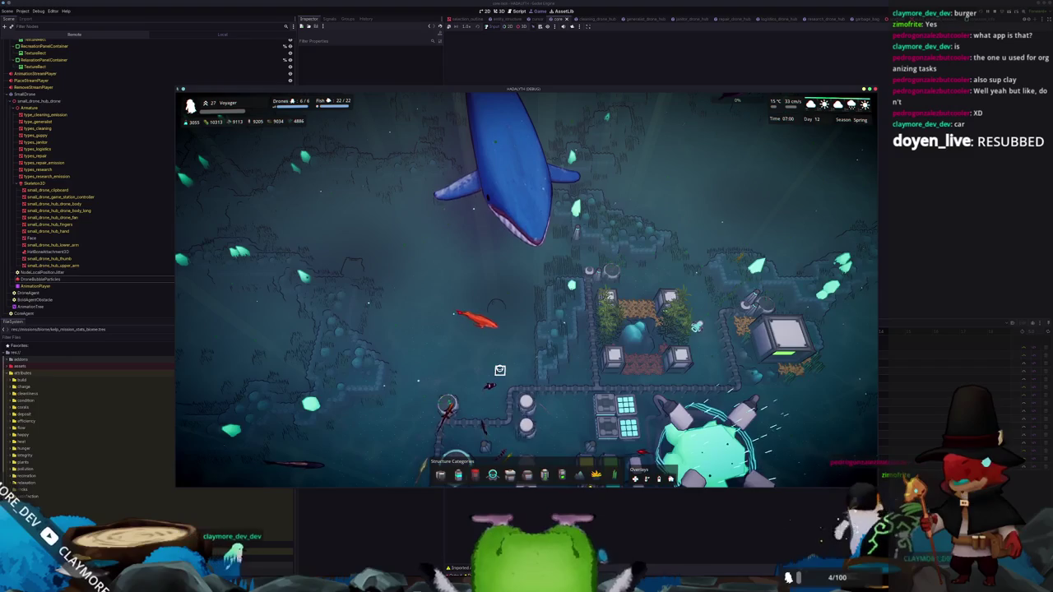
{"action": "scroll", "coordinate": [498, 368], "scroll_direction": "up", "scroll_amount": 2}
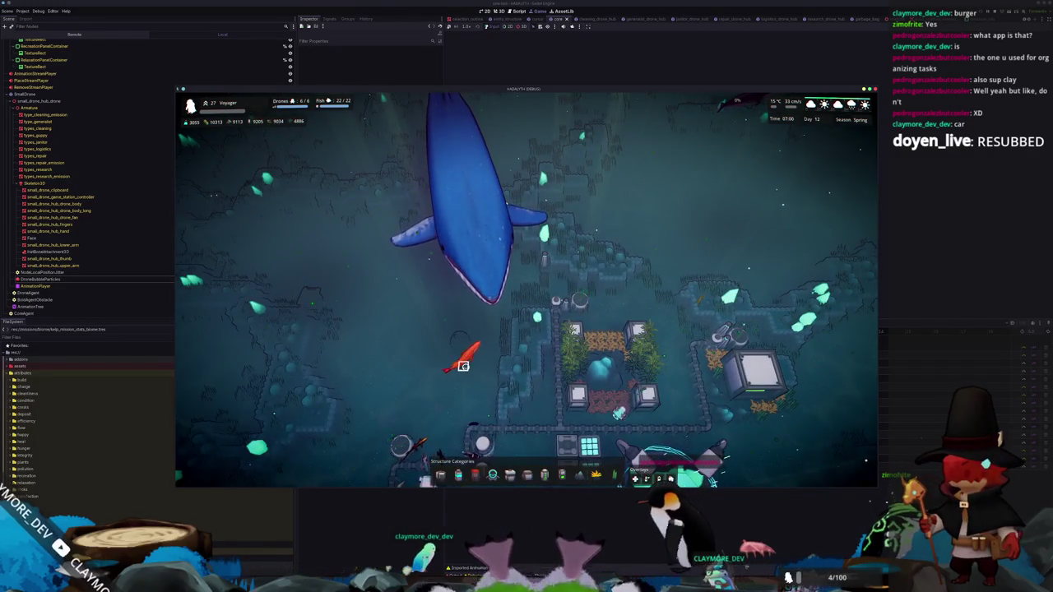
Select and deselect the Core several times to view its radius
{"action": "key", "text": "s"}
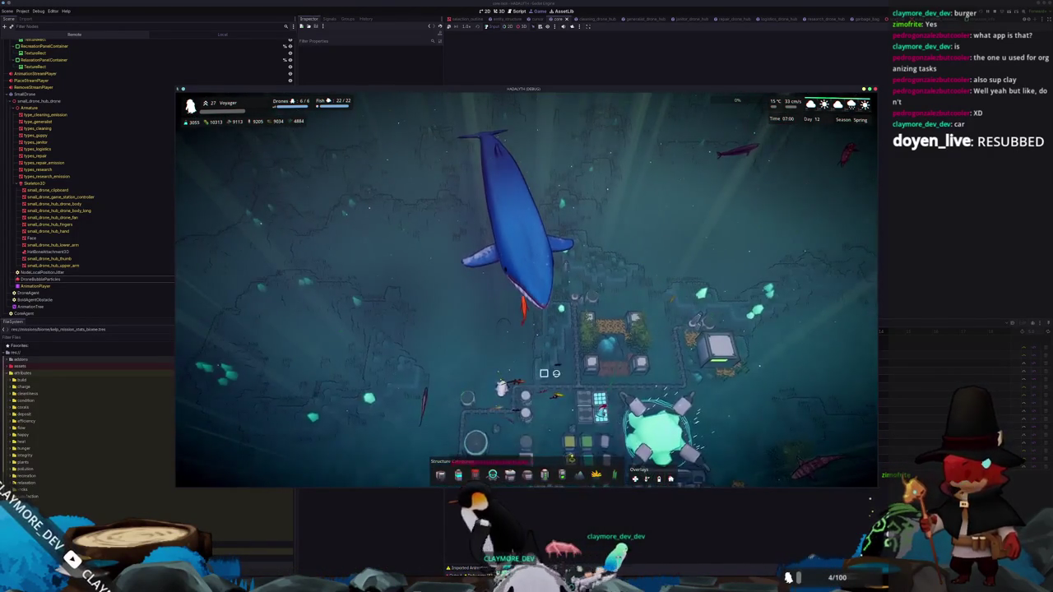
{"action": "left_click", "coordinate": [654, 432]}
{"action": "scroll", "coordinate": [654, 432], "scroll_direction": "down", "scroll_amount": 3}
{"action": "key", "text": "Escape"}
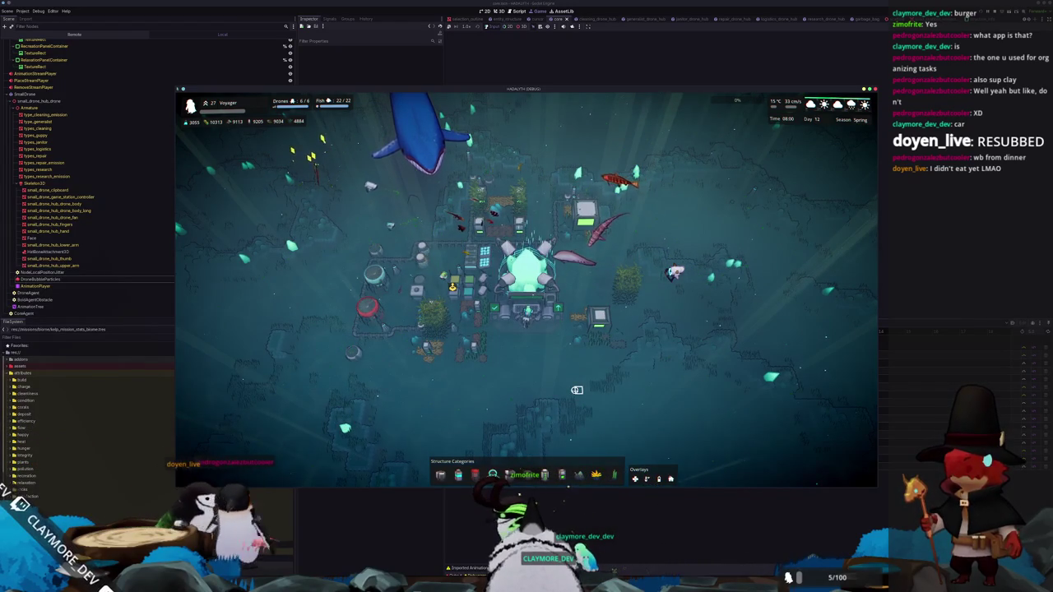
{"action": "left_click", "coordinate": [520, 291]}
{"action": "left_click", "coordinate": [514, 368]}
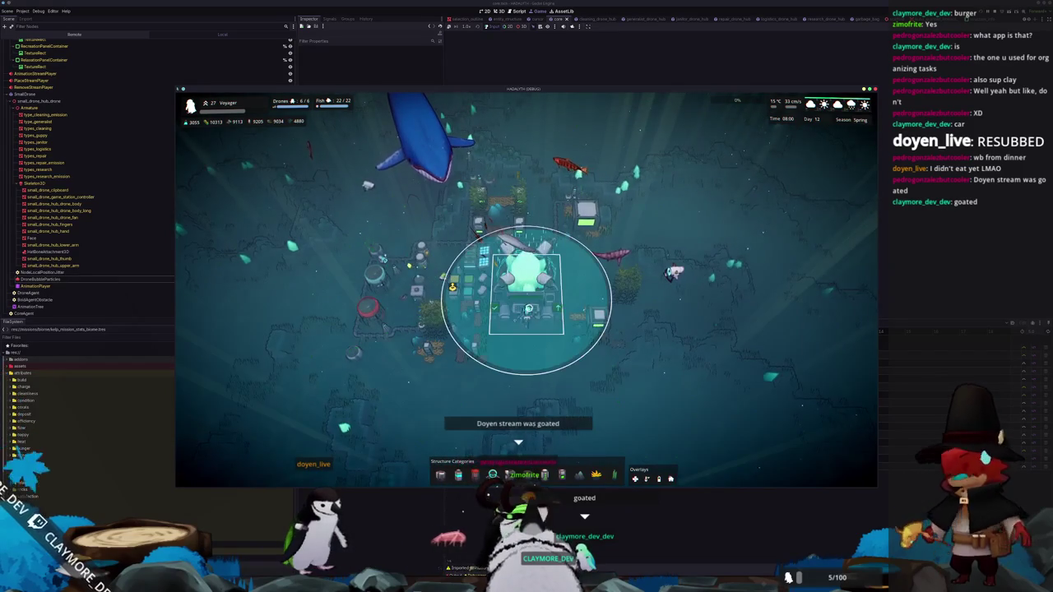
{"action": "left_click", "coordinate": [519, 367]}
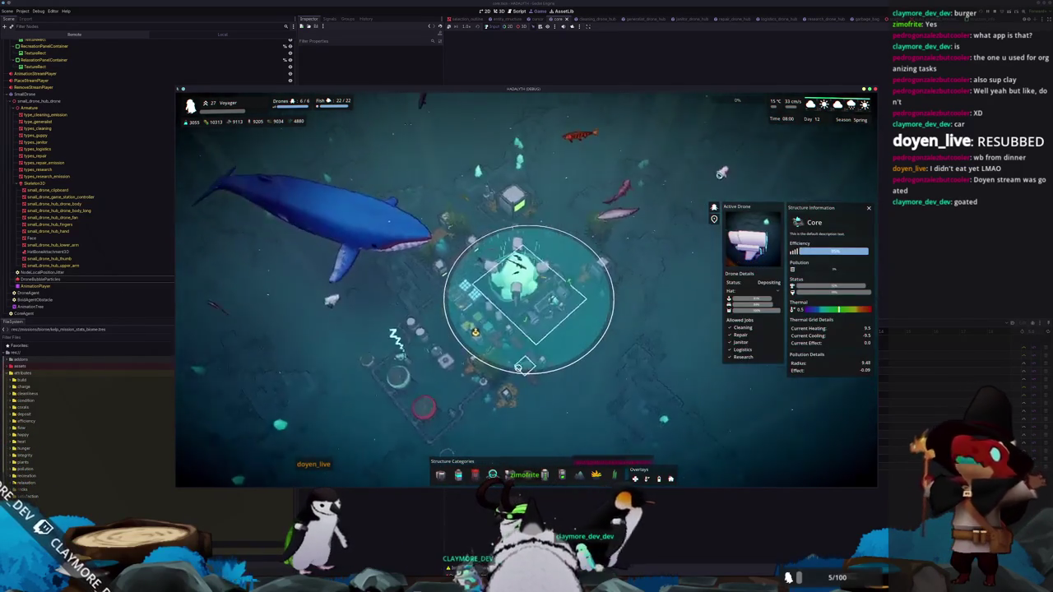
Inspect the Medium Housing, Repair Drone Hub, Cleaning Drone Hub and Core in turn
{"action": "left_click", "coordinate": [512, 216]}
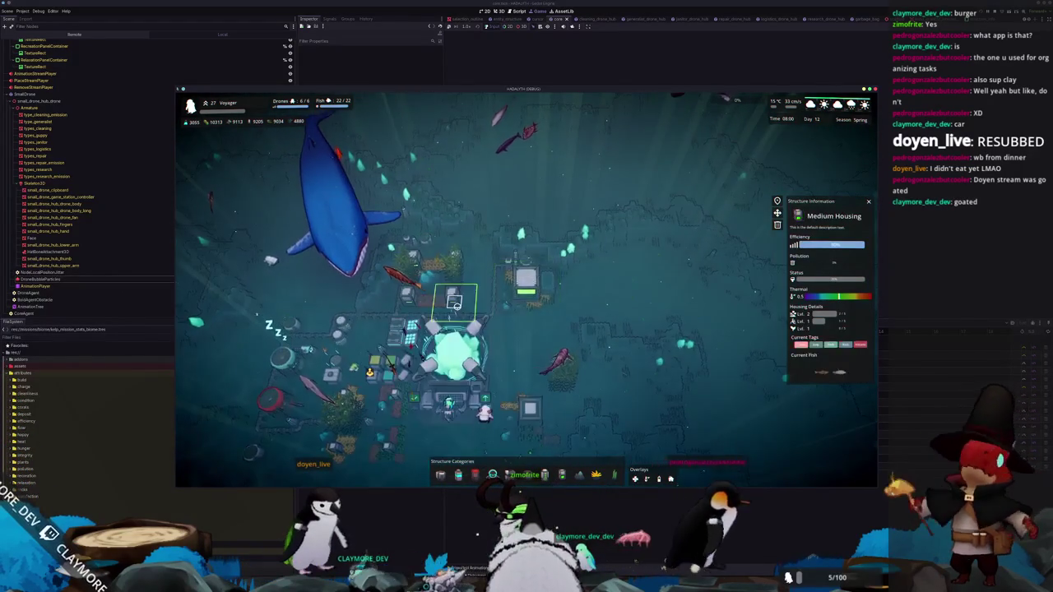
{"action": "left_click", "coordinate": [453, 352]}
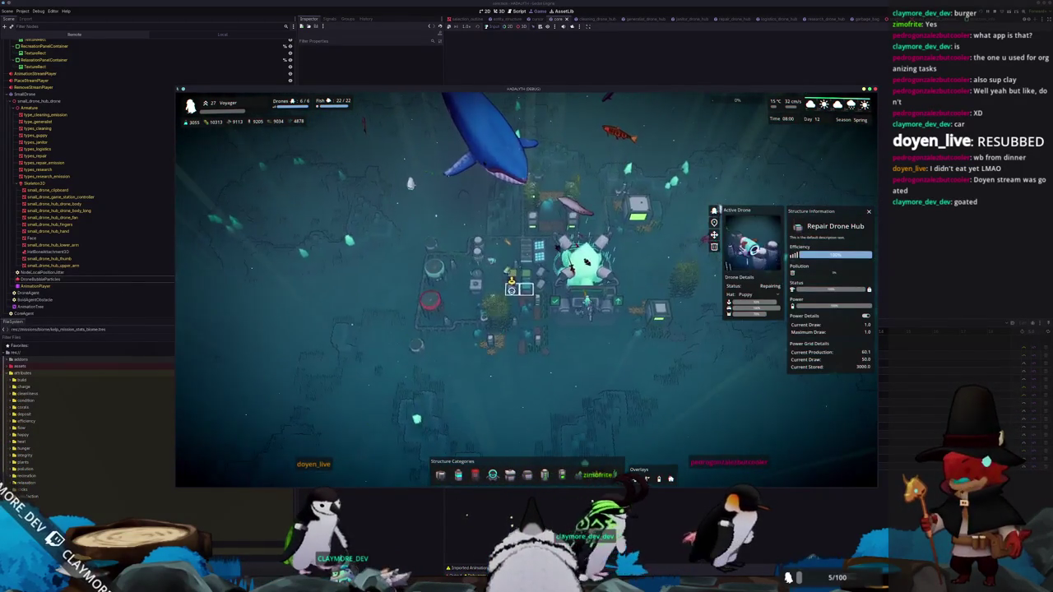
{"action": "left_click", "coordinate": [659, 311]}
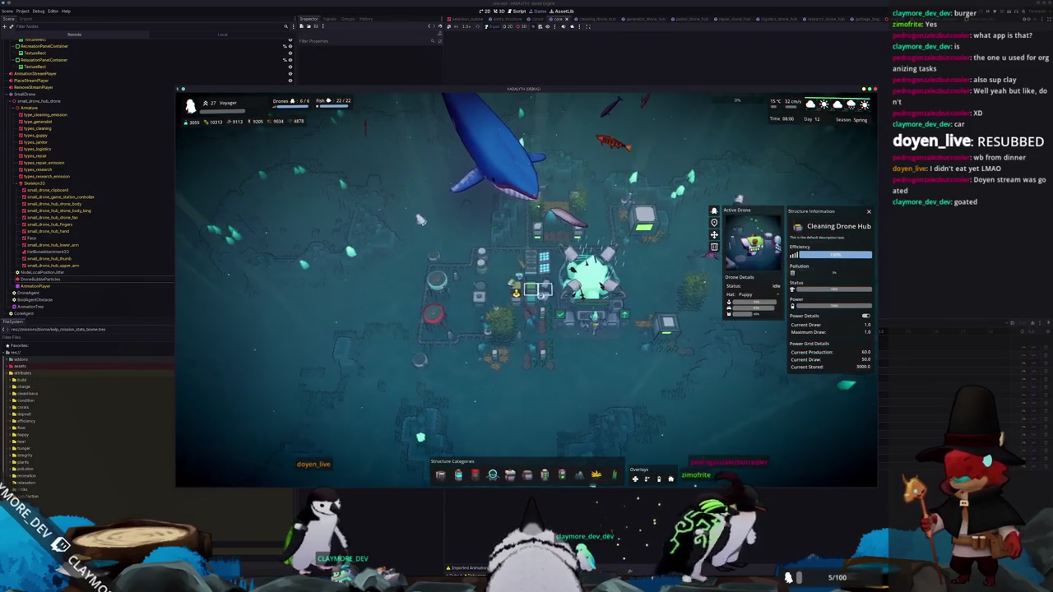
{"action": "left_click", "coordinate": [588, 280]}
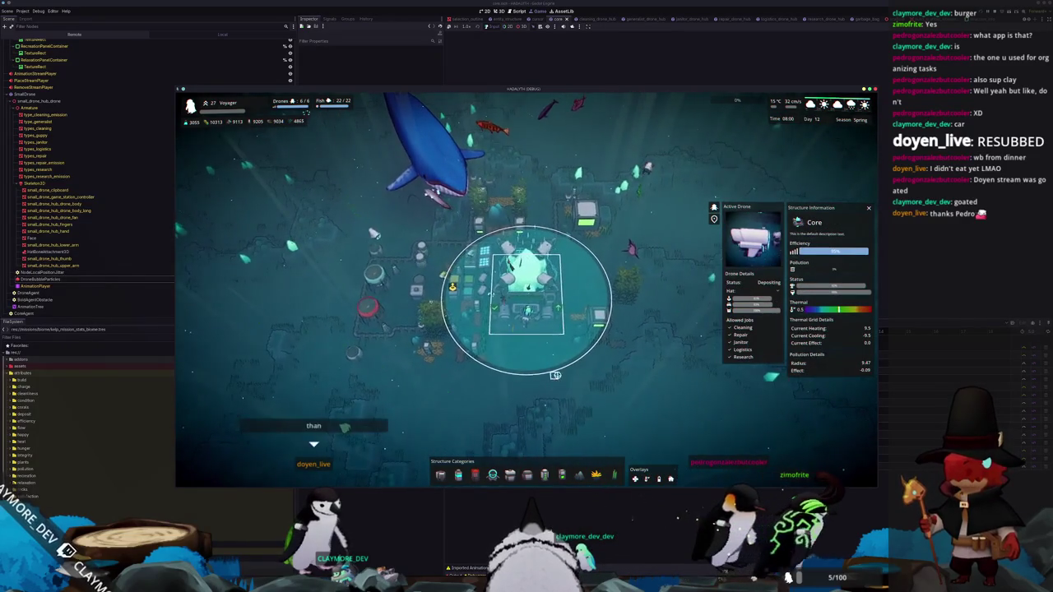
{"action": "left_click", "coordinate": [555, 375]}
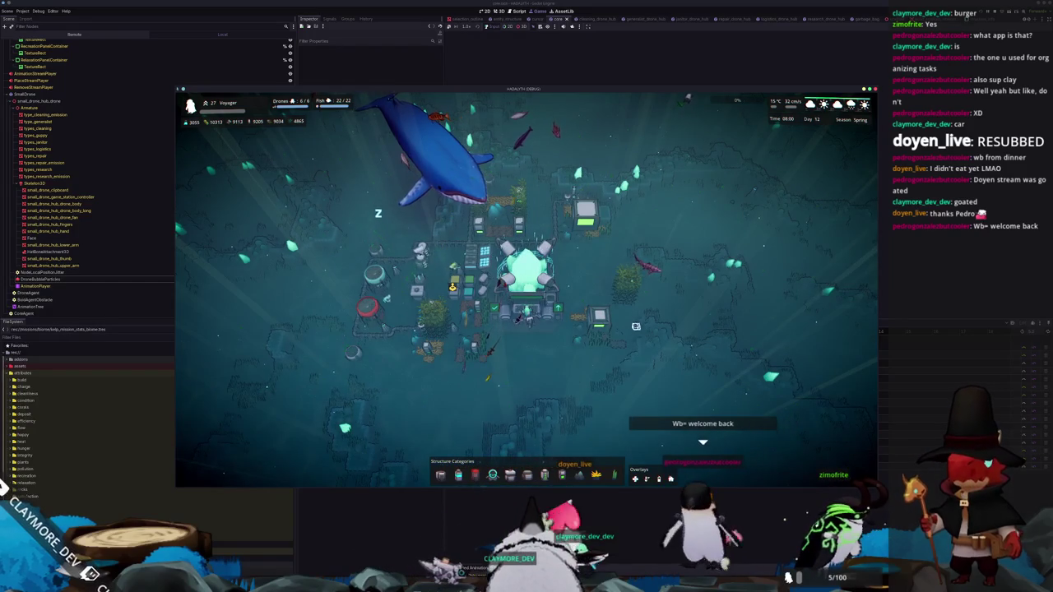
Centre on the Core, view its information, then glance at the Notion board and return
{"action": "scroll", "coordinate": [613, 305], "scroll_direction": "down", "scroll_amount": 3}
{"action": "scroll", "coordinate": [576, 309], "scroll_direction": "up", "scroll_amount": 4}
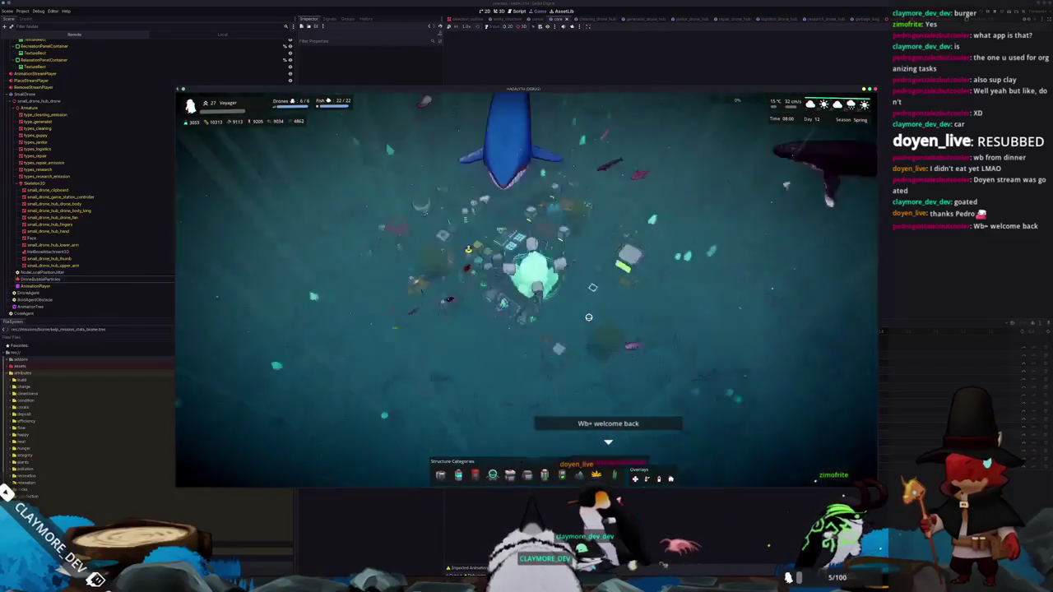
{"action": "left_click", "coordinate": [570, 311]}
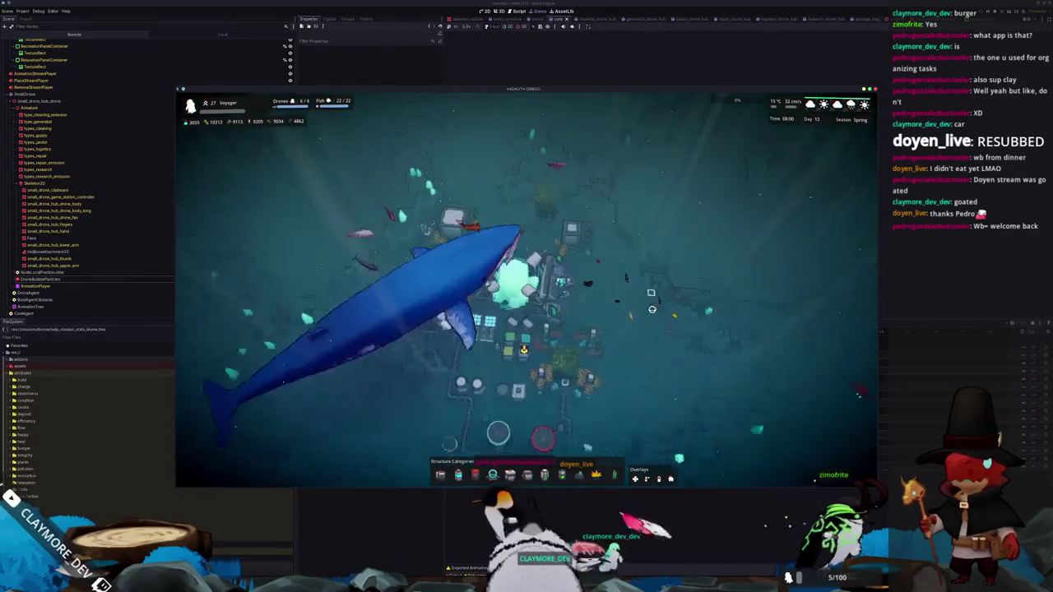
{"action": "left_click", "coordinate": [524, 309]}
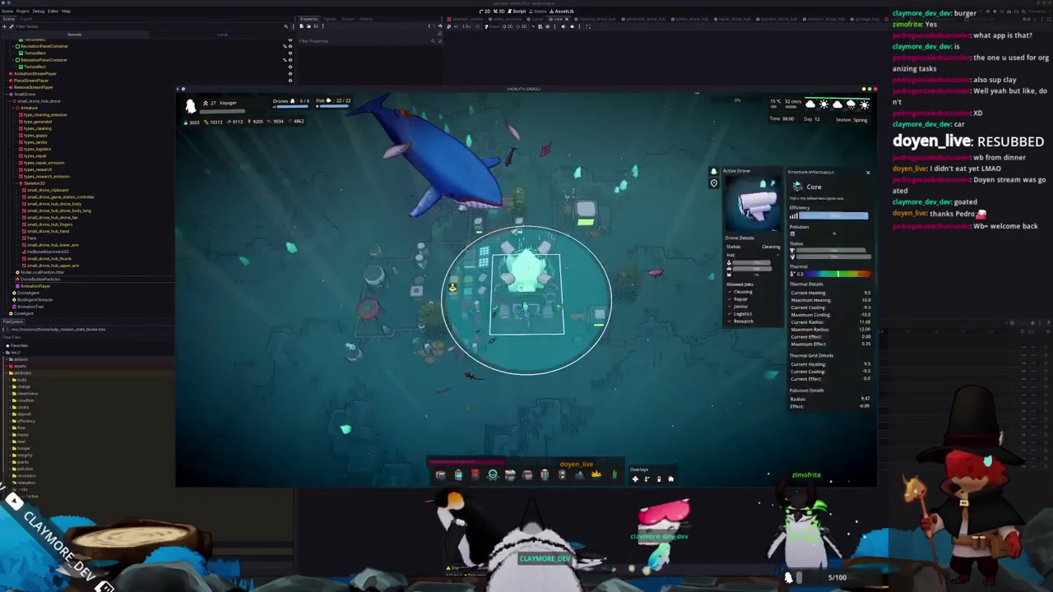
{"action": "left_click", "coordinate": [532, 392]}
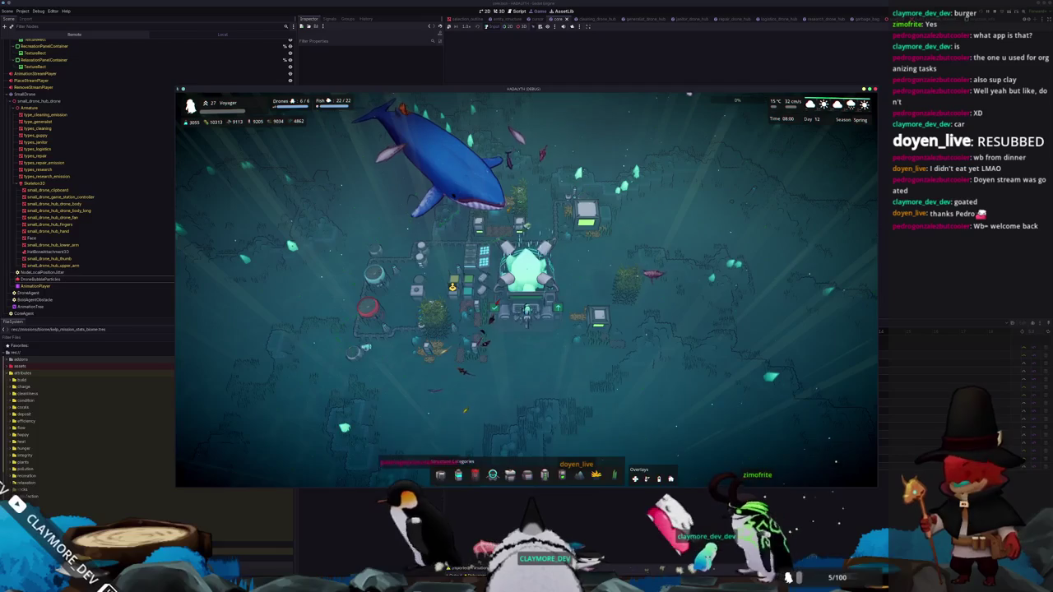
{"action": "key", "text": "alt+Tab"}
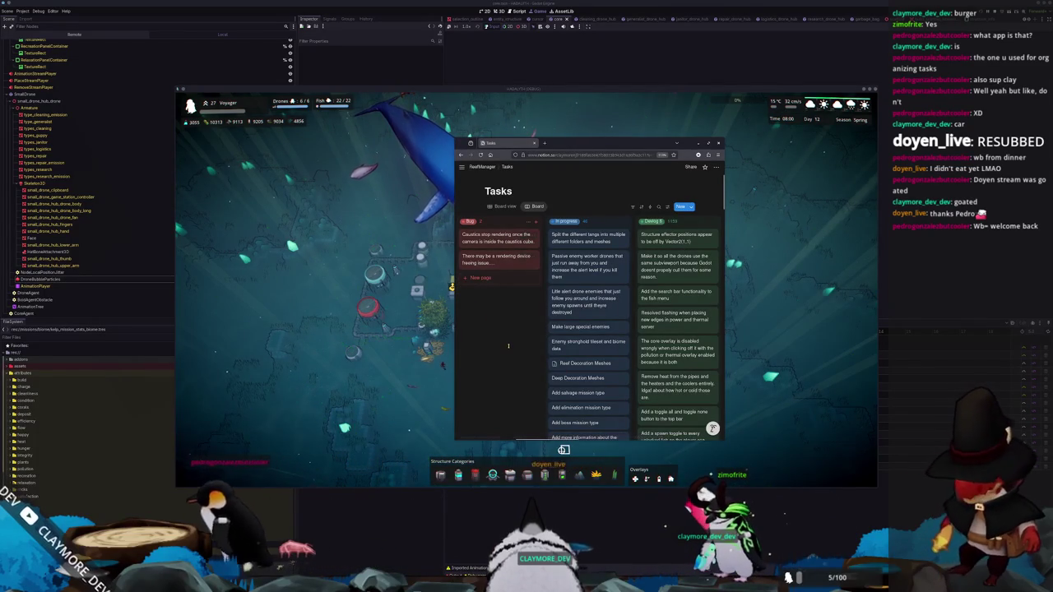
{"action": "key", "text": "alt+Tab"}
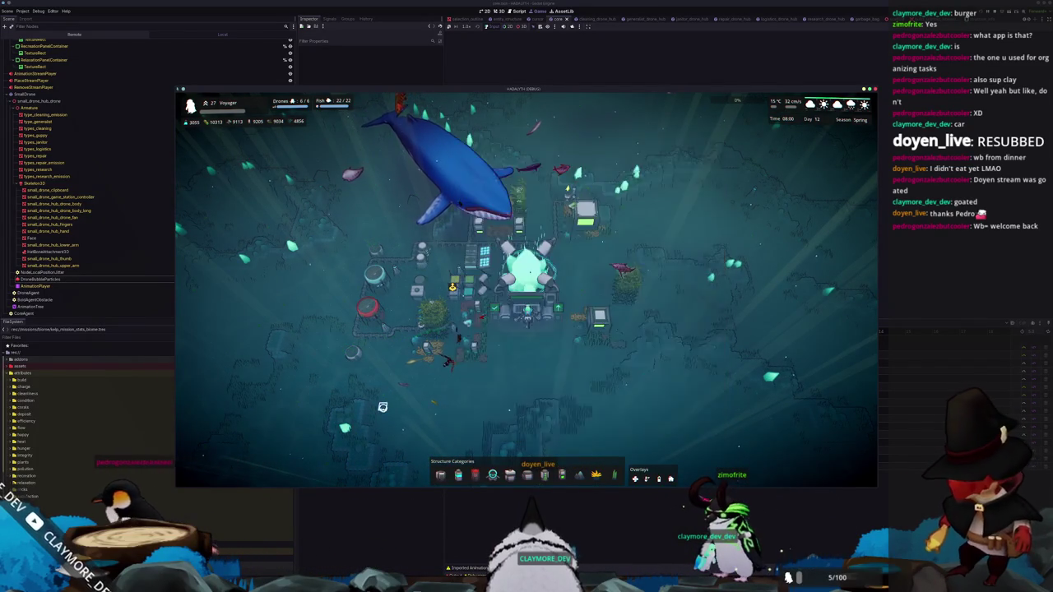
Orbit, zoom and pan the camera around the base from isometric and top-down angles
{"action": "key", "text": "s"}
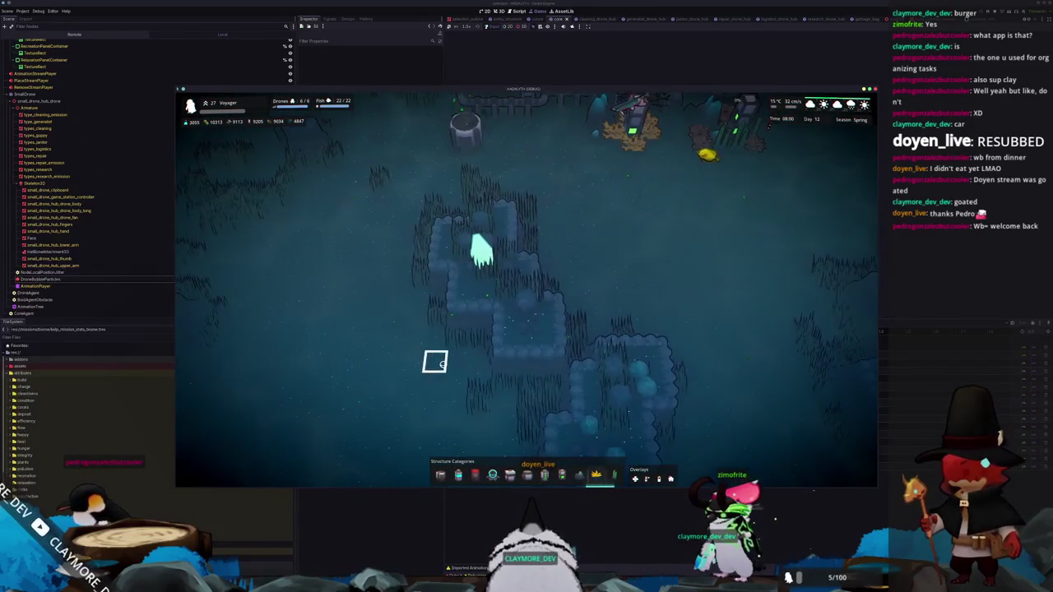
{"action": "key", "text": "q"}
{"action": "scroll", "coordinate": [426, 359], "scroll_direction": "down", "scroll_amount": 3}
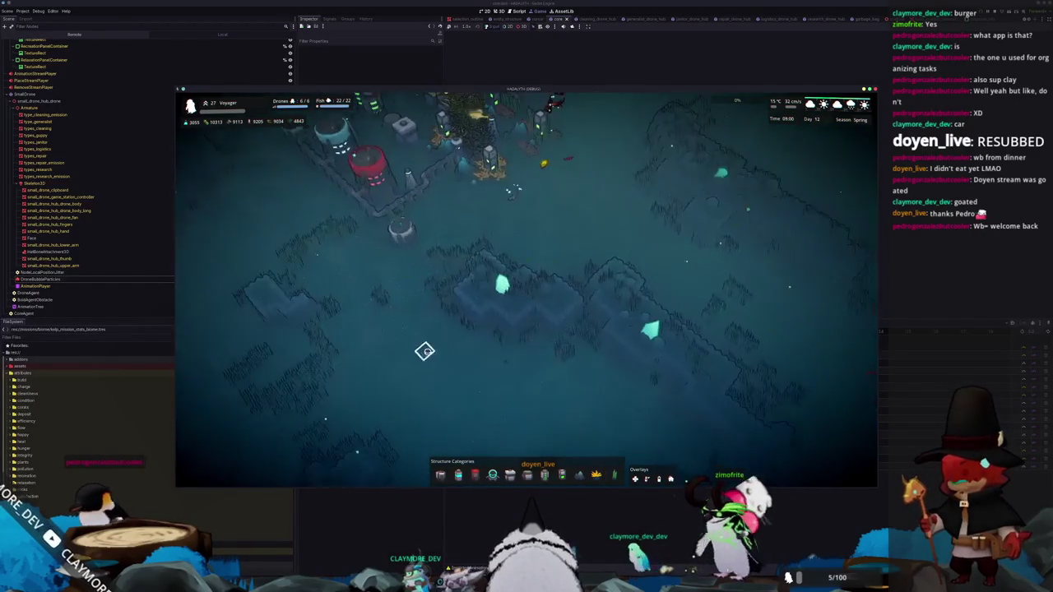
{"action": "key", "text": "e"}
{"action": "key", "text": "w"}
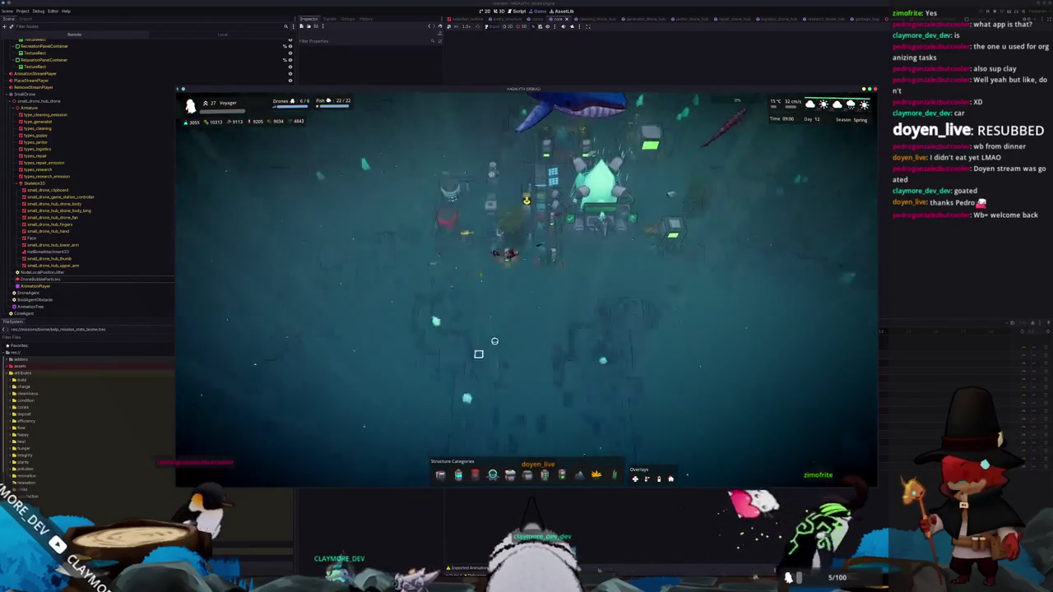
{"action": "scroll", "coordinate": [494, 341], "scroll_direction": "up", "scroll_amount": 5}
{"action": "key", "text": "q"}
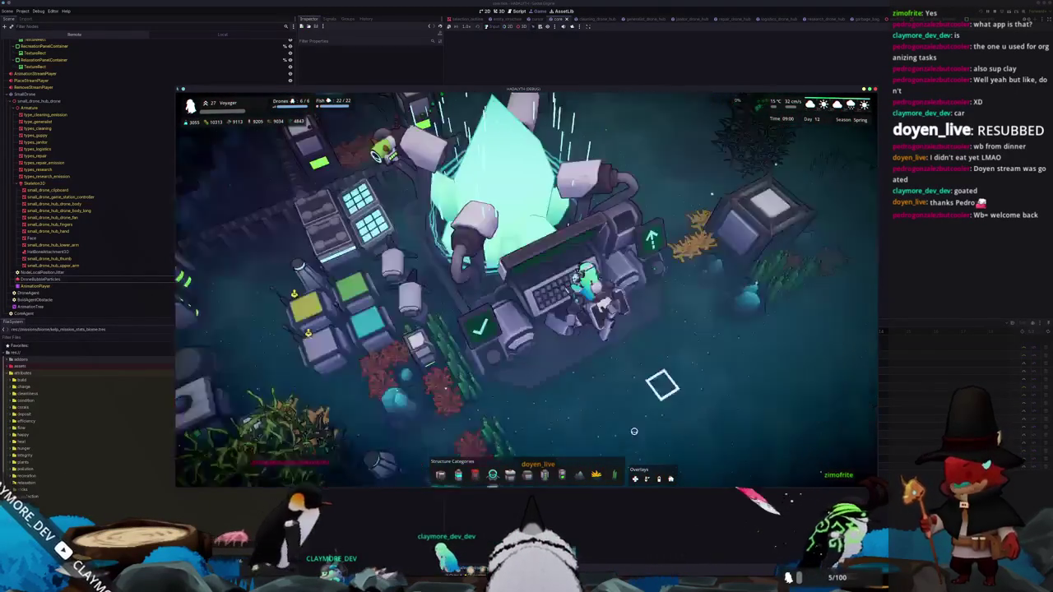
{"action": "key", "text": "d"}
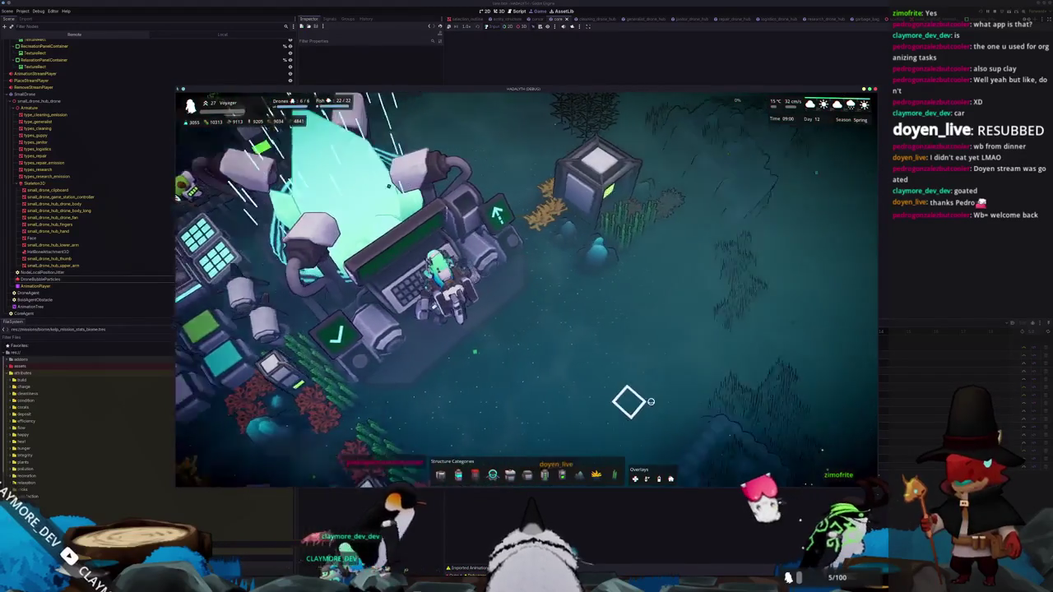
{"action": "key", "text": "e"}
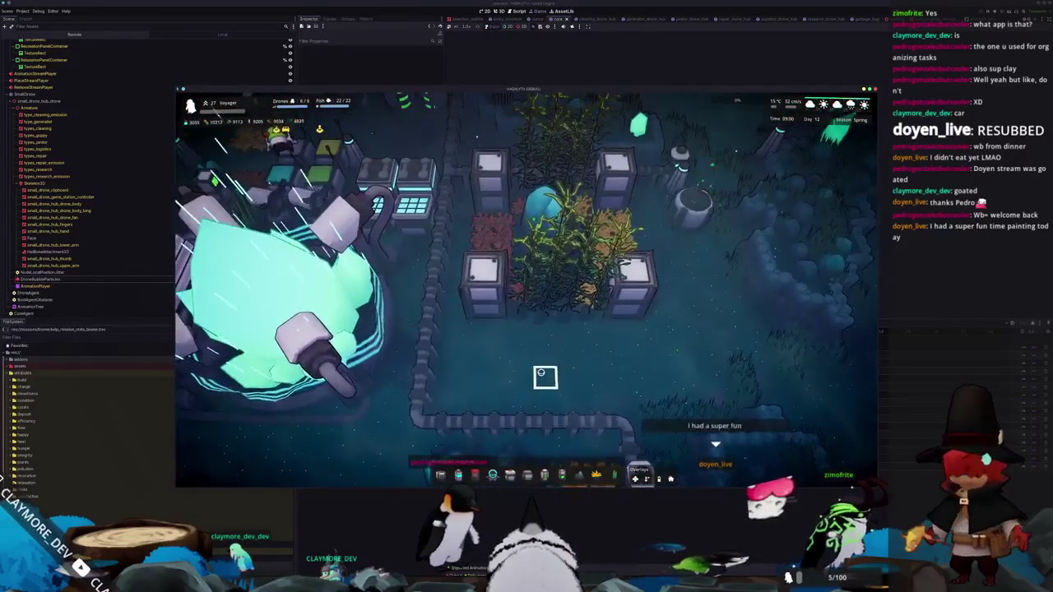
{"action": "key", "text": "q"}
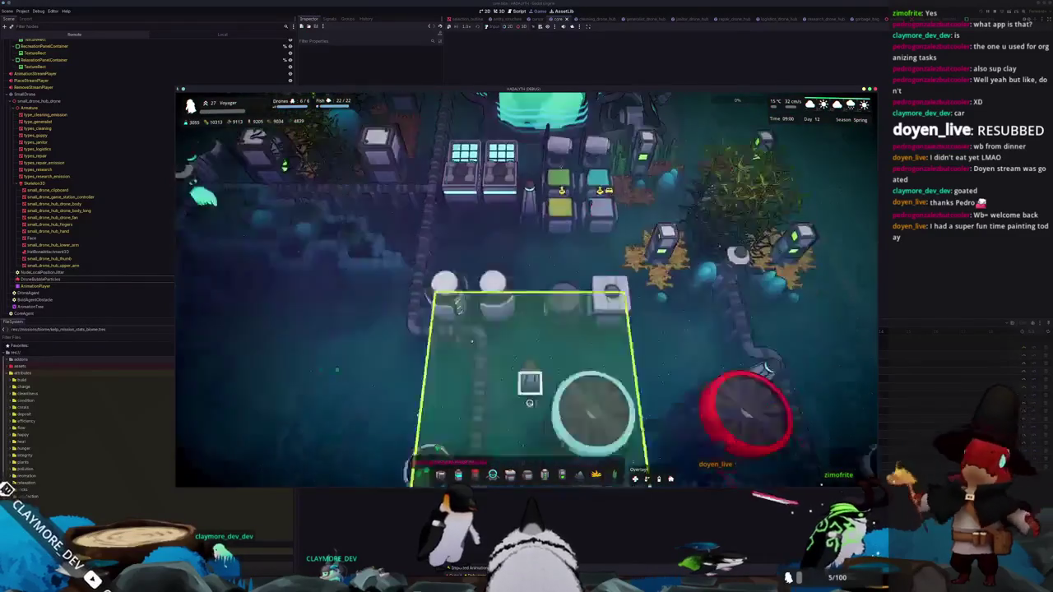
{"action": "key", "text": "q"}
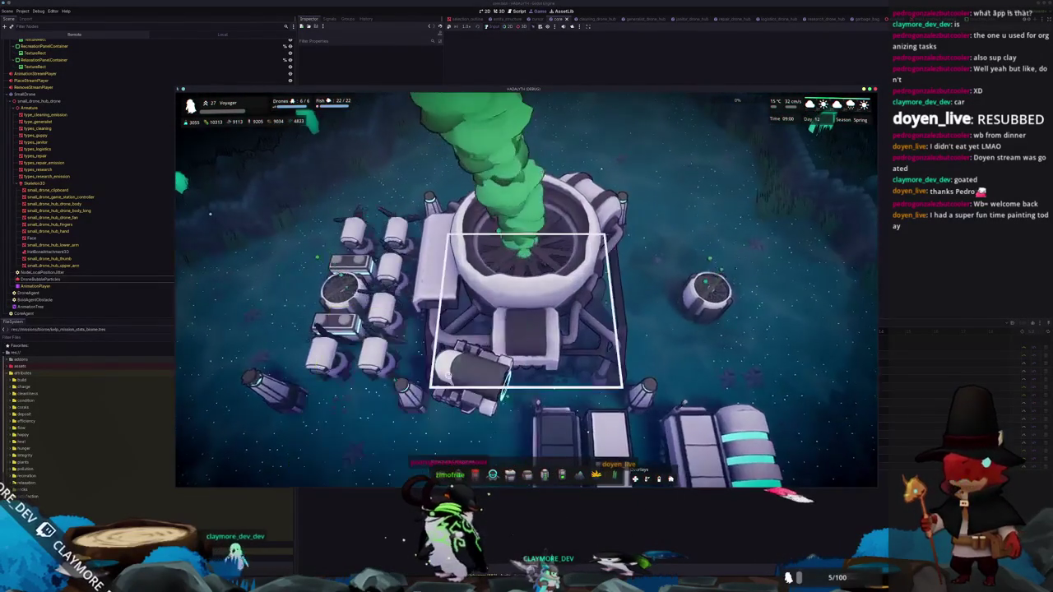
Inspect the Thermal Generator's details, deselect it and settle on the Core view
{"action": "left_click", "coordinate": [477, 375]}
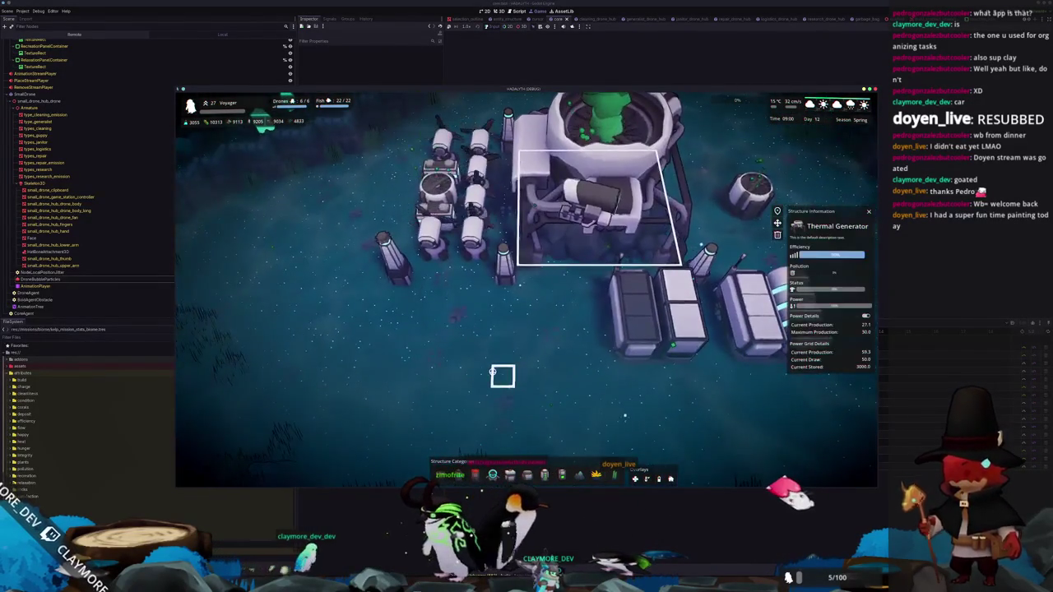
{"action": "left_click", "coordinate": [498, 371]}
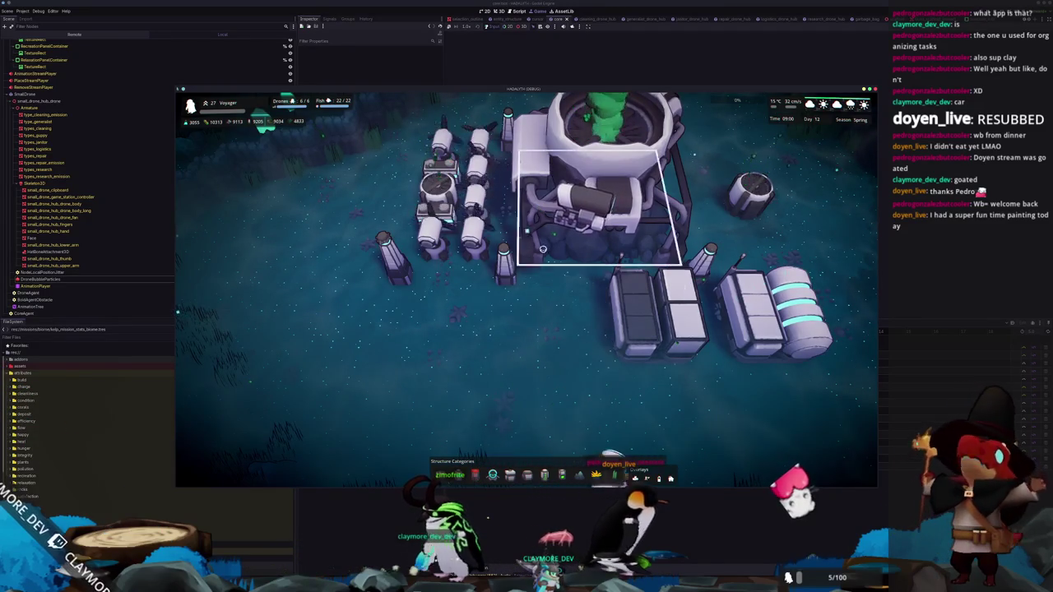
{"action": "scroll", "coordinate": [543, 248], "scroll_direction": "down", "scroll_amount": 6}
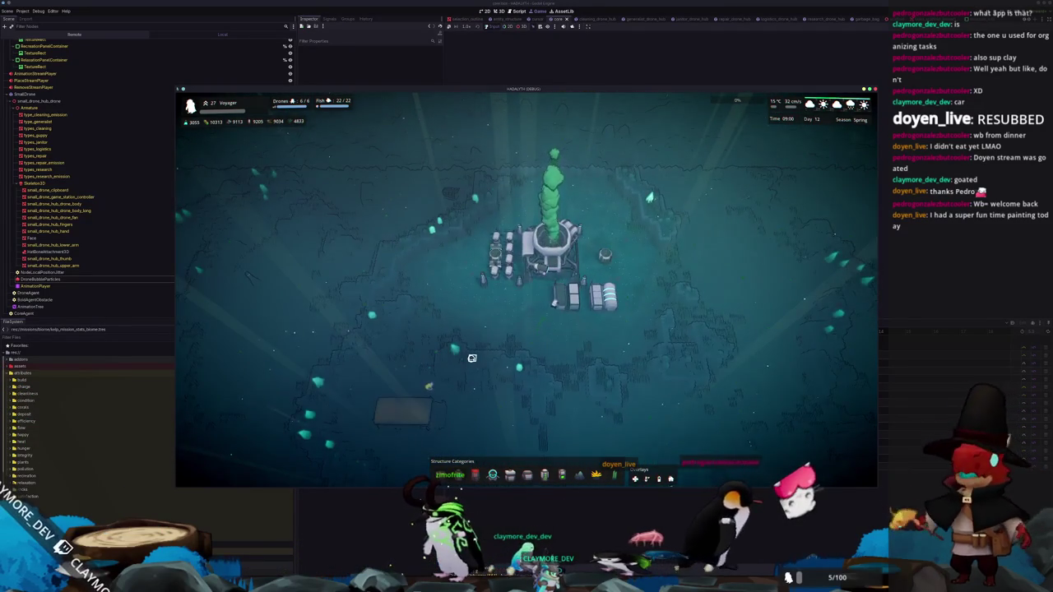
{"action": "scroll", "coordinate": [471, 358], "scroll_direction": "up", "scroll_amount": 6}
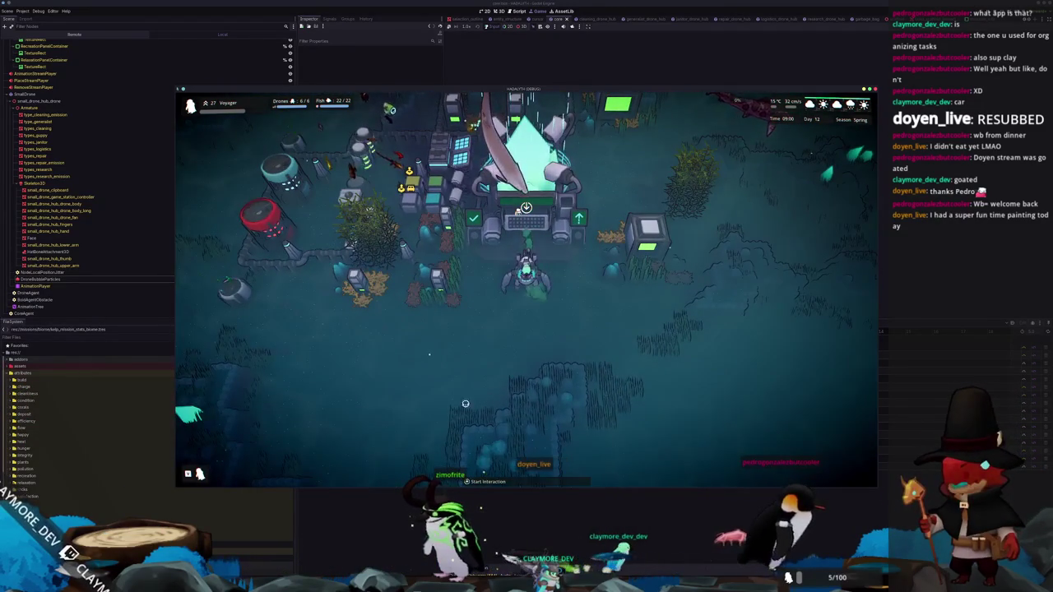
Stop the running game and move the VS Code window out of the way
{"action": "key", "text": "F8"}
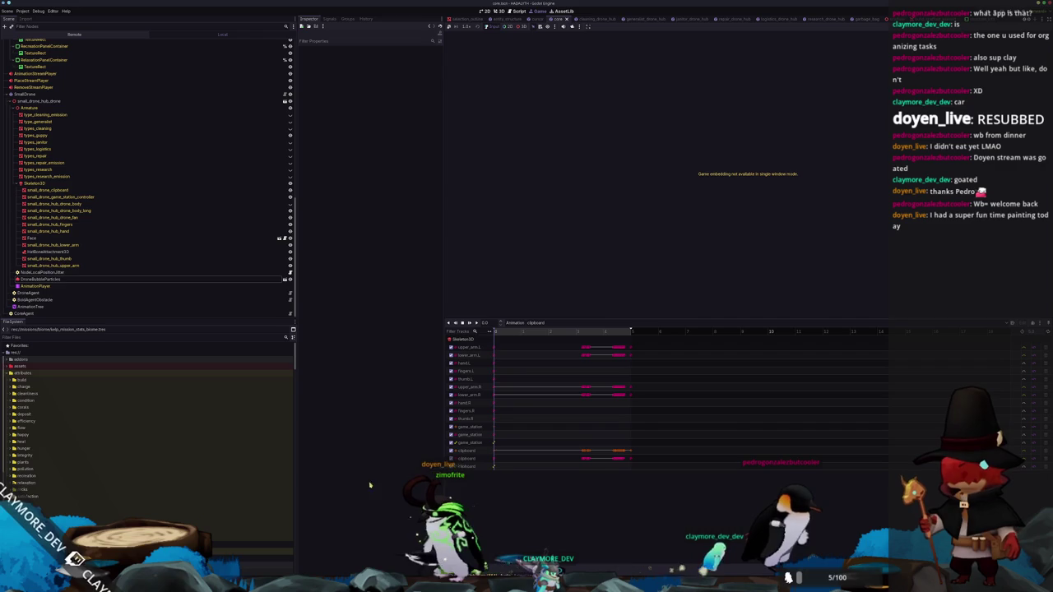
{"action": "key", "text": "alt+Tab"}
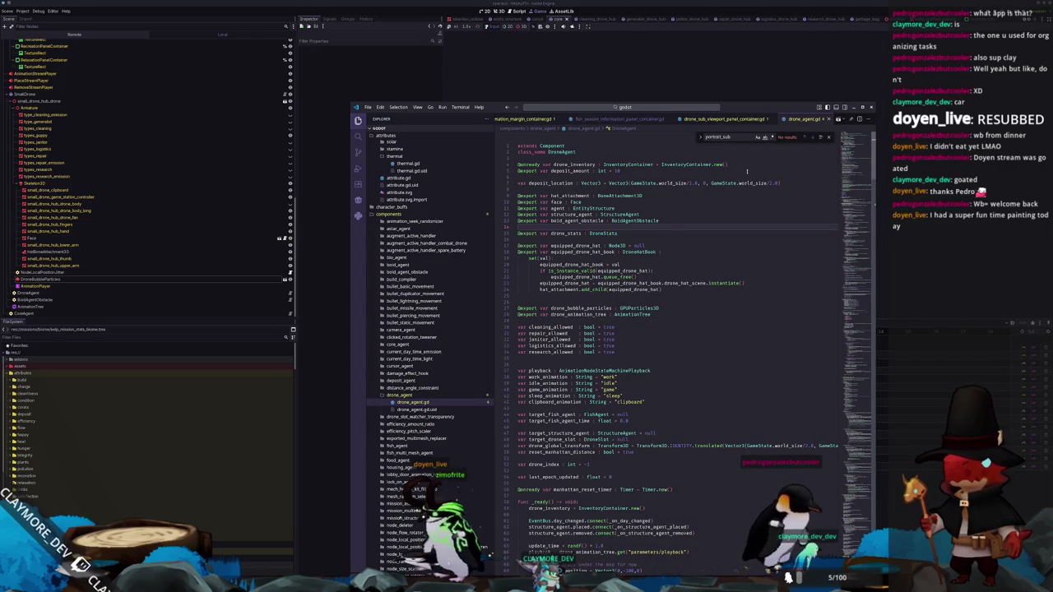
{"action": "left_click_drag", "start_coordinate": [771, 113], "coordinate": [678, 82]}
{"action": "key", "text": "alt+Tab"}
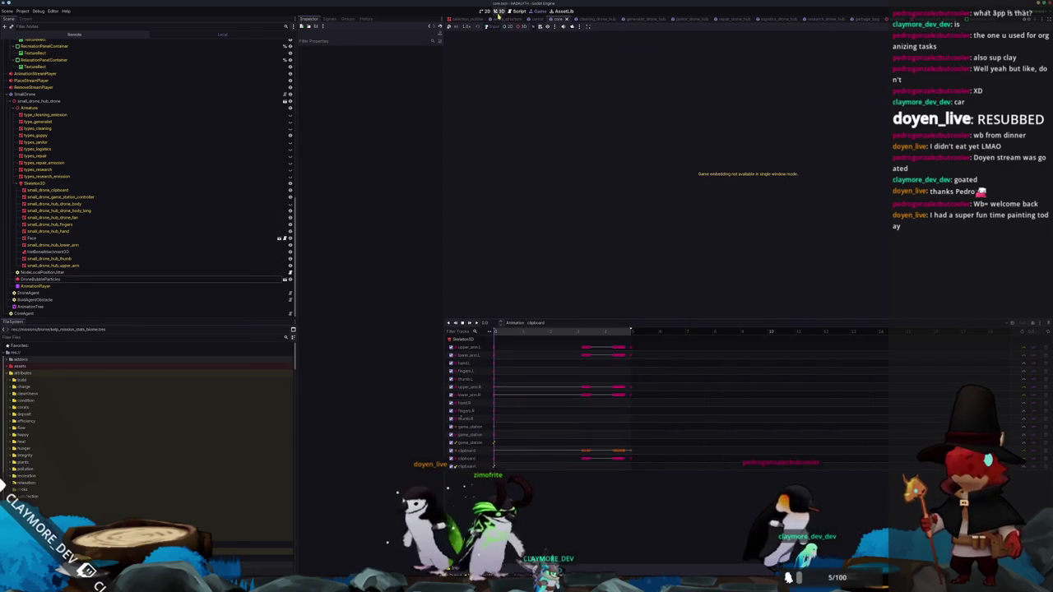
In the game_wrapper scene's 3D view, raise the CausticsMesh slightly along its Y gizmo
{"action": "left_click", "coordinate": [498, 12]}
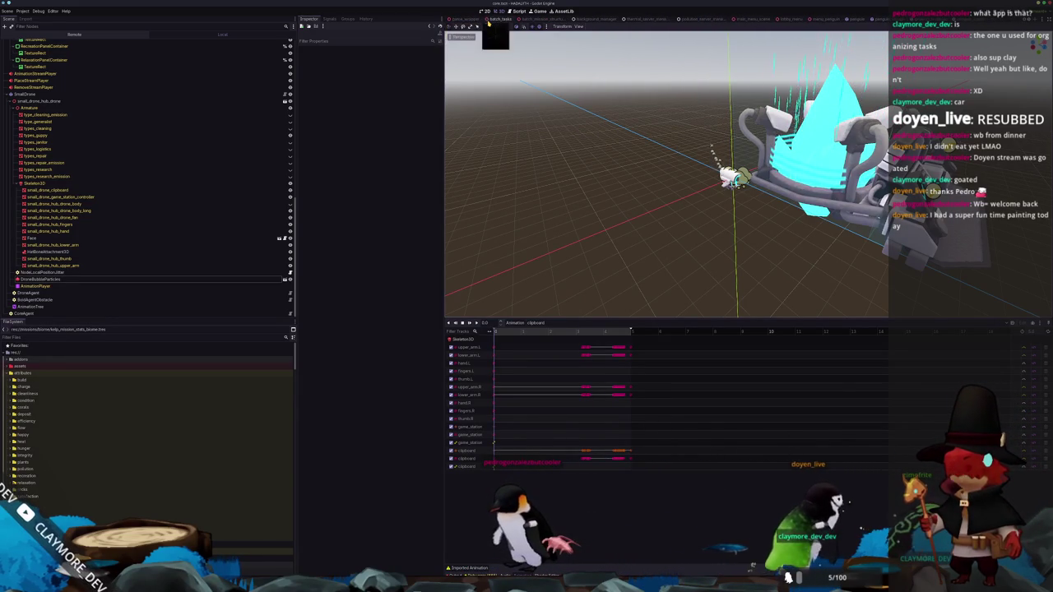
{"action": "left_click", "coordinate": [465, 18]}
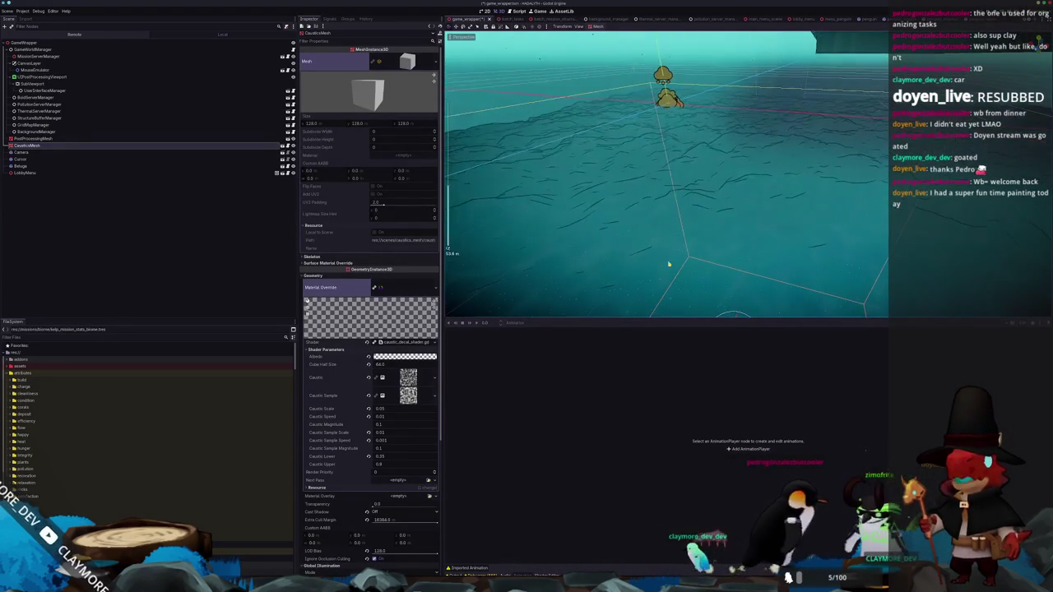
{"action": "mouse_move", "coordinate": [739, 315]}
{"action": "left_mouse_down"}
{"action": "mouse_move", "coordinate": [740, 268]}
{"action": "mouse_move", "coordinate": [734, 284]}
{"action": "left_mouse_up"}
Open the caustic decal shader, append cull_disabled to its render_mode line, and save
{"action": "left_click", "coordinate": [403, 342]}
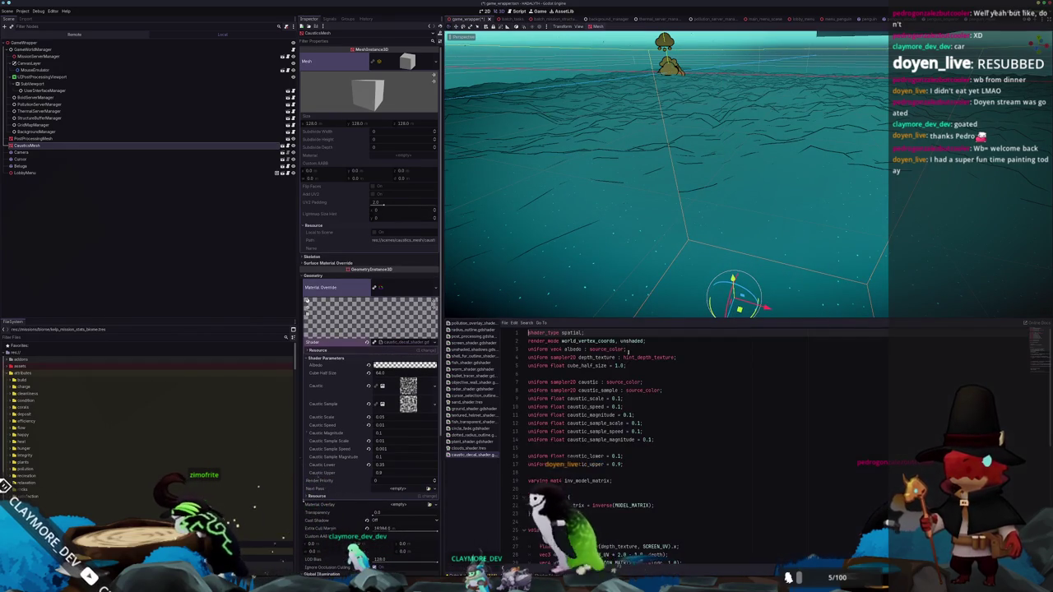
{"action": "left_click", "coordinate": [646, 340]}
{"action": "key", "text": "BackSpace"}
{"action": "type", "text": ", "}
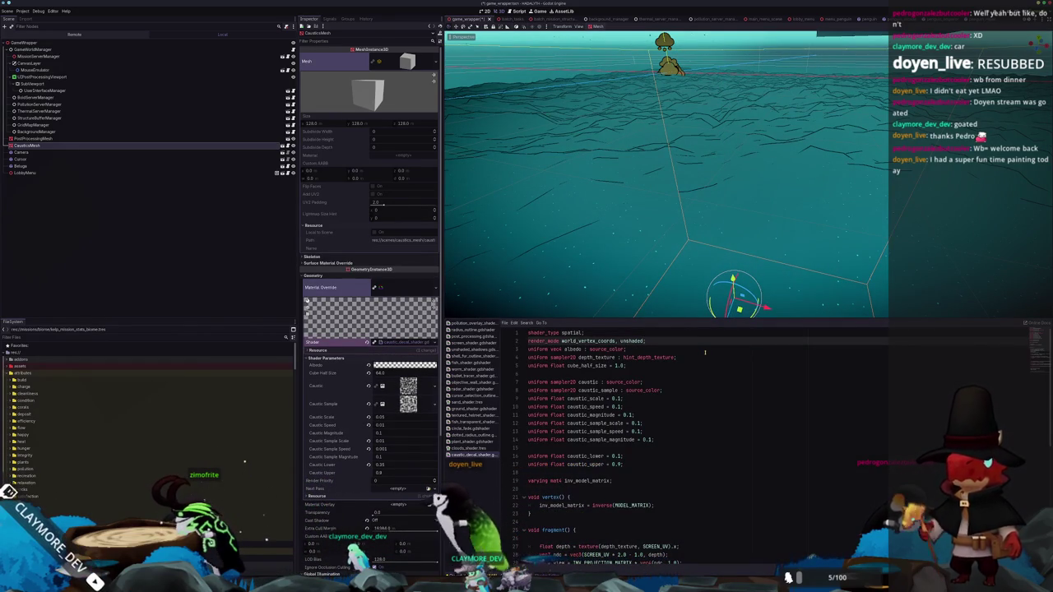
{"action": "type", "text": "cull_disabled;"}
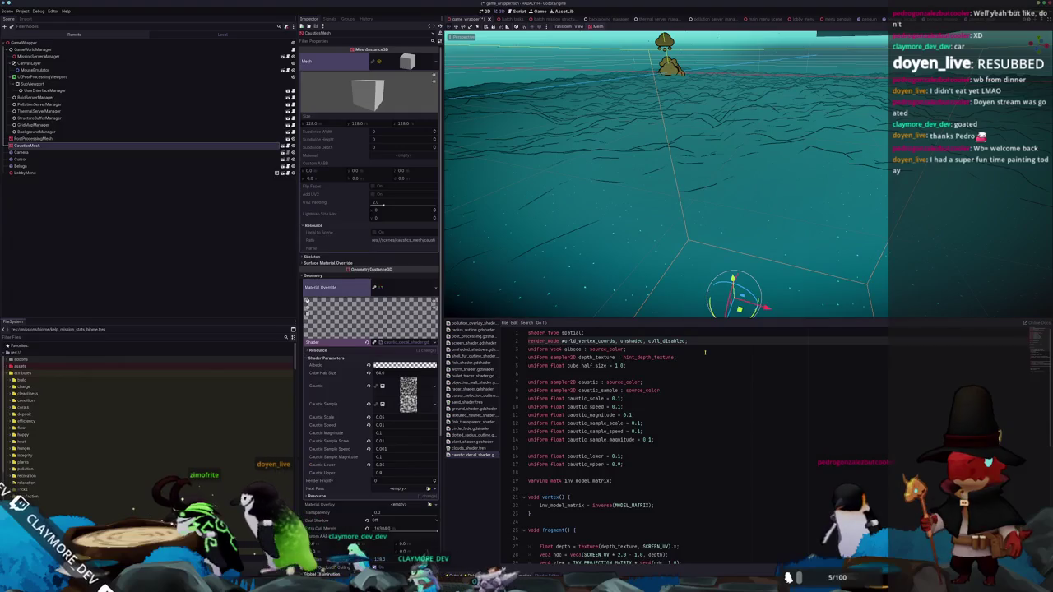
{"action": "key", "text": "ctrl+s"}
{"action": "type", "text": ","}
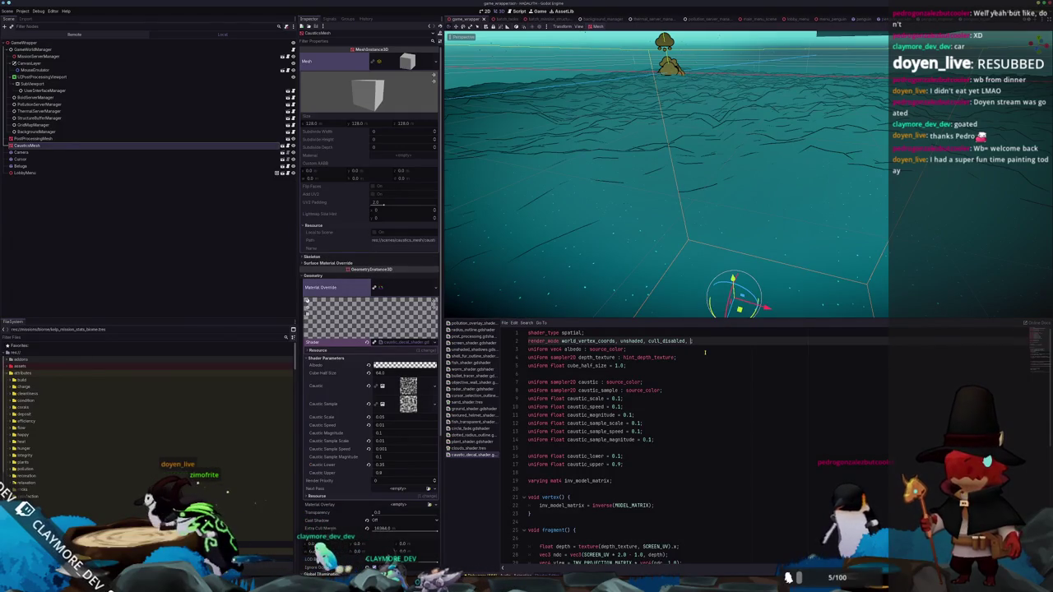
Replace the default depth test with depth_test_disabled in render_mode
{"action": "type", "text": "depth_prepass_alpha"}
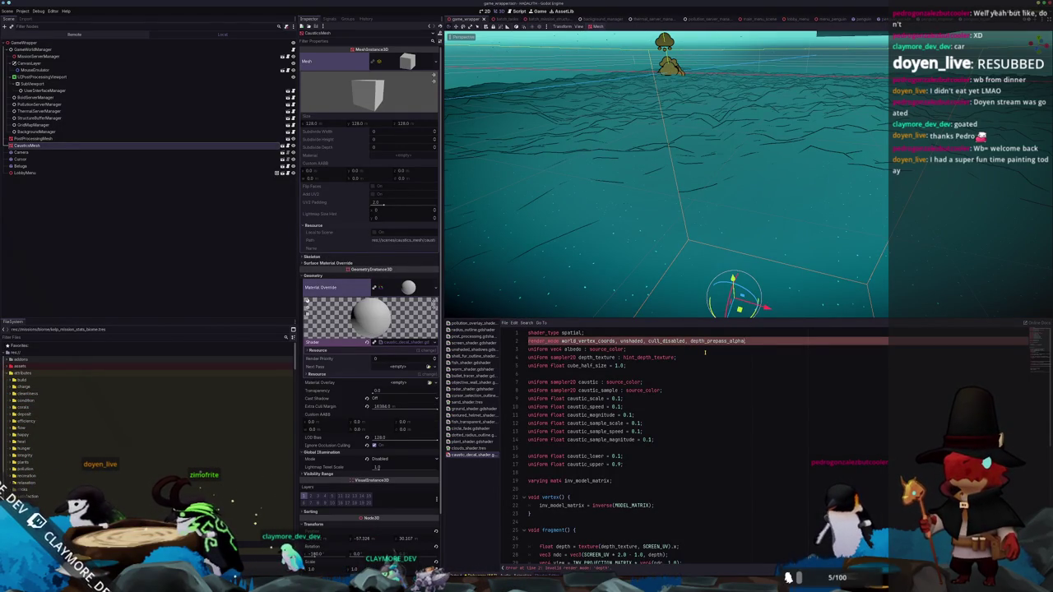
{"action": "type", "text": ";"}
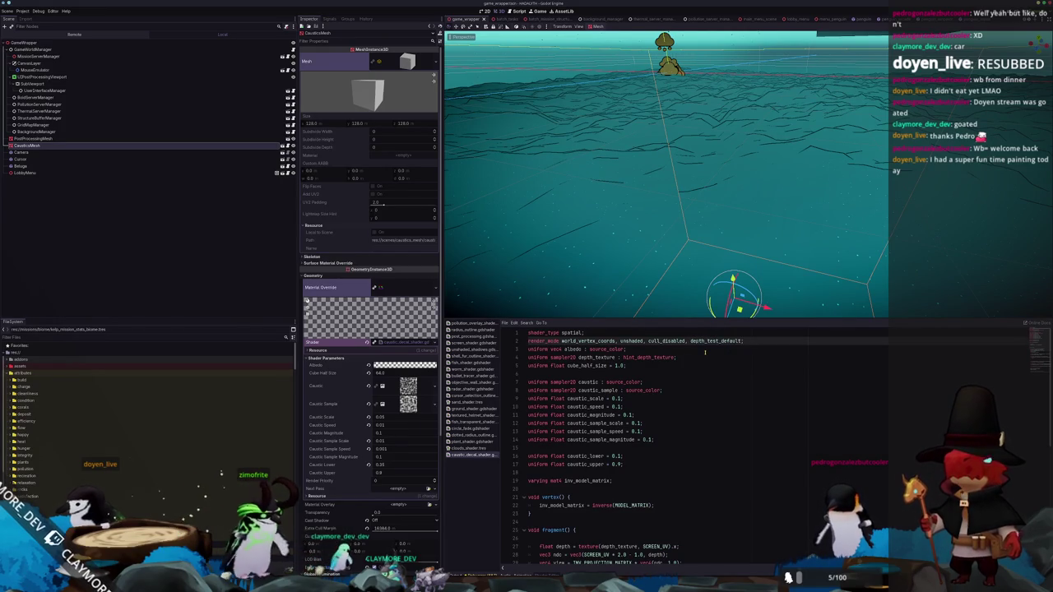
{"action": "key", "text": "BackSpace"}
{"action": "key", "text": "BackSpace"}
{"action": "key", "text": "BackSpace"}
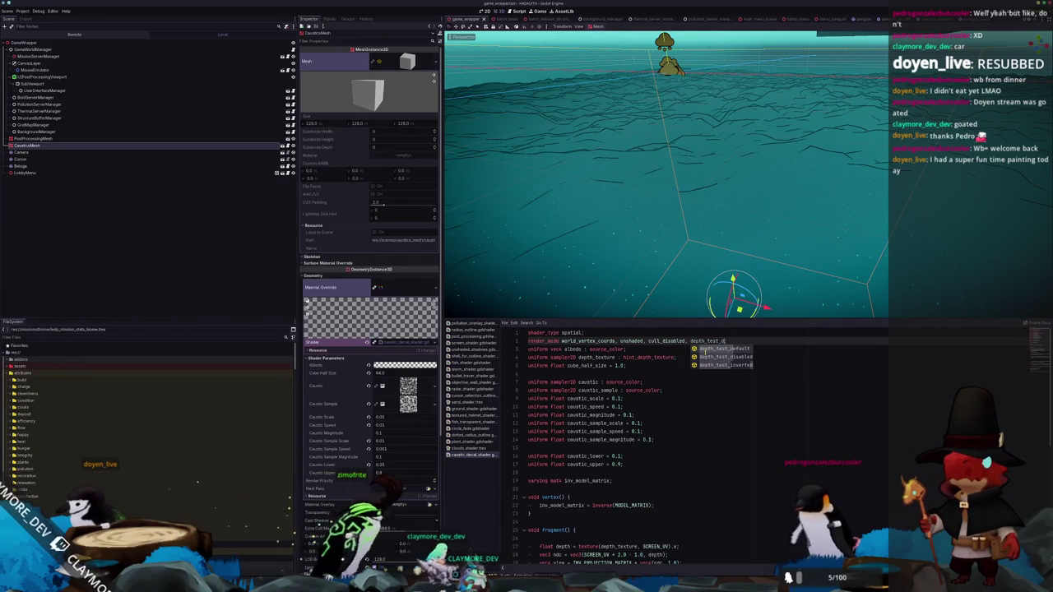
{"action": "key", "text": "Down"}
{"action": "key", "text": "Return"}
{"action": "type", "text": ";"}
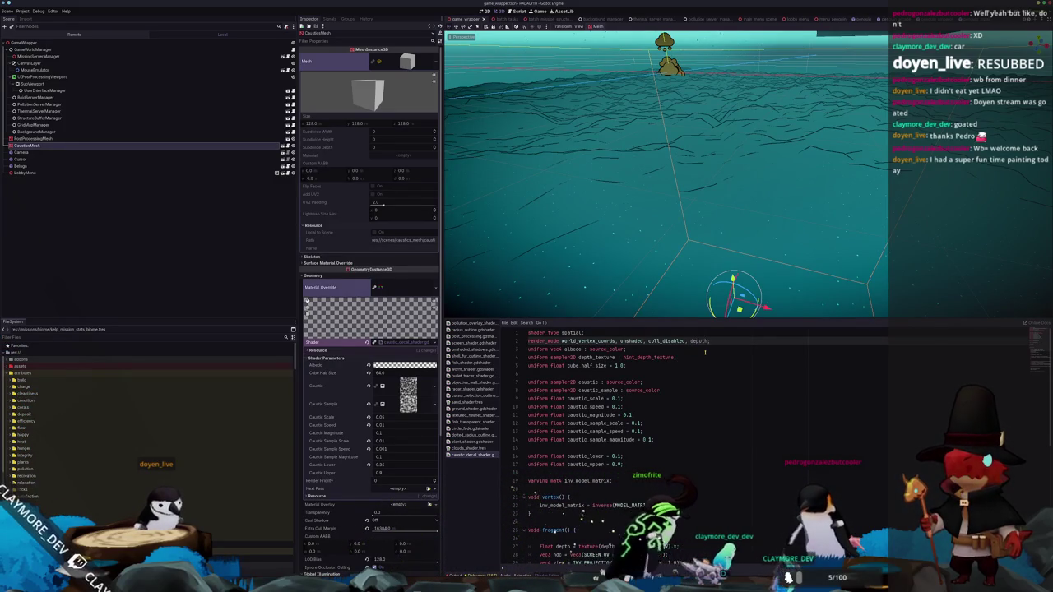
Try adding sss_mode_skin to render_mode, remove it again, and save
{"action": "type", "text": "p"}
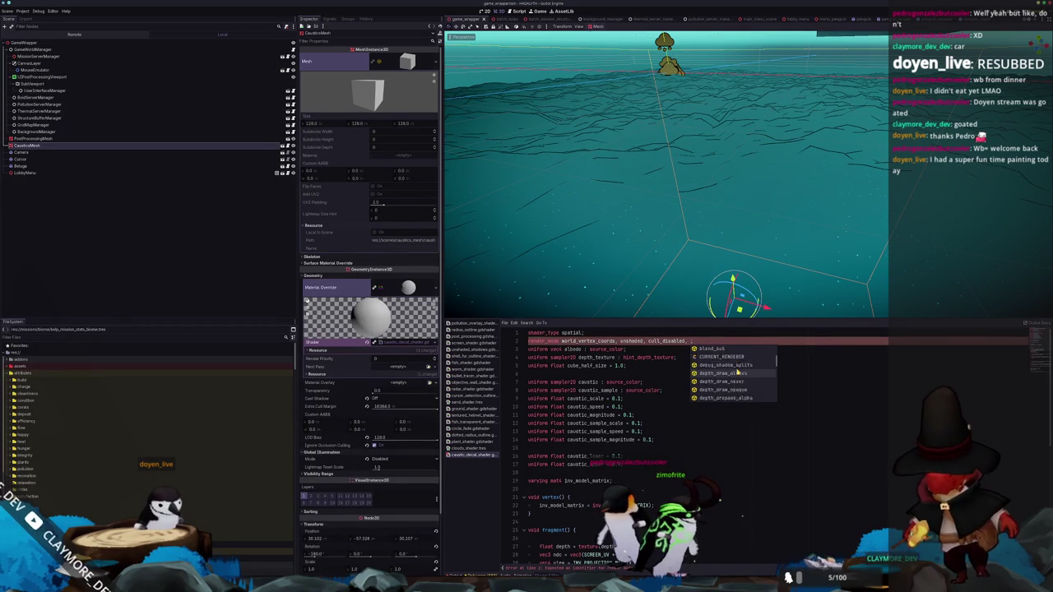
{"action": "scroll", "coordinate": [738, 372], "scroll_direction": "down", "scroll_amount": 2}
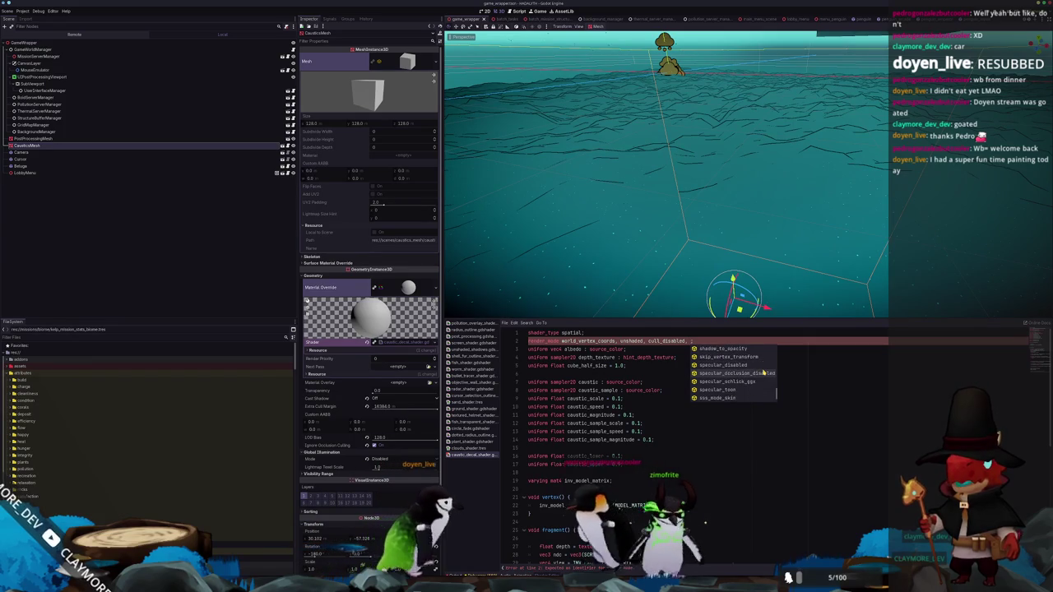
{"action": "scroll", "coordinate": [763, 373], "scroll_direction": "down", "scroll_amount": 1}
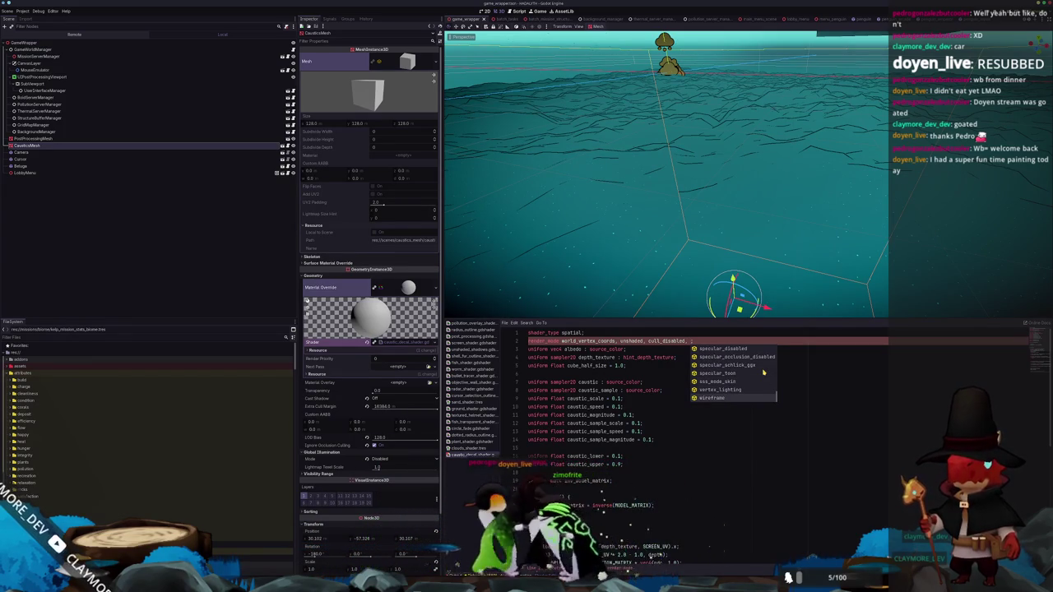
{"action": "key", "text": "Up"}
{"action": "key", "text": "Up"}
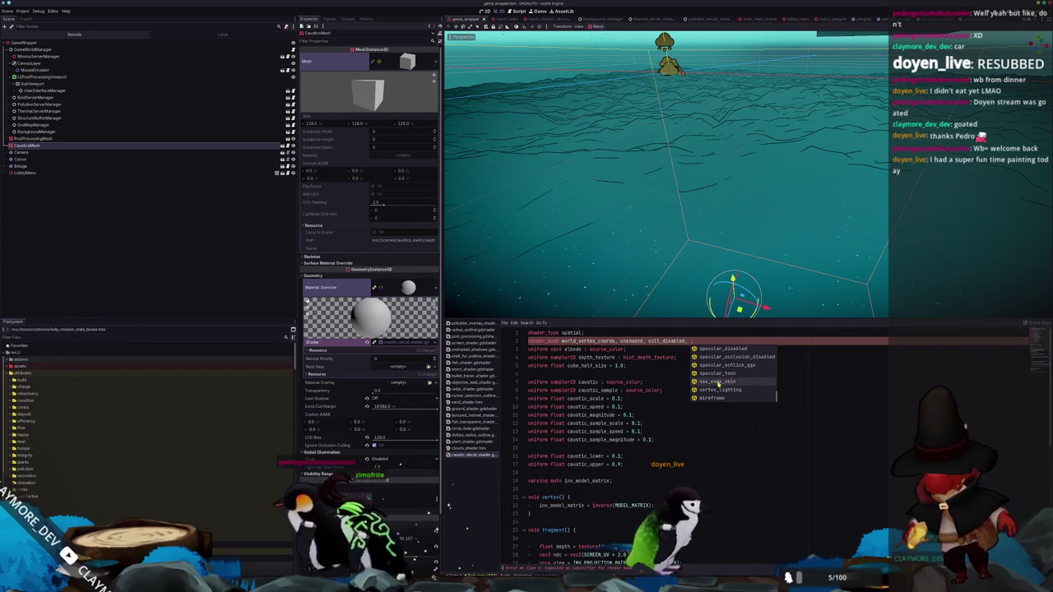
{"action": "left_click", "coordinate": [719, 384]}
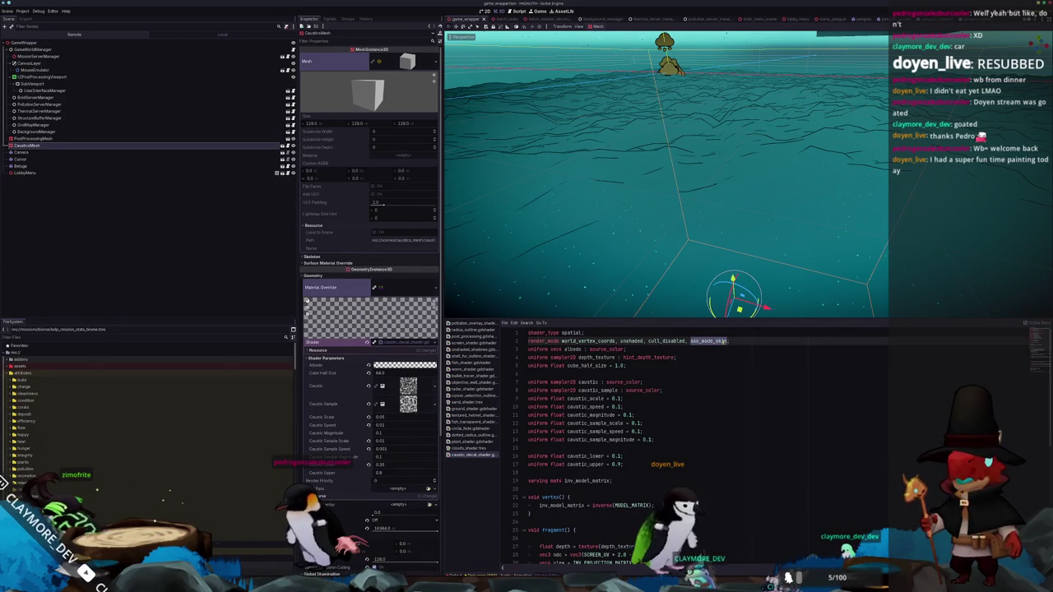
{"action": "key", "text": "BackSpace"}
{"action": "key", "text": "BackSpace"}
{"action": "key", "text": "BackSpace"}
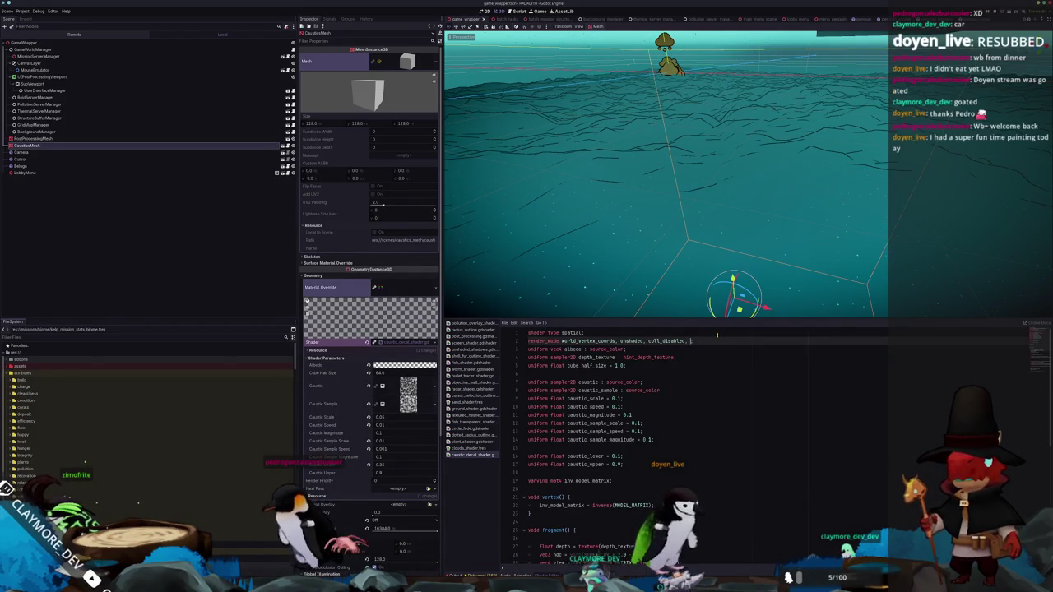
{"action": "key", "text": "ctrl+s"}
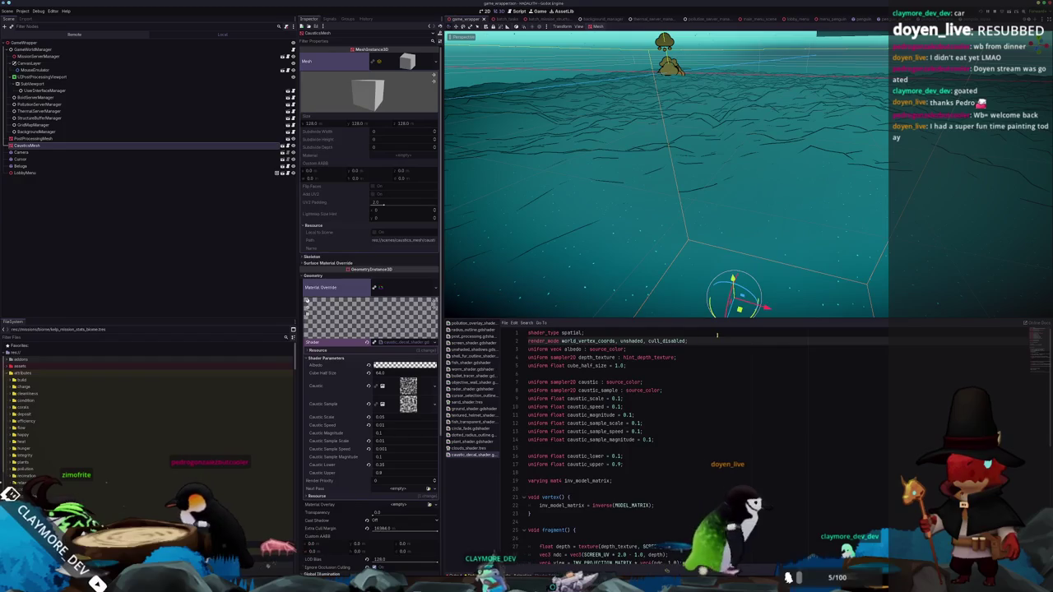
Set the CausticsMesh LOD Bias to 1.0, drag Position X to 32, and save
{"action": "scroll", "coordinate": [357, 340], "scroll_direction": "down", "scroll_amount": 5}
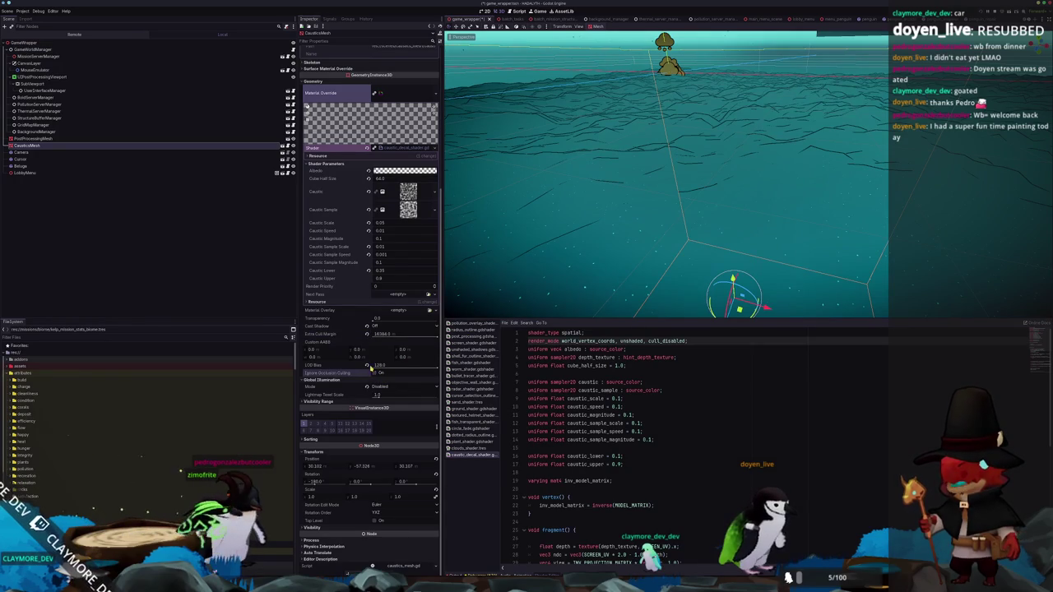
{"action": "type", "text": "1"}
{"action": "key", "text": "Return"}
{"action": "left_click", "coordinate": [374, 369]}
{"action": "type", "text": "0.001"}
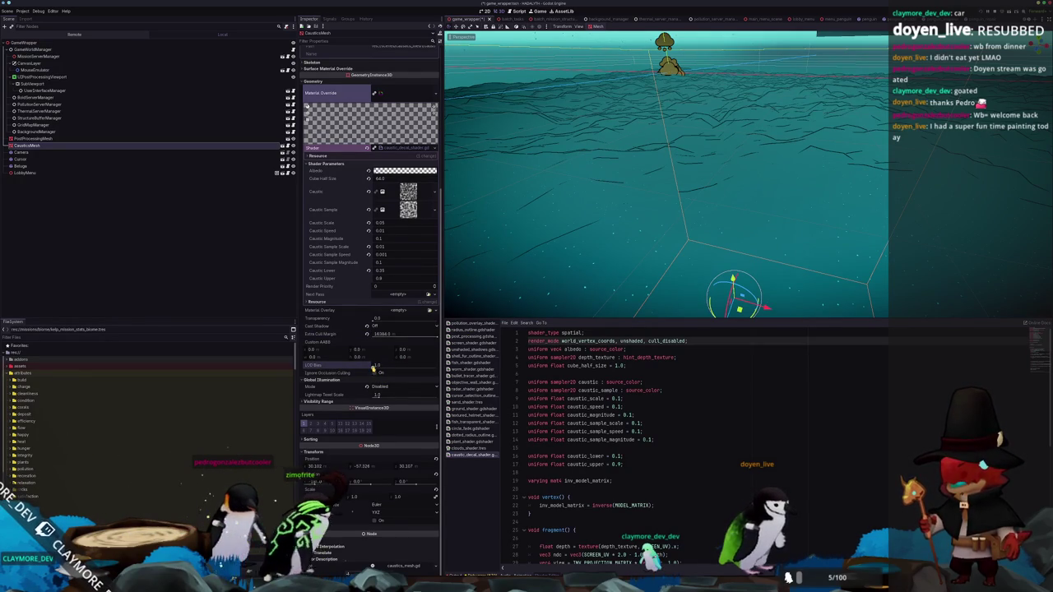
{"action": "key", "text": "Return"}
{"action": "left_click", "coordinate": [367, 367]}
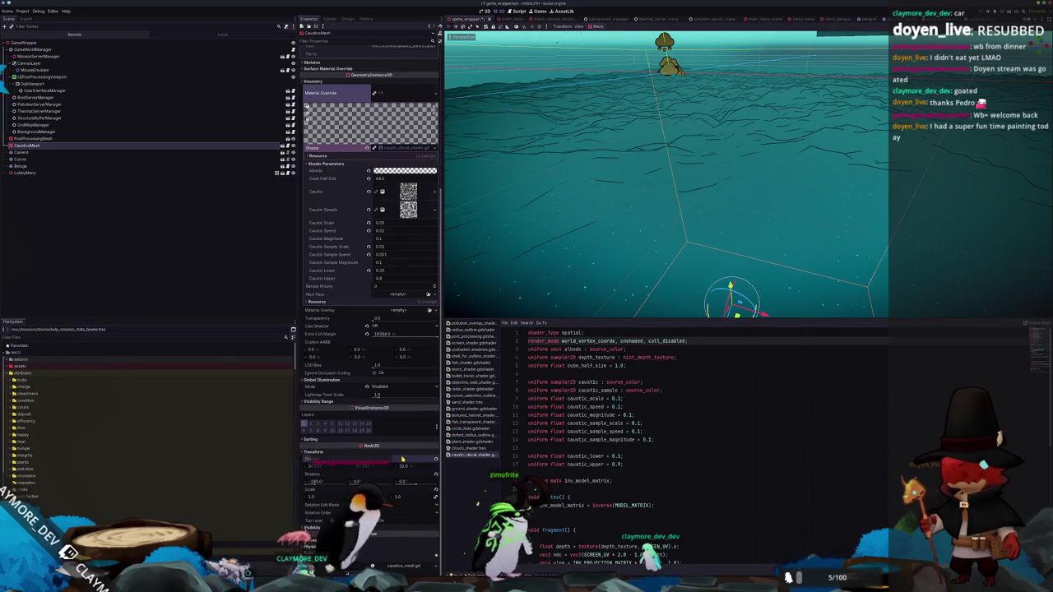
{"action": "left_click_drag", "start_coordinate": [330, 467], "coordinate": [367, 469]}
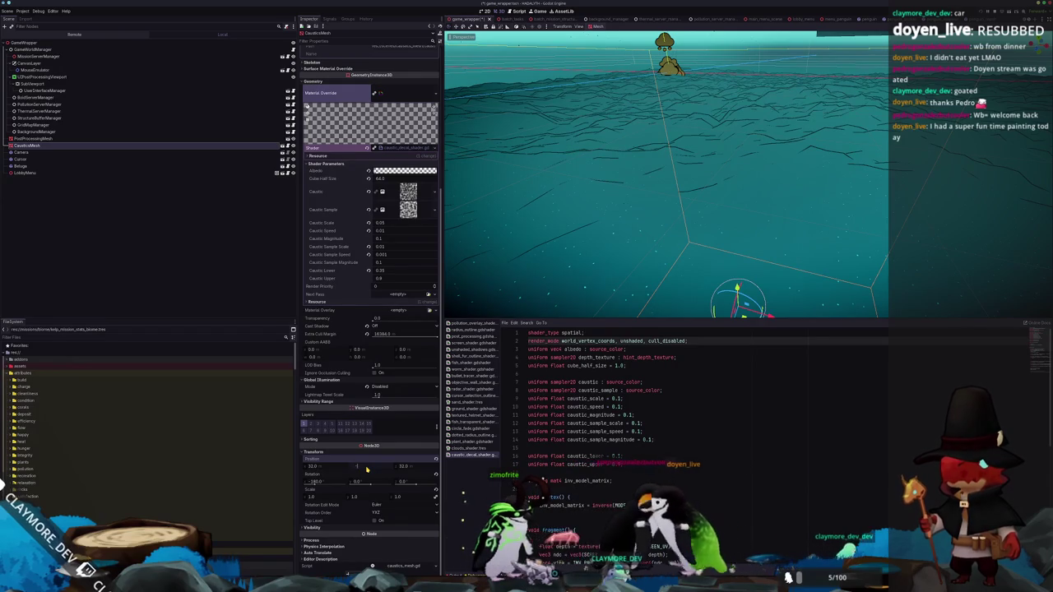
{"action": "key", "text": "ctrl+s"}
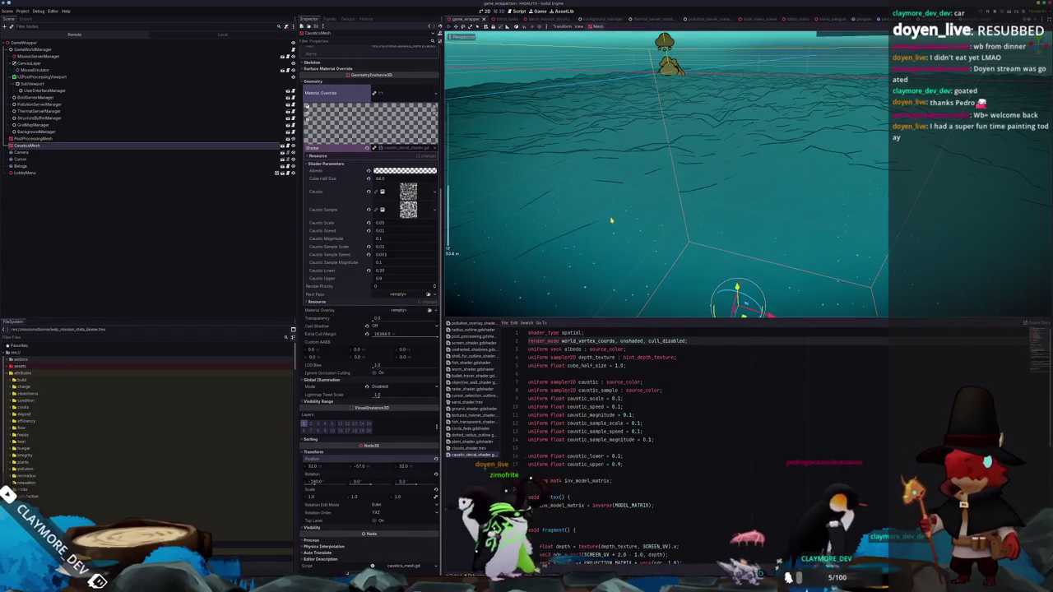
Turn on Sorting > Use AABB Center and raise the sorting offset to about 3.185
{"action": "mouse_move", "coordinate": [621, 215]}
{"action": "left_mouse_down"}
{"action": "mouse_move", "coordinate": [618, 236]}
{"action": "mouse_move", "coordinate": [616, 221]}
{"action": "left_mouse_up"}
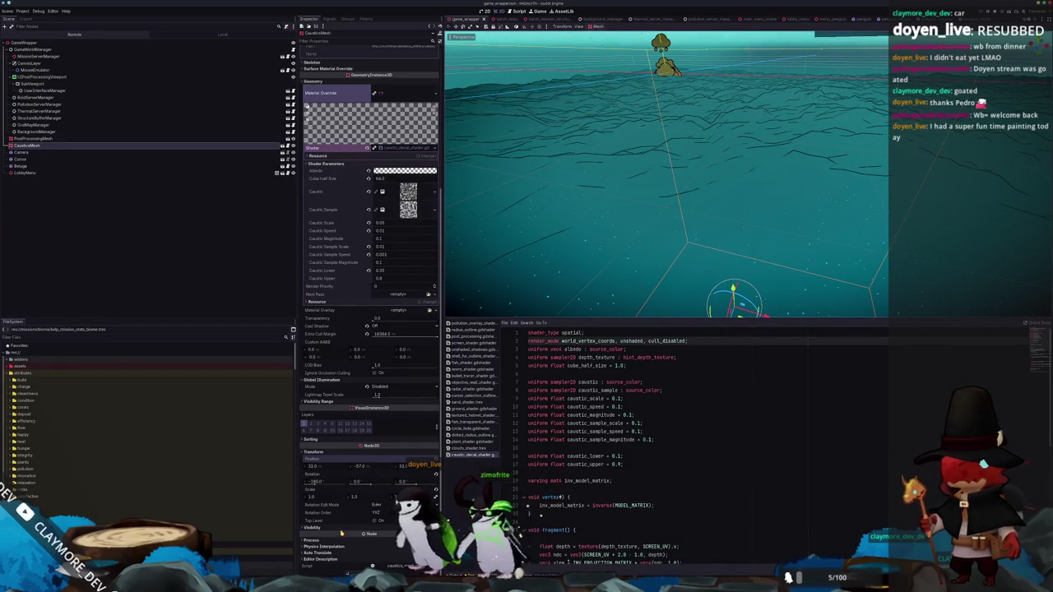
{"action": "scroll", "coordinate": [341, 531], "scroll_direction": "down", "scroll_amount": 1}
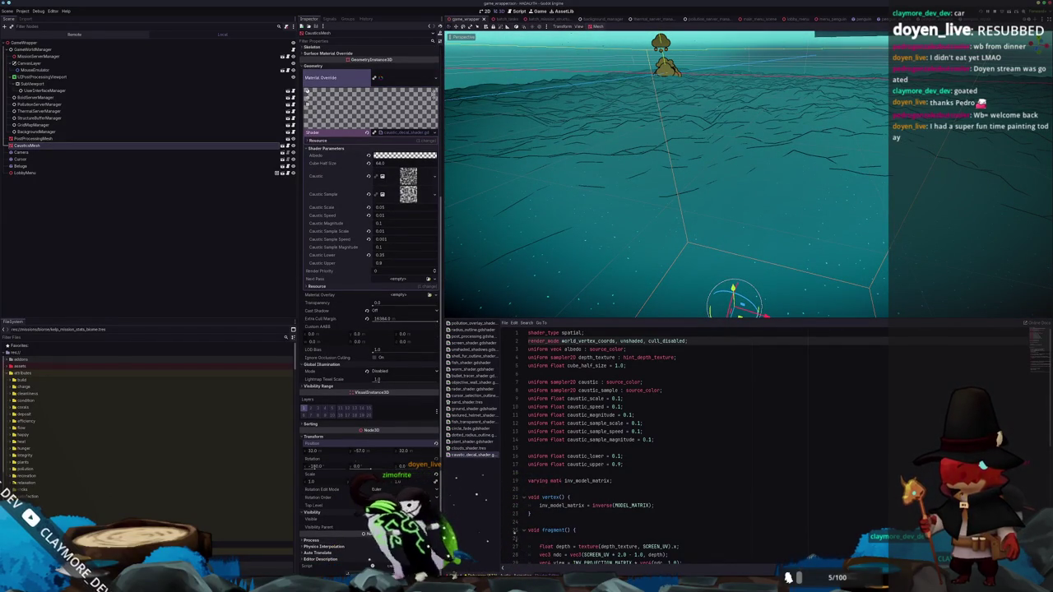
{"action": "left_click", "coordinate": [341, 425]}
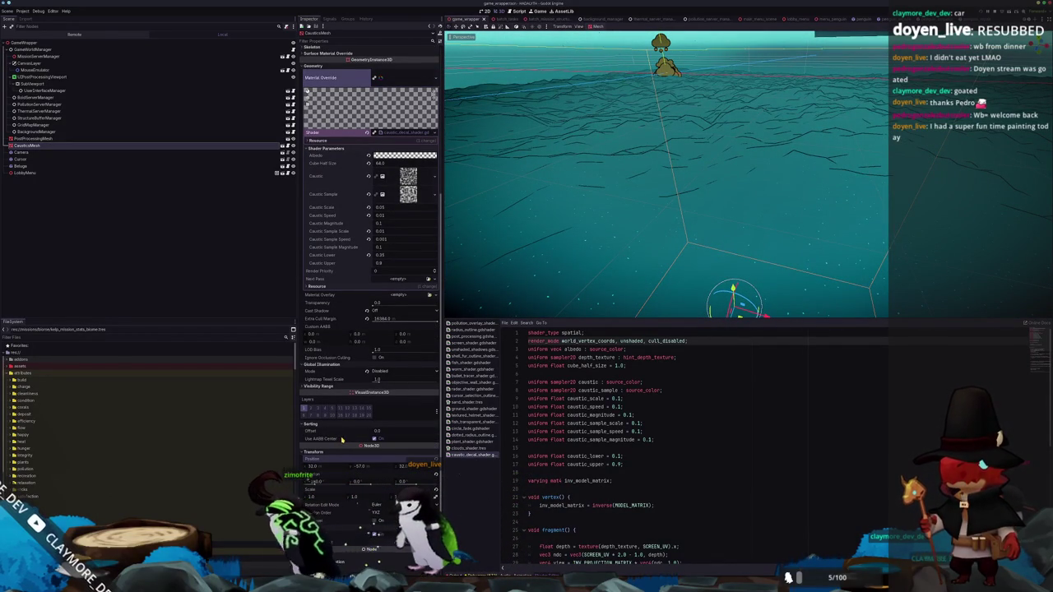
{"action": "mouse_move", "coordinate": [342, 441]}
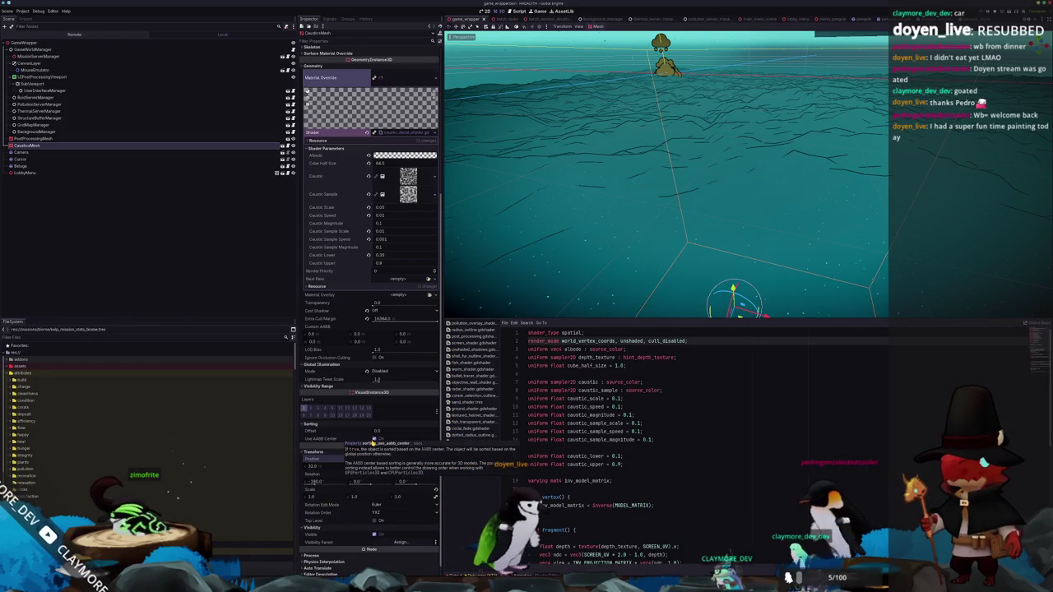
{"action": "left_click", "coordinate": [374, 440]}
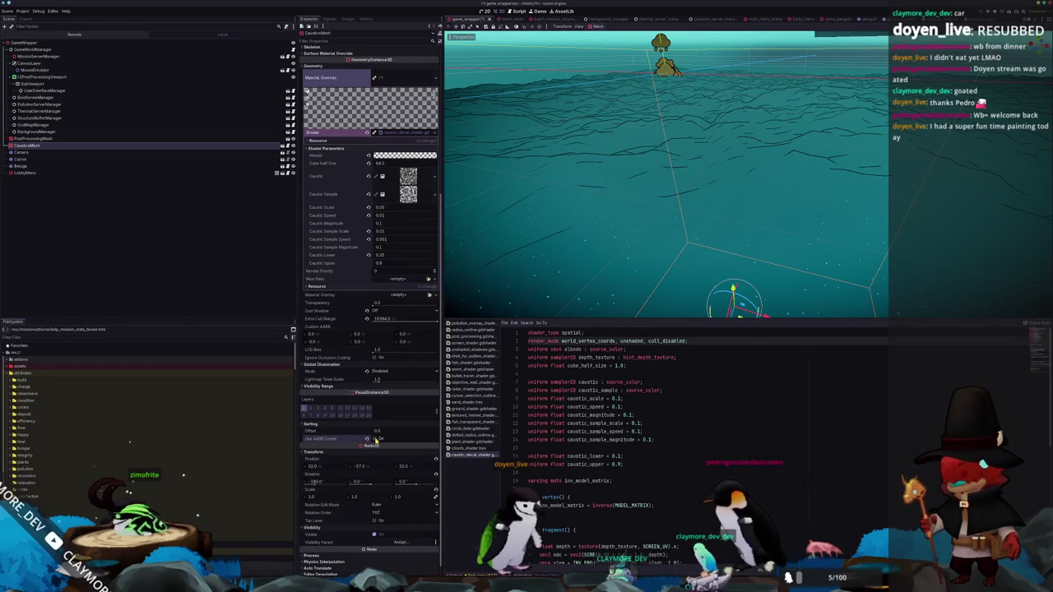
{"action": "mouse_move", "coordinate": [378, 430]}
{"action": "left_mouse_down"}
{"action": "mouse_move", "coordinate": [436, 430]}
{"action": "mouse_move", "coordinate": [366, 432]}
{"action": "left_mouse_up"}
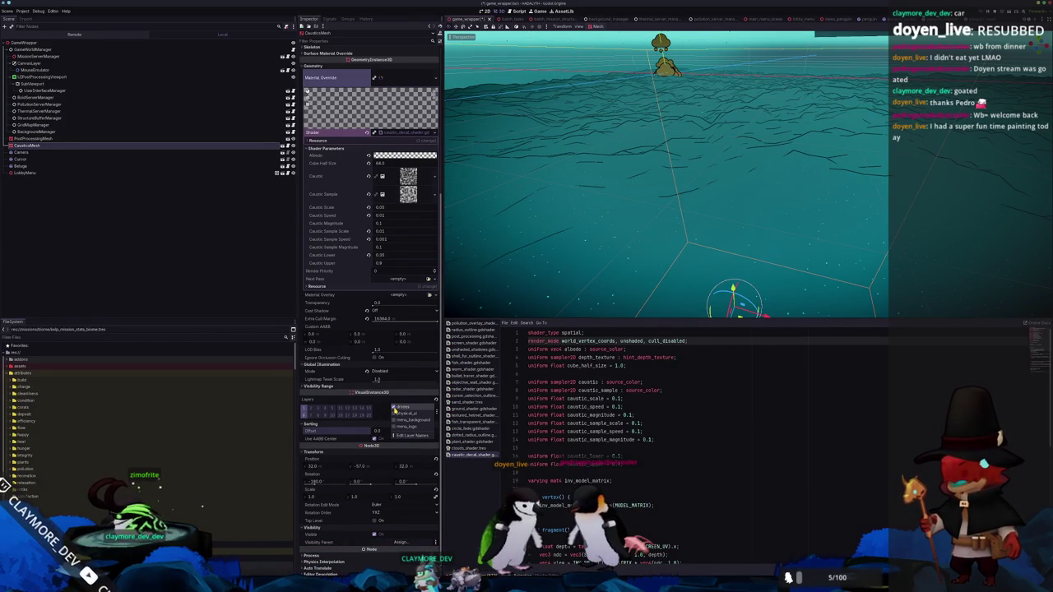
Expand the Visibility Range properties and enter 127
{"action": "left_click", "coordinate": [329, 388]}
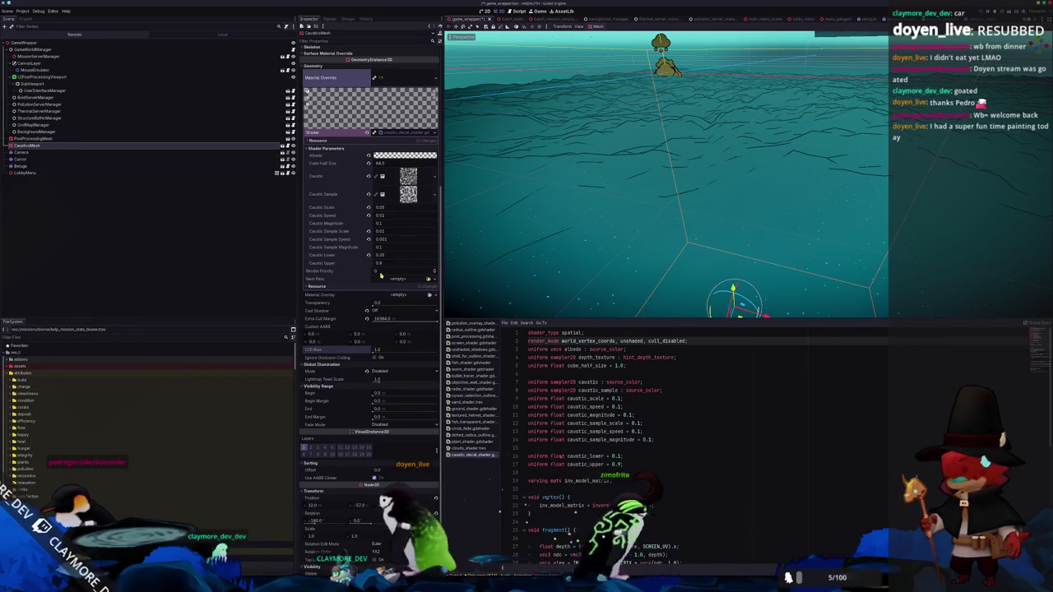
{"action": "type", "text": "127"}
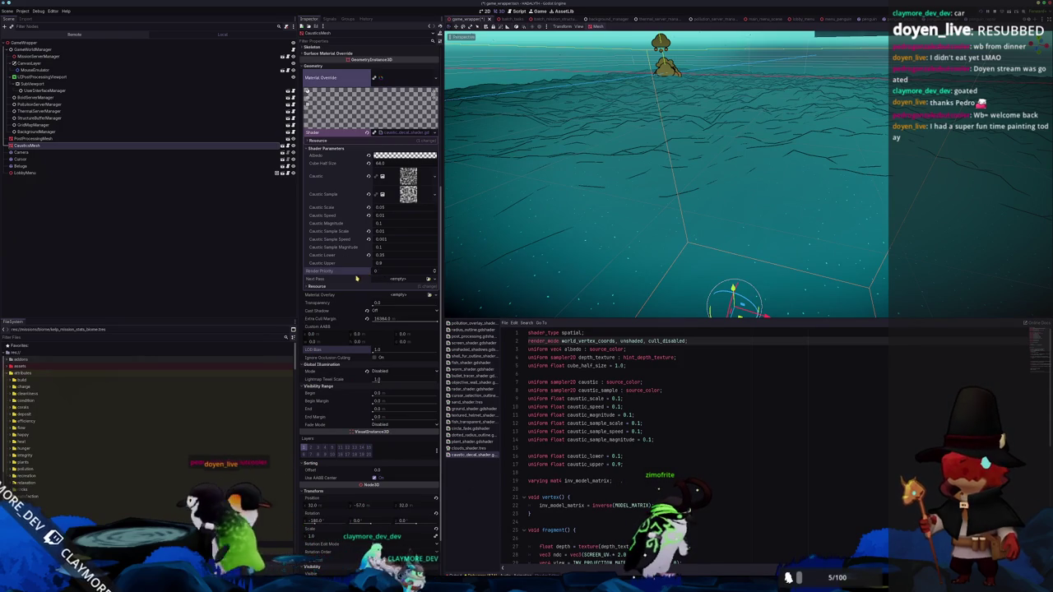
{"action": "scroll", "coordinate": [356, 279], "scroll_direction": "up", "scroll_amount": 5}
{"action": "scroll", "coordinate": [335, 213], "scroll_direction": "up", "scroll_amount": 1}
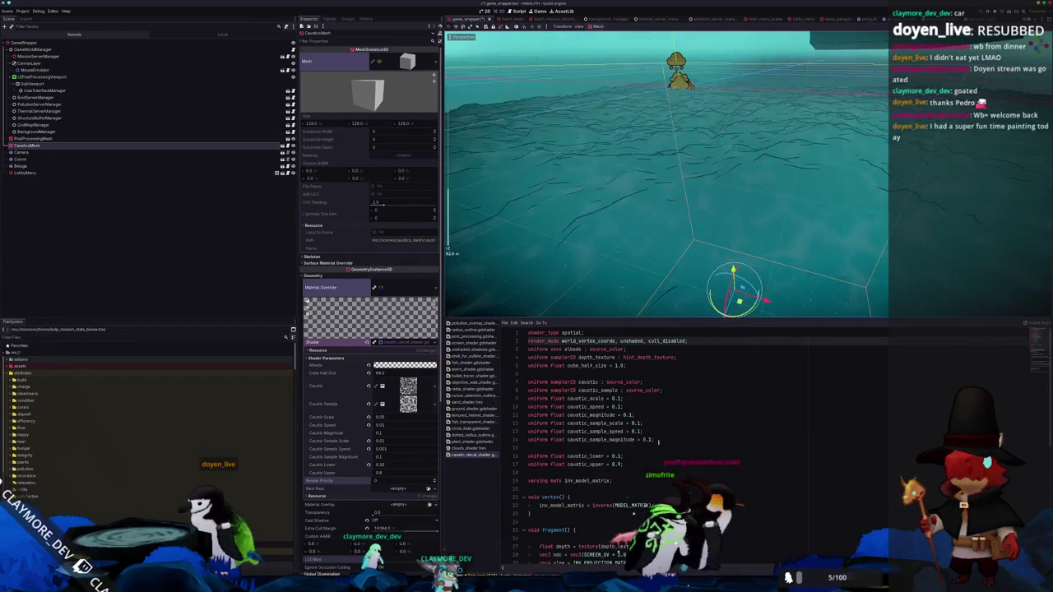
Uncomment the if (abs(test_pos...)) discard block in the fragment shader with Ctrl+K
{"action": "scroll", "coordinate": [666, 433], "scroll_direction": "down", "scroll_amount": 3}
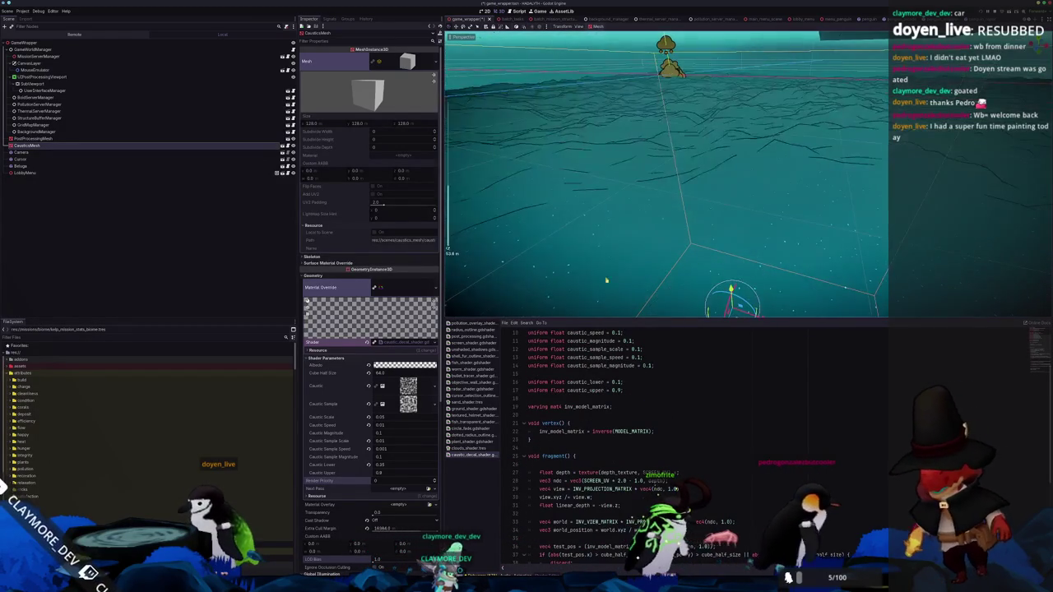
{"action": "scroll", "coordinate": [665, 458], "scroll_direction": "down", "scroll_amount": 5}
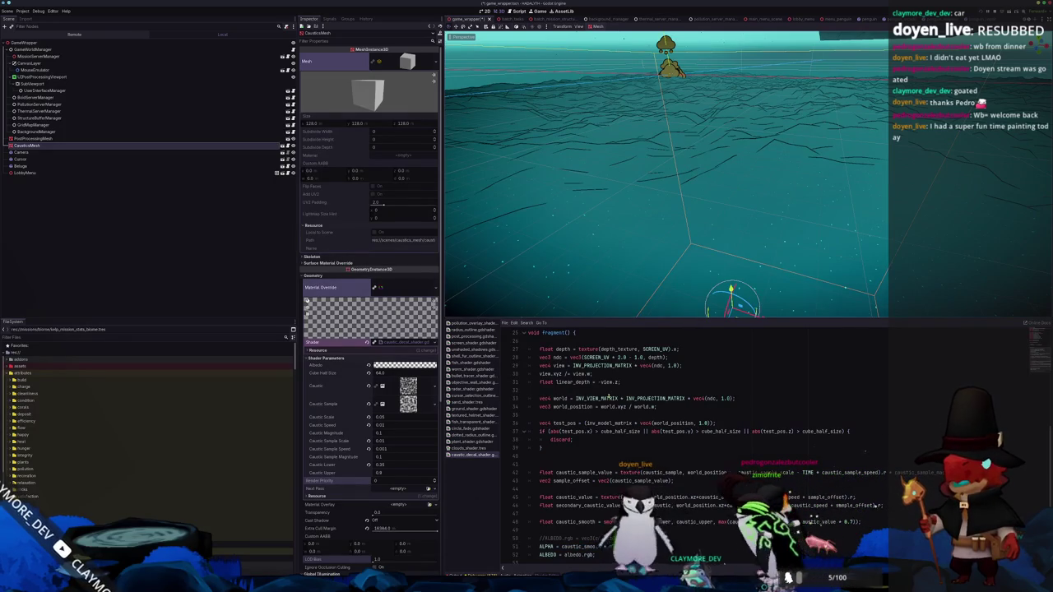
{"action": "left_click_drag", "start_coordinate": [523, 447], "coordinate": [524, 432]}
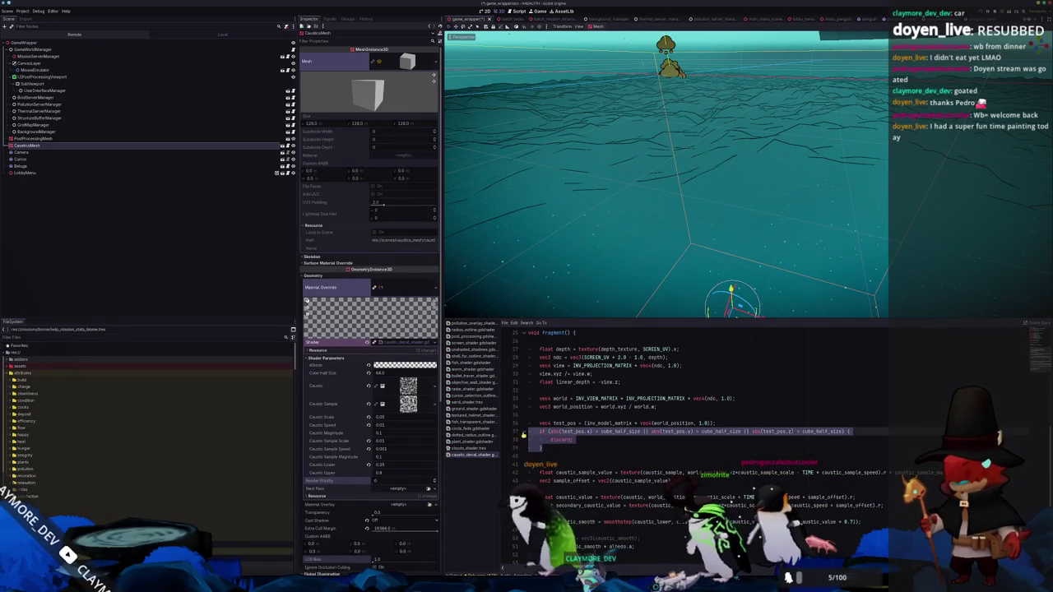
{"action": "key", "text": "ctrl+k"}
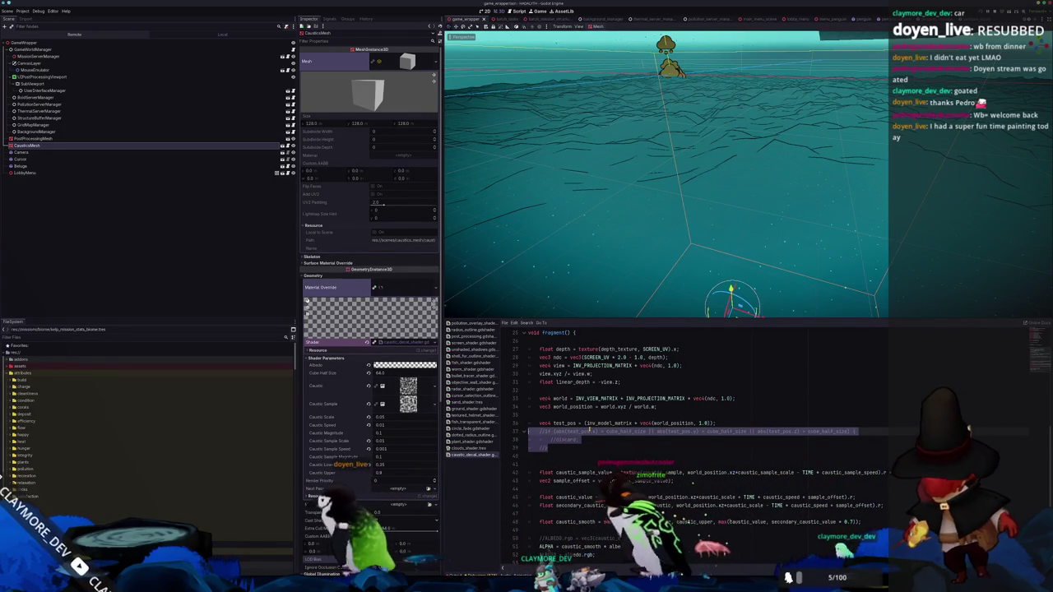
Orbit the 3D view around the caustics bounding box over the water
{"action": "scroll", "coordinate": [649, 188], "scroll_direction": "up", "scroll_amount": 2}
{"action": "scroll", "coordinate": [649, 187], "scroll_direction": "up", "scroll_amount": 3}
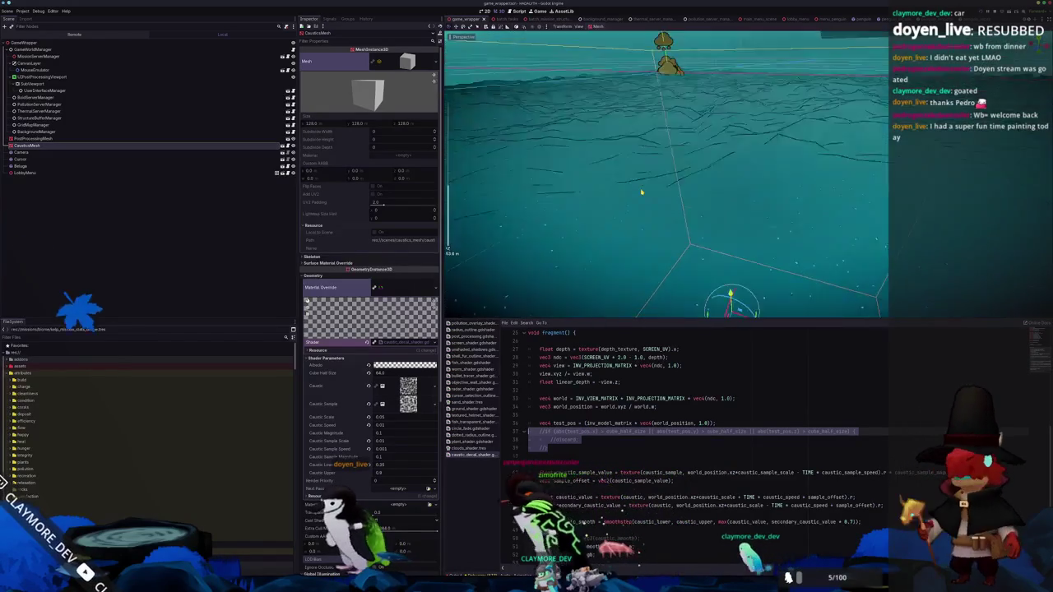
{"action": "mouse_move", "coordinate": [644, 190]}
{"action": "left_mouse_down"}
{"action": "mouse_move", "coordinate": [565, 195]}
{"action": "mouse_move", "coordinate": [744, 182]}
{"action": "left_mouse_up"}
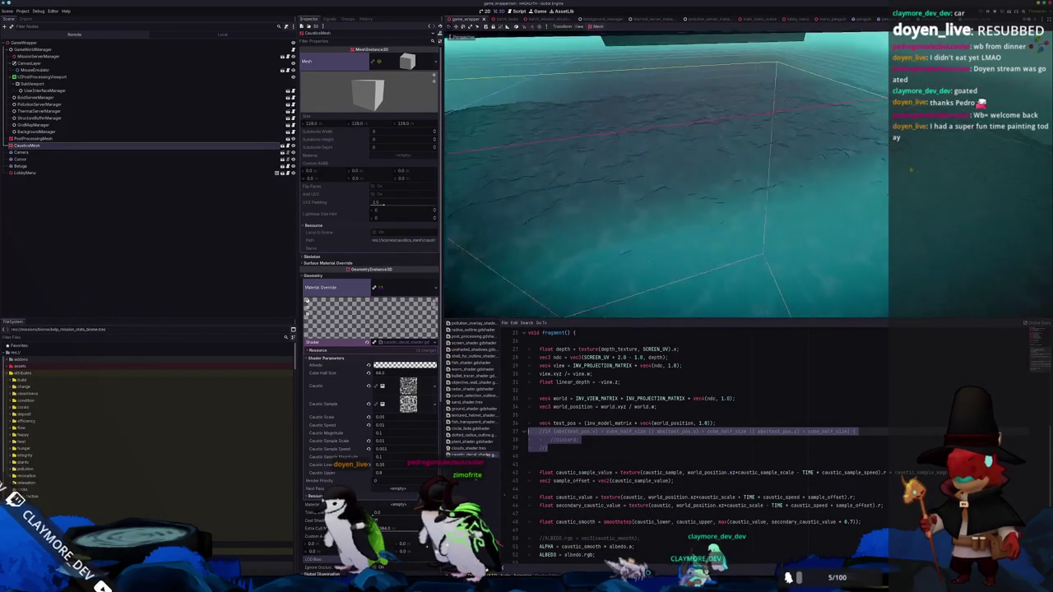
{"action": "left_click_drag", "start_coordinate": [744, 182], "coordinate": [736, 182]}
{"action": "left_click_drag", "start_coordinate": [846, 170], "coordinate": [807, 171]}
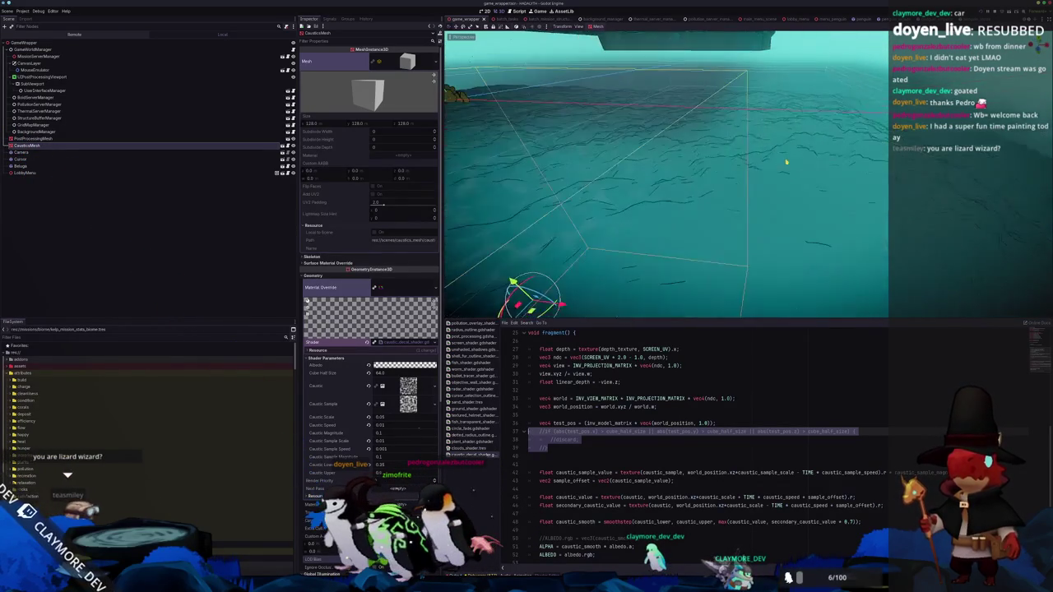
{"action": "mouse_move", "coordinate": [832, 149]}
{"action": "left_mouse_down"}
{"action": "mouse_move", "coordinate": [827, 163]}
{"action": "mouse_move", "coordinate": [802, 158]}
{"action": "mouse_move", "coordinate": [817, 153]}
{"action": "mouse_move", "coordinate": [787, 169]}
{"action": "mouse_move", "coordinate": [706, 164]}
{"action": "left_mouse_up"}
{"action": "mouse_move", "coordinate": [673, 195]}
{"action": "left_mouse_down"}
{"action": "mouse_move", "coordinate": [715, 164]}
{"action": "mouse_move", "coordinate": [736, 179]}
{"action": "mouse_move", "coordinate": [736, 189]}
{"action": "mouse_move", "coordinate": [678, 182]}
{"action": "mouse_move", "coordinate": [682, 190]}
{"action": "mouse_move", "coordinate": [684, 178]}
{"action": "mouse_move", "coordinate": [682, 192]}
{"action": "mouse_move", "coordinate": [682, 176]}
{"action": "mouse_move", "coordinate": [679, 188]}
{"action": "left_mouse_up"}
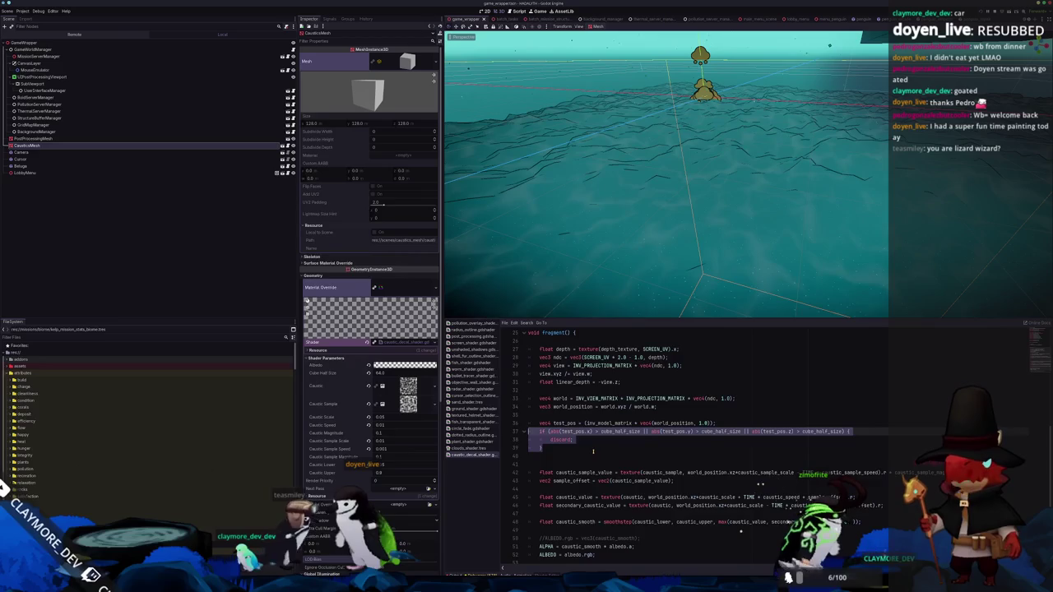
{"action": "scroll", "coordinate": [599, 448], "scroll_direction": "down", "scroll_amount": 2}
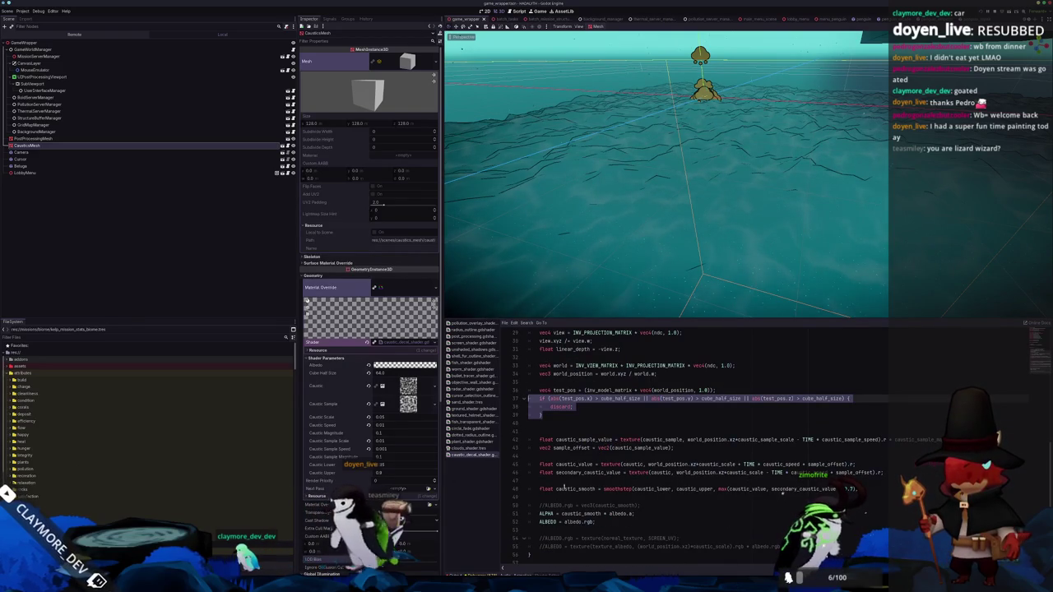
{"action": "left_click", "coordinate": [590, 518]}
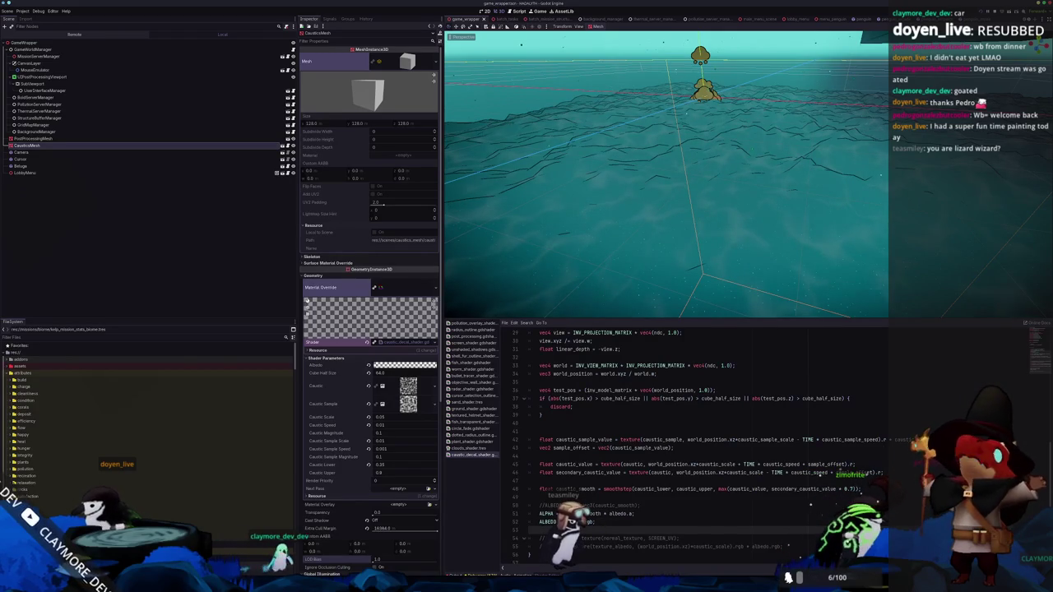
{"action": "scroll", "coordinate": [667, 444], "scroll_direction": "up", "scroll_amount": 9}
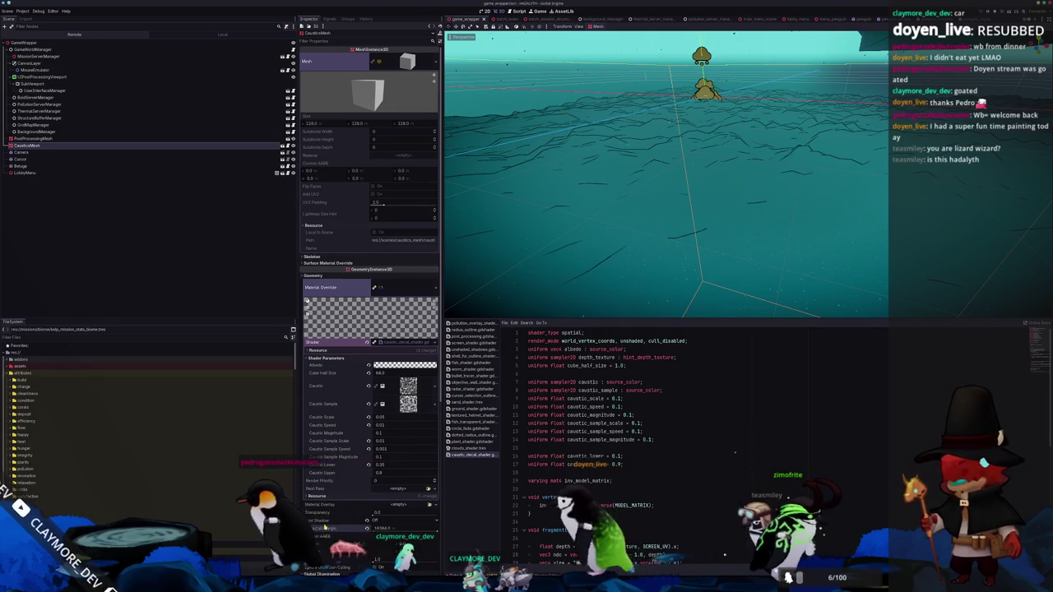
{"action": "scroll", "coordinate": [330, 402], "scroll_direction": "down", "scroll_amount": 5}
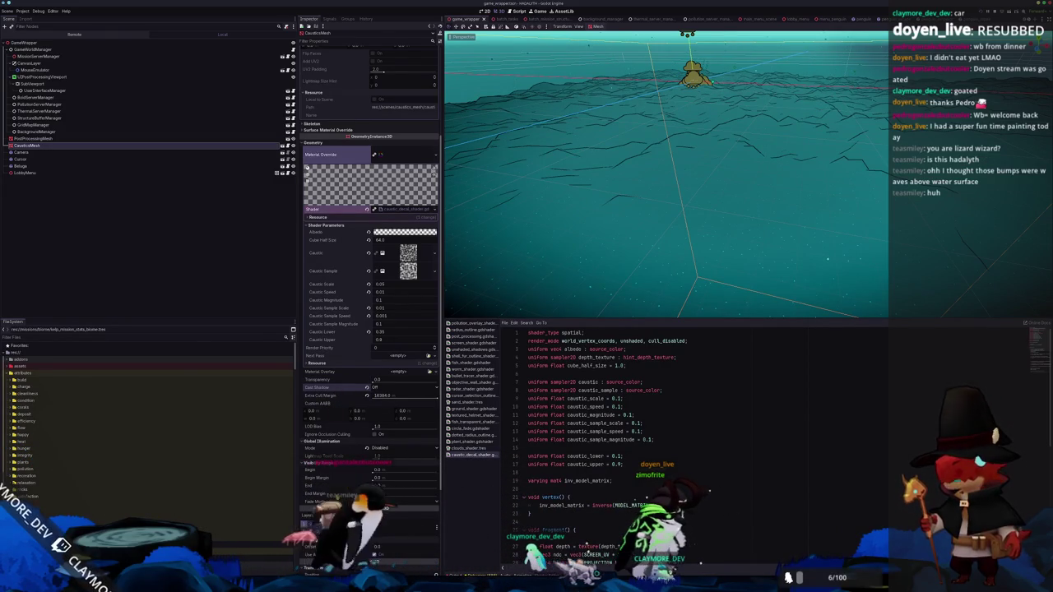
Open the CausticsMesh scene in its own editor tab
{"action": "scroll", "coordinate": [342, 460], "scroll_direction": "down", "scroll_amount": 4}
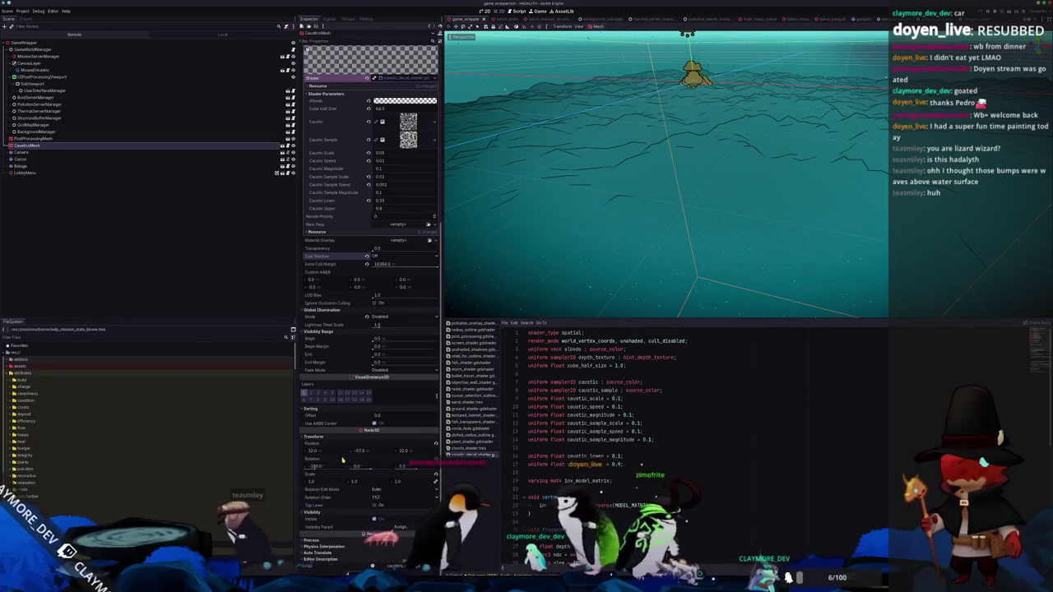
{"action": "scroll", "coordinate": [342, 460], "scroll_direction": "up", "scroll_amount": 4}
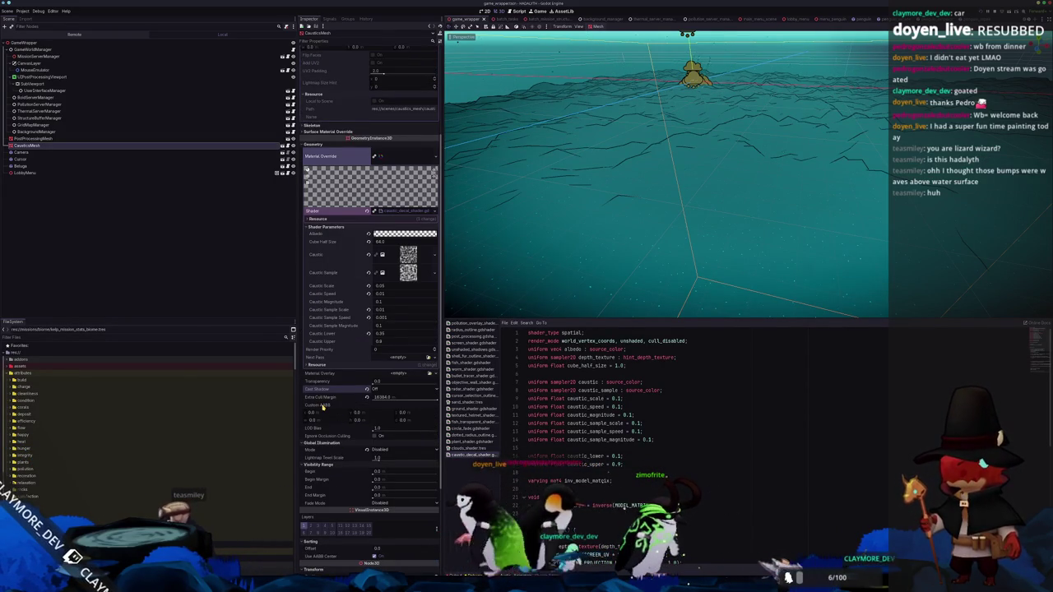
{"action": "scroll", "coordinate": [323, 407], "scroll_direction": "up", "scroll_amount": 4}
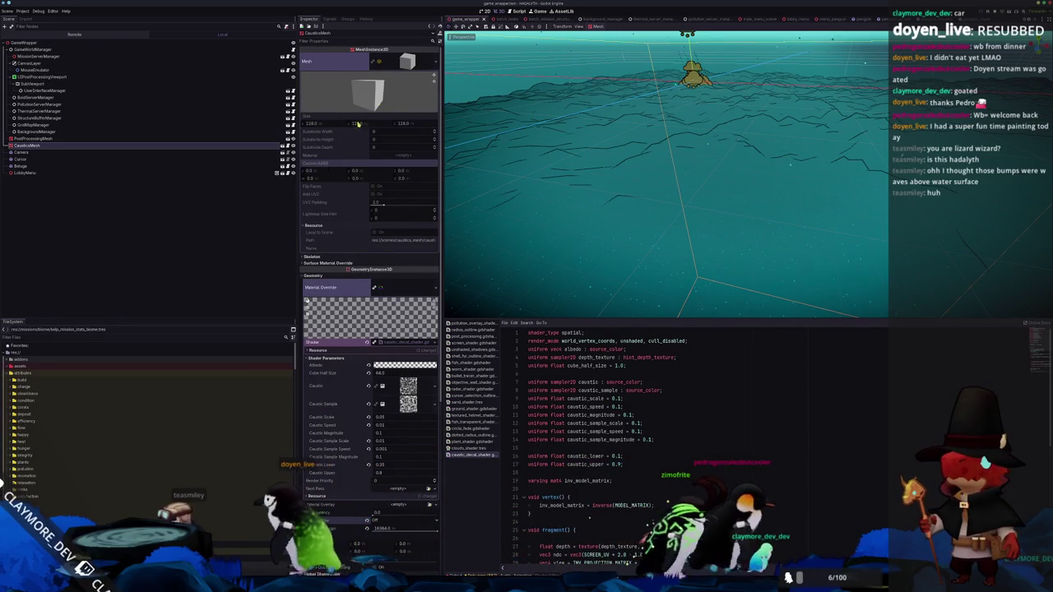
{"action": "scroll", "coordinate": [329, 168], "scroll_direction": "down", "scroll_amount": 5}
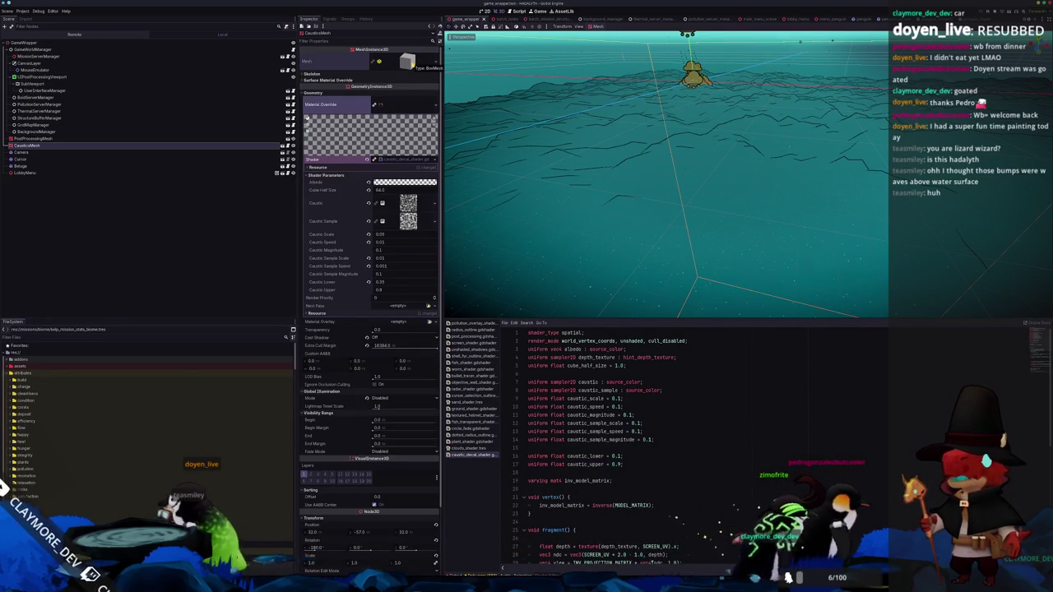
{"action": "scroll", "coordinate": [359, 99], "scroll_direction": "up", "scroll_amount": 5}
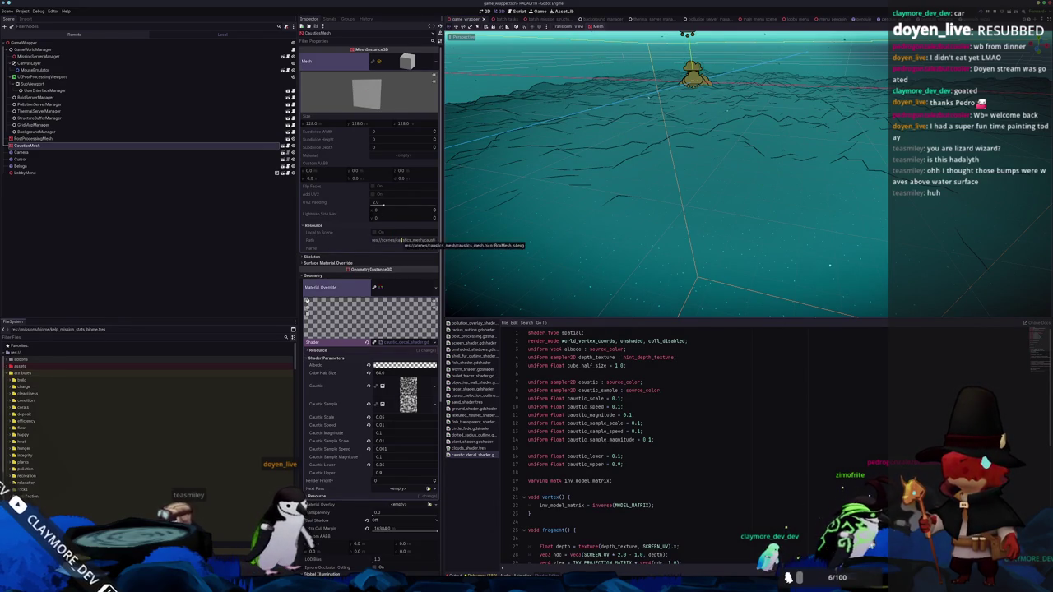
{"action": "left_click", "coordinate": [284, 146]}
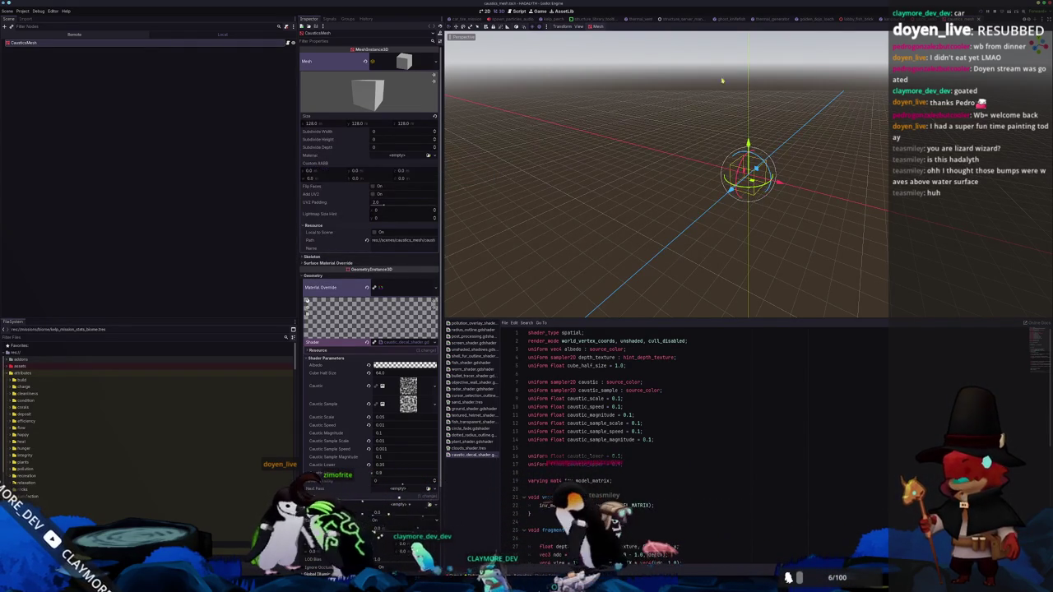
Use Quick Open to search for game_wrapper and open that scene
{"action": "key", "text": "ctrl+Tab"}
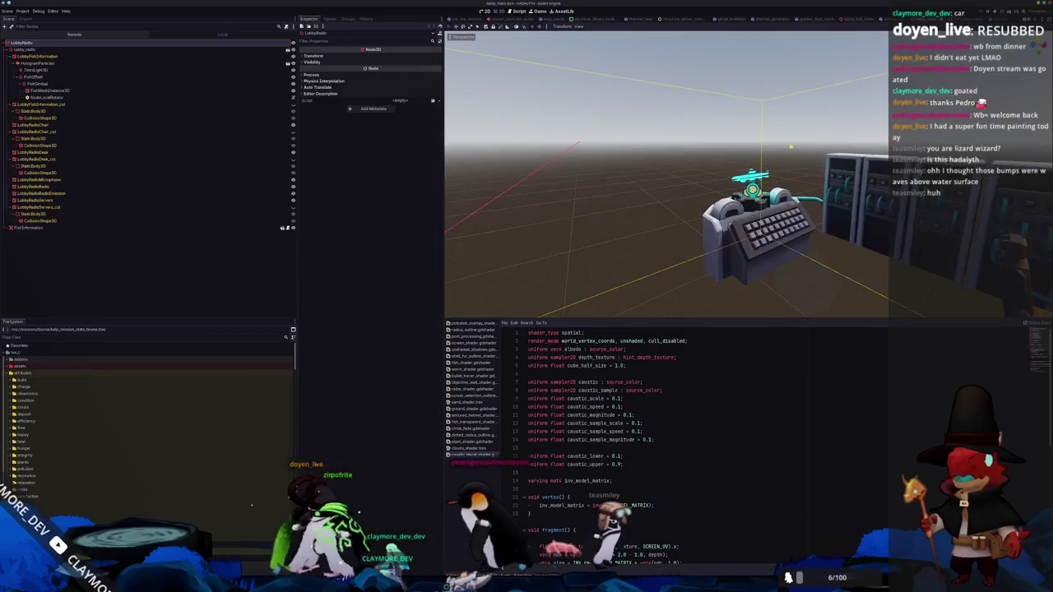
{"action": "key", "text": "shift+alt+o"}
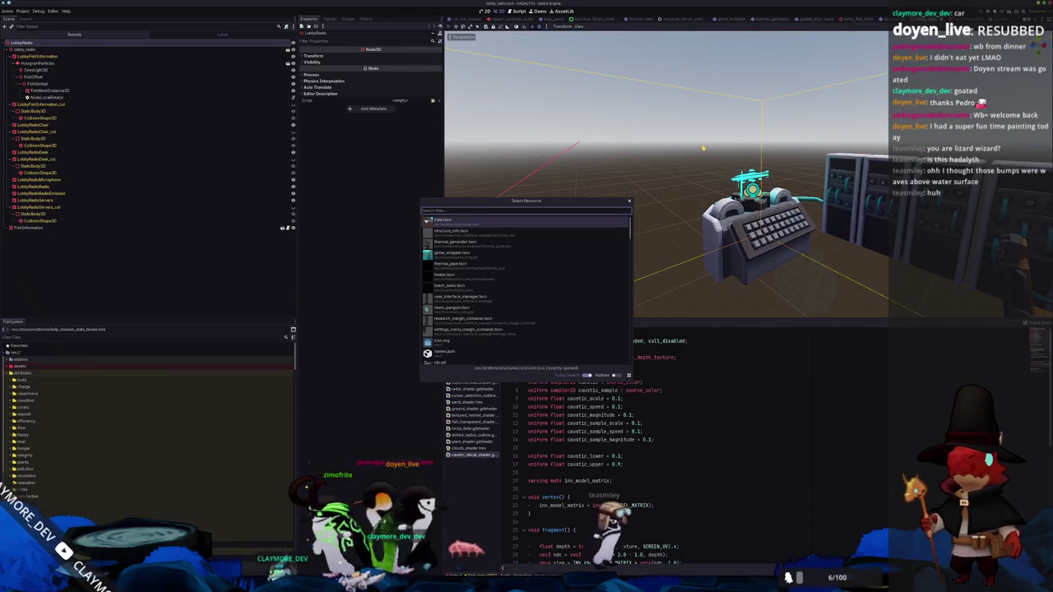
{"action": "type", "text": "menu"}
{"action": "key", "text": "BackSpace"}
{"action": "key", "text": "BackSpace"}
{"action": "key", "text": "BackSpace"}
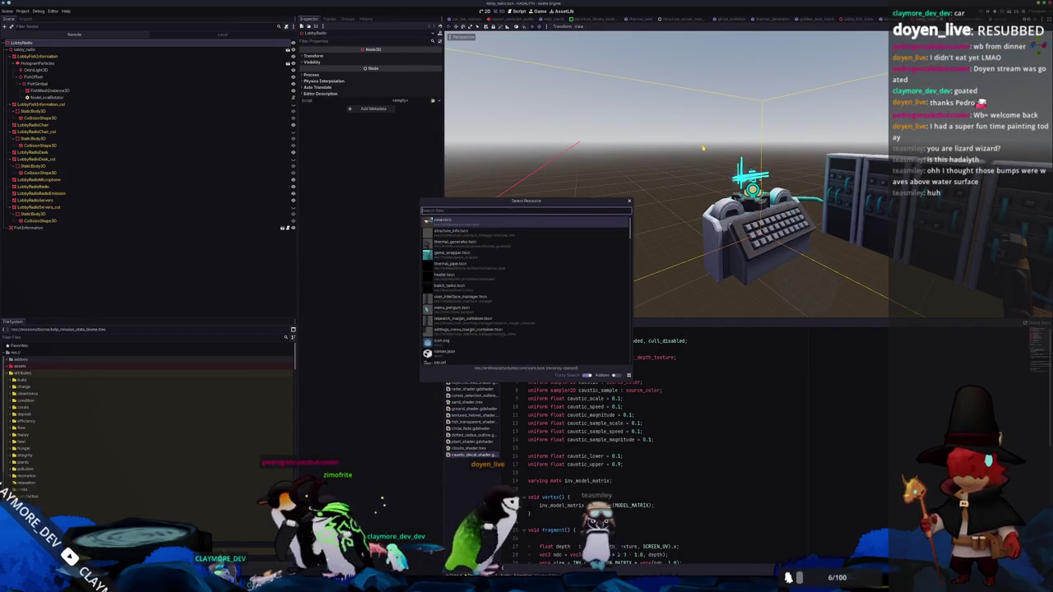
{"action": "type", "text": "game_wrapper"}
{"action": "key", "text": "Return"}
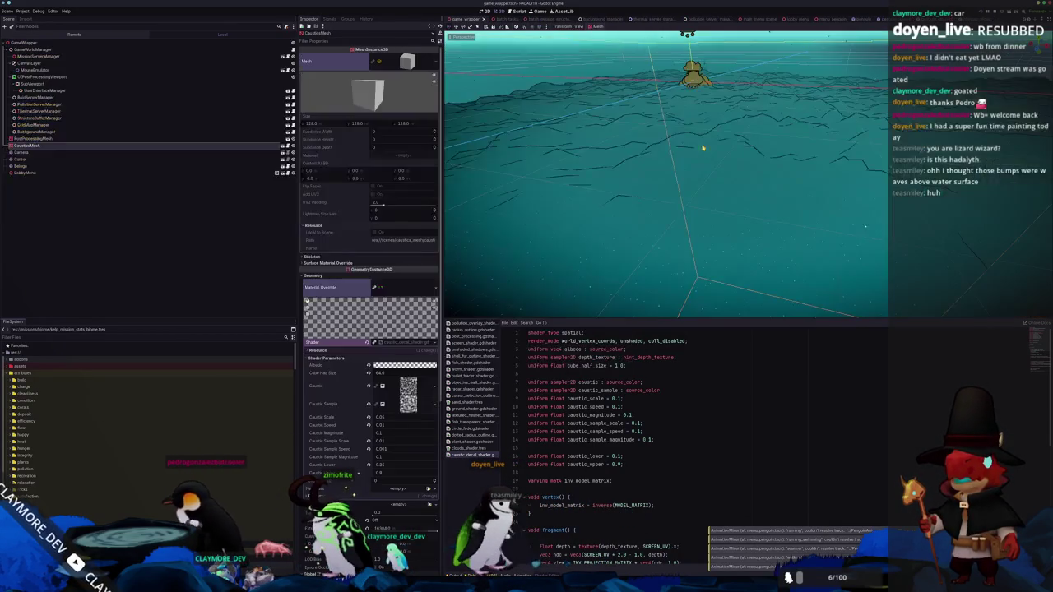
Drag the CausticsMesh down, check it in front view, and set Position Y to -80
{"action": "scroll", "coordinate": [329, 403], "scroll_direction": "down", "scroll_amount": 5}
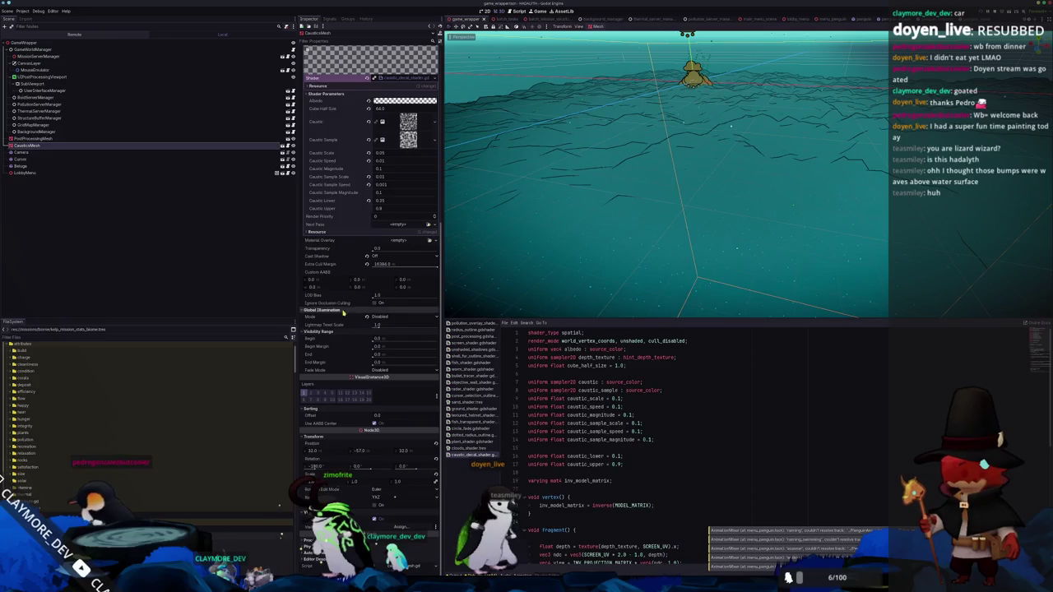
{"action": "mouse_move", "coordinate": [326, 278]}
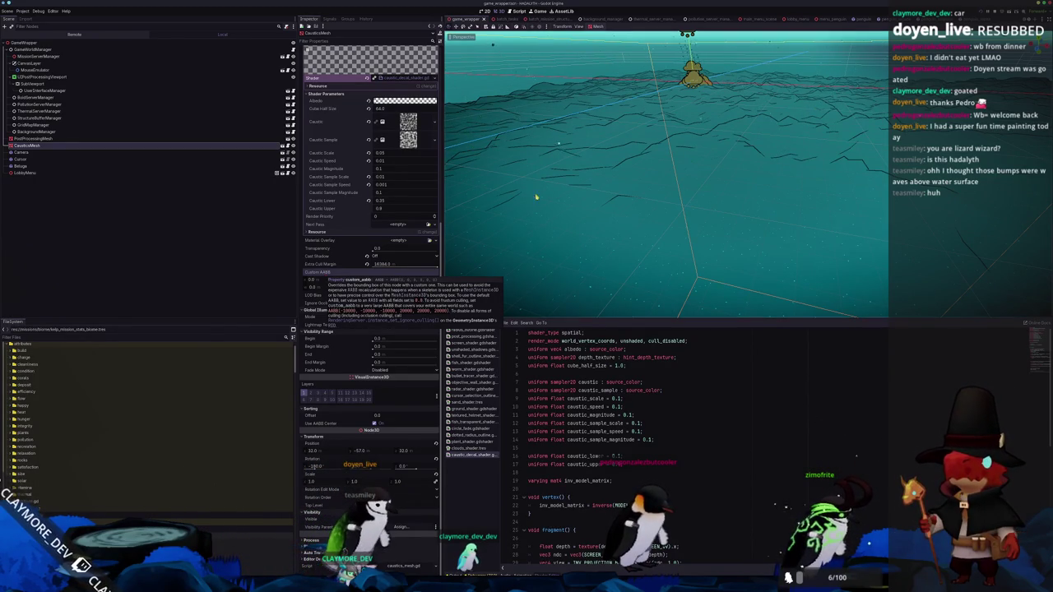
{"action": "mouse_move", "coordinate": [535, 197]}
{"action": "left_mouse_down"}
{"action": "mouse_move", "coordinate": [606, 207]}
{"action": "mouse_move", "coordinate": [650, 172]}
{"action": "mouse_move", "coordinate": [731, 176]}
{"action": "mouse_move", "coordinate": [721, 195]}
{"action": "mouse_move", "coordinate": [765, 194]}
{"action": "left_mouse_up"}
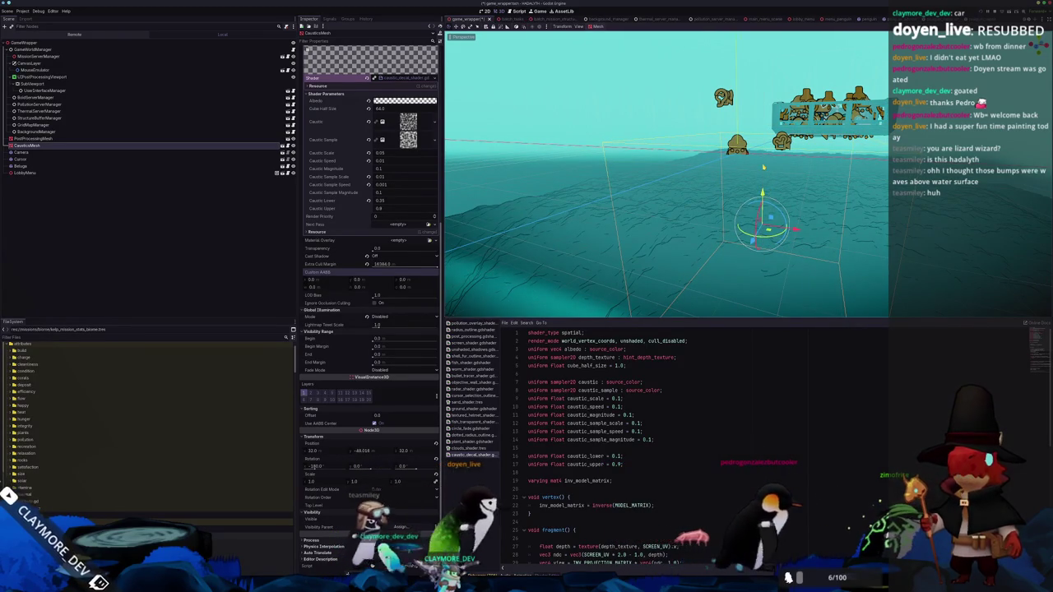
{"action": "key", "text": "KP_1"}
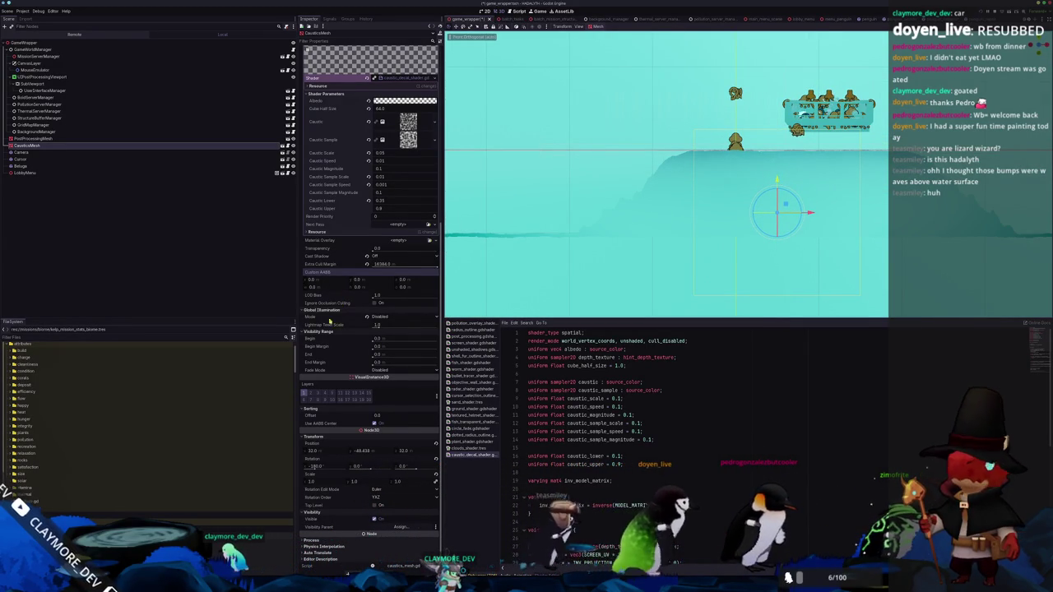
{"action": "left_click", "coordinate": [366, 451]}
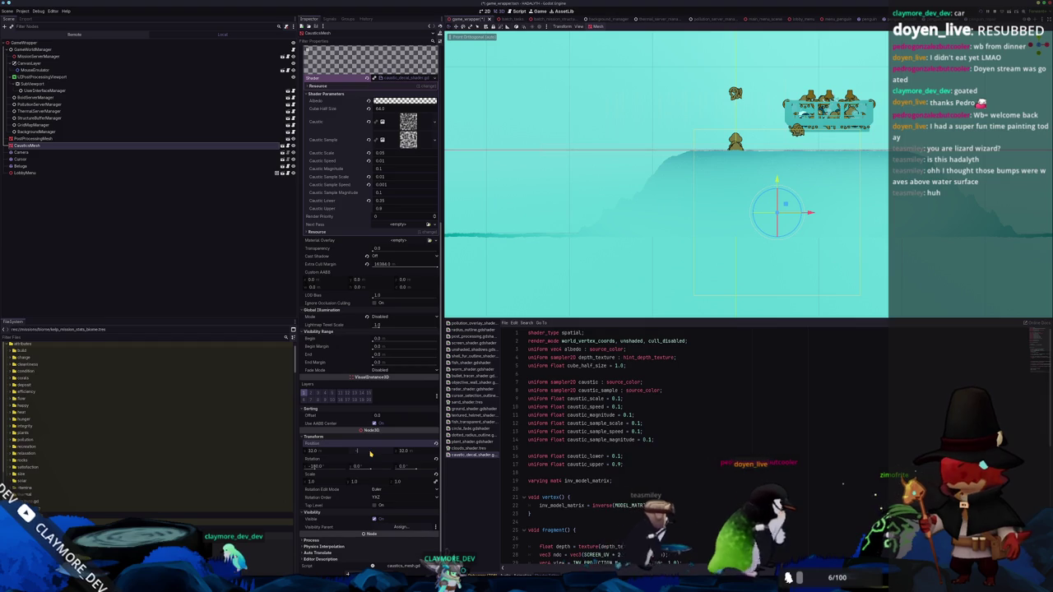
{"action": "scroll", "coordinate": [666, 175], "scroll_direction": "up", "scroll_amount": 3}
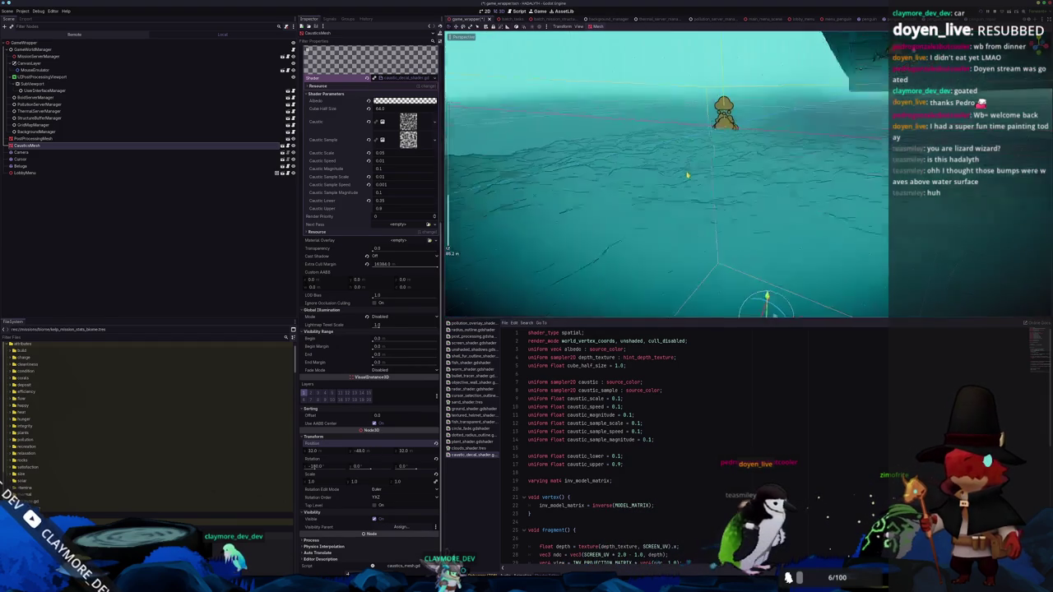
{"action": "scroll", "coordinate": [740, 167], "scroll_direction": "up", "scroll_amount": 2}
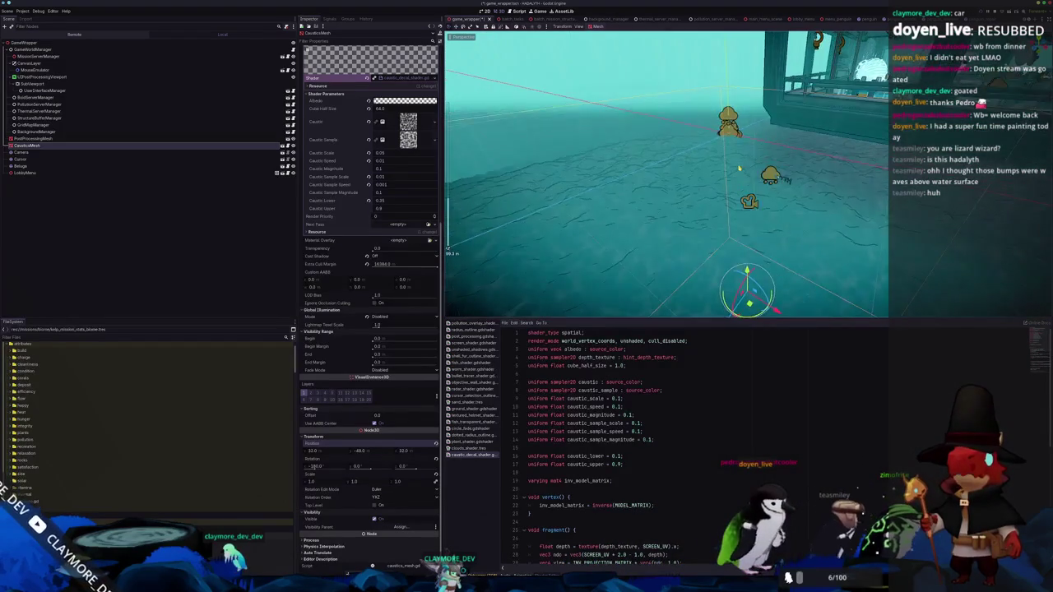
{"action": "scroll", "coordinate": [732, 171], "scroll_direction": "up", "scroll_amount": 3}
{"action": "scroll", "coordinate": [730, 173], "scroll_direction": "up", "scroll_amount": 2}
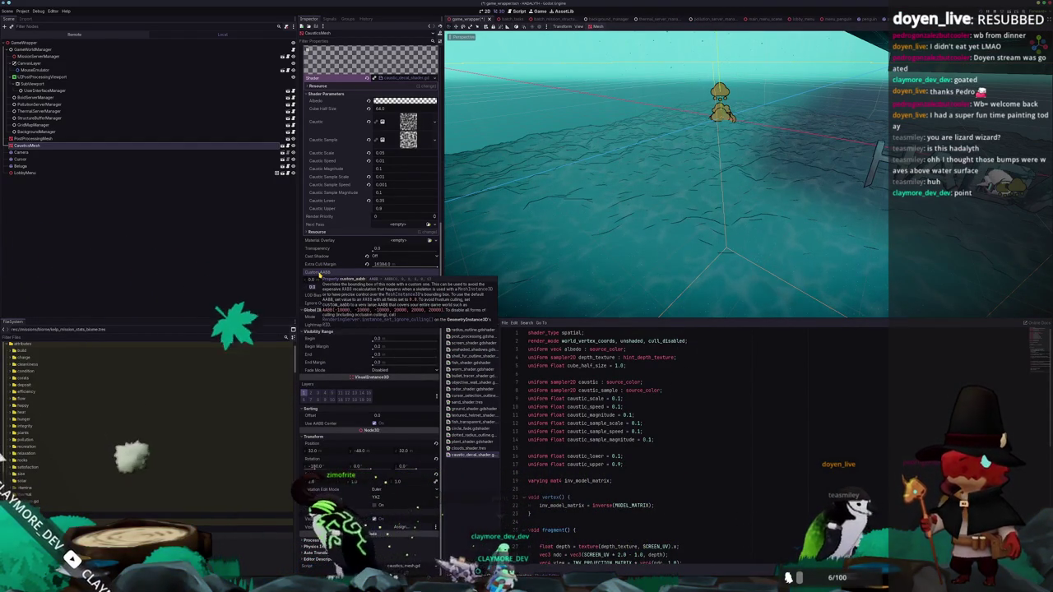
Set the Custom AABB size to 20000 on X and Z
{"action": "type", "text": "0000"}
{"action": "key", "text": "Return"}
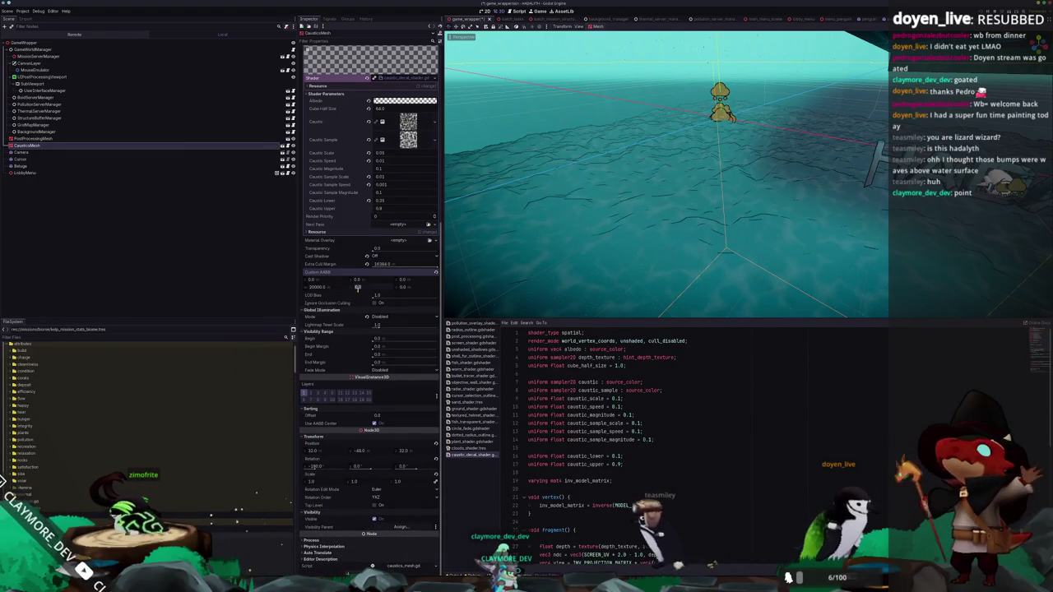
{"action": "type", "text": "0"}
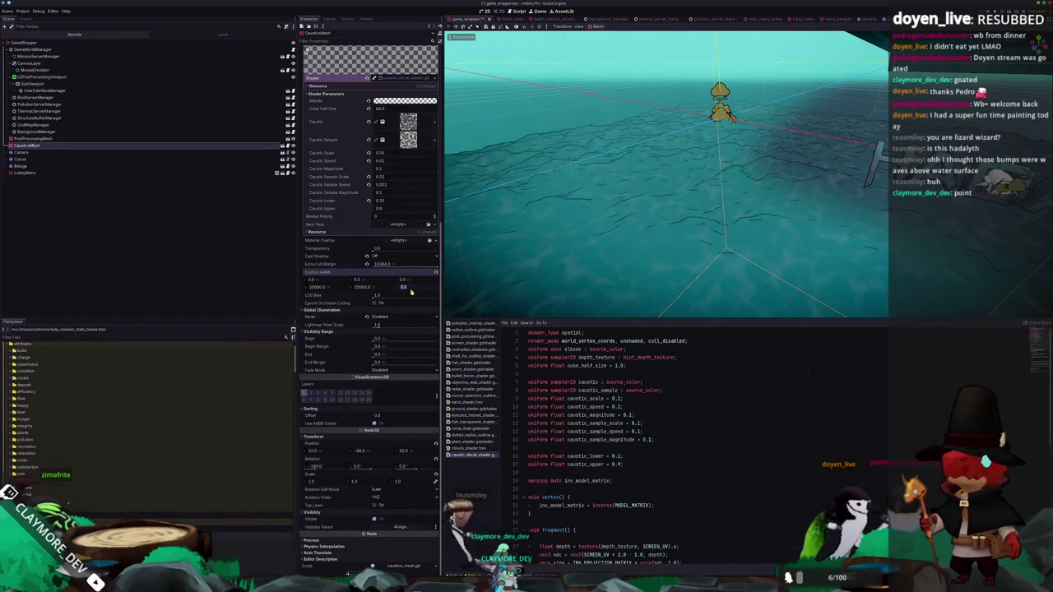
{"action": "type", "text": "00"}
{"action": "key", "text": "Return"}
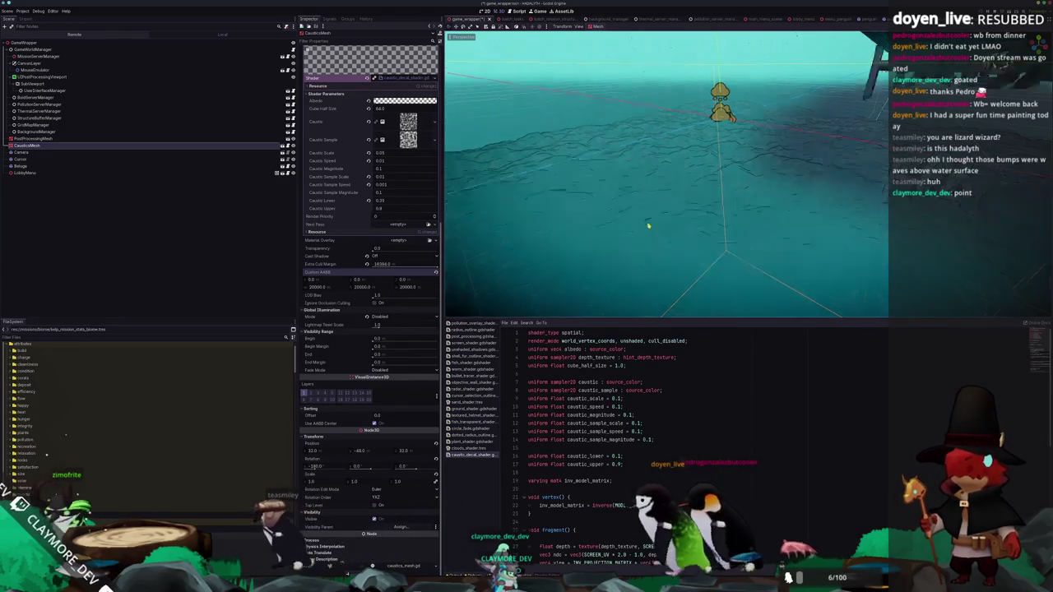
Frame the mesh at water level, then set Custom AABB position X to -10000 and begin Y
{"action": "mouse_move", "coordinate": [646, 227]}
{"action": "left_mouse_down"}
{"action": "mouse_move", "coordinate": [648, 237]}
{"action": "mouse_move", "coordinate": [656, 221]}
{"action": "mouse_move", "coordinate": [652, 239]}
{"action": "mouse_move", "coordinate": [705, 169]}
{"action": "mouse_move", "coordinate": [771, 165]}
{"action": "mouse_move", "coordinate": [873, 88]}
{"action": "left_mouse_up"}
{"action": "key", "text": "f"}
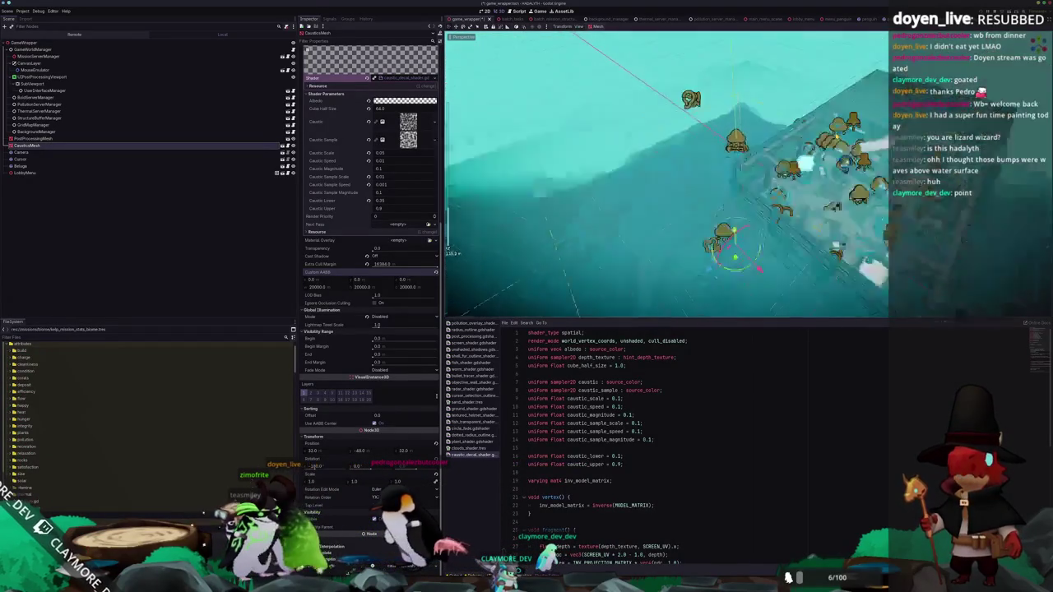
{"action": "key", "text": "w"}
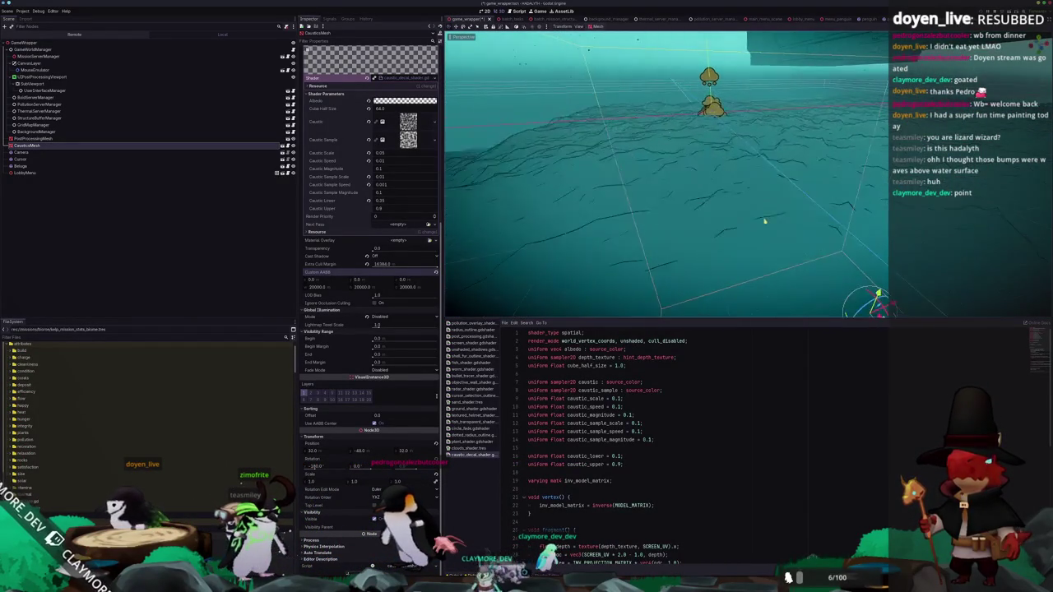
{"action": "key", "text": "w"}
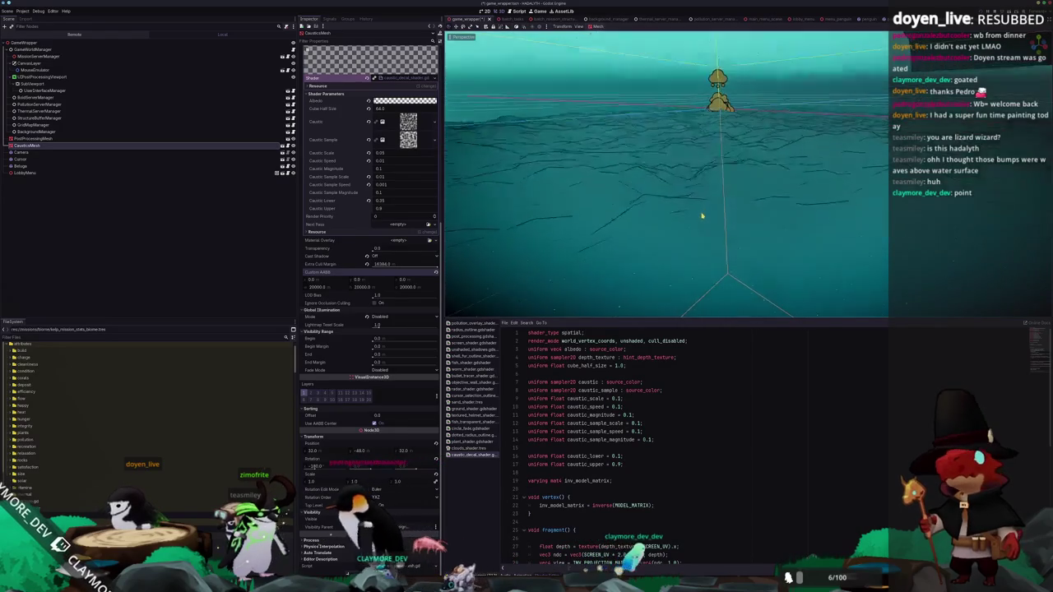
{"action": "key", "text": "f"}
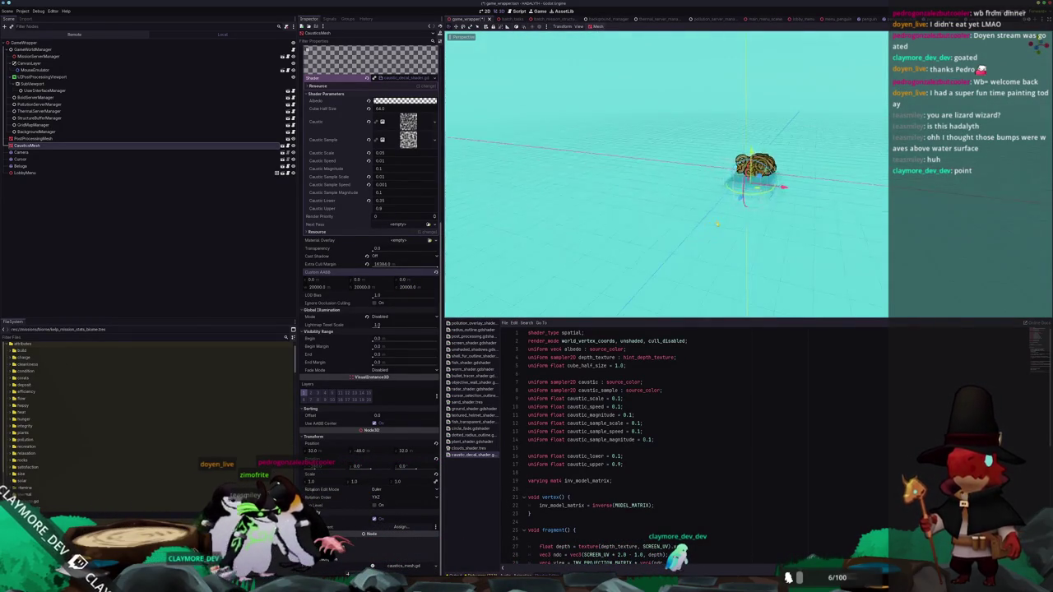
{"action": "mouse_move", "coordinate": [718, 223]}
{"action": "left_mouse_down"}
{"action": "mouse_move", "coordinate": [667, 240]}
{"action": "mouse_move", "coordinate": [663, 256]}
{"action": "mouse_move", "coordinate": [666, 246]}
{"action": "left_mouse_up"}
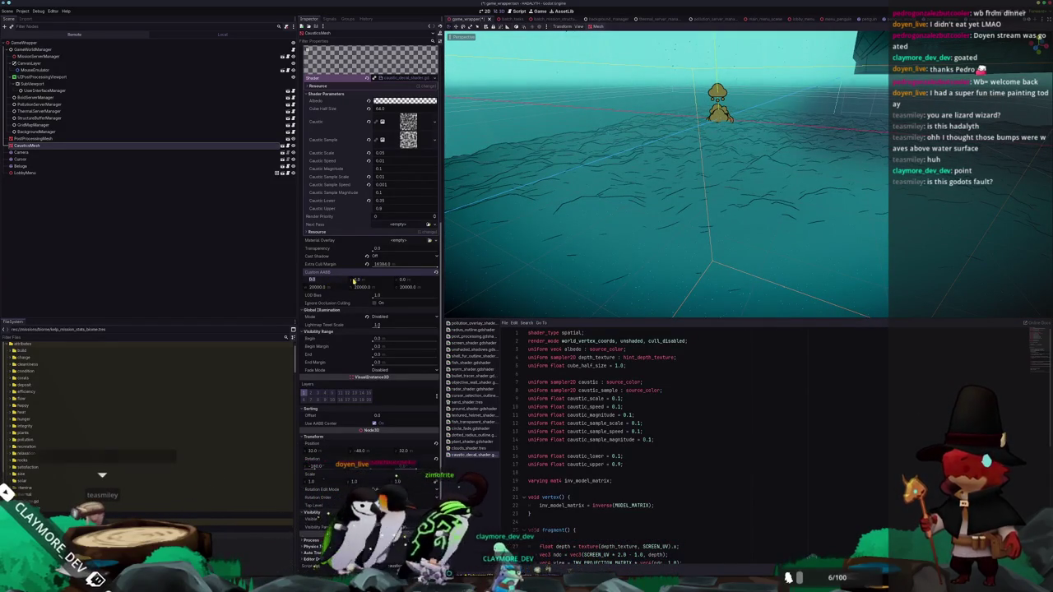
{"action": "type", "text": "000"}
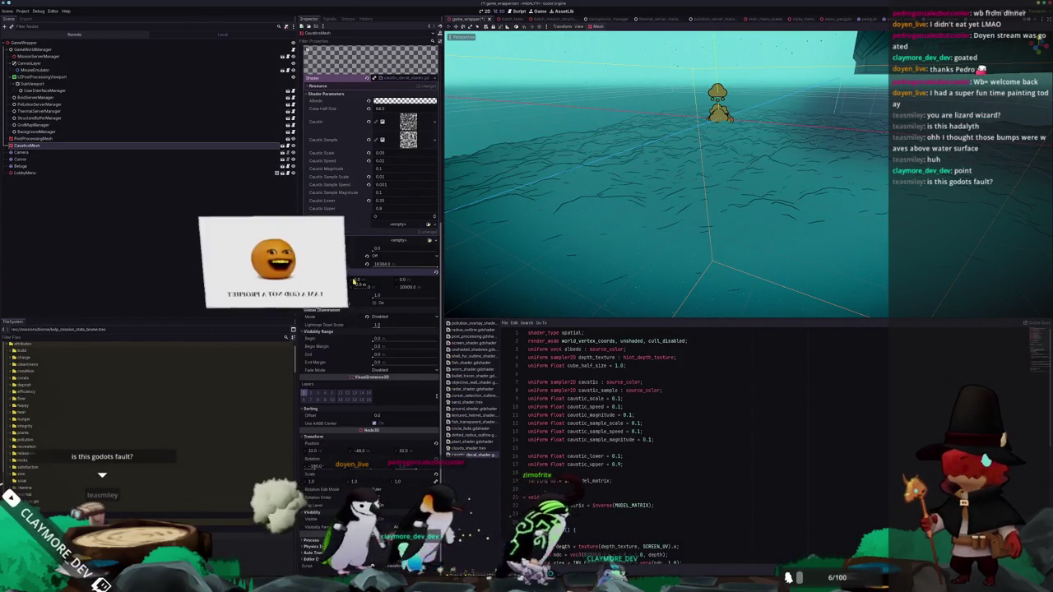
{"action": "type", "text": "0"}
{"action": "key", "text": "Return"}
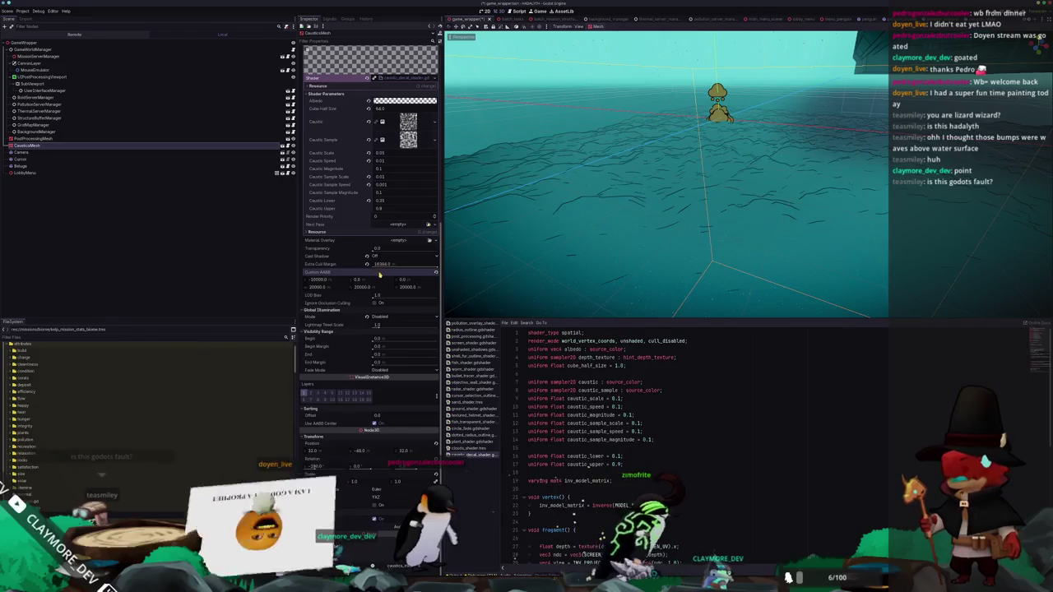
{"action": "left_click", "coordinate": [374, 281]}
{"action": "type", "text": "-10"}
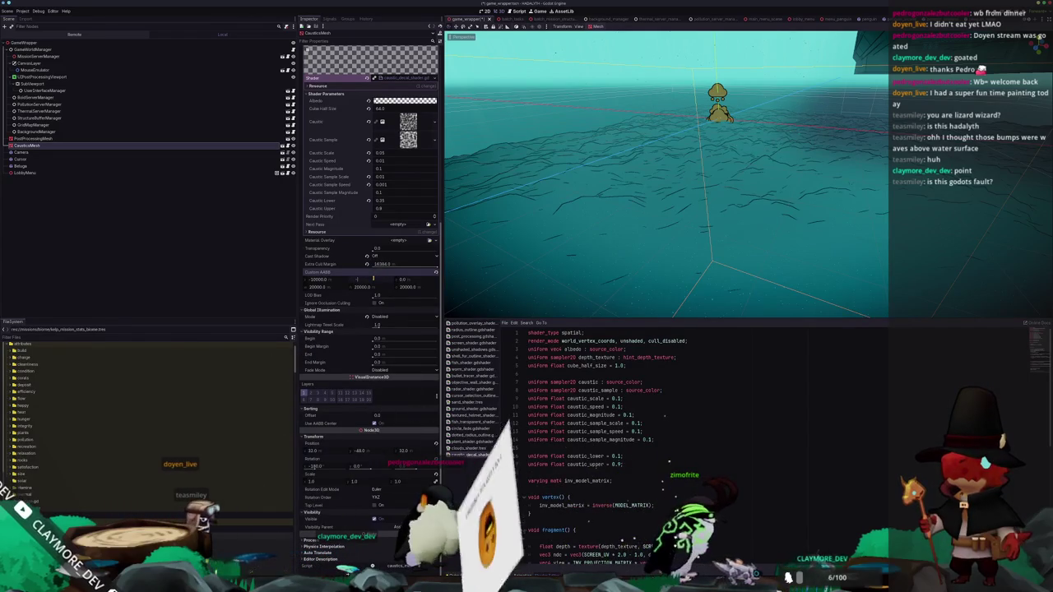
{"action": "type", "text": "000.0"}
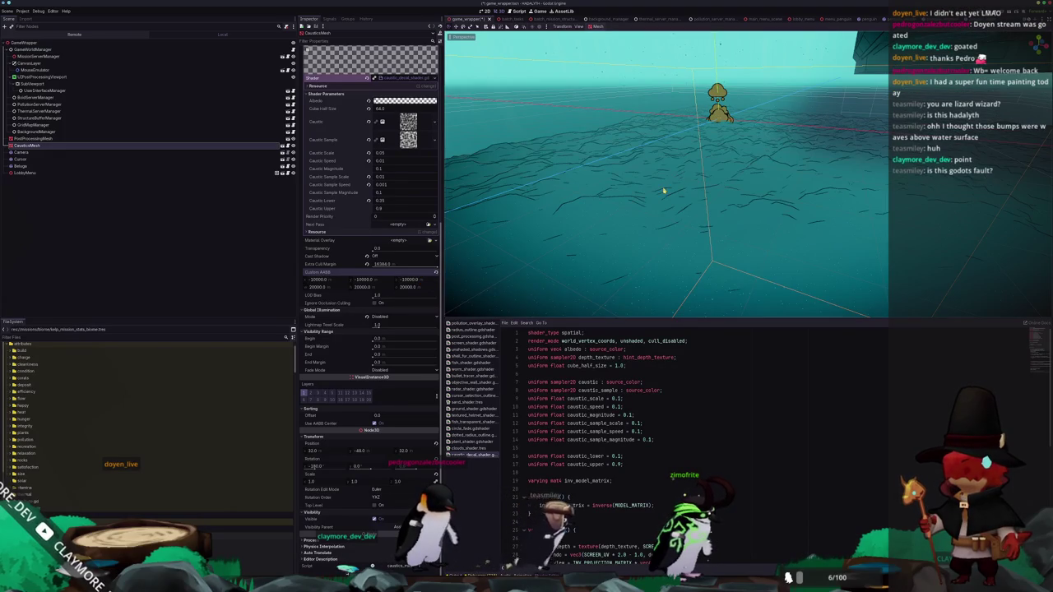
Orbit around the seabed and platform, frame the CausticsMesh, then switch to VS Code
{"action": "mouse_move", "coordinate": [664, 191]}
{"action": "left_mouse_down"}
{"action": "mouse_move", "coordinate": [723, 203]}
{"action": "mouse_move", "coordinate": [640, 195]}
{"action": "left_mouse_up"}
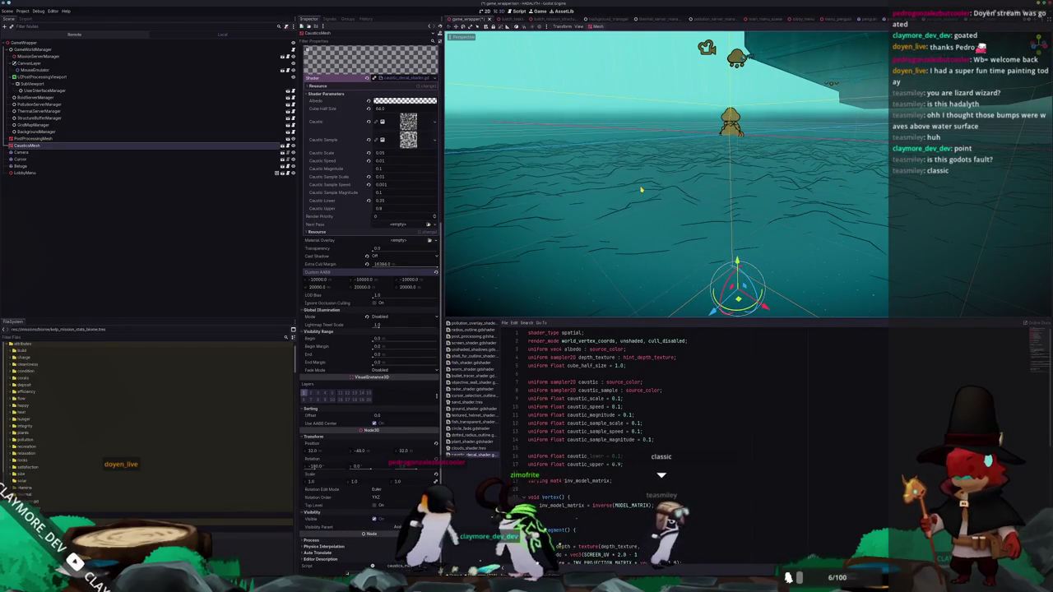
{"action": "mouse_move", "coordinate": [641, 190]}
{"action": "left_mouse_down"}
{"action": "mouse_move", "coordinate": [634, 215]}
{"action": "mouse_move", "coordinate": [655, 247]}
{"action": "mouse_move", "coordinate": [707, 263]}
{"action": "mouse_move", "coordinate": [740, 239]}
{"action": "mouse_move", "coordinate": [714, 247]}
{"action": "left_mouse_up"}
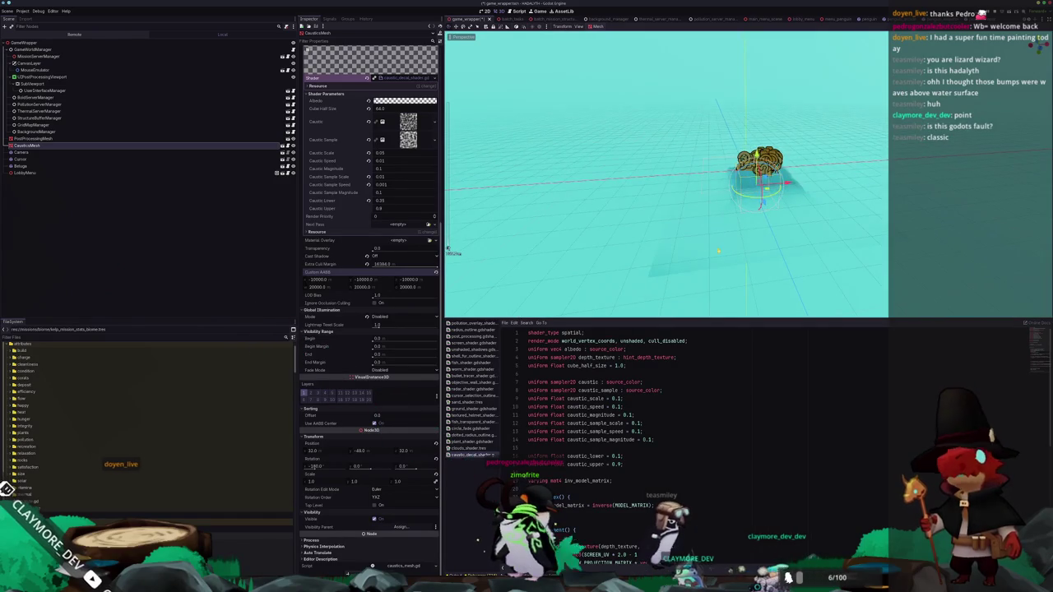
{"action": "scroll", "coordinate": [733, 228], "scroll_direction": "up", "scroll_amount": 5}
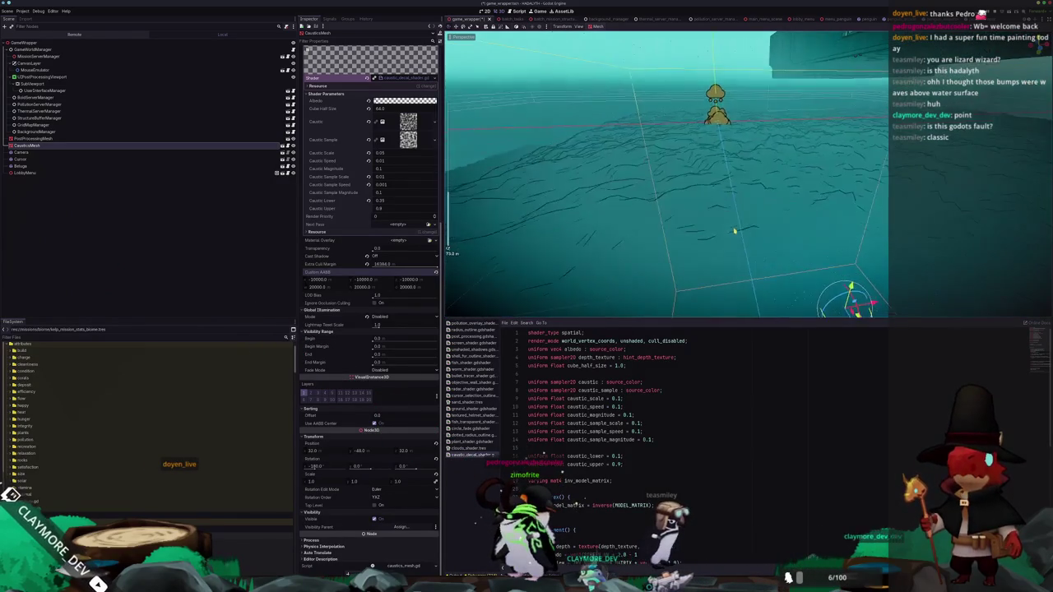
{"action": "mouse_move", "coordinate": [727, 207]}
{"action": "left_mouse_down"}
{"action": "mouse_move", "coordinate": [727, 240]}
{"action": "mouse_move", "coordinate": [711, 231]}
{"action": "left_mouse_up"}
{"action": "scroll", "coordinate": [693, 220], "scroll_direction": "down", "scroll_amount": 5}
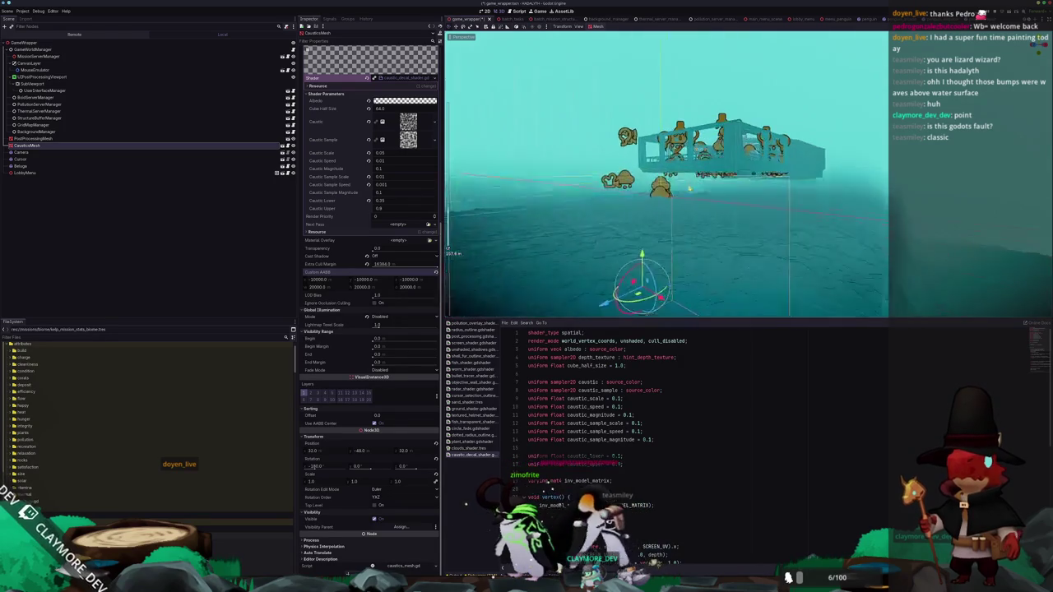
{"action": "mouse_move", "coordinate": [707, 185]}
{"action": "left_mouse_down"}
{"action": "mouse_move", "coordinate": [589, 242]}
{"action": "mouse_move", "coordinate": [591, 257]}
{"action": "mouse_move", "coordinate": [598, 235]}
{"action": "mouse_move", "coordinate": [724, 231]}
{"action": "mouse_move", "coordinate": [674, 206]}
{"action": "mouse_move", "coordinate": [670, 214]}
{"action": "mouse_move", "coordinate": [596, 153]}
{"action": "left_mouse_up"}
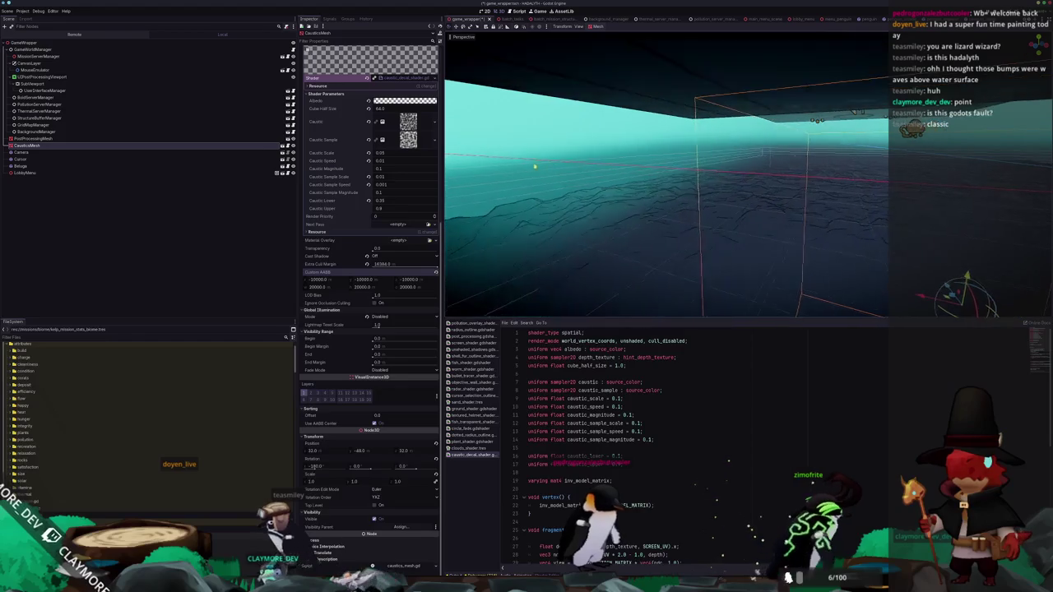
{"action": "key", "text": "f"}
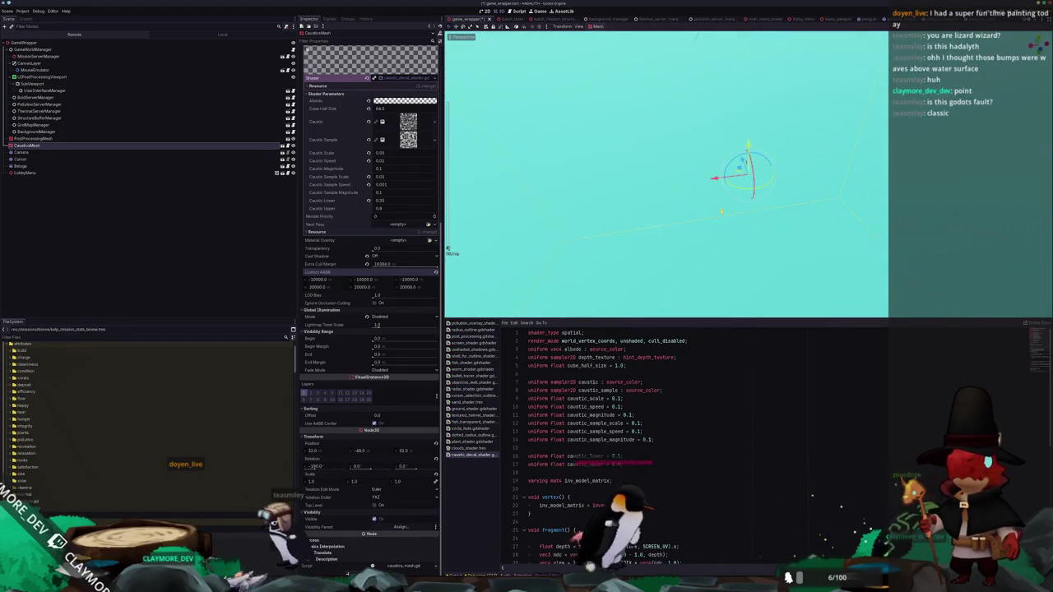
{"action": "mouse_move", "coordinate": [667, 173]}
{"action": "left_mouse_down"}
{"action": "mouse_move", "coordinate": [634, 140]}
{"action": "mouse_move", "coordinate": [659, 164]}
{"action": "mouse_move", "coordinate": [687, 123]}
{"action": "mouse_move", "coordinate": [703, 222]}
{"action": "mouse_move", "coordinate": [710, 218]}
{"action": "left_mouse_up"}
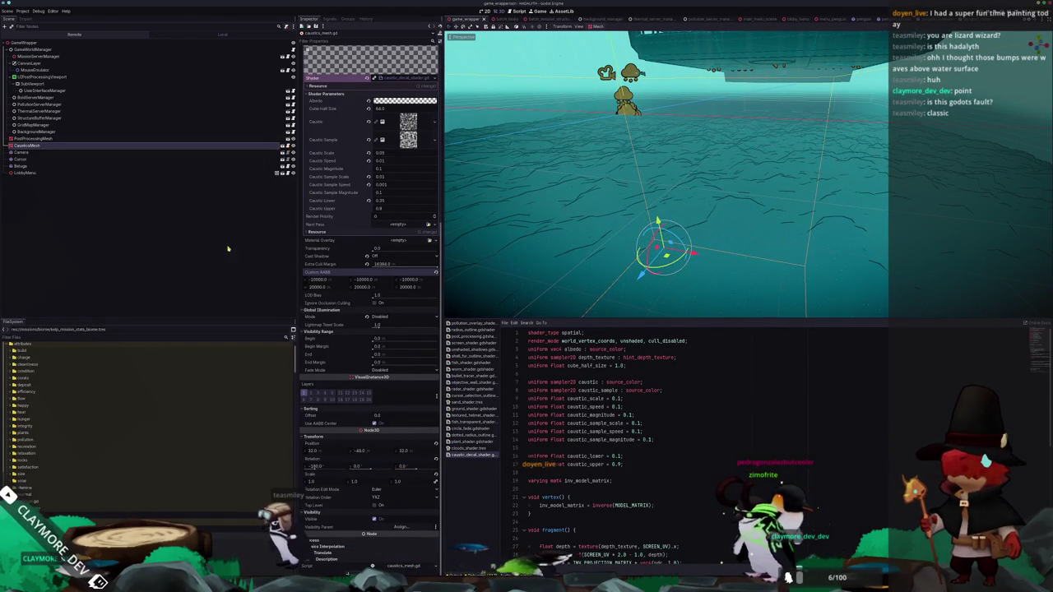
{"action": "key", "text": "alt+Tab"}
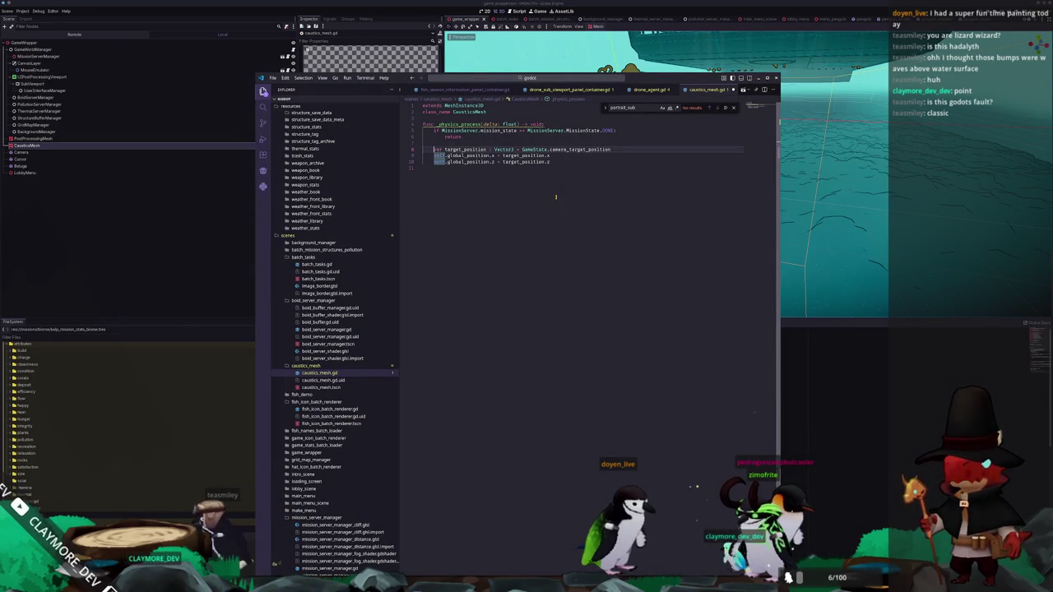
Add RenderingServer.instance_set_ignore_culling(mesh.get_rid(), false) to _physics_process in caustics_mesh.gd
{"action": "key", "text": "Return"}
{"action": "type", "text": "Re"}
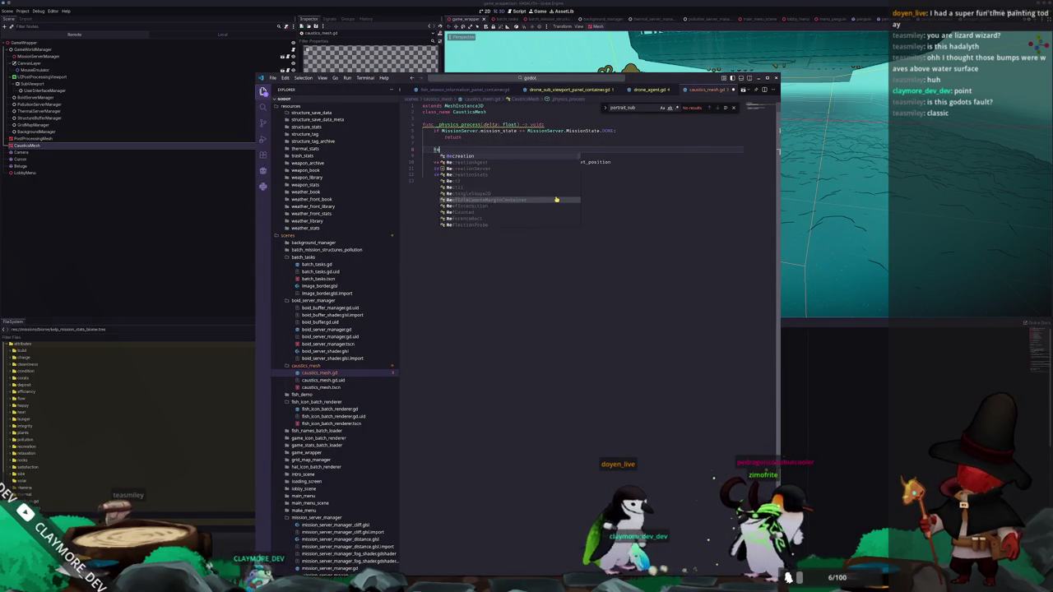
{"action": "type", "text": "nderingSer"}
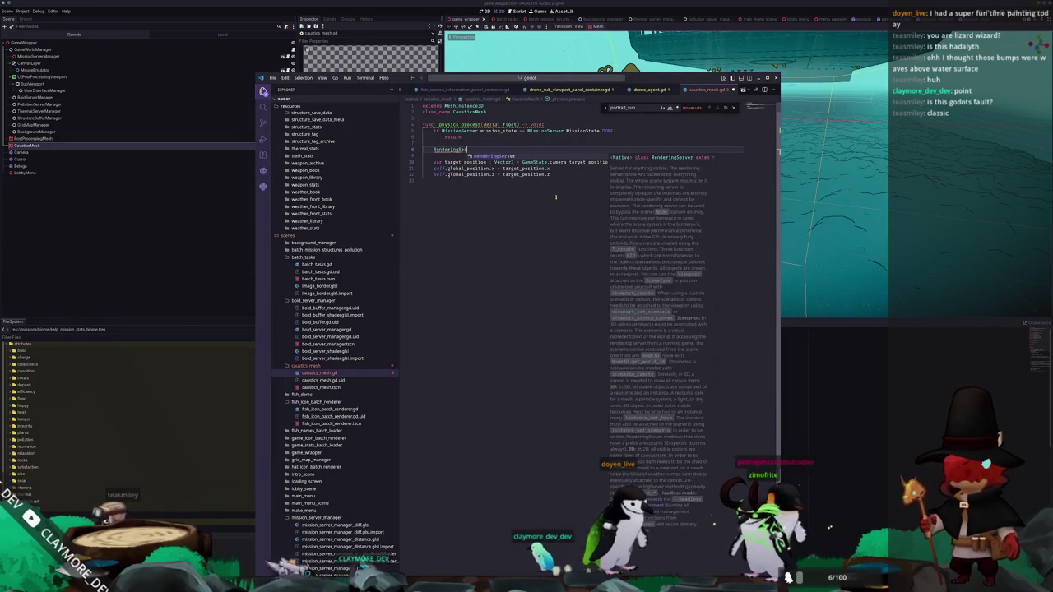
{"action": "type", "text": "ver.set_instance"}
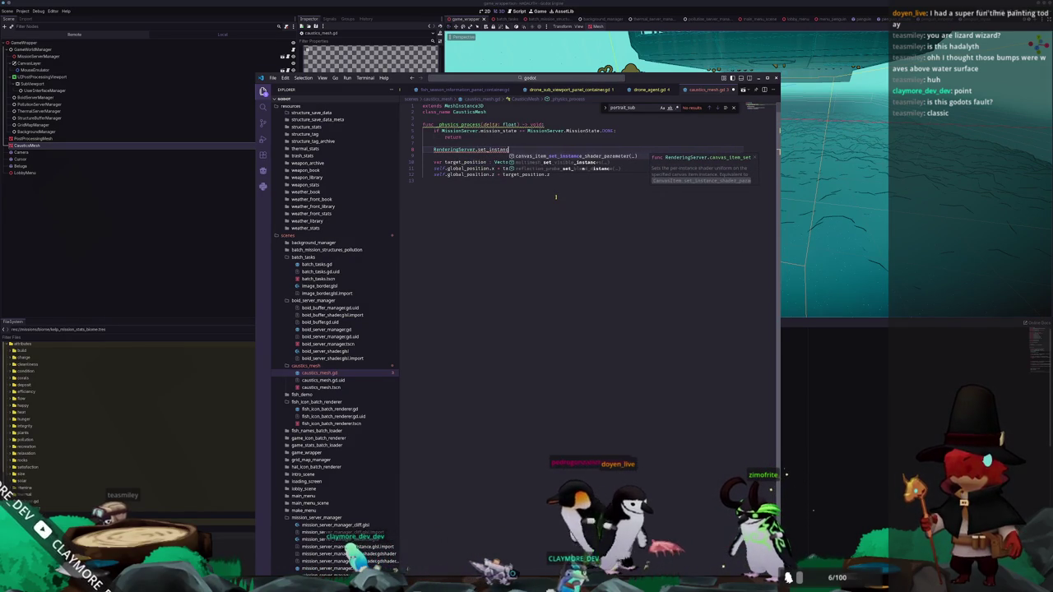
{"action": "key", "text": "BackSpace"}
{"action": "key", "text": "BackSpace"}
{"action": "key", "text": "BackSpace"}
{"action": "type", "text": "culling"}
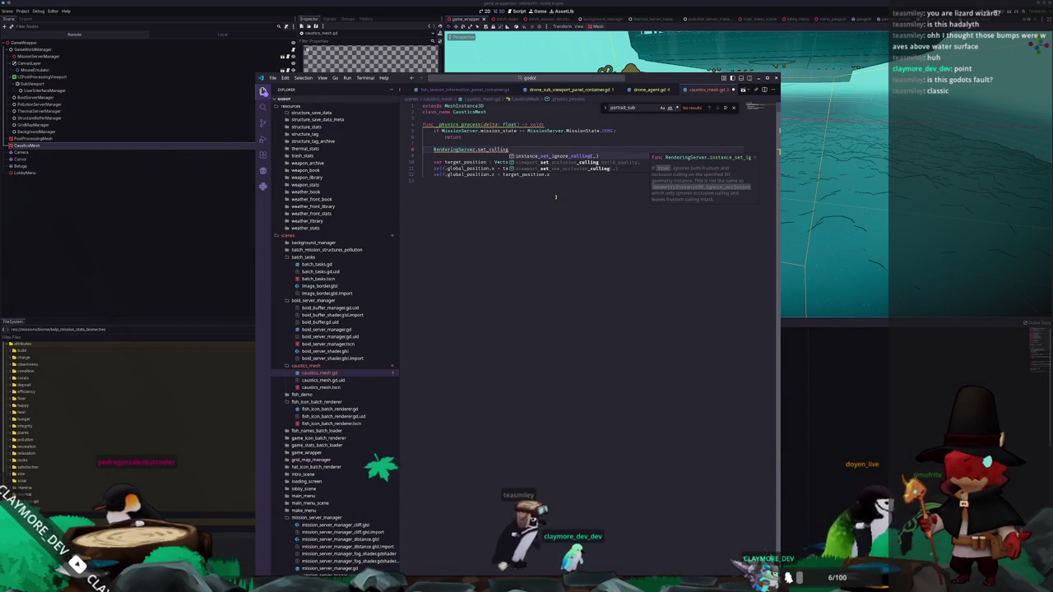
{"action": "key", "text": "Return"}
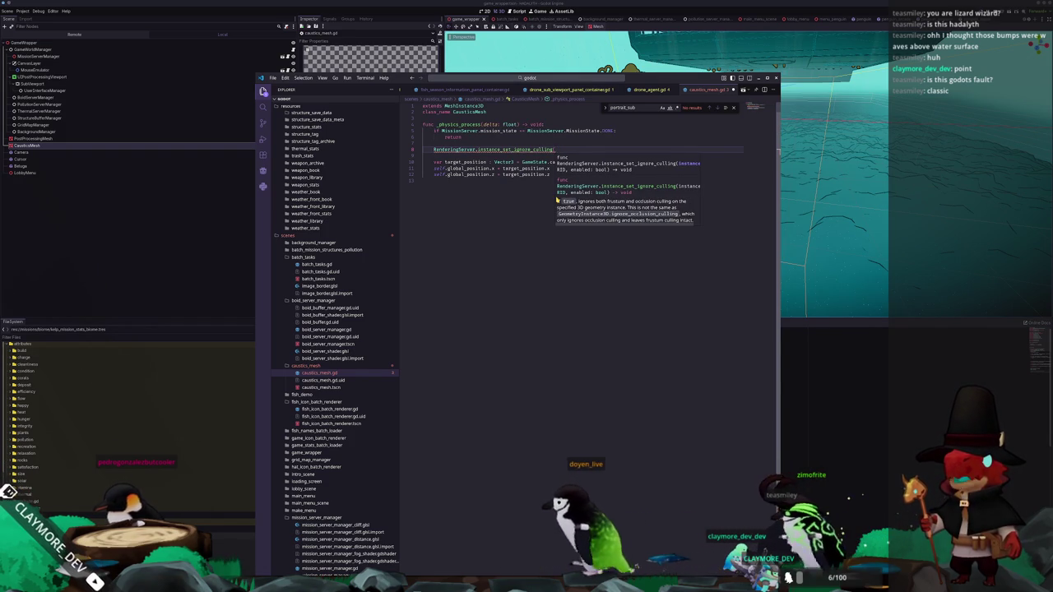
{"action": "type", "text": "mesh.get_rid("}
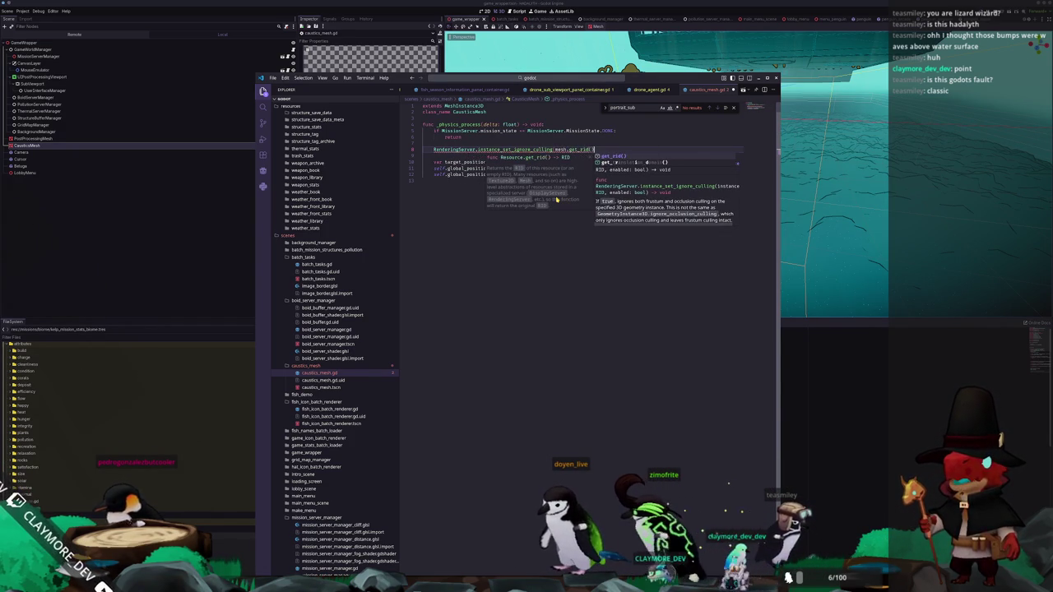
{"action": "key", "text": "Return"}
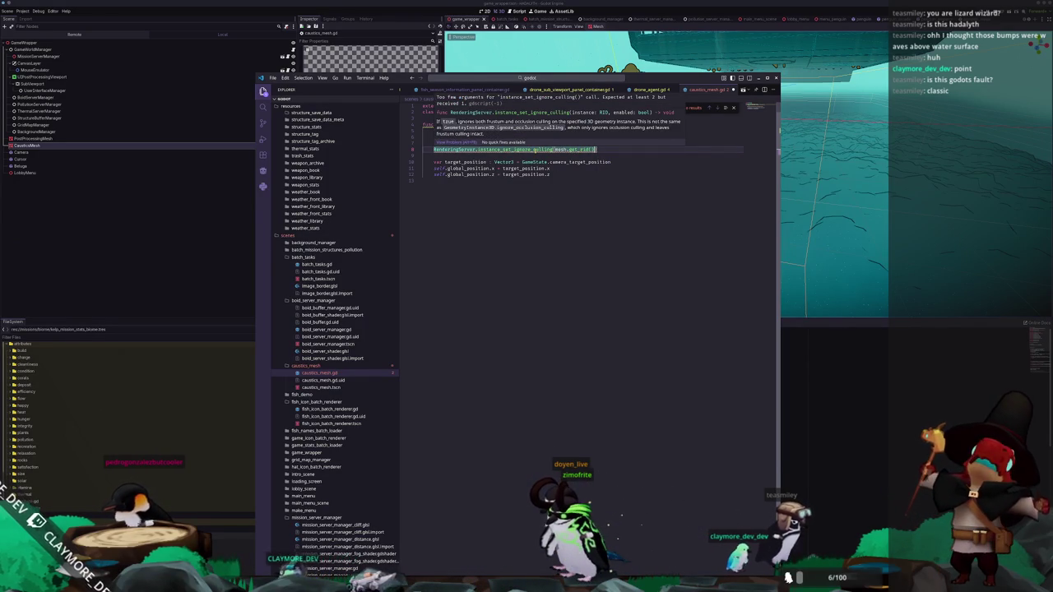
{"action": "type", "text": ", false"}
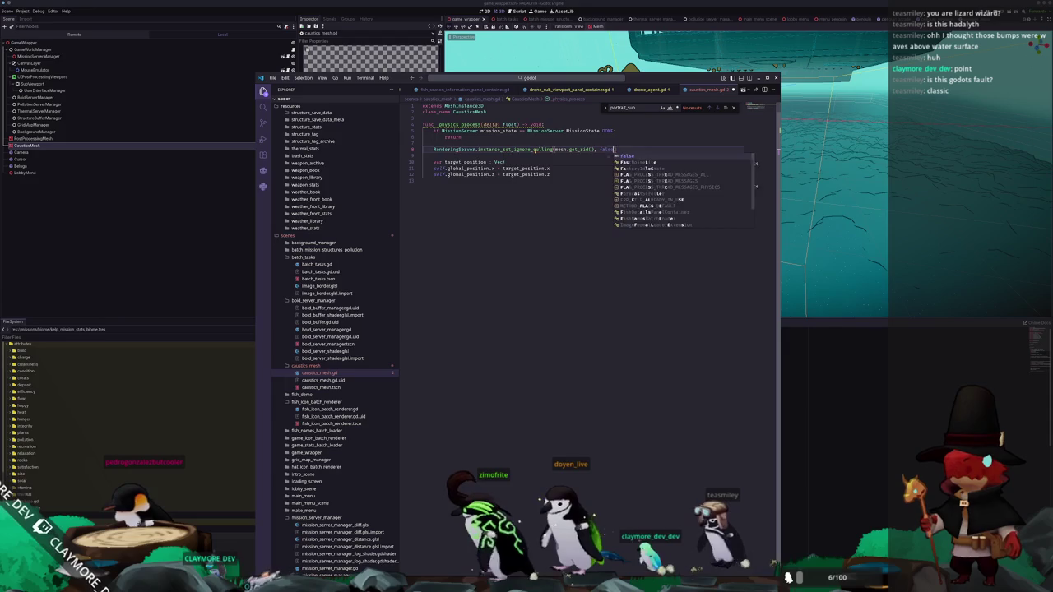
{"action": "type", "text": ")"}
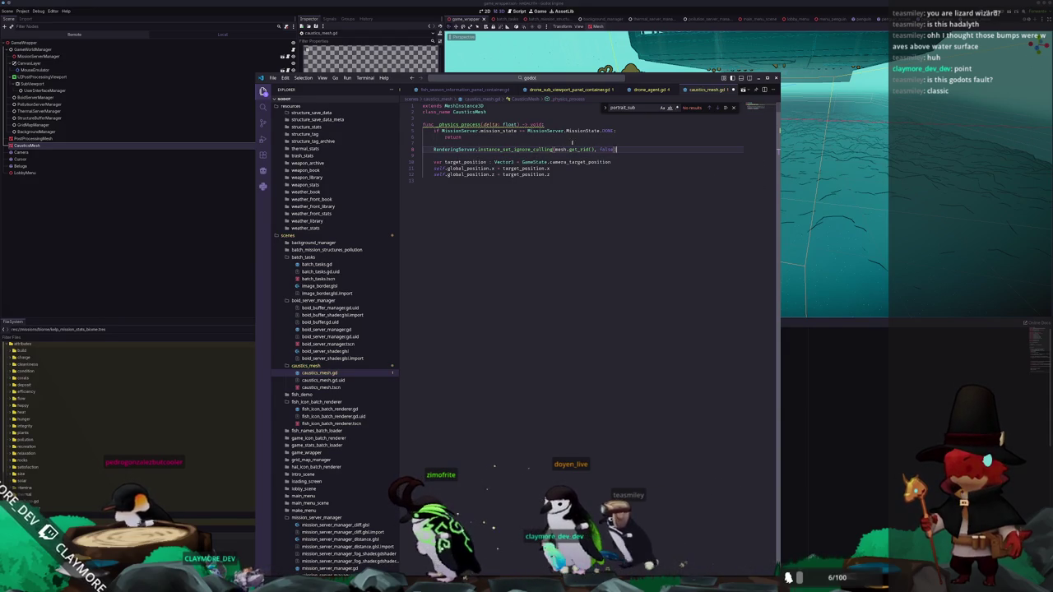
Back in Godot, run the game and load the second save slot from the title screen
{"action": "key", "text": "alt+Tab"}
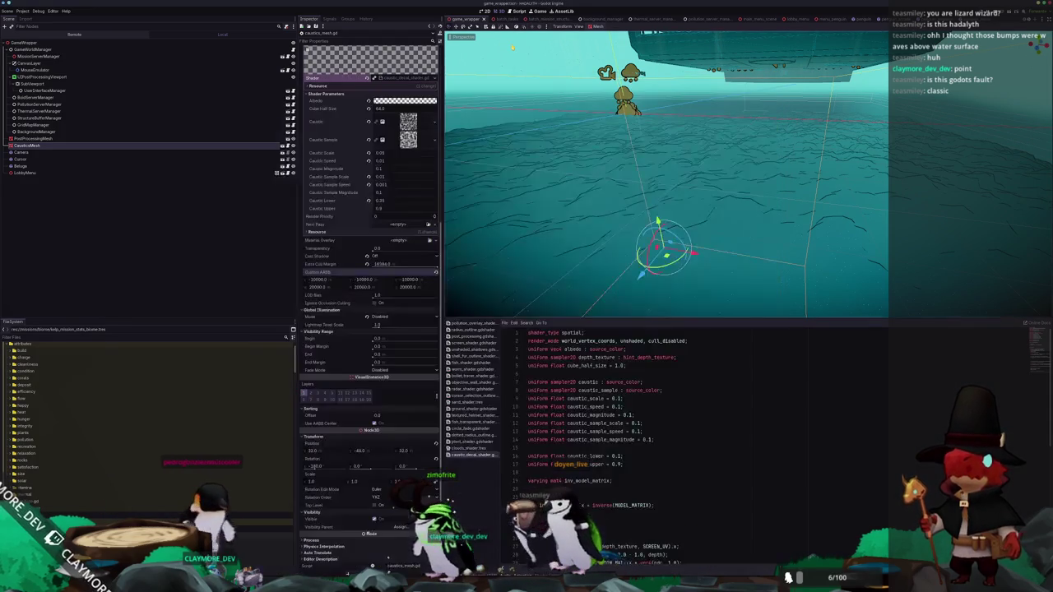
{"action": "key", "text": "F5"}
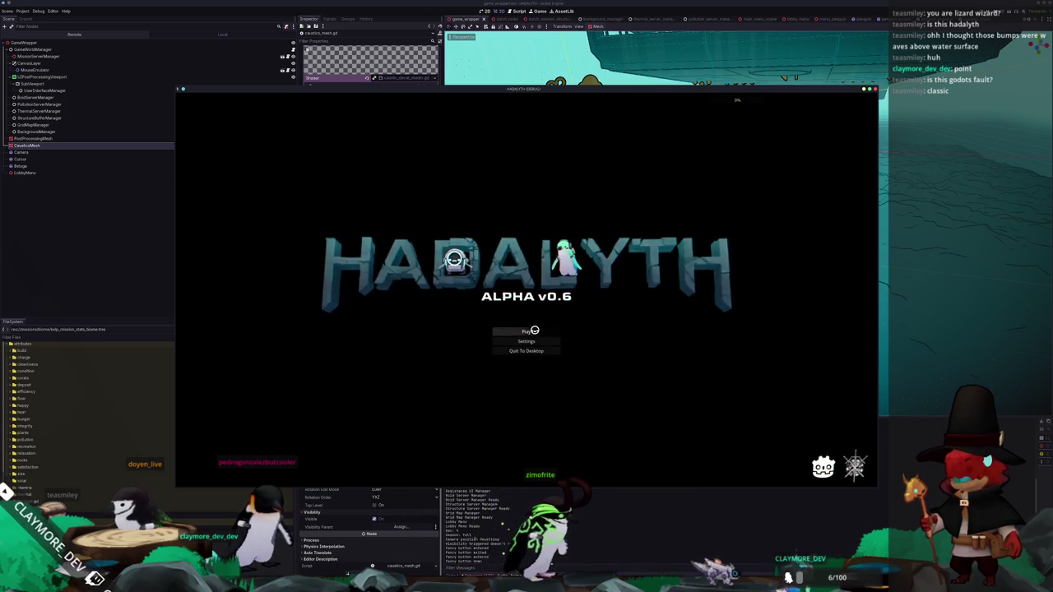
{"action": "left_click", "coordinate": [530, 331]}
{"action": "left_click", "coordinate": [521, 329]}
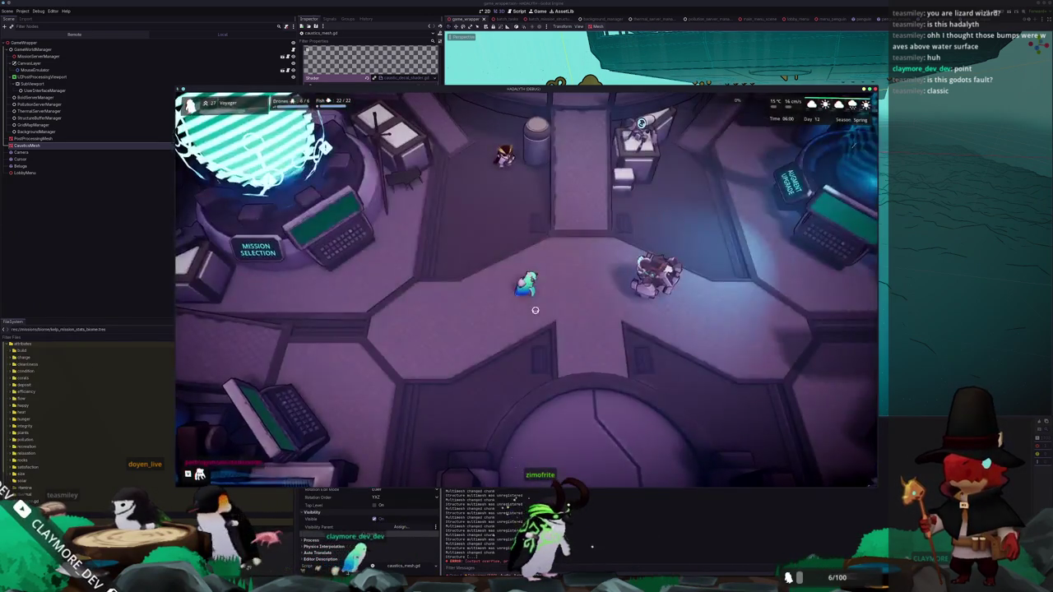
Walk the player south through the hub, then stop the game with F8
{"action": "key", "text": "s"}
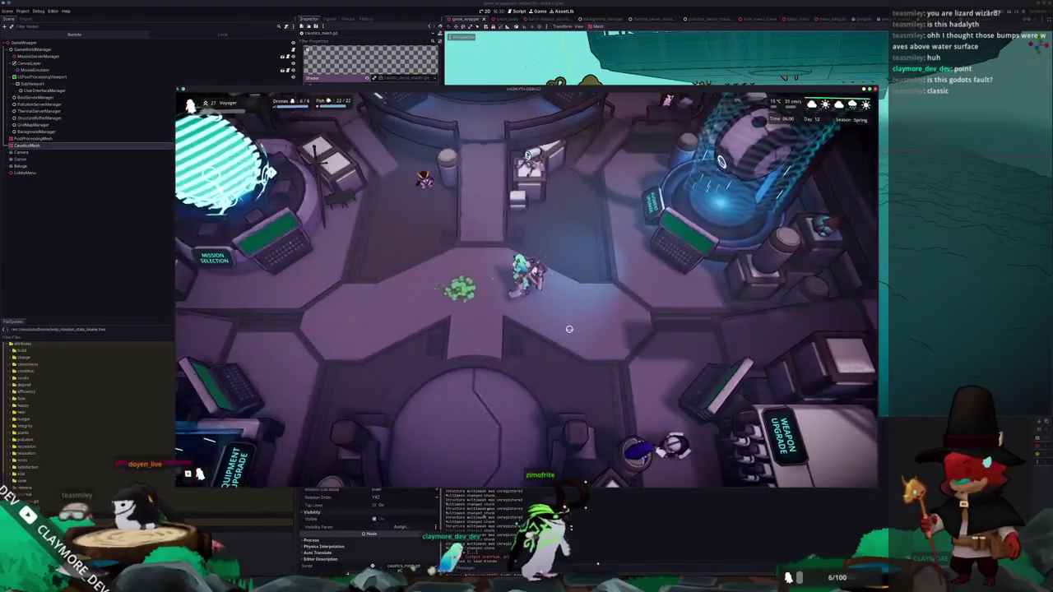
{"action": "key", "text": "s"}
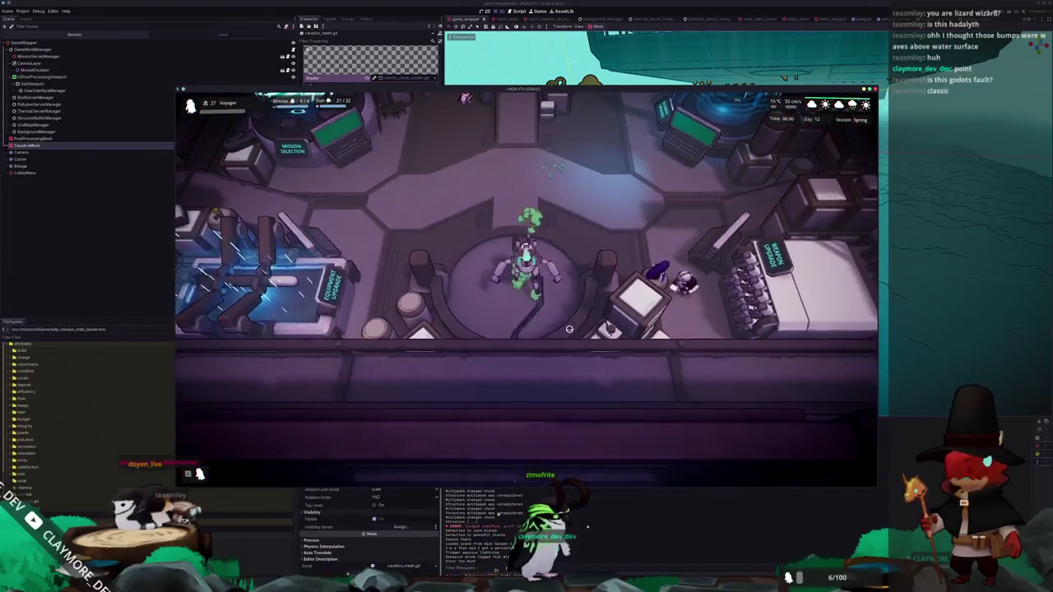
{"action": "key", "text": "F8"}
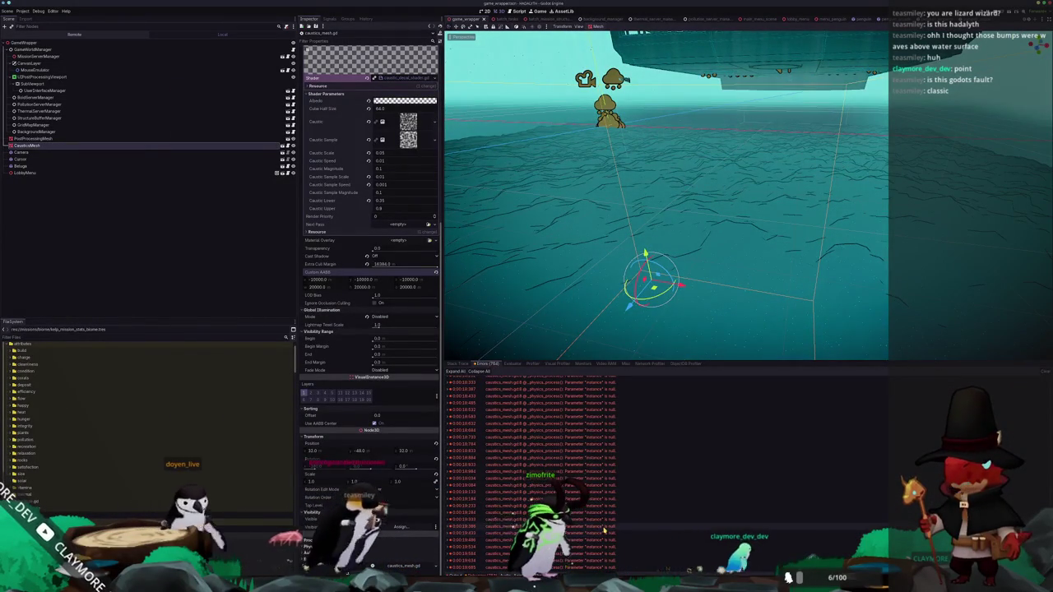
Open caustics_mesh.gd at the error line, read the get_rid docs, then return to Godot
{"action": "mouse_move", "coordinate": [604, 531]}
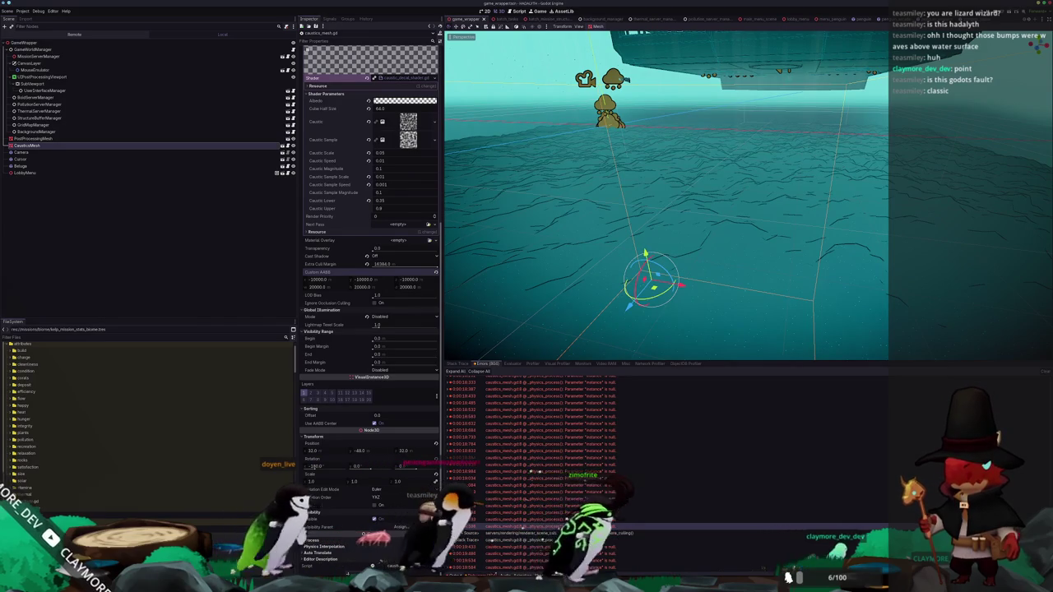
{"action": "double_click", "coordinate": [536, 476]}
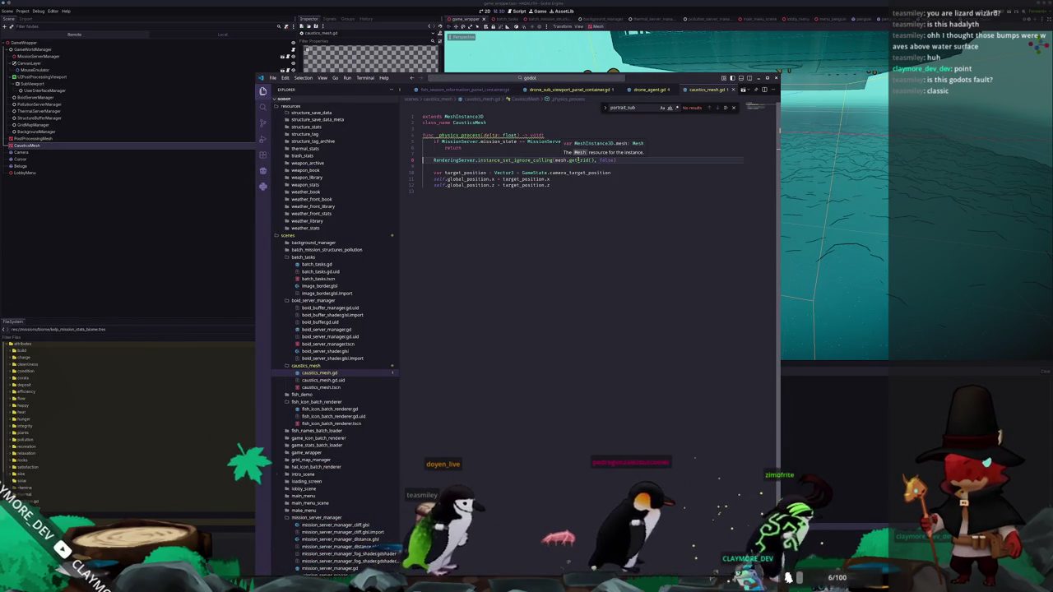
{"action": "mouse_move", "coordinate": [581, 160]}
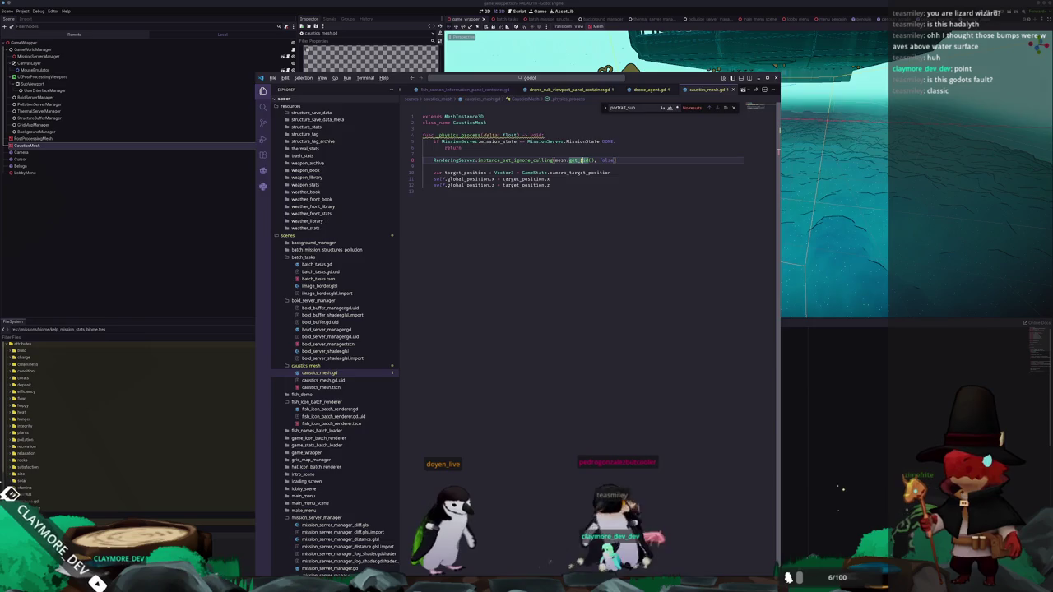
{"action": "key", "text": "alt+Tab"}
{"action": "key", "text": "alt+Tab"}
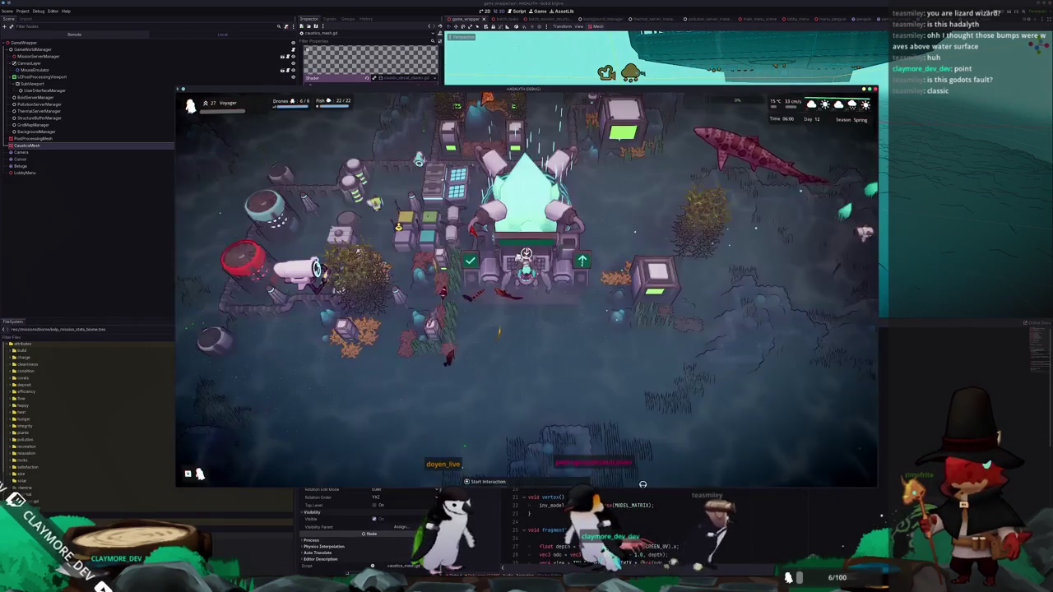
Zoom the game camera in and out over the seabed to view the caustics
{"action": "scroll", "coordinate": [628, 397], "scroll_direction": "down", "scroll_amount": 3}
{"action": "scroll", "coordinate": [628, 398], "scroll_direction": "up", "scroll_amount": 2}
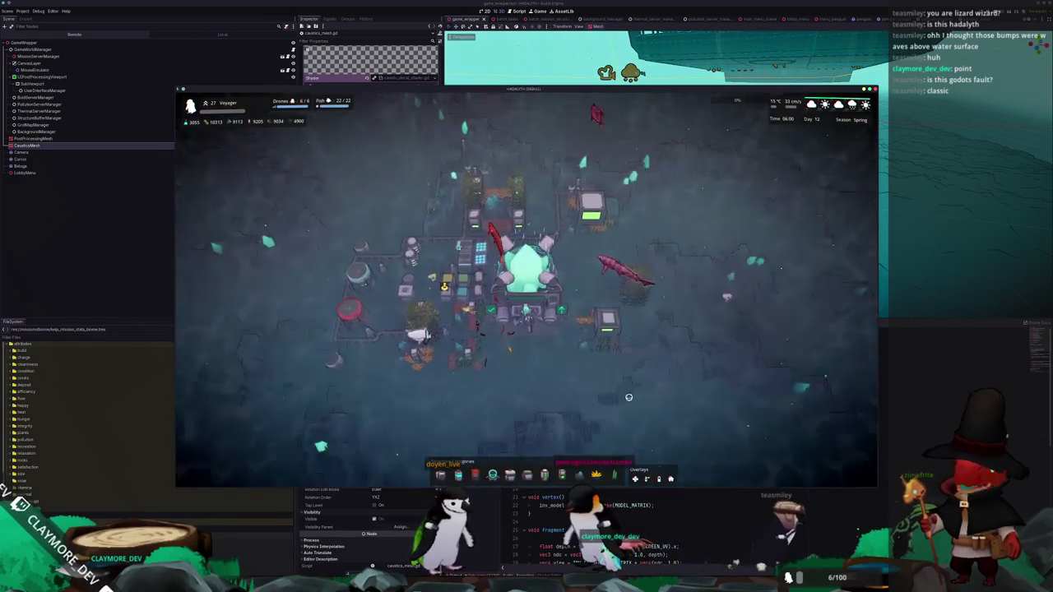
{"action": "scroll", "coordinate": [629, 398], "scroll_direction": "up", "scroll_amount": 6}
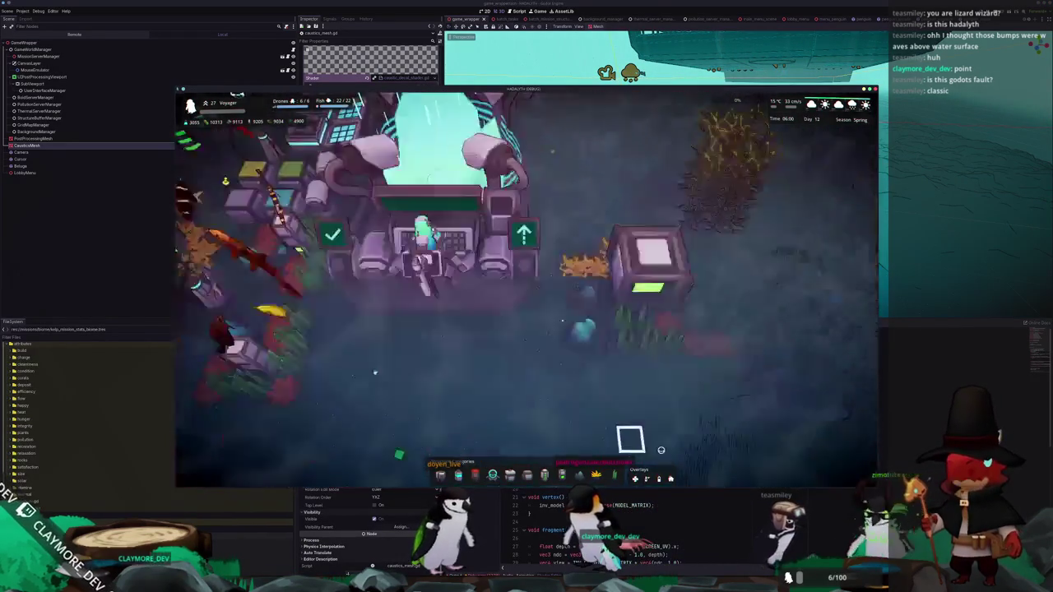
{"action": "scroll", "coordinate": [630, 438], "scroll_direction": "down", "scroll_amount": 6}
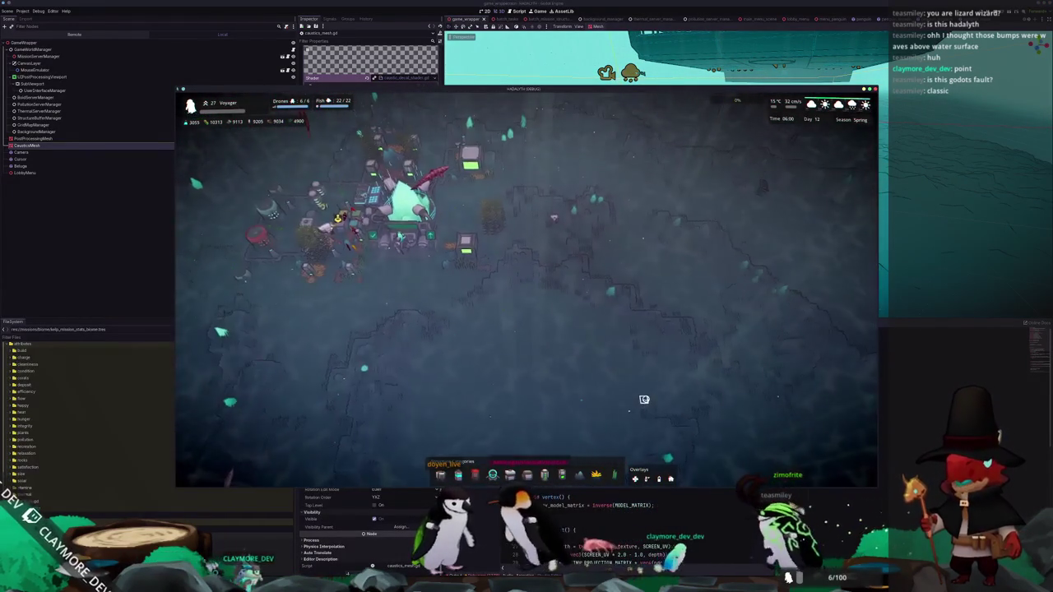
{"action": "scroll", "coordinate": [644, 399], "scroll_direction": "down", "scroll_amount": 3}
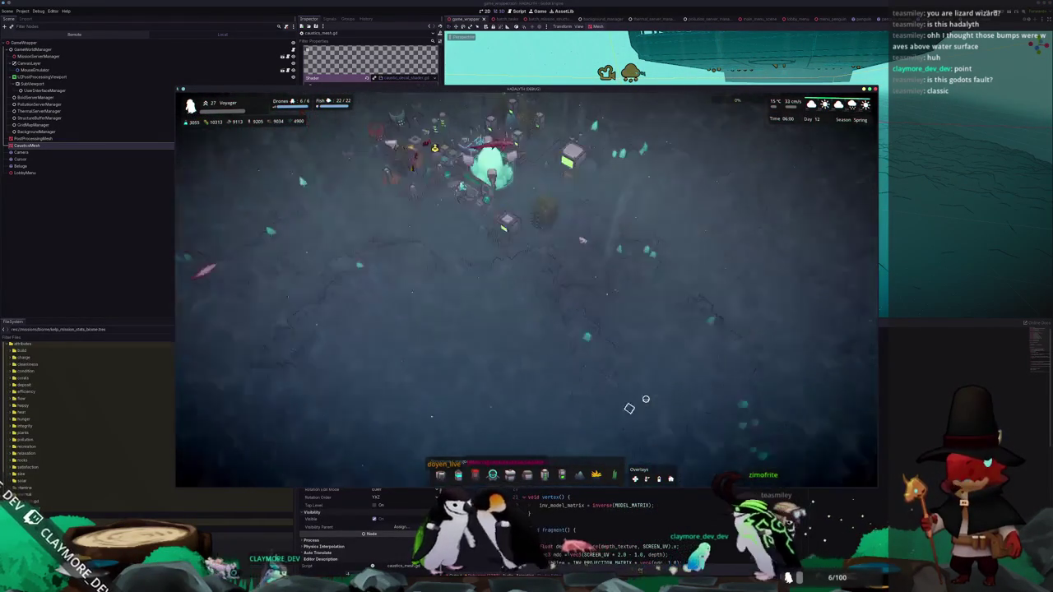
{"action": "scroll", "coordinate": [646, 399], "scroll_direction": "up", "scroll_amount": 4}
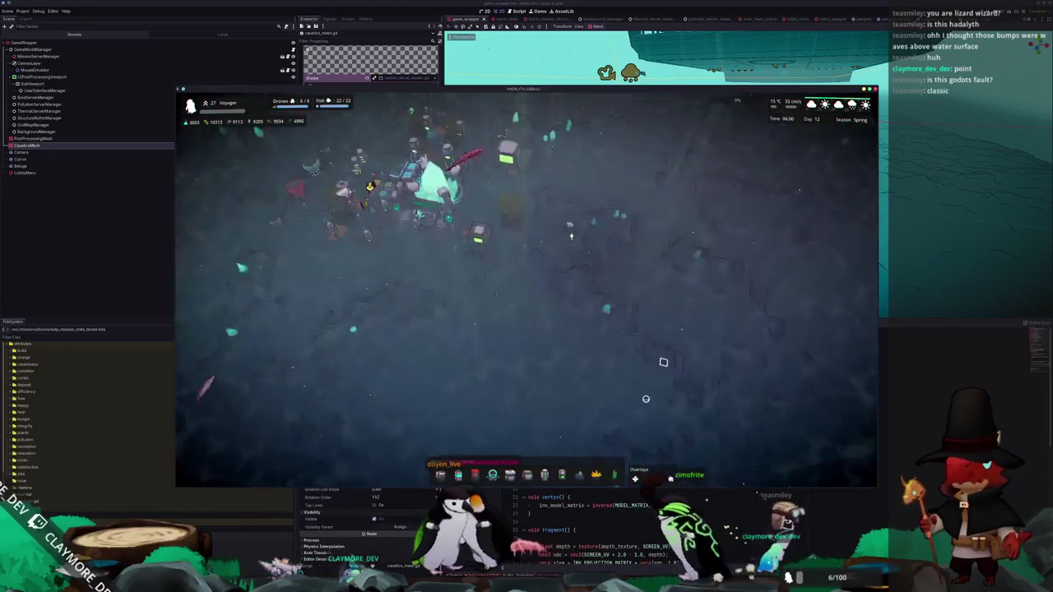
{"action": "scroll", "coordinate": [646, 399], "scroll_direction": "up", "scroll_amount": 5}
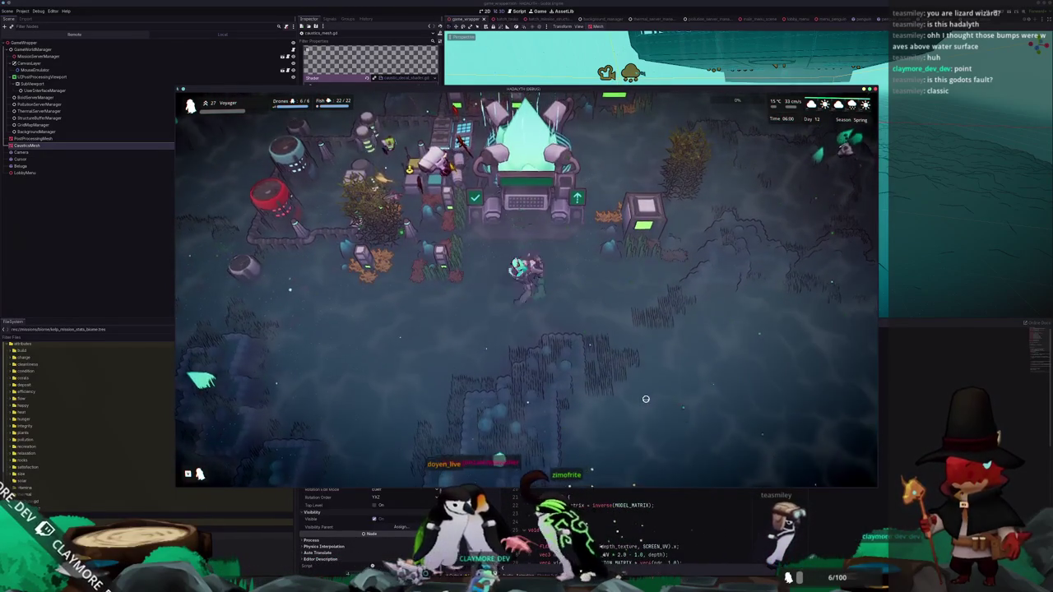
{"action": "scroll", "coordinate": [646, 399], "scroll_direction": "down", "scroll_amount": 5}
{"action": "scroll", "coordinate": [644, 401], "scroll_direction": "up", "scroll_amount": 3}
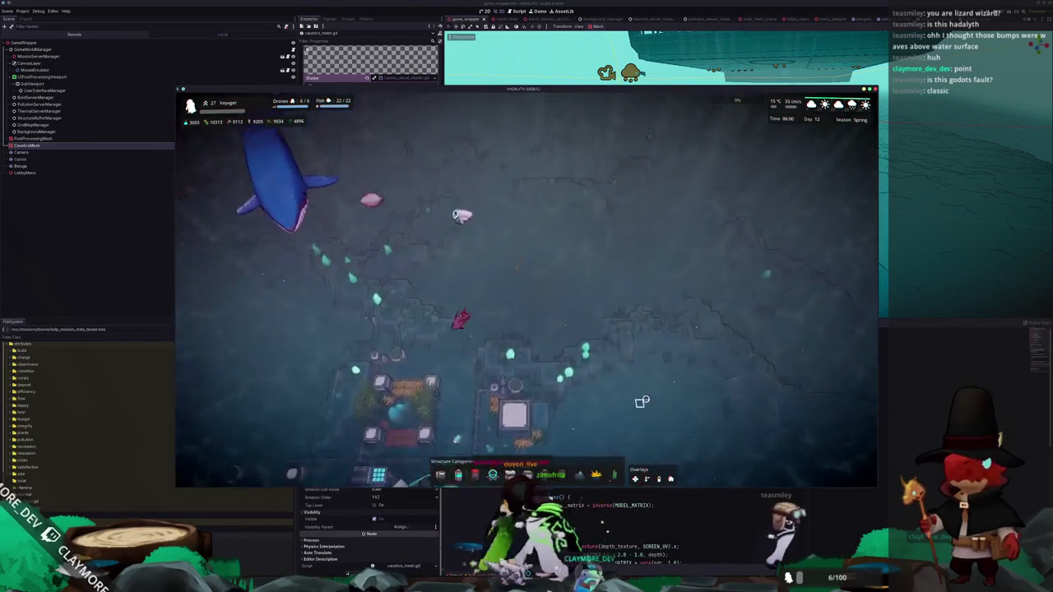
{"action": "scroll", "coordinate": [643, 402], "scroll_direction": "up", "scroll_amount": 3}
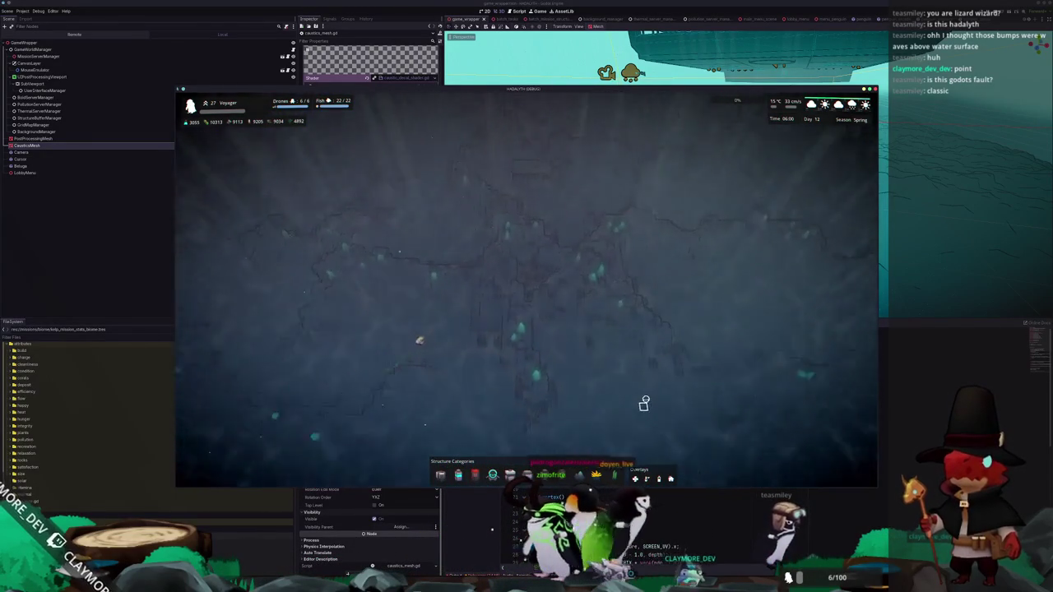
{"action": "scroll", "coordinate": [646, 398], "scroll_direction": "up", "scroll_amount": 2}
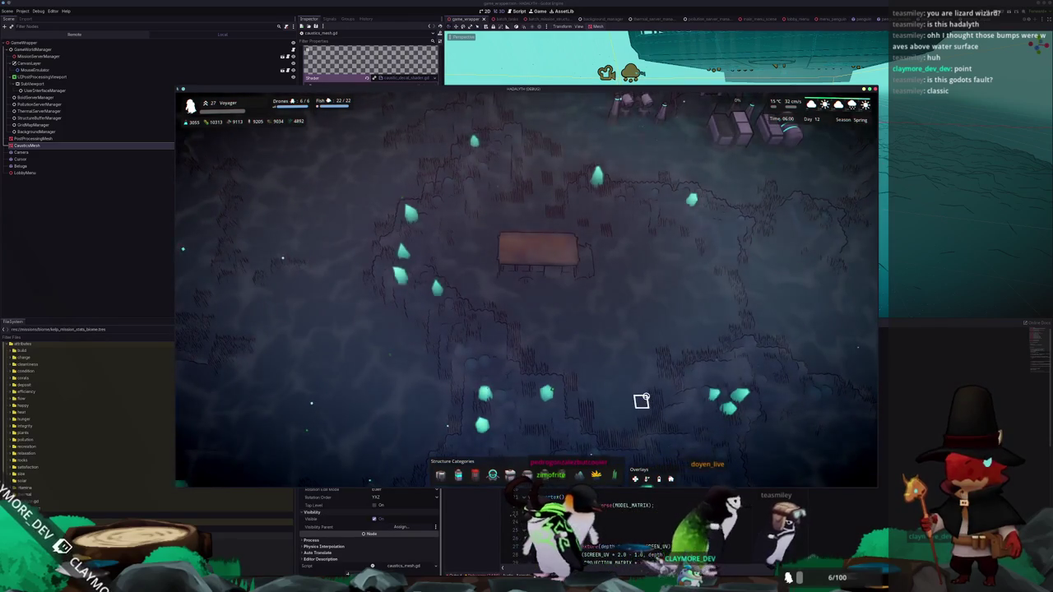
Pan toward the base and inspect buildings, ending on the central Thermal Generator
{"action": "key", "text": "w"}
{"action": "key", "text": "d"}
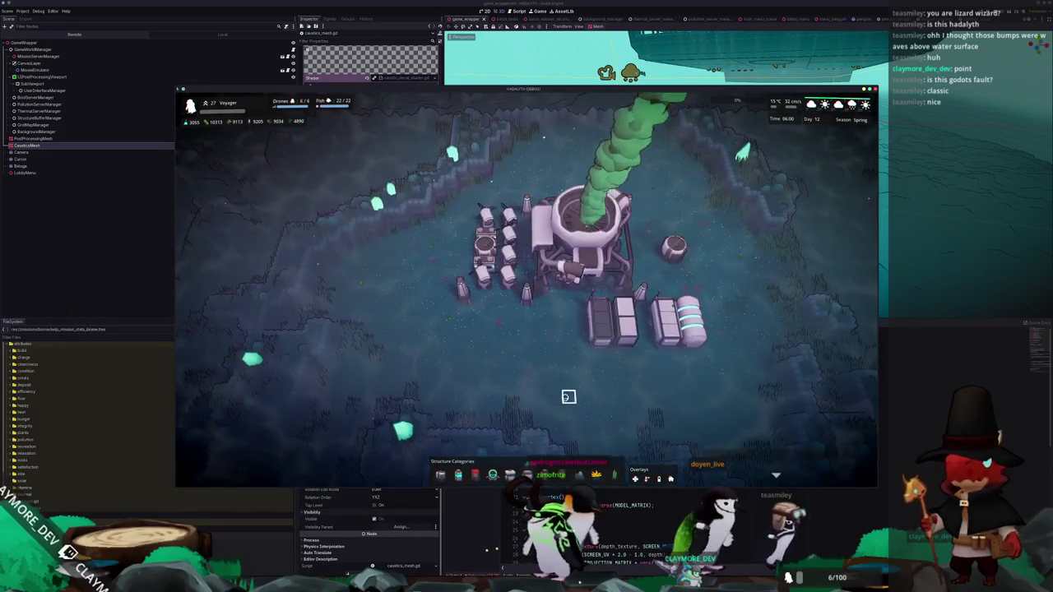
{"action": "scroll", "coordinate": [569, 397], "scroll_direction": "up", "scroll_amount": 2}
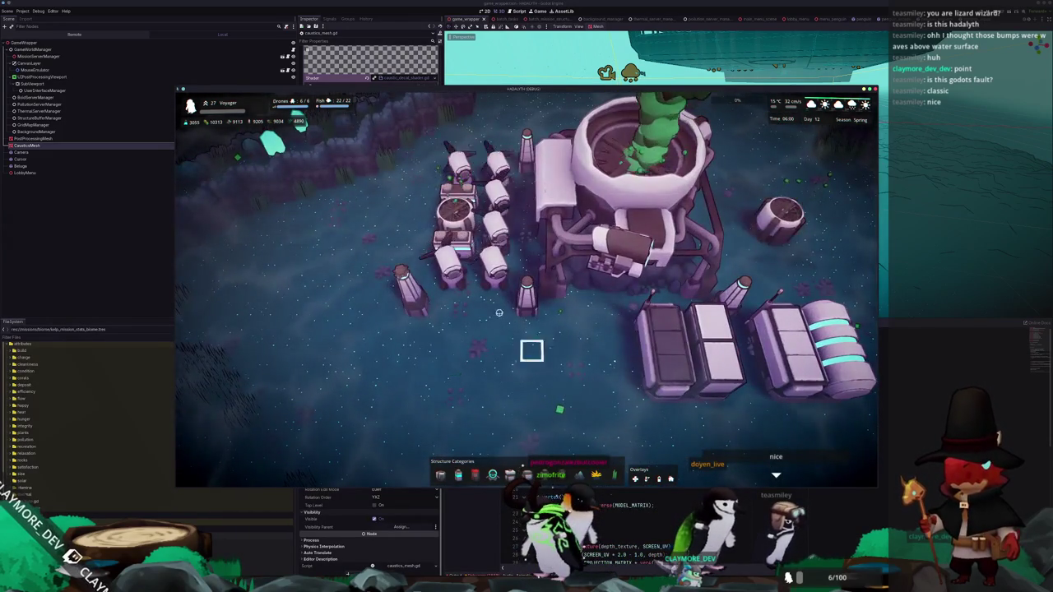
{"action": "left_click", "coordinate": [468, 201]}
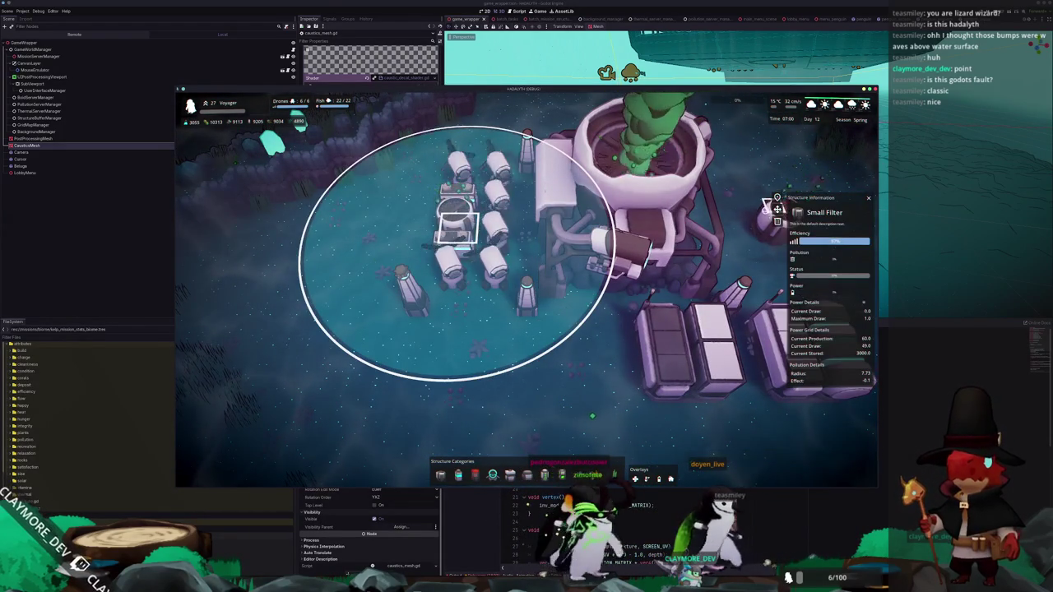
{"action": "left_click", "coordinate": [765, 224]}
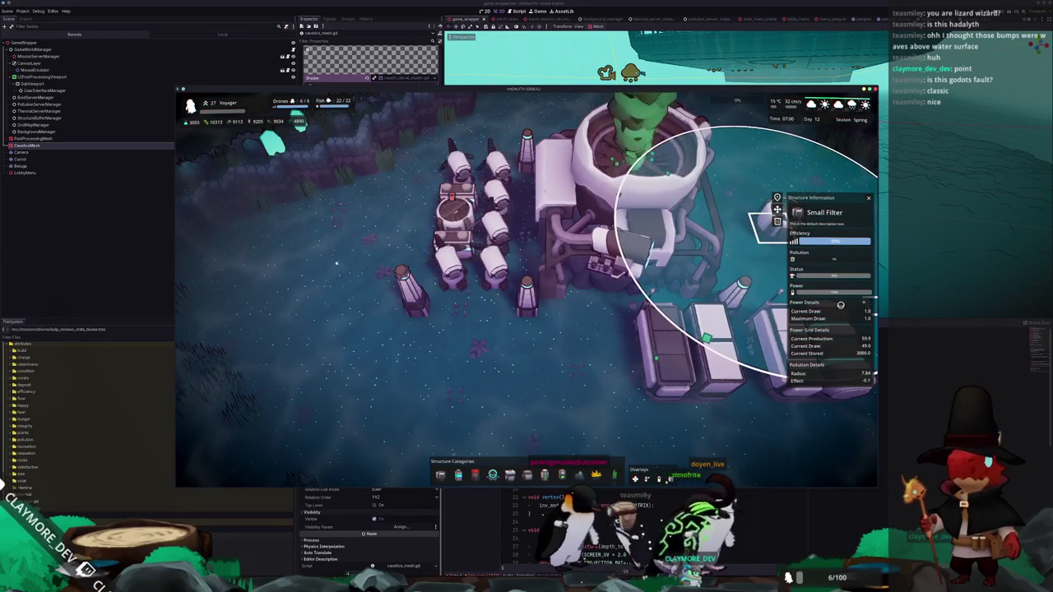
{"action": "left_click", "coordinate": [605, 226]}
Zoom, drag and rotate the camera around the base, then stop the game with F8
{"action": "scroll", "coordinate": [509, 345], "scroll_direction": "down", "scroll_amount": 3}
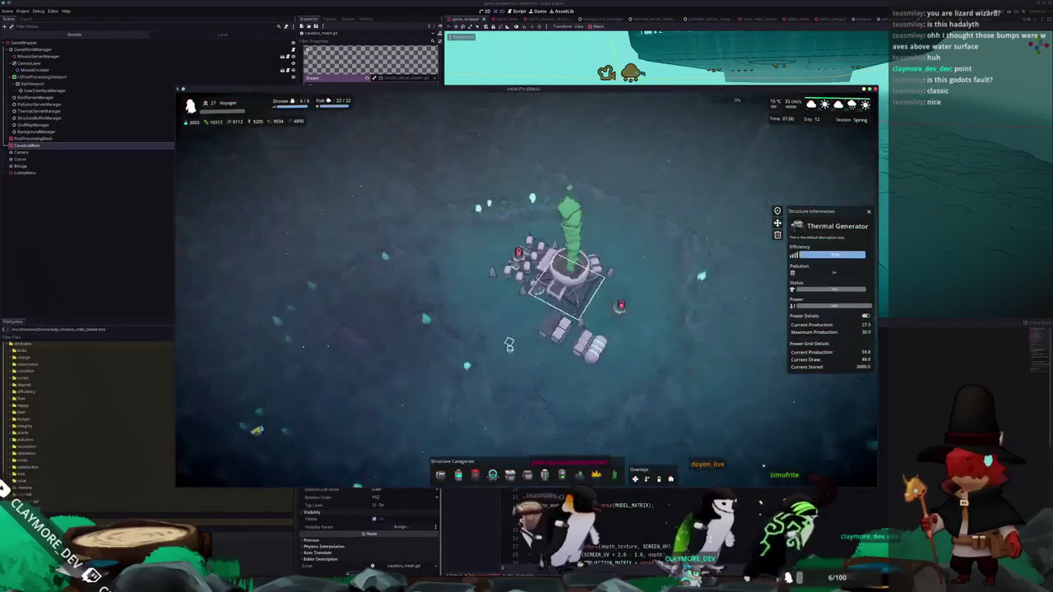
{"action": "scroll", "coordinate": [471, 355], "scroll_direction": "up", "scroll_amount": 3}
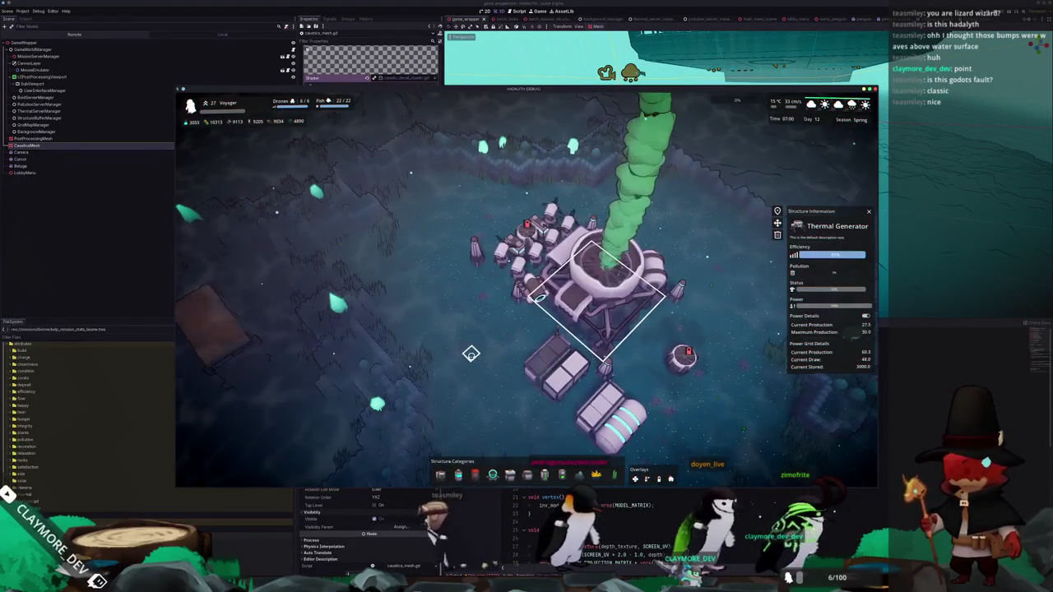
{"action": "scroll", "coordinate": [473, 356], "scroll_direction": "up", "scroll_amount": 3}
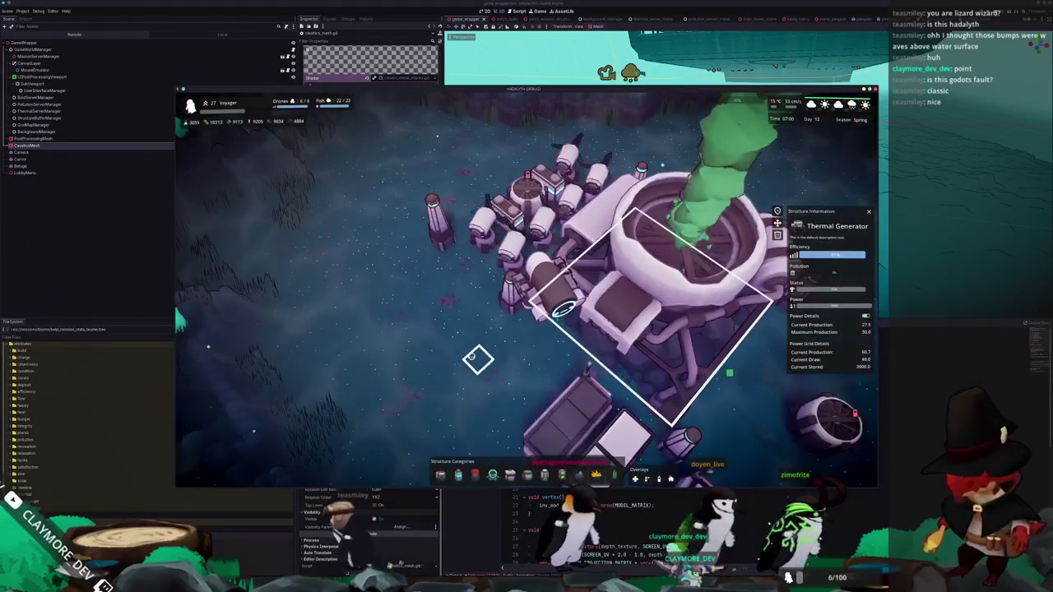
{"action": "scroll", "coordinate": [475, 357], "scroll_direction": "down", "scroll_amount": 5}
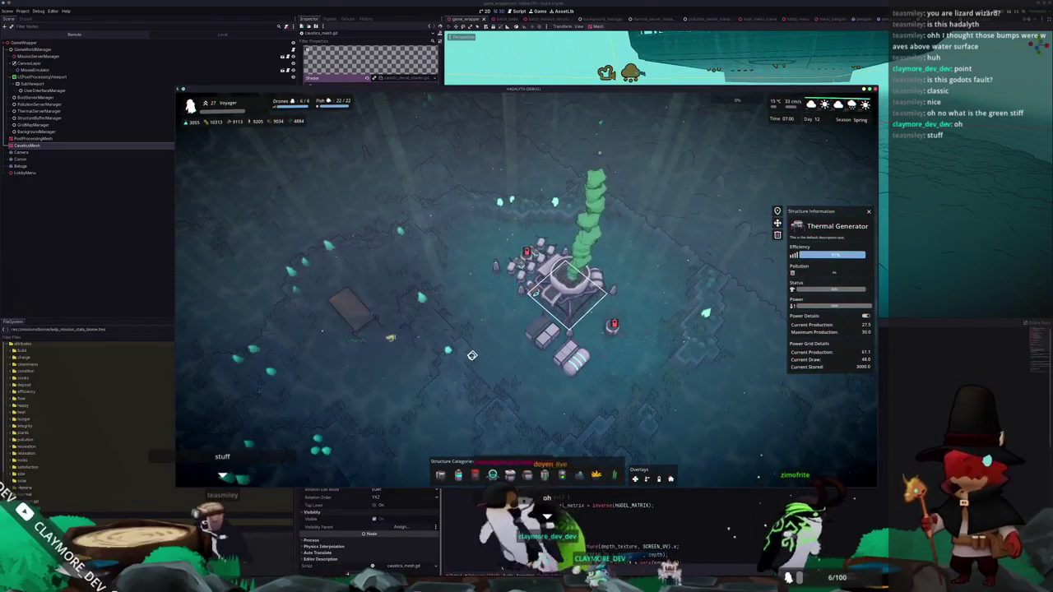
{"action": "scroll", "coordinate": [472, 355], "scroll_direction": "up", "scroll_amount": 3}
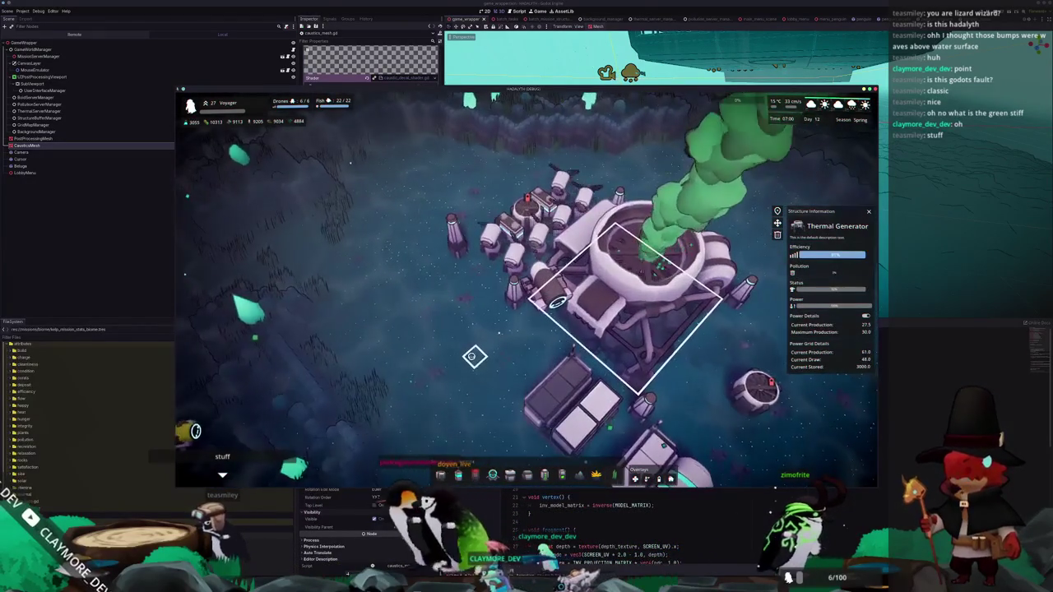
{"action": "scroll", "coordinate": [473, 355], "scroll_direction": "down", "scroll_amount": 3}
{"action": "scroll", "coordinate": [474, 354], "scroll_direction": "down", "scroll_amount": 3}
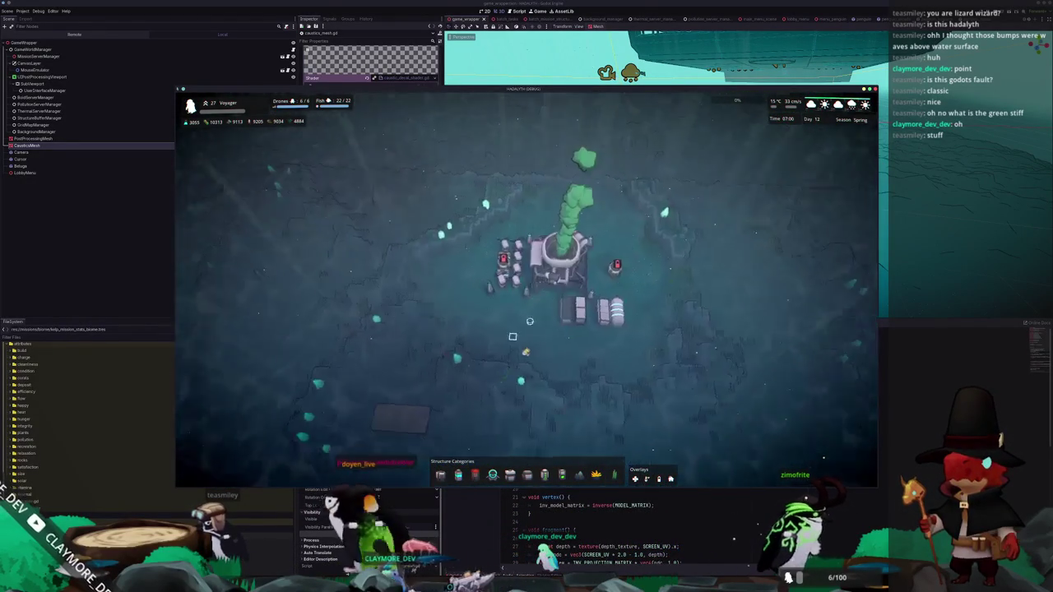
{"action": "mouse_move", "coordinate": [559, 275]}
{"action": "left_mouse_down"}
{"action": "mouse_move", "coordinate": [354, 389]}
{"action": "mouse_move", "coordinate": [365, 390]}
{"action": "left_mouse_up"}
{"action": "scroll", "coordinate": [366, 390], "scroll_direction": "up", "scroll_amount": 3}
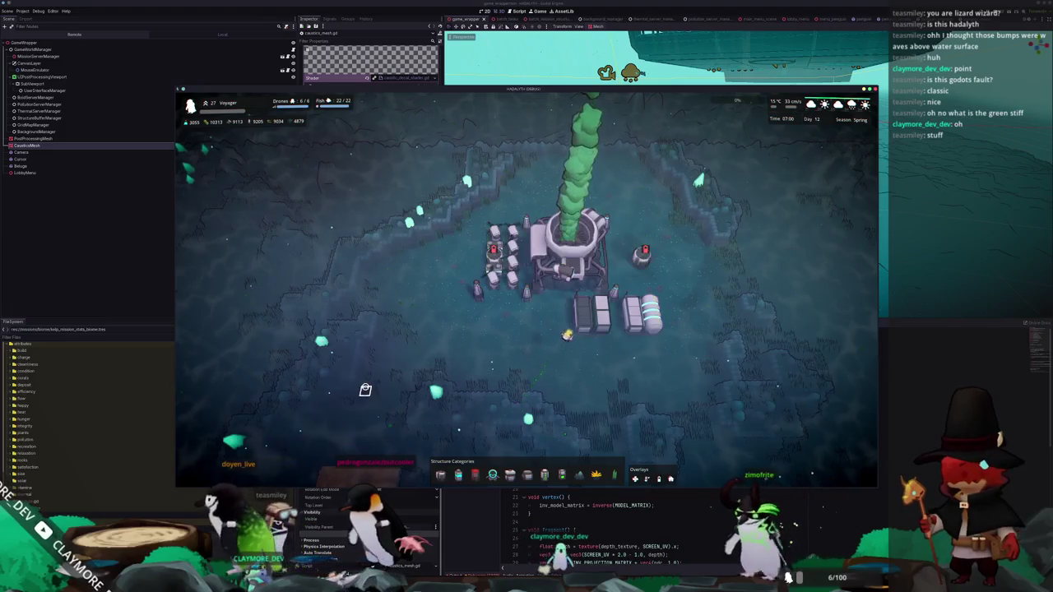
{"action": "key", "text": "e"}
{"action": "scroll", "coordinate": [411, 387], "scroll_direction": "down", "scroll_amount": 3}
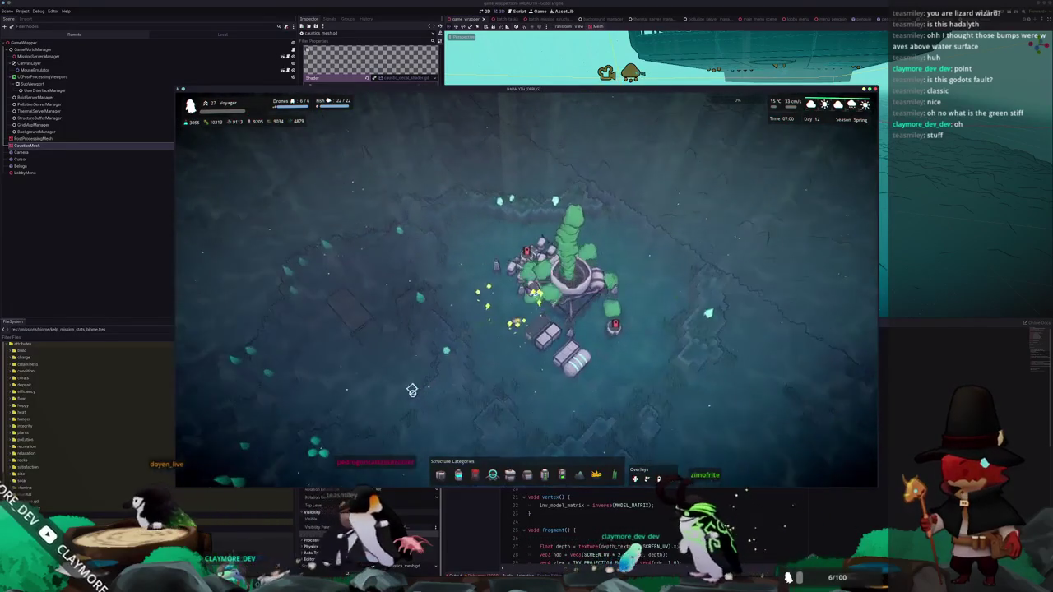
{"action": "key", "text": "F8"}
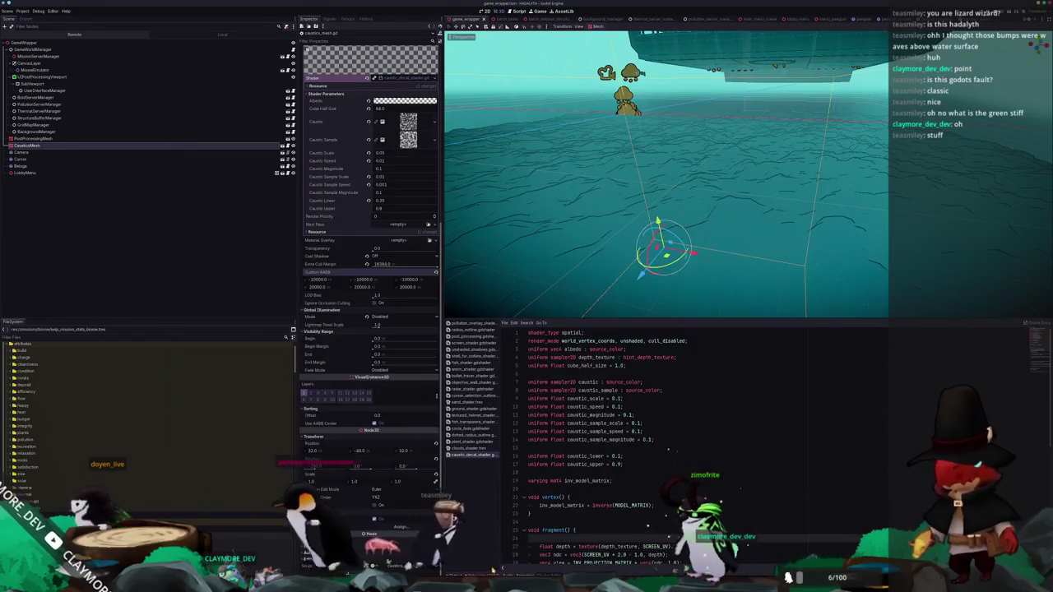
Open caustics_mesh.gd in VS Code from the null instance error in the Errors list
{"action": "left_click", "coordinate": [491, 573]}
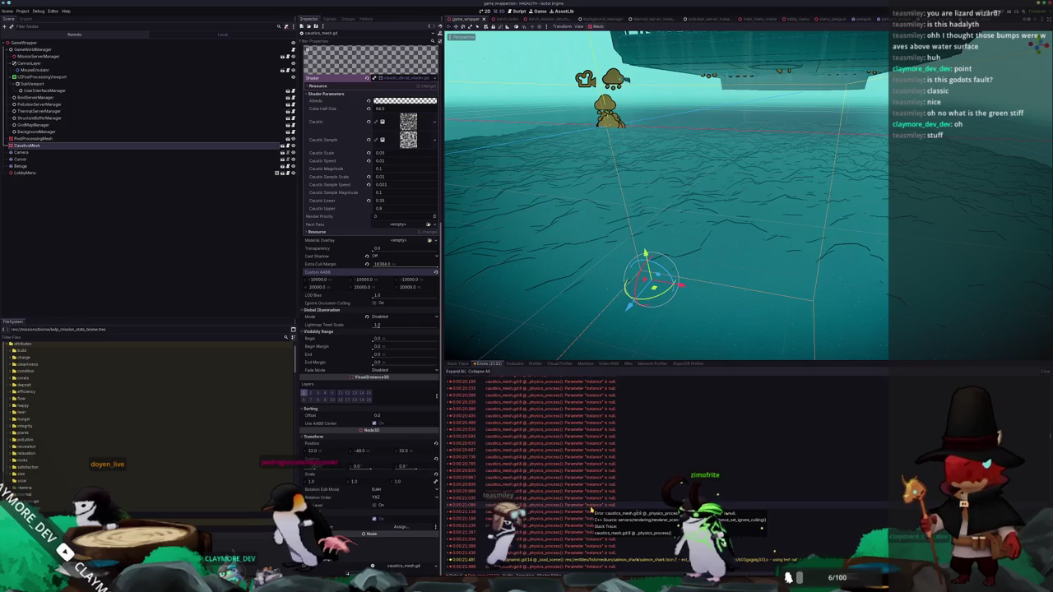
{"action": "double_click", "coordinate": [591, 510]}
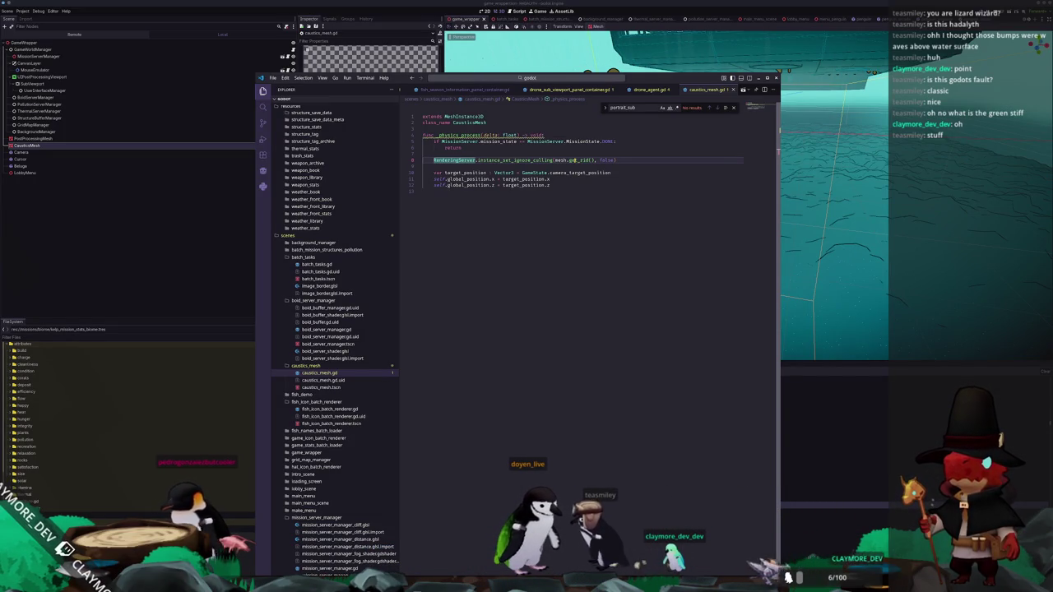
Switch from VS Code back to the running Hadalyth game in Godot
{"action": "key", "text": "alt+Tab"}
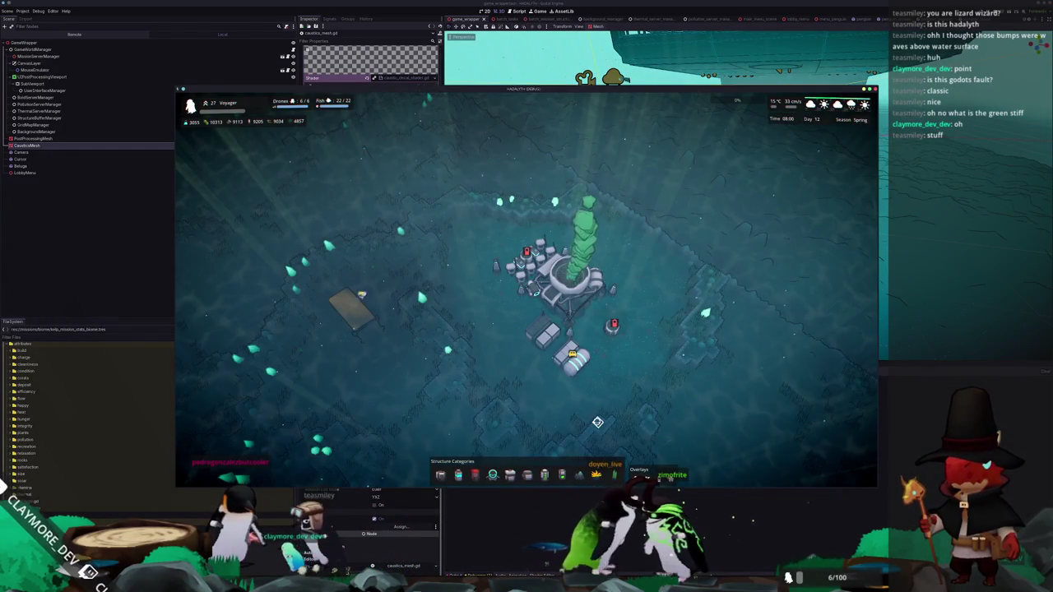
Zoom the game camera in on the base, then back out over the pollution heat map
{"action": "scroll", "coordinate": [597, 422], "scroll_direction": "up", "scroll_amount": 5}
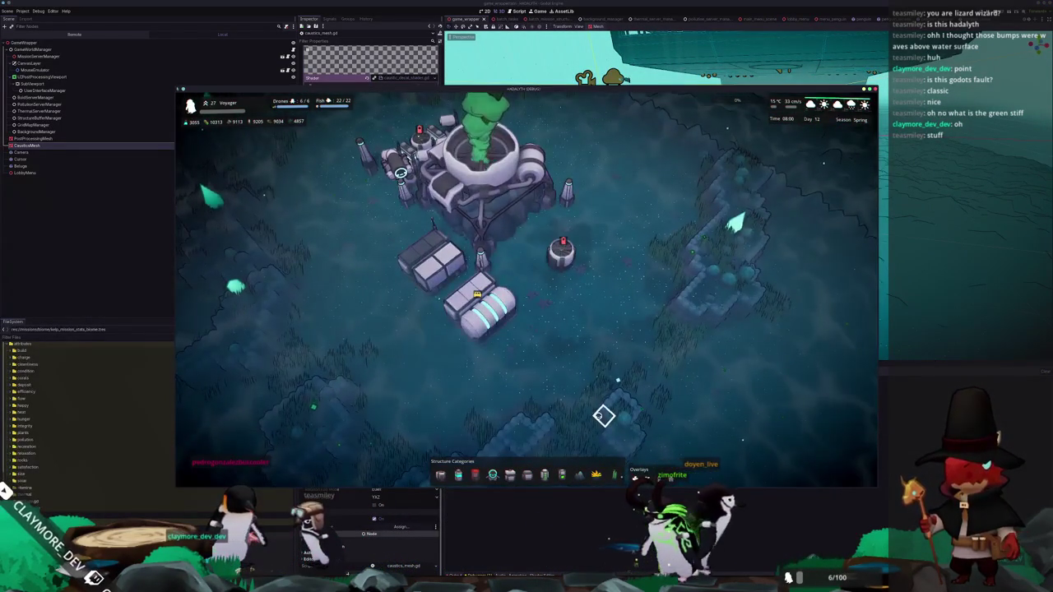
{"action": "scroll", "coordinate": [603, 416], "scroll_direction": "up", "scroll_amount": 2}
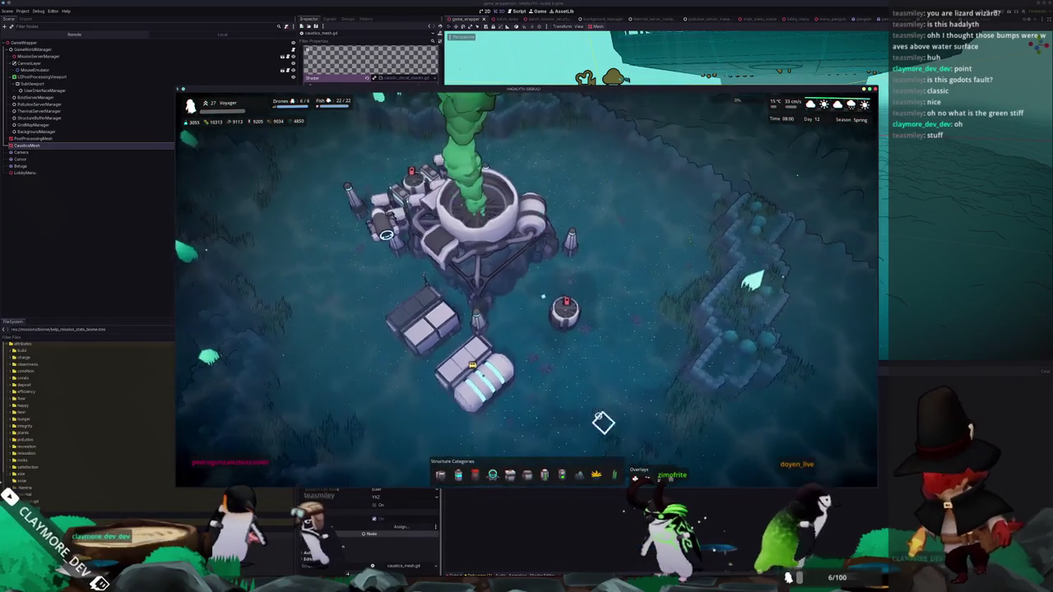
{"action": "scroll", "coordinate": [598, 416], "scroll_direction": "up", "scroll_amount": 2}
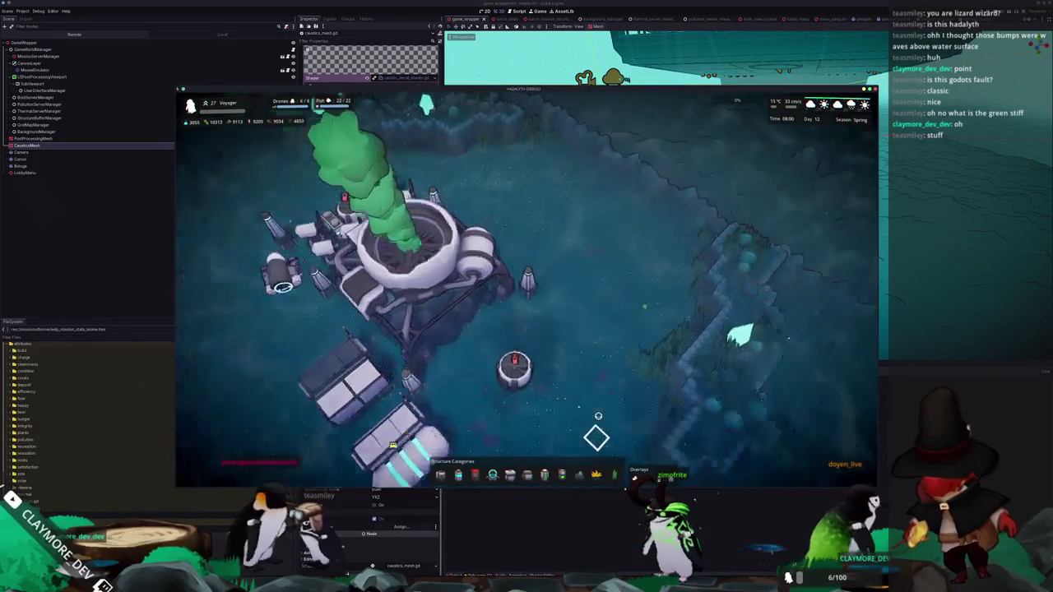
{"action": "scroll", "coordinate": [598, 417], "scroll_direction": "up", "scroll_amount": 2}
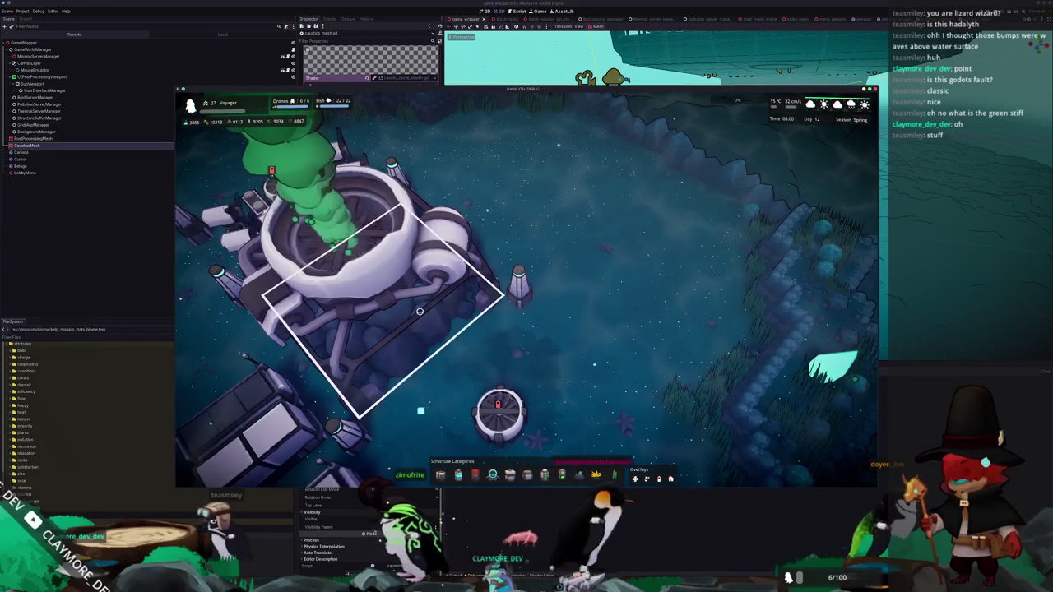
{"action": "scroll", "coordinate": [418, 302], "scroll_direction": "down", "scroll_amount": 5}
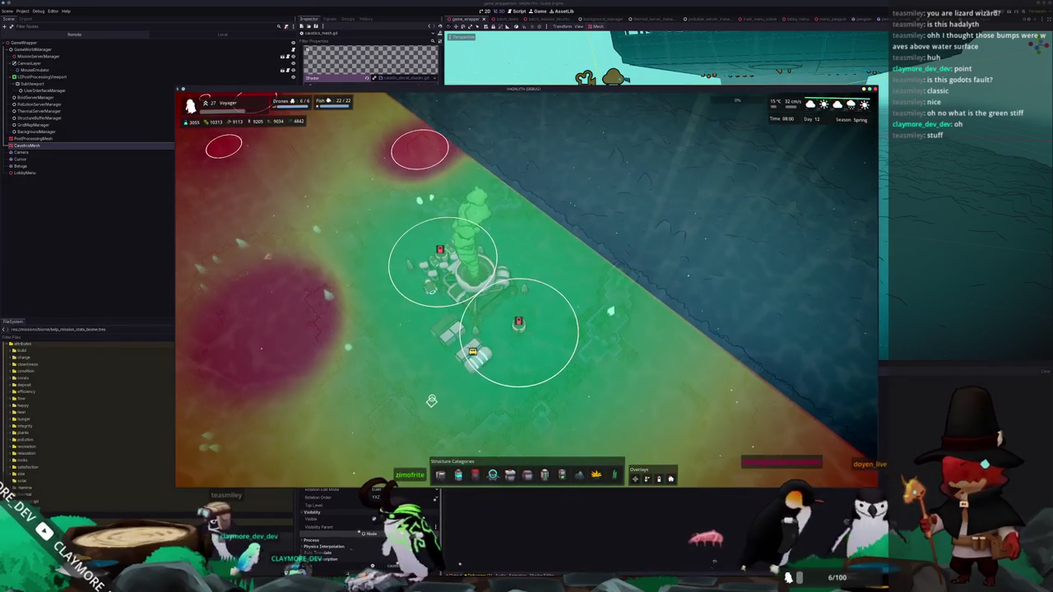
Turn the camera to a level top-down view centred on the base and its range circles
{"action": "key", "text": "e"}
{"action": "key", "text": "s"}
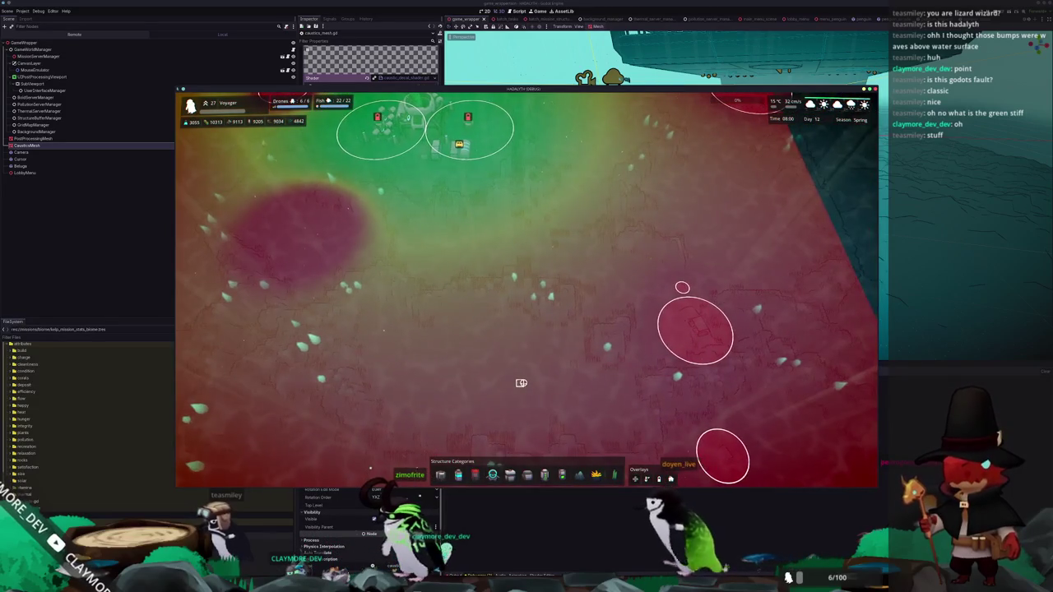
{"action": "key", "text": "w"}
{"action": "key", "text": "a"}
{"action": "scroll", "coordinate": [464, 252], "scroll_direction": "up", "scroll_amount": 2}
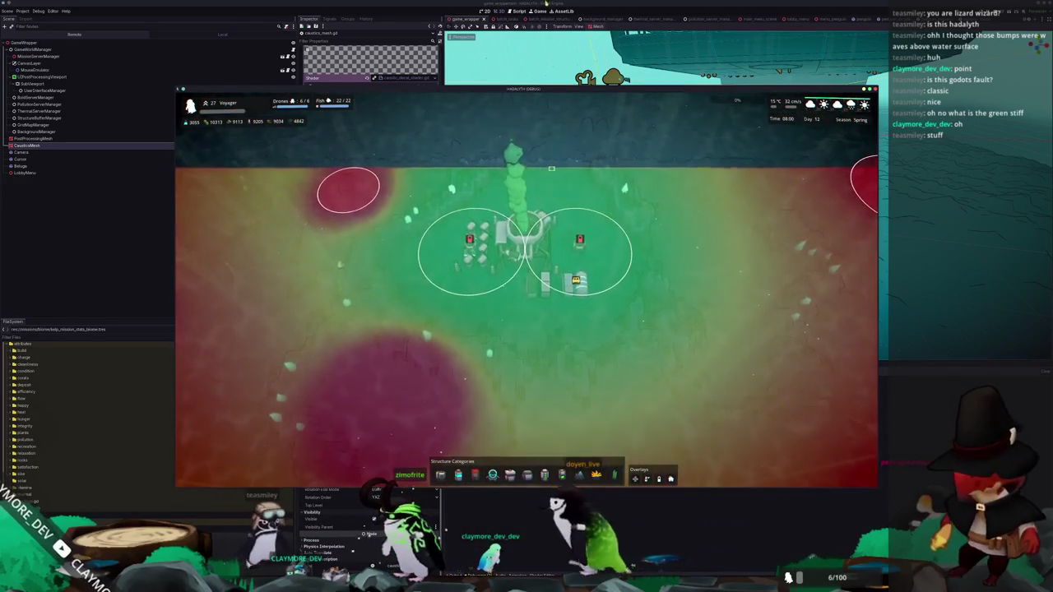
{"action": "key", "text": "F8"}
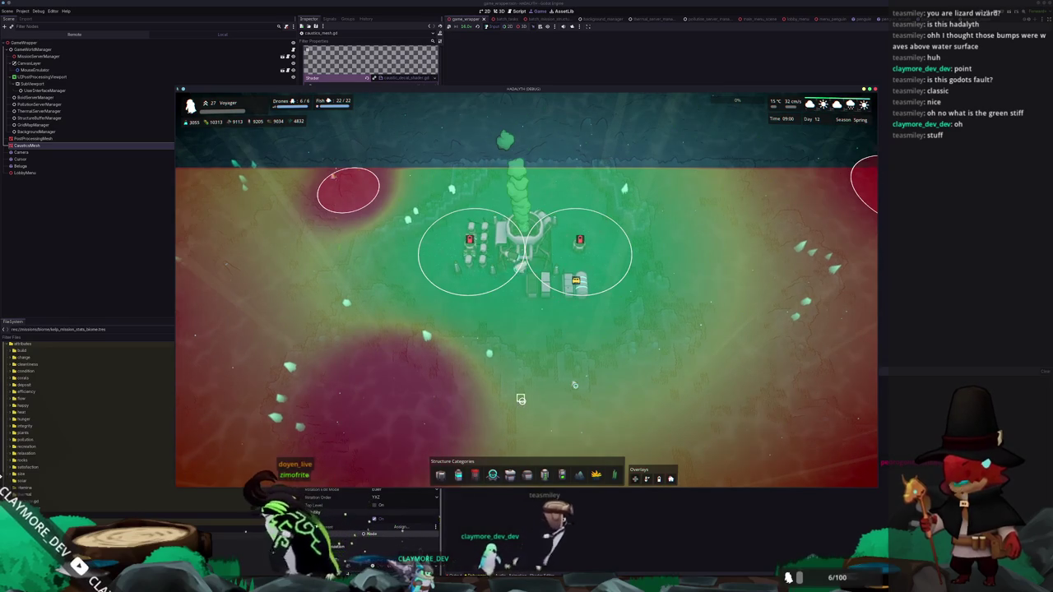
Pick a new game time scale and open the Small Filter's structure information
{"action": "left_click", "coordinate": [466, 26]}
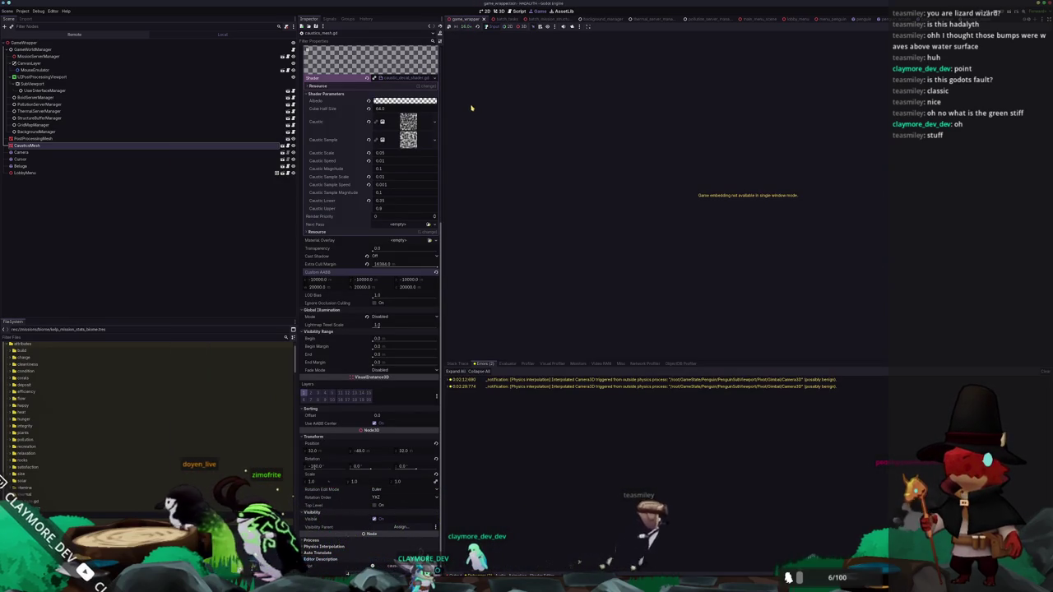
{"action": "left_click", "coordinate": [466, 27]}
{"action": "left_click", "coordinate": [467, 106]}
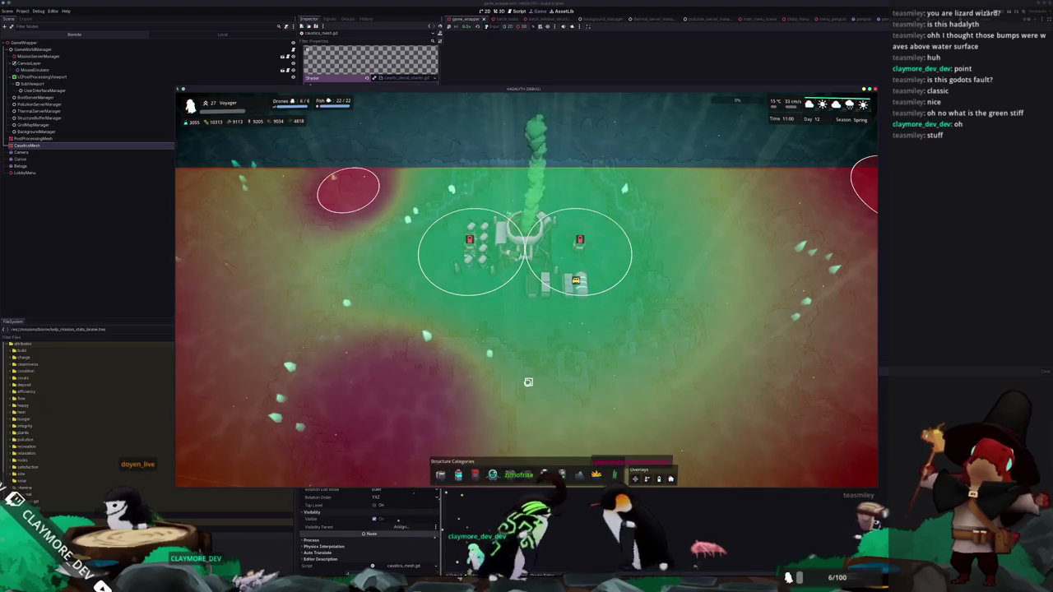
{"action": "left_click", "coordinate": [578, 247]}
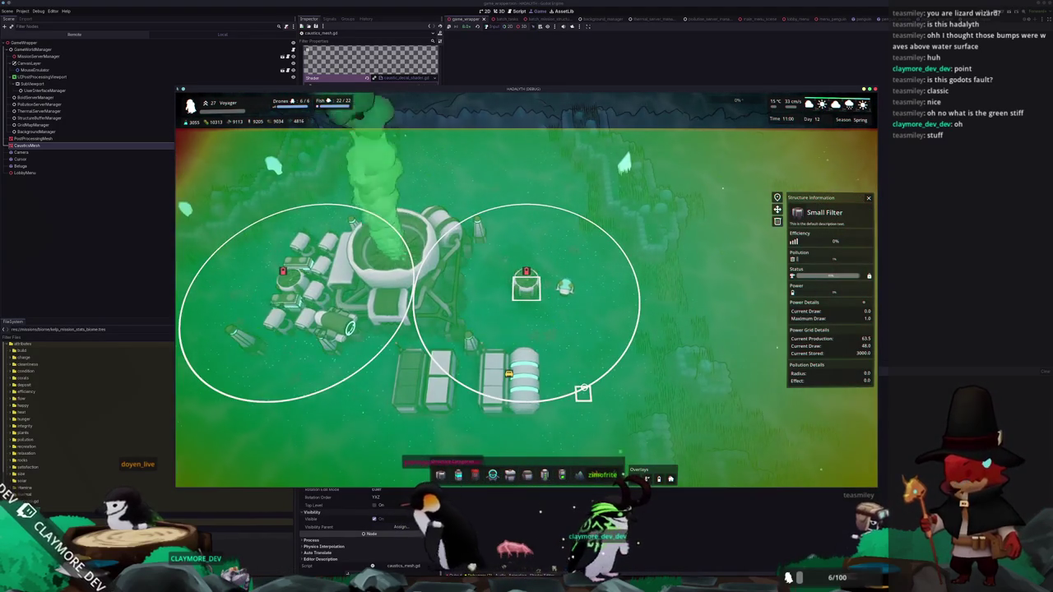
Switch the Small Filter off and zoom in to watch the pollution around it
{"action": "scroll", "coordinate": [584, 390], "scroll_direction": "down", "scroll_amount": 3}
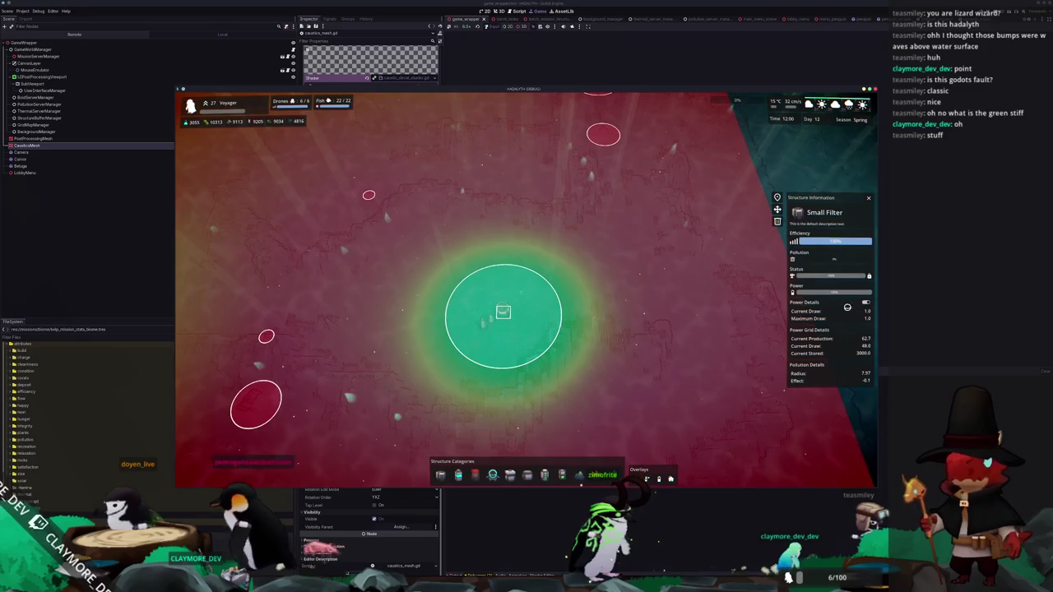
{"action": "left_click", "coordinate": [866, 302]}
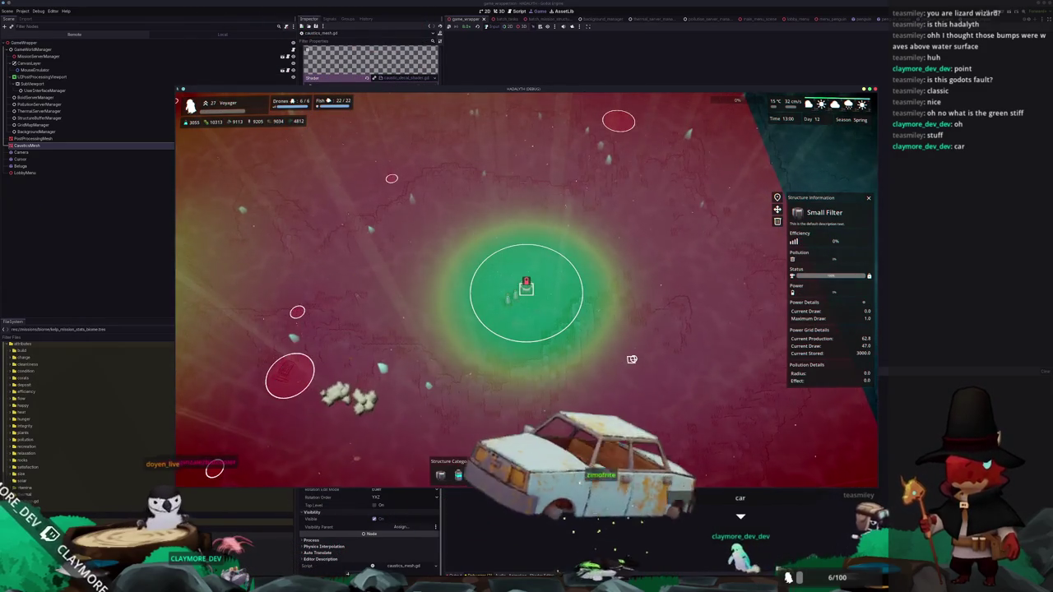
{"action": "scroll", "coordinate": [631, 360], "scroll_direction": "up", "scroll_amount": 2}
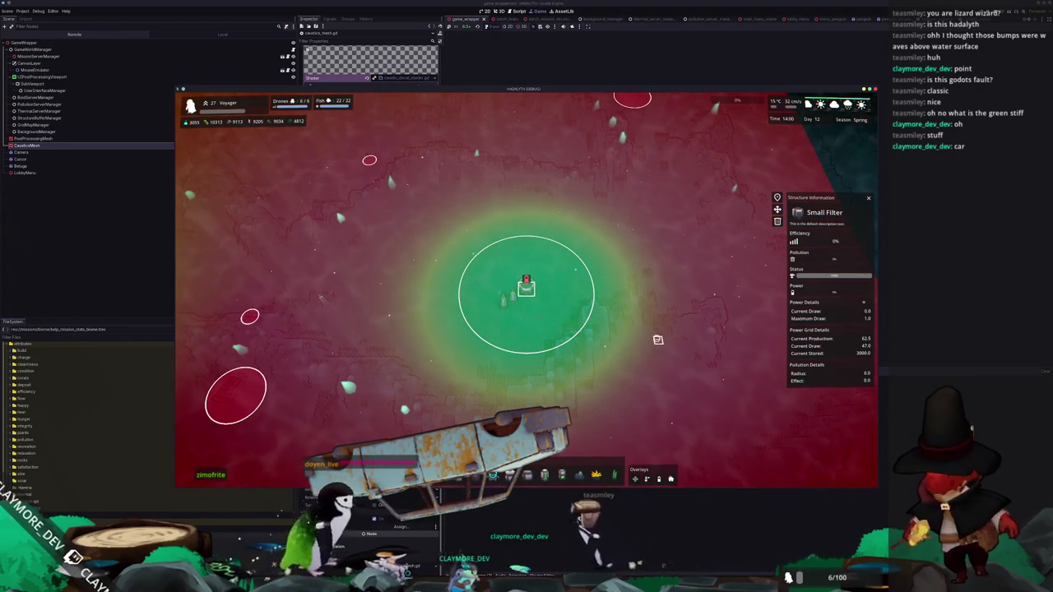
{"action": "scroll", "coordinate": [654, 338], "scroll_direction": "up", "scroll_amount": 1}
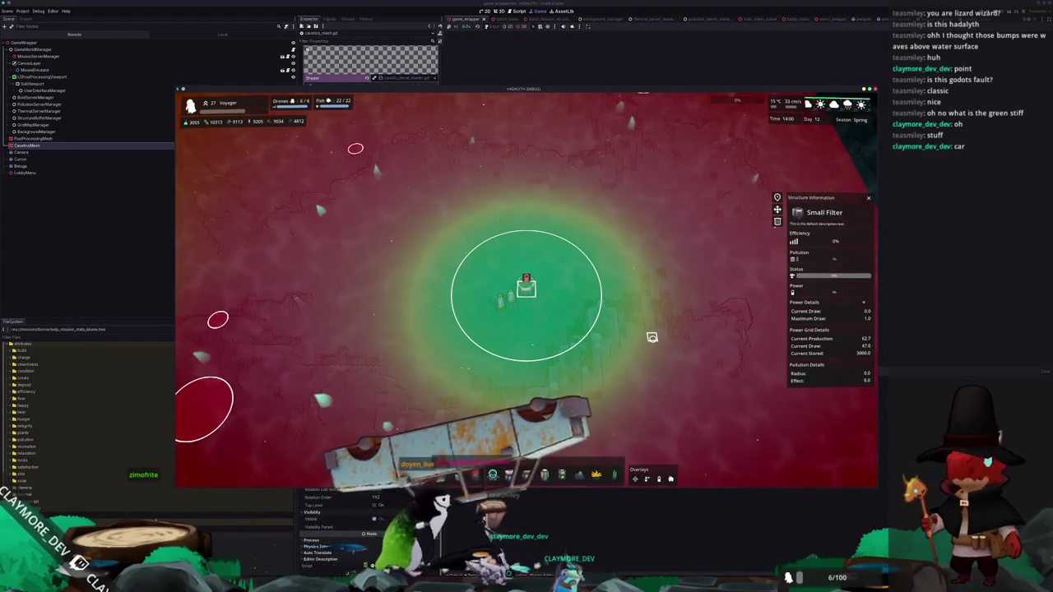
{"action": "scroll", "coordinate": [651, 337], "scroll_direction": "up", "scroll_amount": 1}
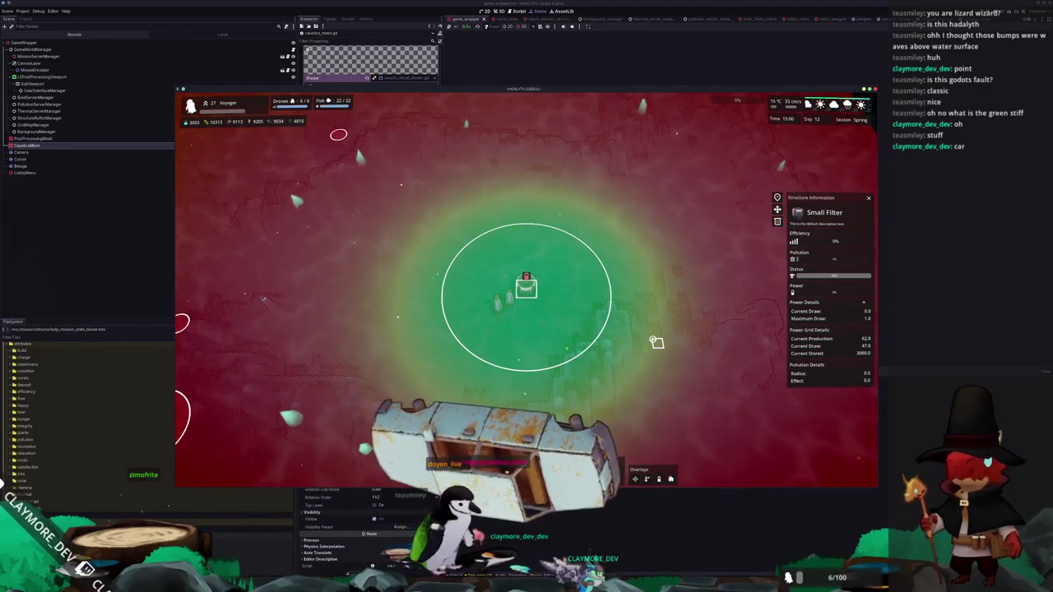
{"action": "scroll", "coordinate": [656, 340], "scroll_direction": "up", "scroll_amount": 2}
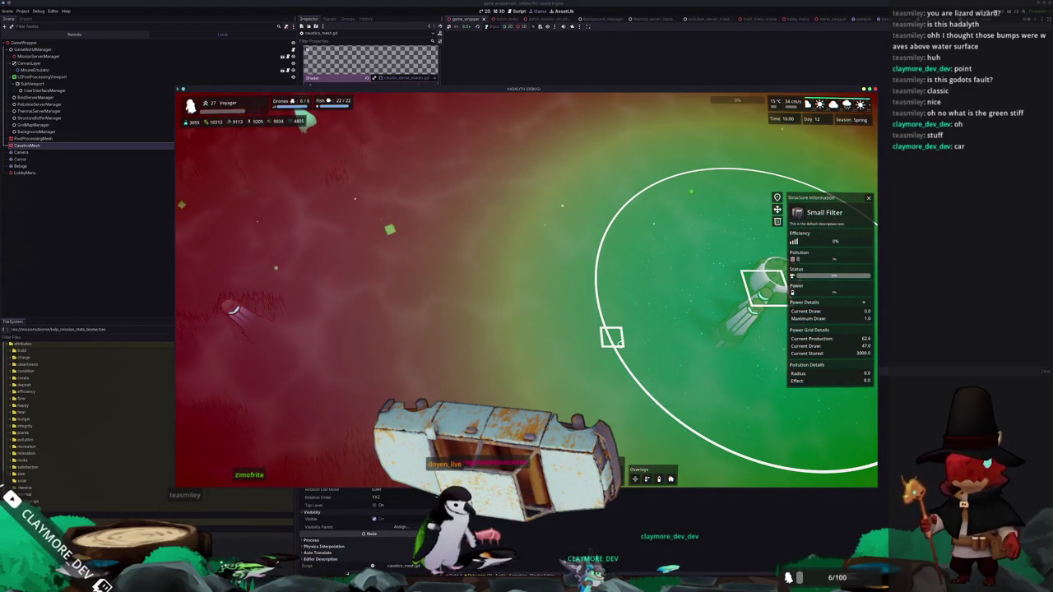
{"action": "scroll", "coordinate": [611, 337], "scroll_direction": "down", "scroll_amount": 3}
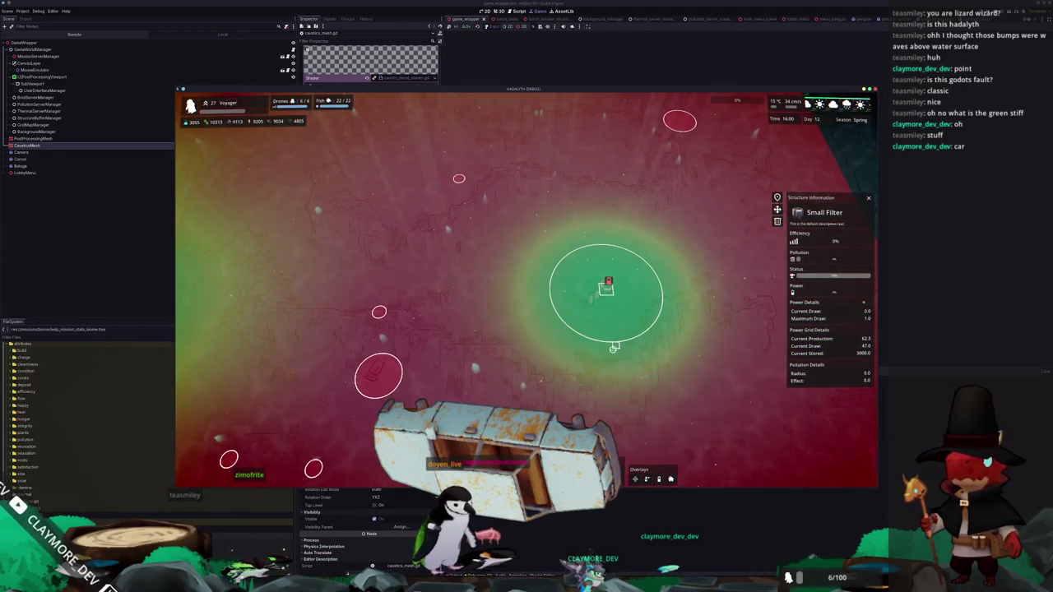
Pan across the map inspecting filter ranges, centre on the Small Filter, then switch to VS Code
{"action": "key", "text": "w"}
{"action": "key", "text": "d"}
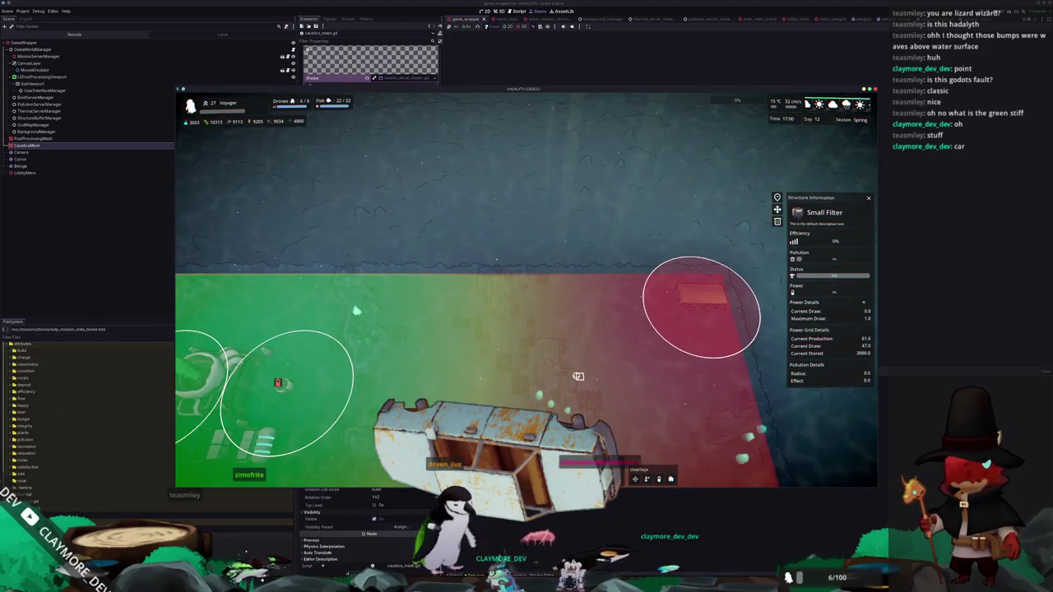
{"action": "key", "text": "s"}
{"action": "key", "text": "a"}
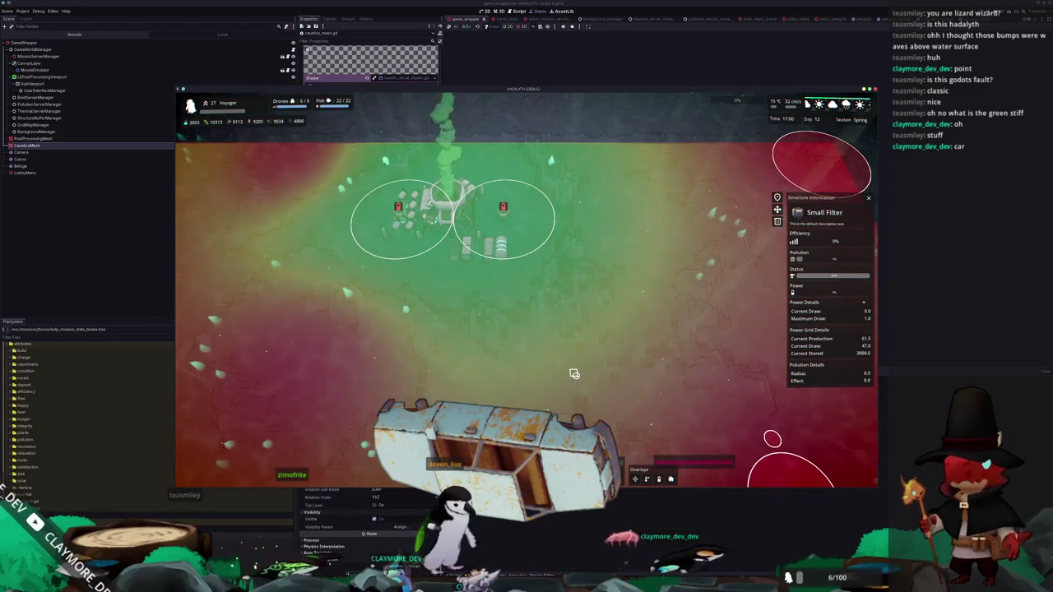
{"action": "key", "text": "w"}
{"action": "key", "text": "s"}
{"action": "key", "text": "d"}
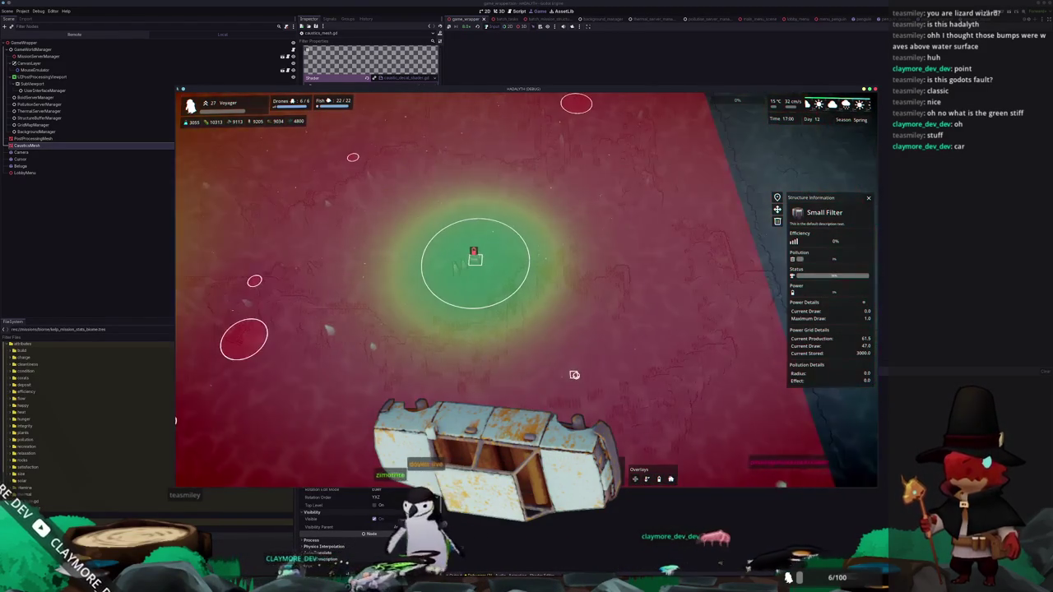
{"action": "key", "text": "a"}
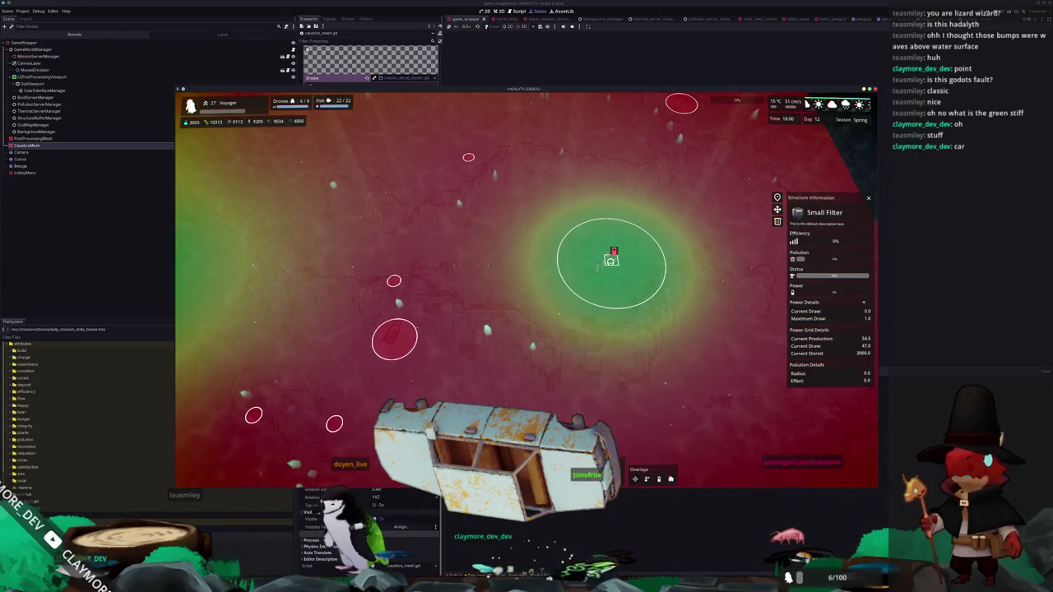
{"action": "key", "text": "d"}
{"action": "scroll", "coordinate": [555, 364], "scroll_direction": "up", "scroll_amount": 3}
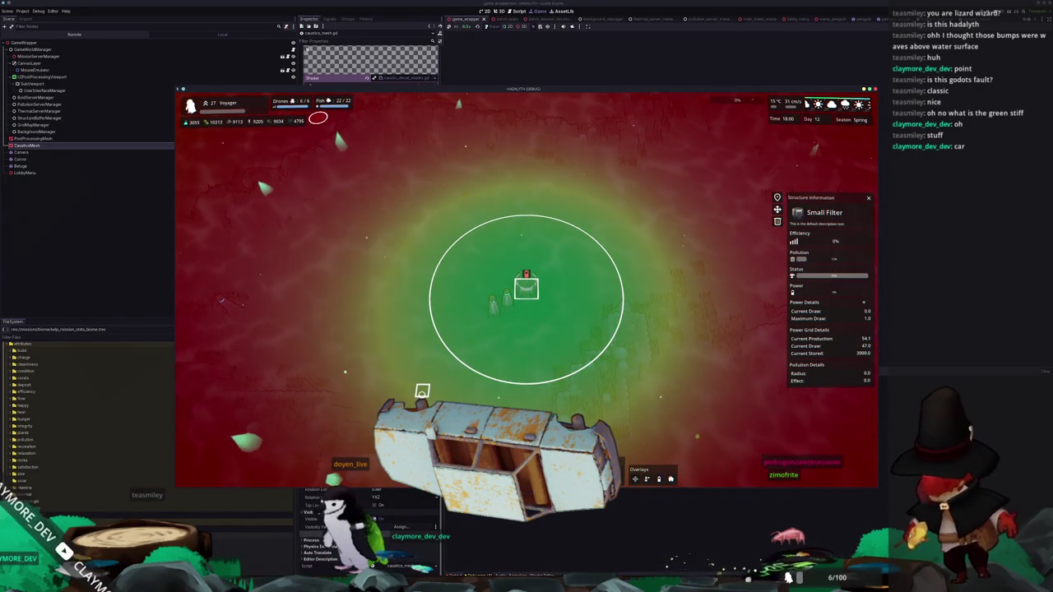
{"action": "scroll", "coordinate": [422, 391], "scroll_direction": "down", "scroll_amount": 3}
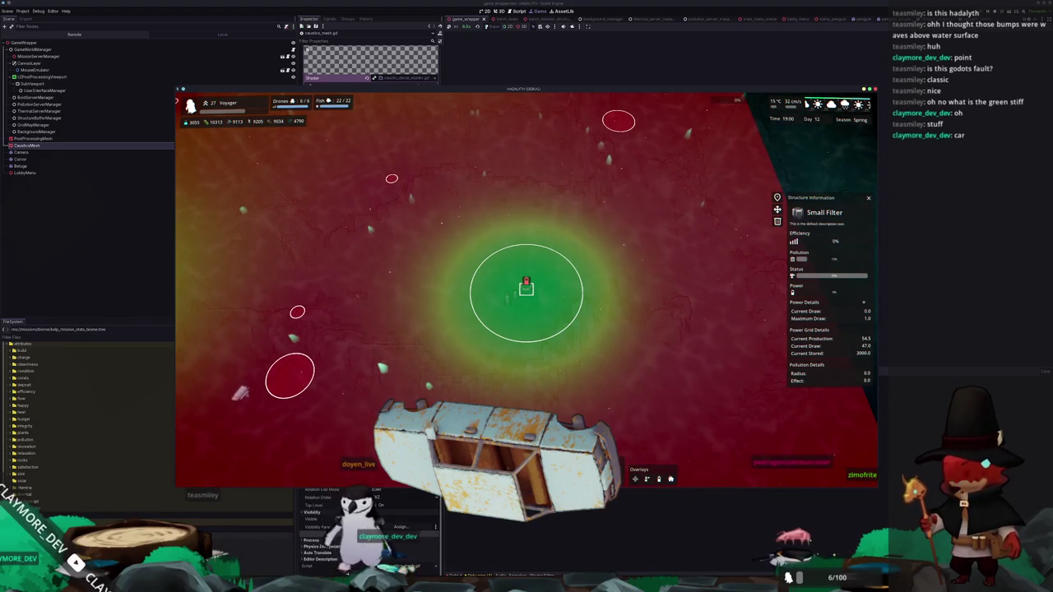
{"action": "key", "text": "alt+Tab"}
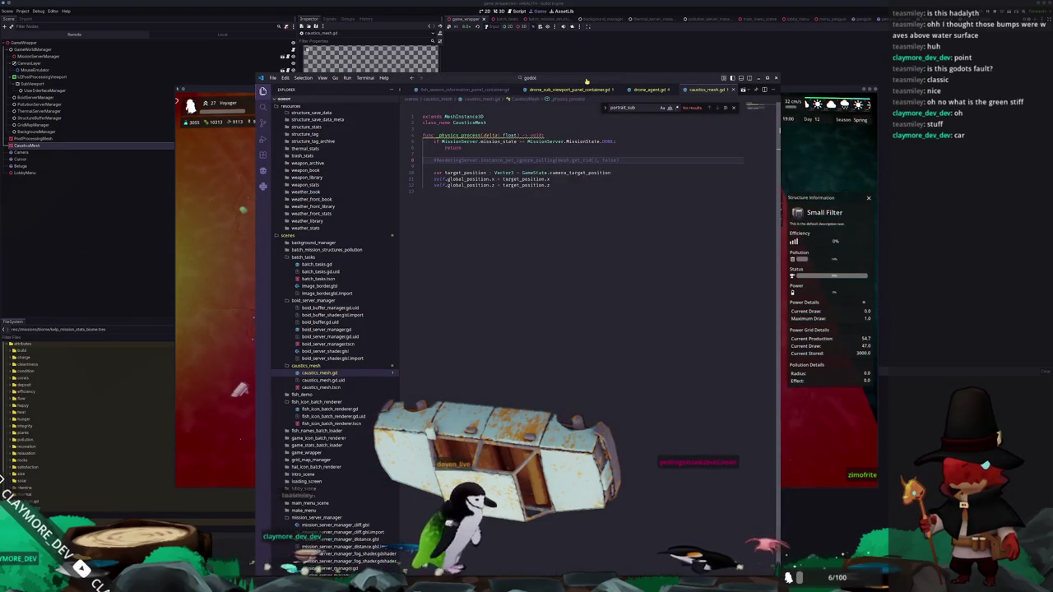
Open pollution_server_shader.glsl via the file search and scroll down to its main() function
{"action": "left_click", "coordinate": [587, 80]}
{"action": "type", "text": "pollutio"}
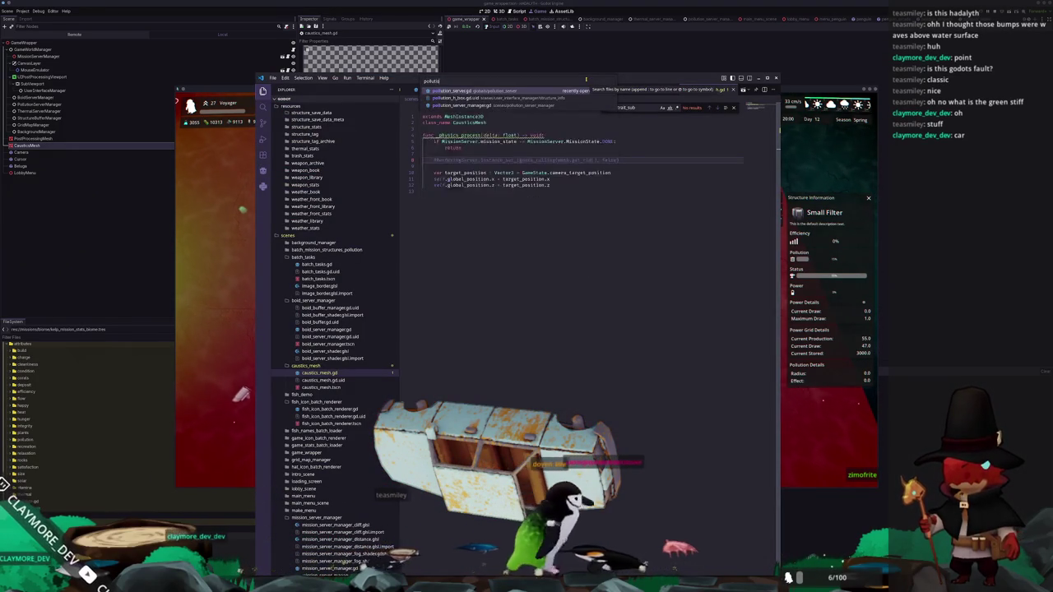
{"action": "type", "text": "n_server_shader"}
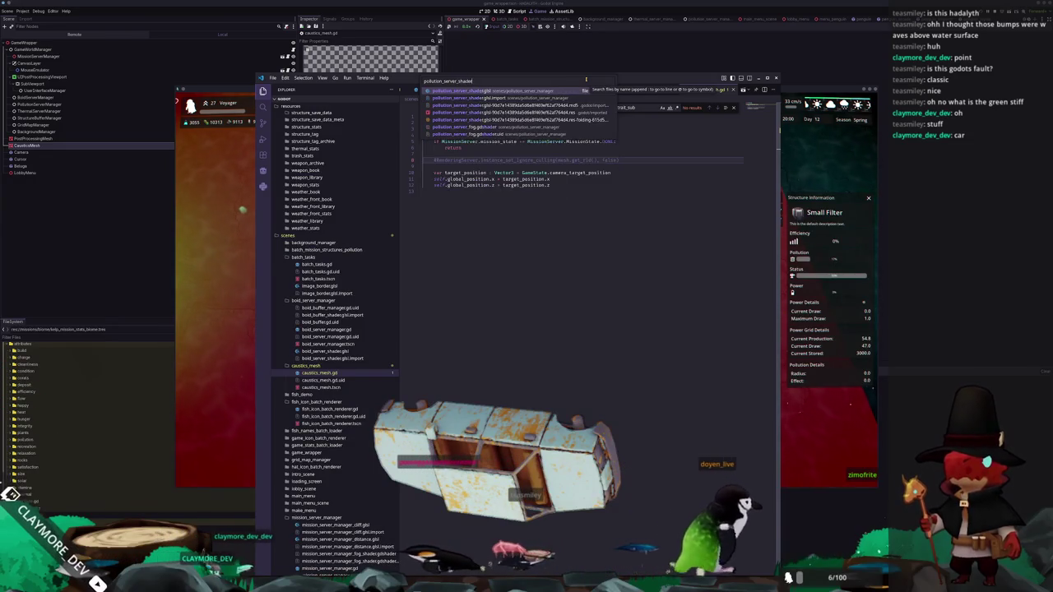
{"action": "key", "text": "Return"}
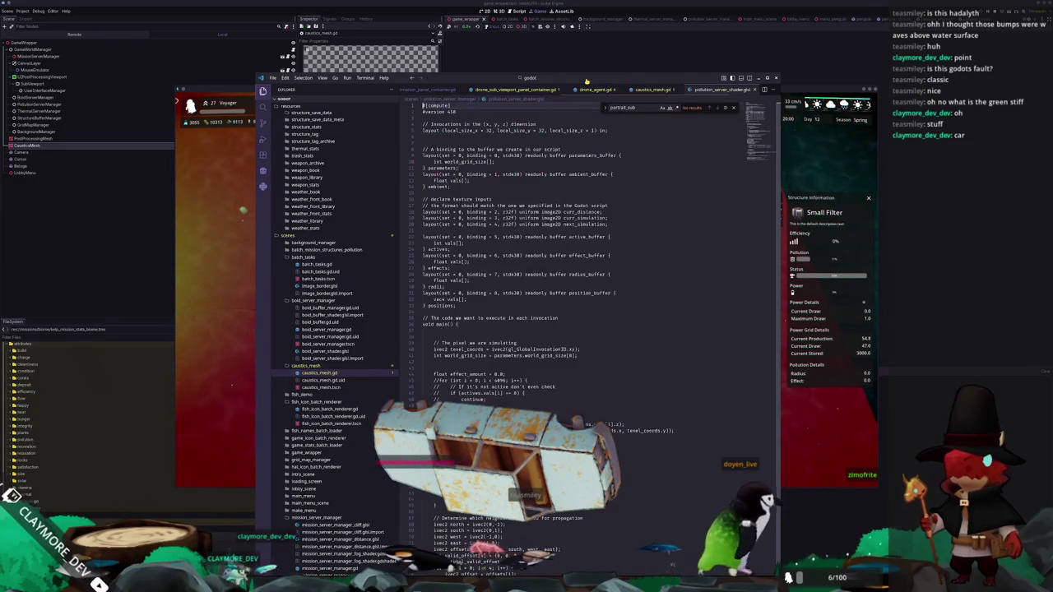
{"action": "scroll", "coordinate": [487, 335], "scroll_direction": "down", "scroll_amount": 8}
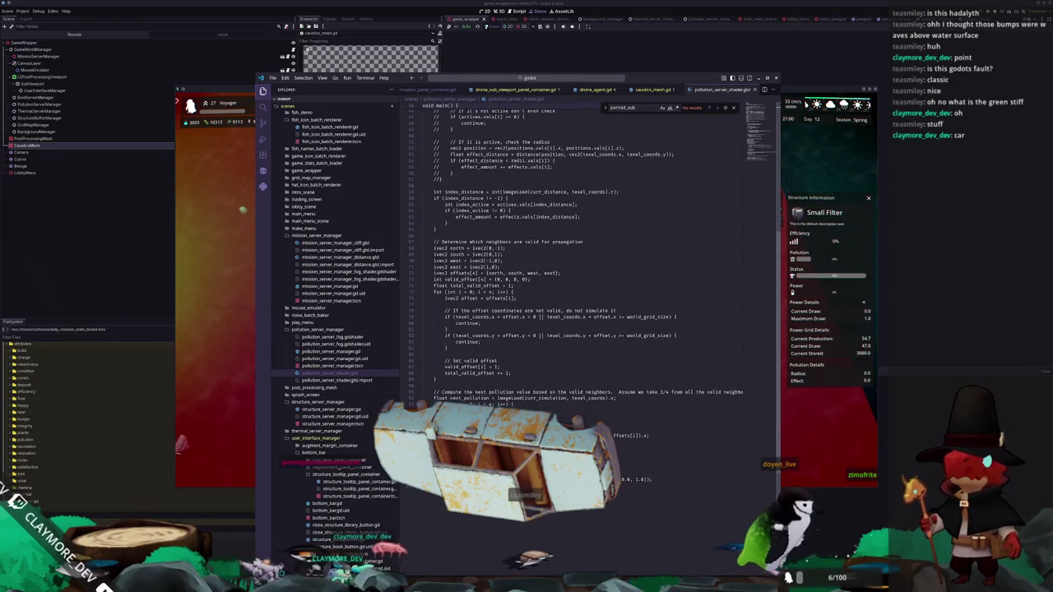
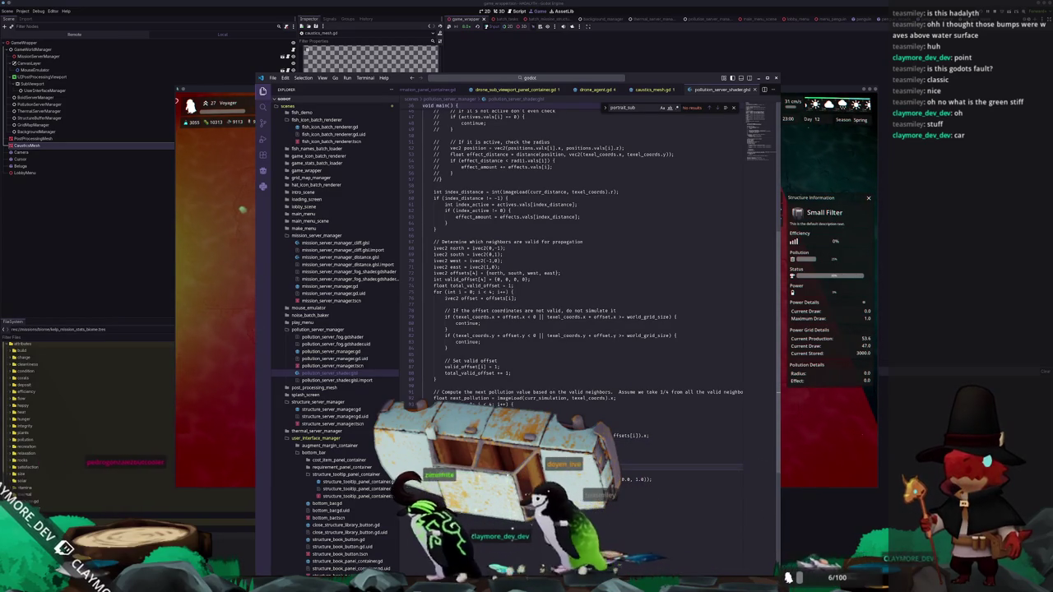
Highlight effect_amount's uses and its assignment from effects.vals[index_distance] in the pollution shader
{"action": "left_click", "coordinate": [473, 216]}
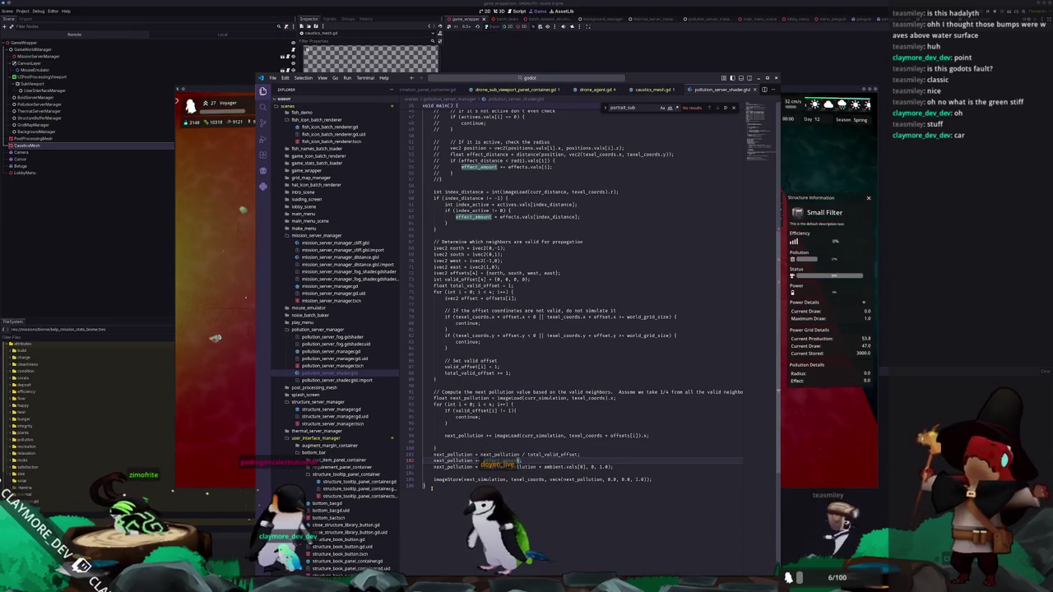
{"action": "scroll", "coordinate": [431, 487], "scroll_direction": "up", "scroll_amount": 4}
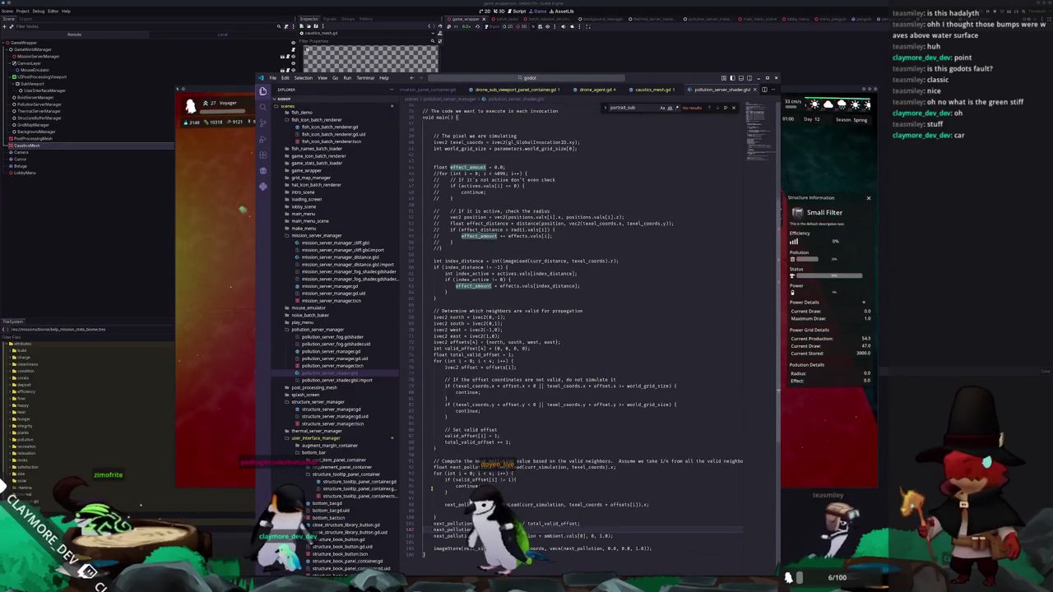
{"action": "scroll", "coordinate": [431, 488], "scroll_direction": "up", "scroll_amount": 7}
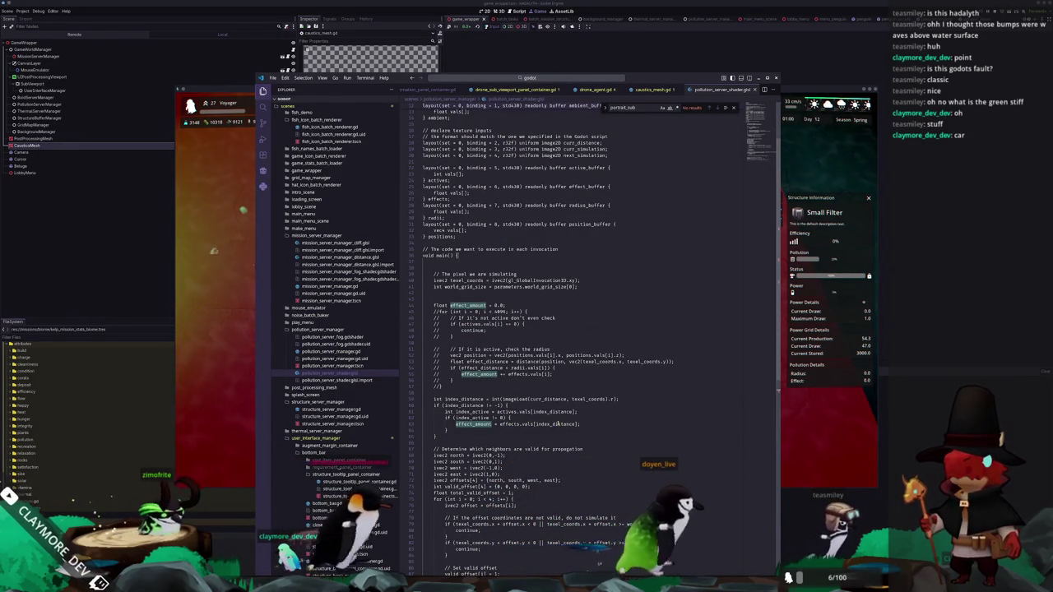
{"action": "left_click", "coordinate": [560, 424]}
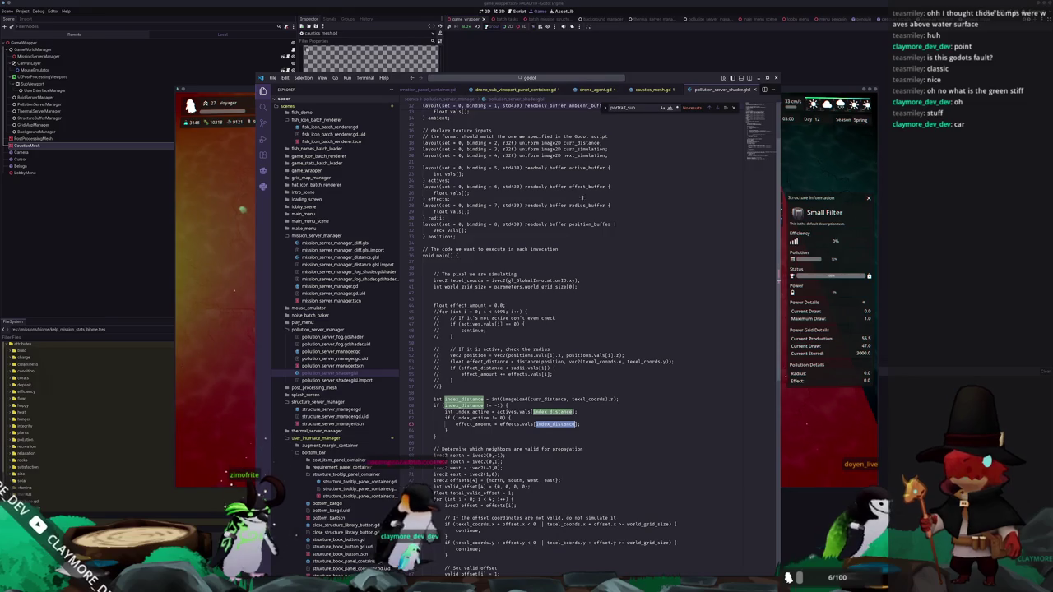
{"action": "left_click", "coordinate": [565, 81]}
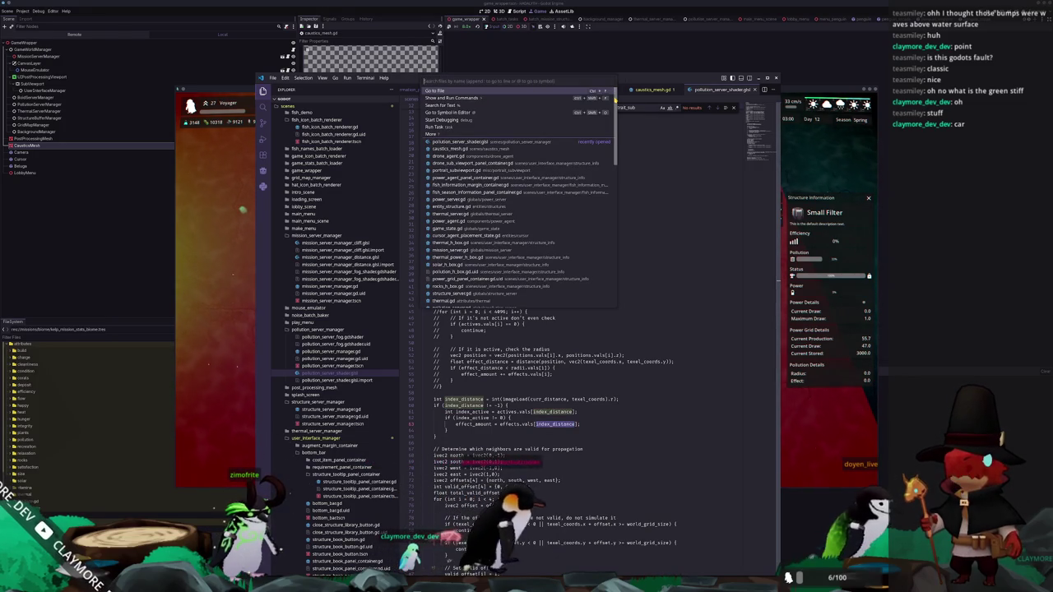
Open pollution_server_manager.gd and inspect how radius_buffer is filled from current_radius
{"action": "type", "text": "pollution_server"}
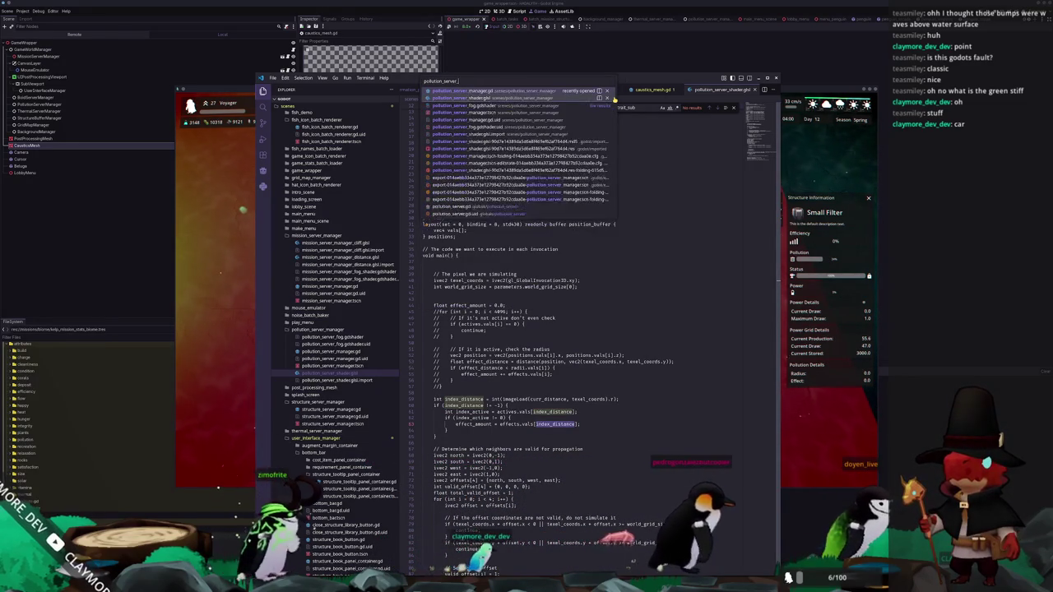
{"action": "type", "text": "_manager"}
{"action": "key", "text": "Return"}
{"action": "scroll", "coordinate": [575, 329], "scroll_direction": "down", "scroll_amount": 4}
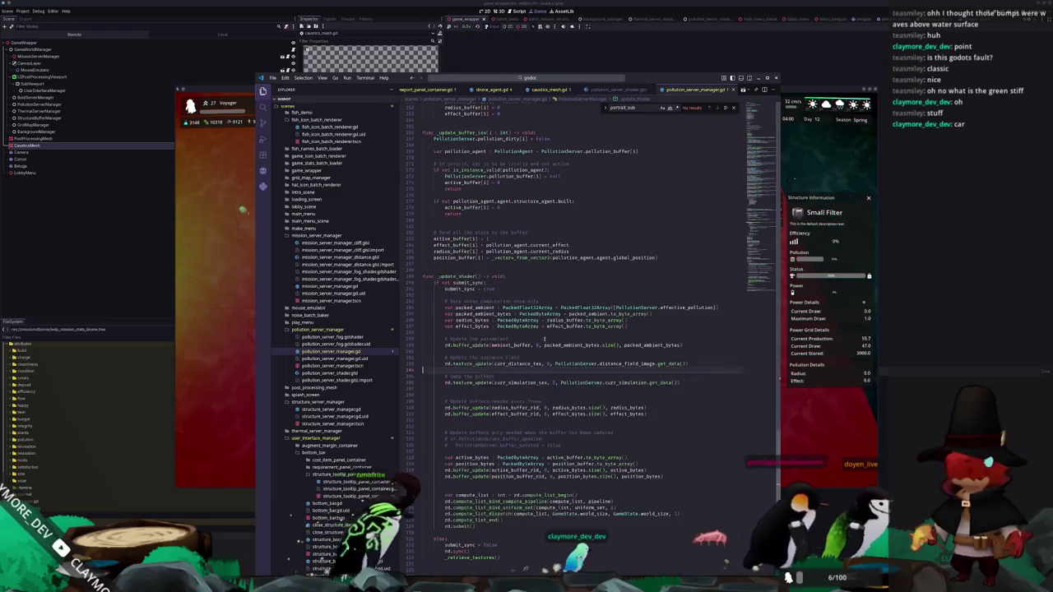
{"action": "left_click", "coordinate": [576, 320]}
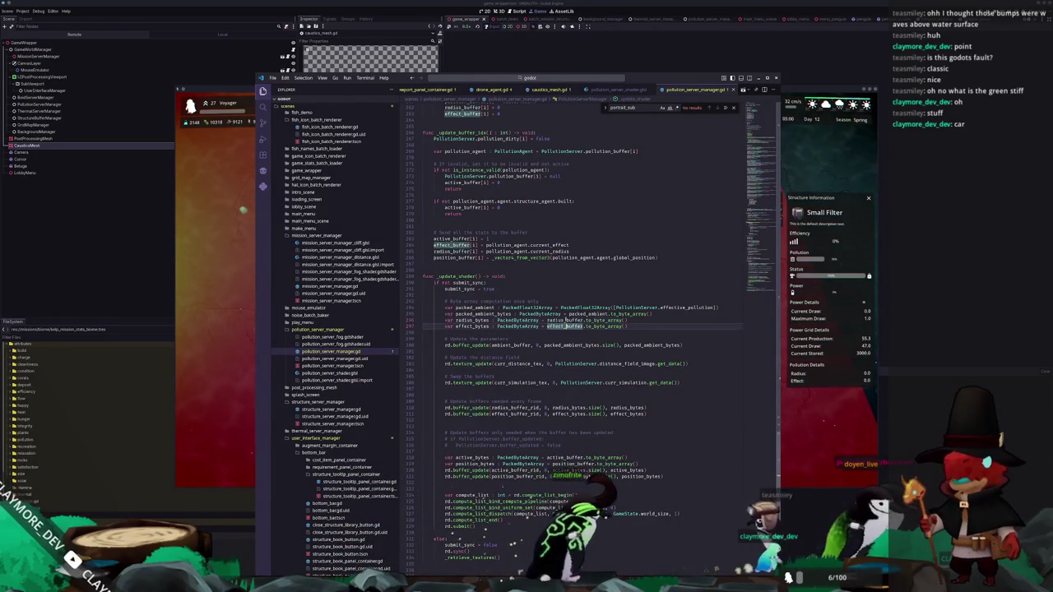
{"action": "scroll", "coordinate": [576, 320], "scroll_direction": "up", "scroll_amount": 3}
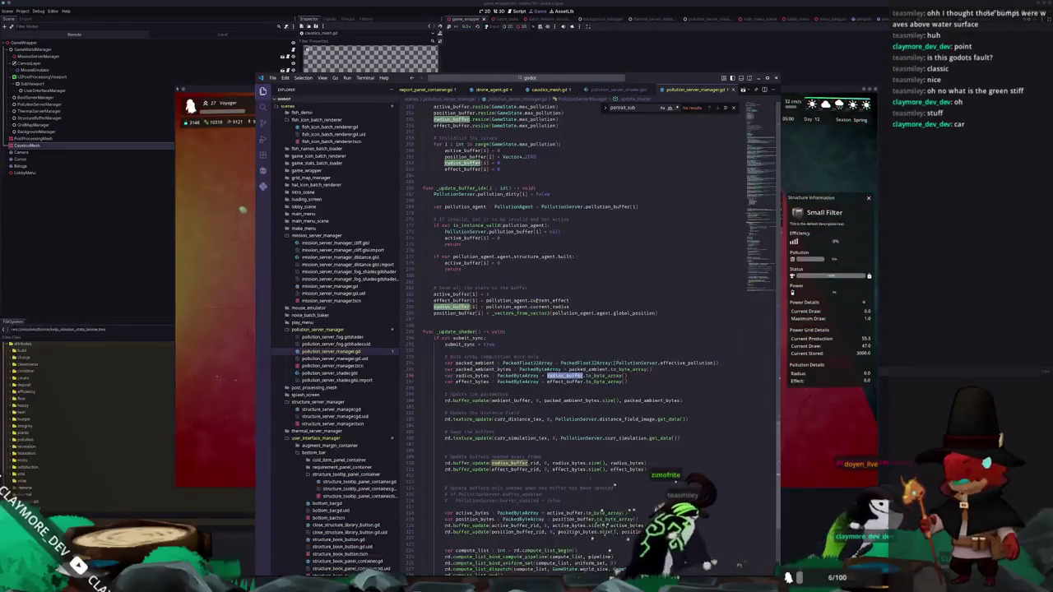
{"action": "double_click", "coordinate": [549, 307]}
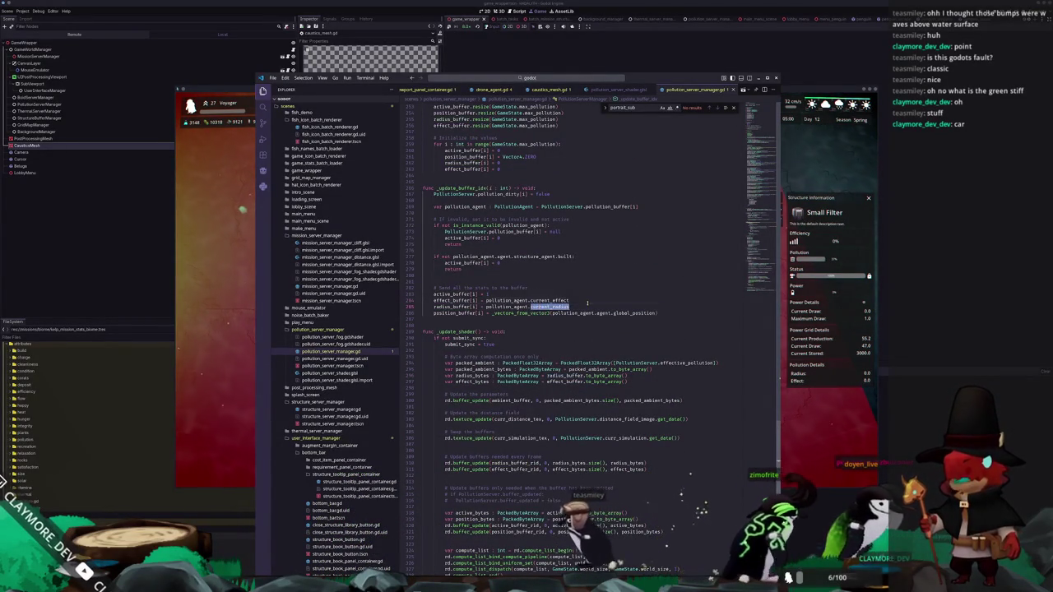
{"action": "left_click", "coordinate": [832, 362]}
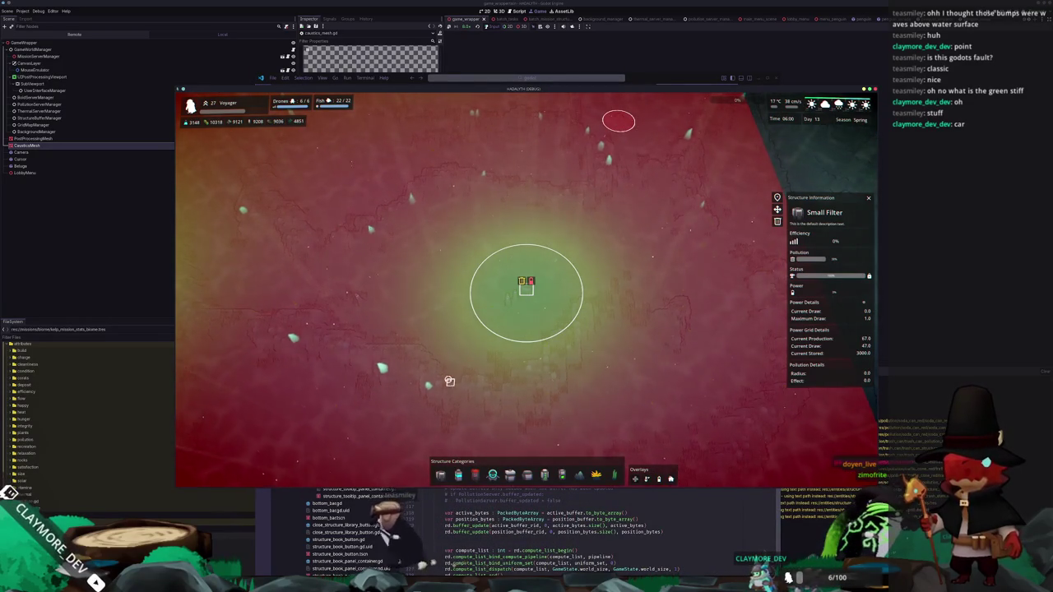
Pan the game camera across the pollution map around the filter structures
{"action": "key", "text": "w"}
{"action": "key", "text": "a"}
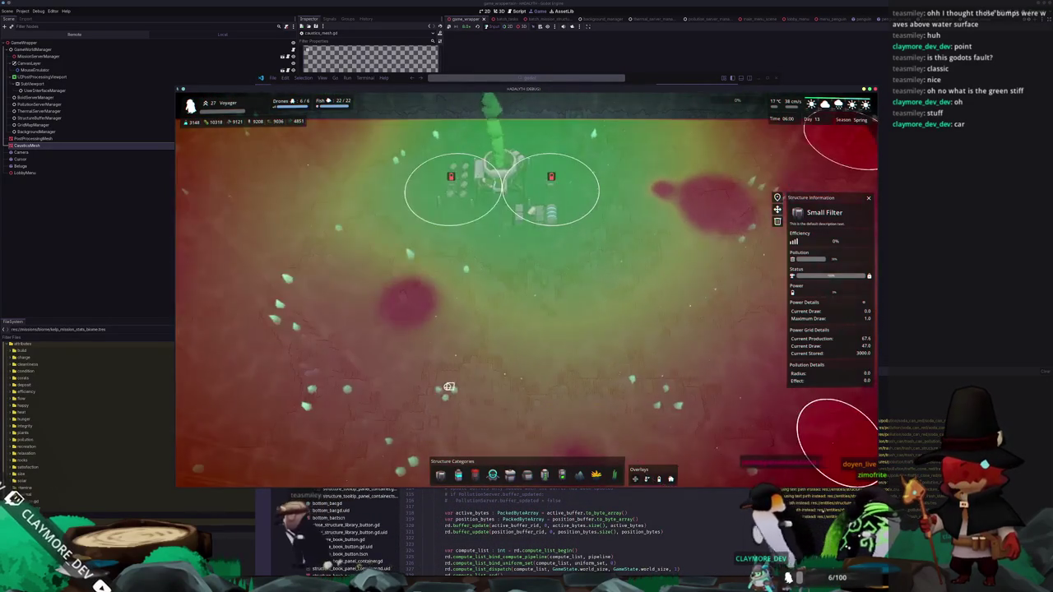
{"action": "key", "text": "s"}
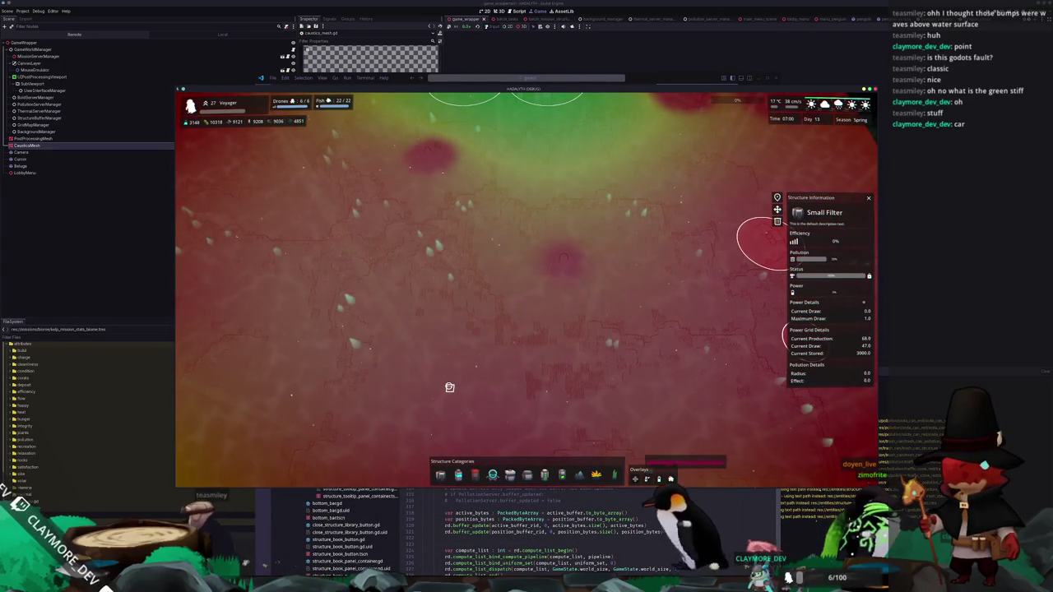
{"action": "key", "text": "w"}
{"action": "scroll", "coordinate": [456, 381], "scroll_direction": "down", "scroll_amount": 3}
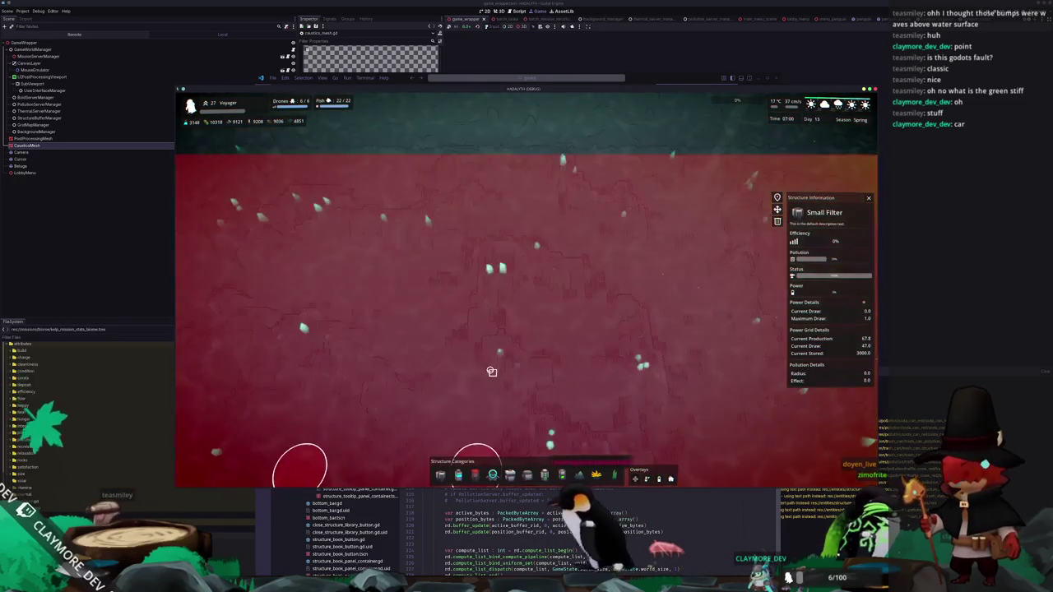
{"action": "key", "text": "d"}
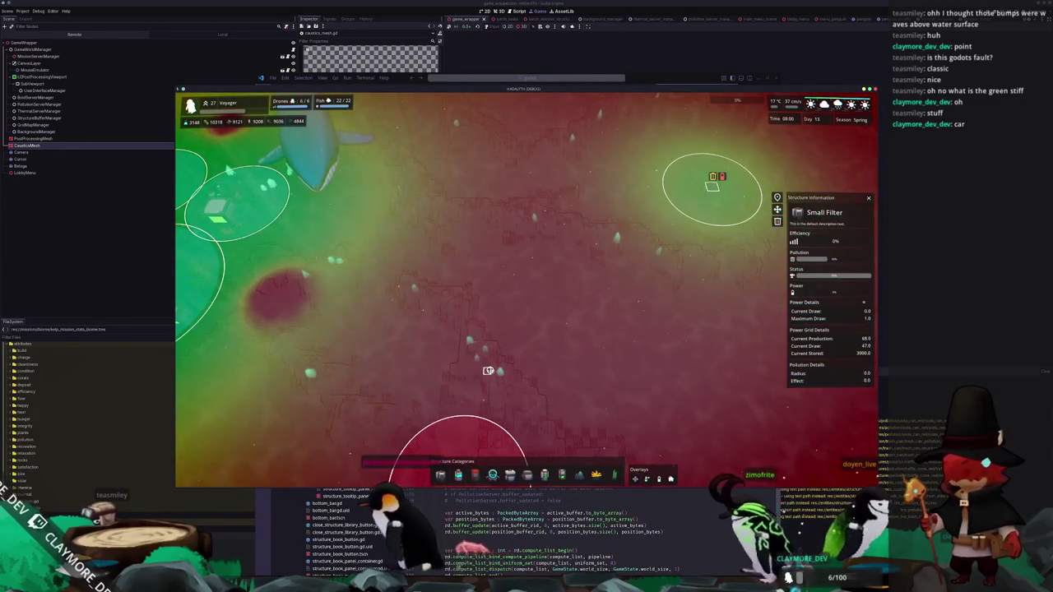
{"action": "key", "text": "w"}
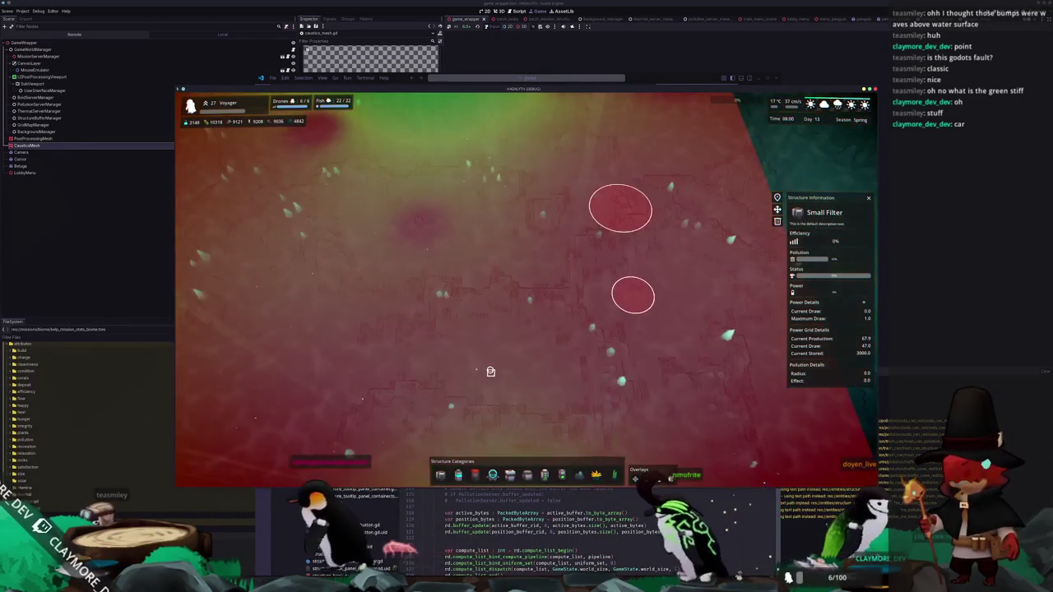
{"action": "key", "text": "w"}
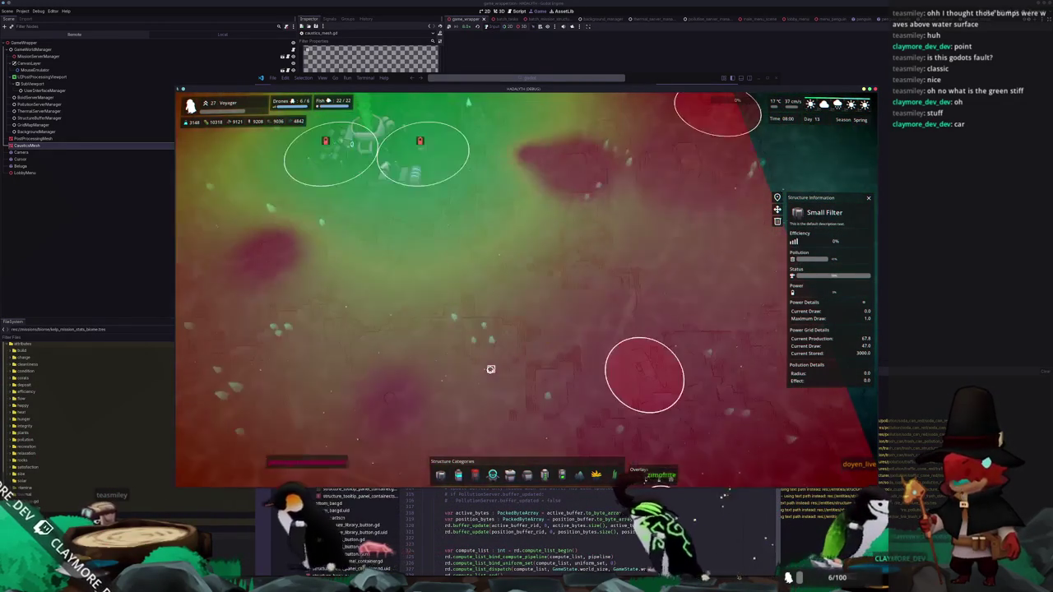
{"action": "key", "text": "s"}
{"action": "key", "text": "w"}
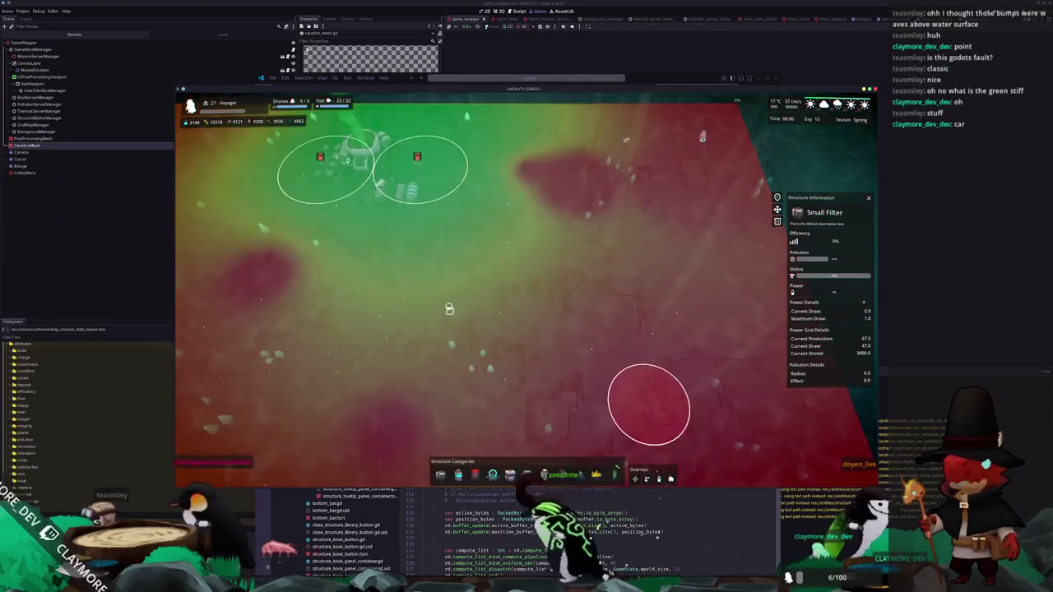
Select the Thermal Generator to view its info and search the launcher for 'structure'
{"action": "left_click", "coordinate": [380, 156]}
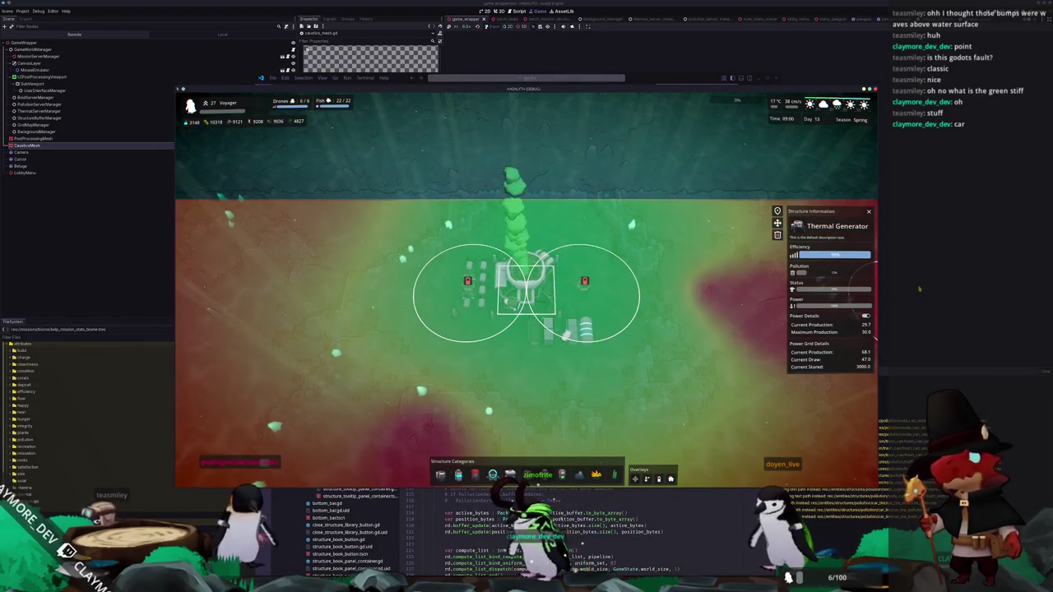
{"action": "key", "text": "super"}
{"action": "type", "text": "structure"}
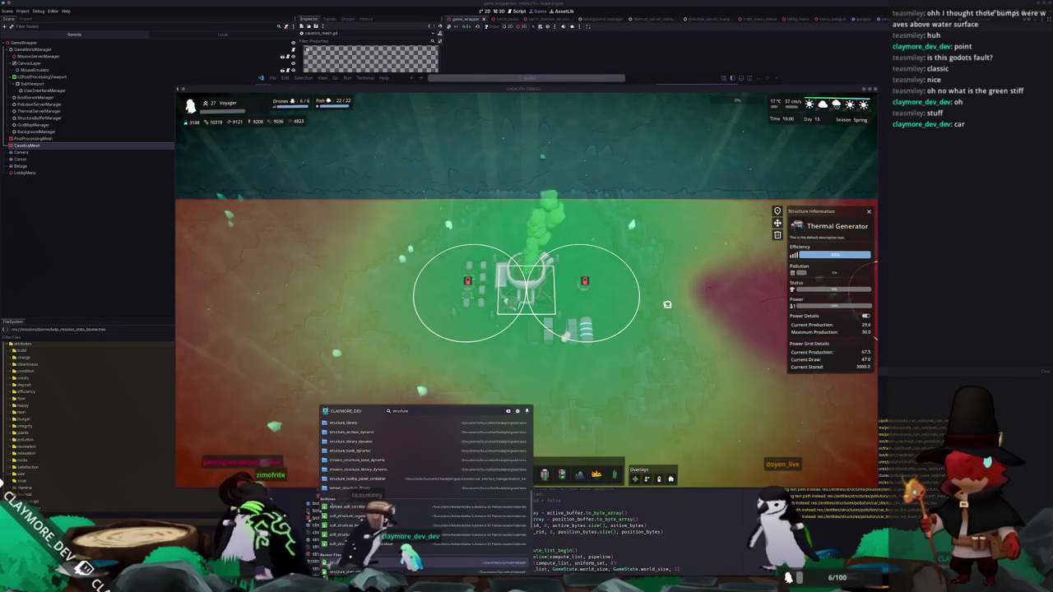
Open structure_stats.ods and move down column N to the Car Battery row
{"action": "key", "text": "Return"}
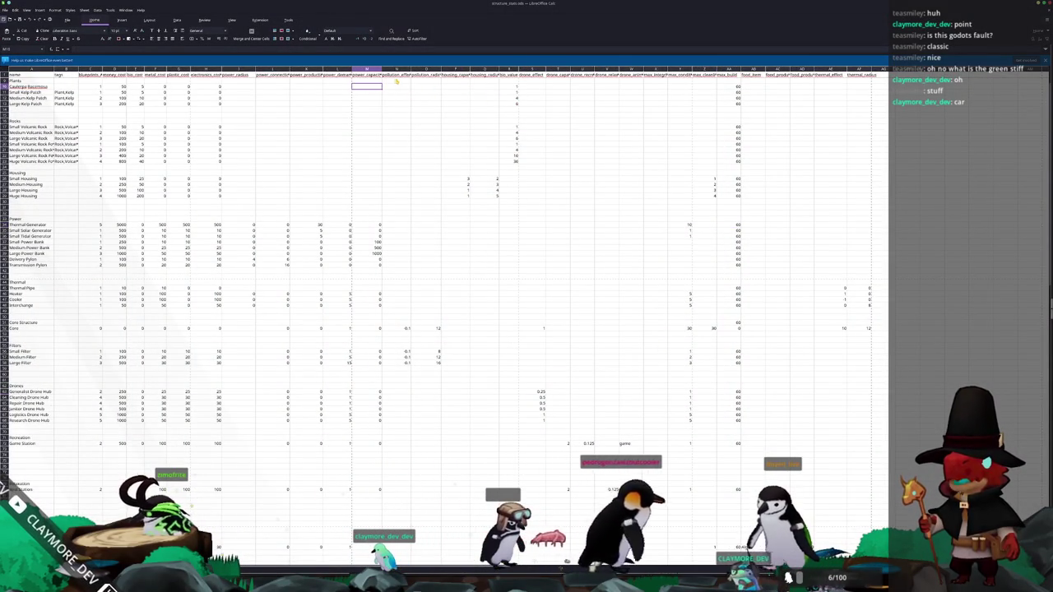
{"action": "left_click", "coordinate": [402, 89]}
{"action": "key", "text": "Down"}
{"action": "key", "text": "Down"}
{"action": "key", "text": "Down"}
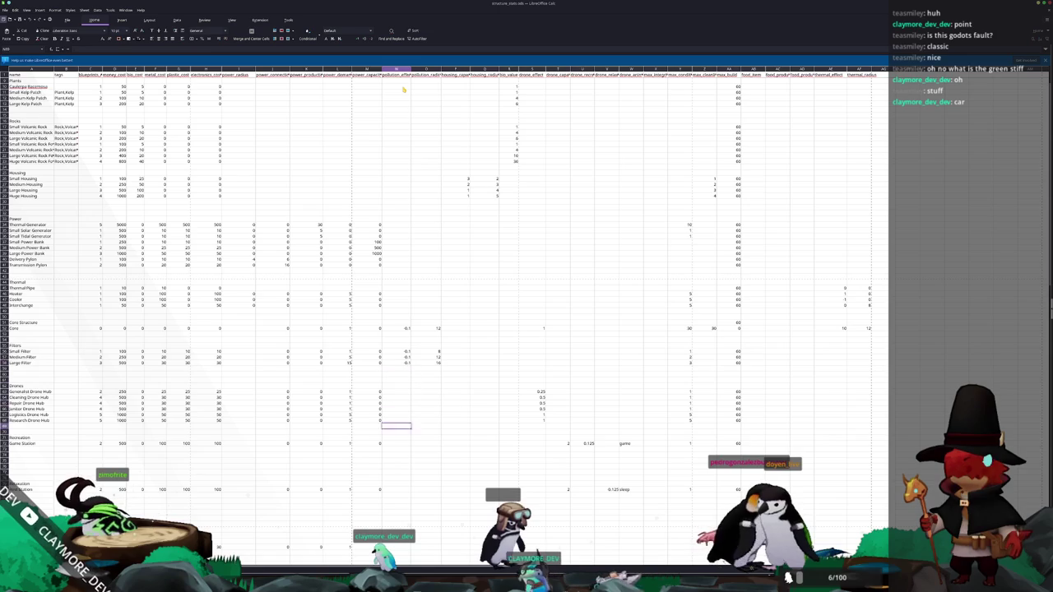
{"action": "key", "text": "Down"}
{"action": "key", "text": "Down"}
{"action": "key", "text": "Down"}
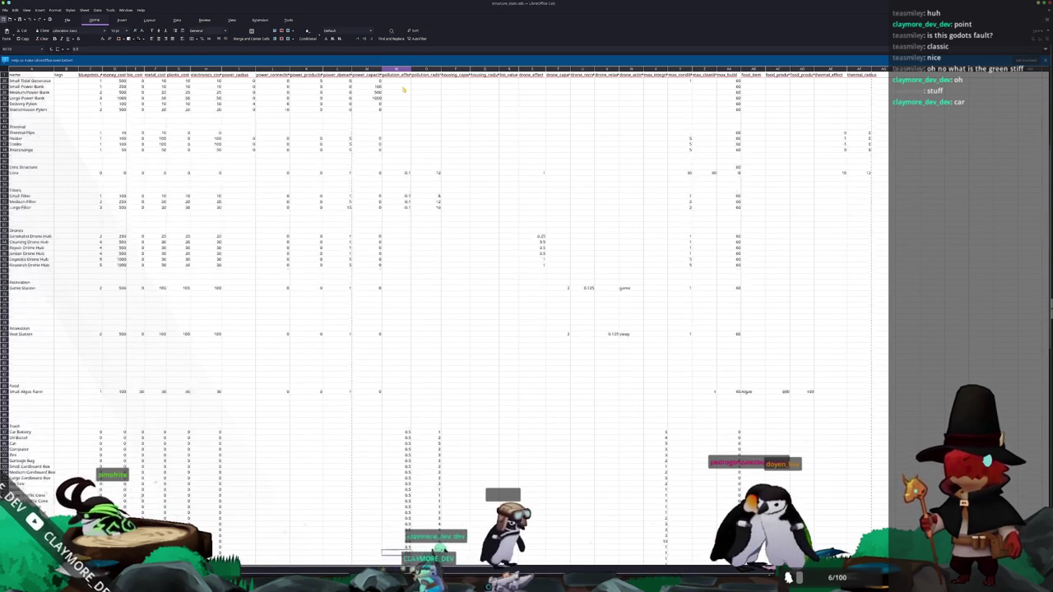
{"action": "key", "text": "Down"}
{"action": "key", "text": "Down"}
{"action": "key", "text": "Down"}
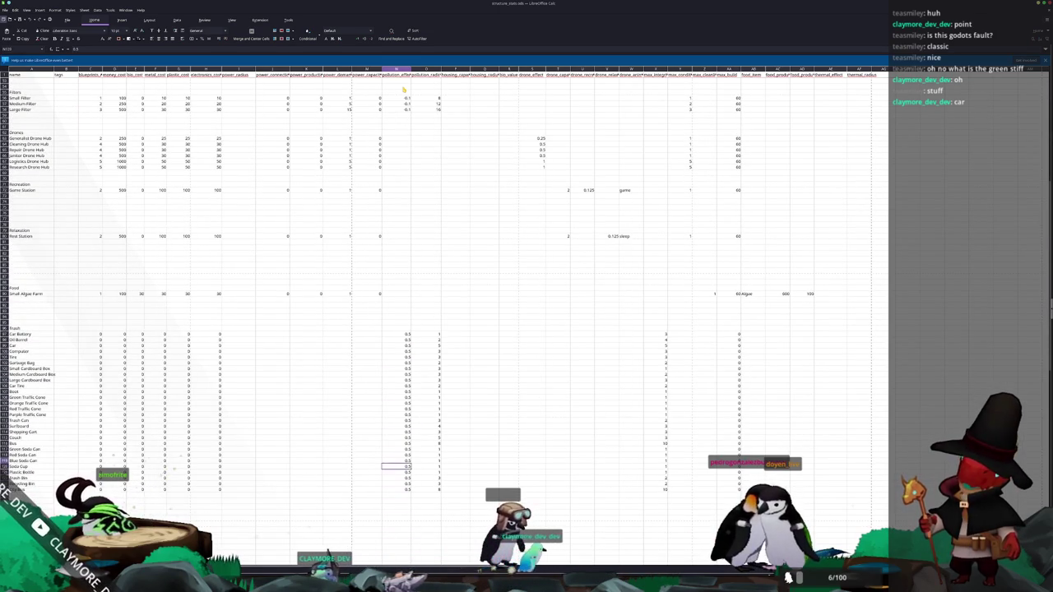
{"action": "key", "text": "Up"}
{"action": "key", "text": "Up"}
{"action": "key", "text": "Up"}
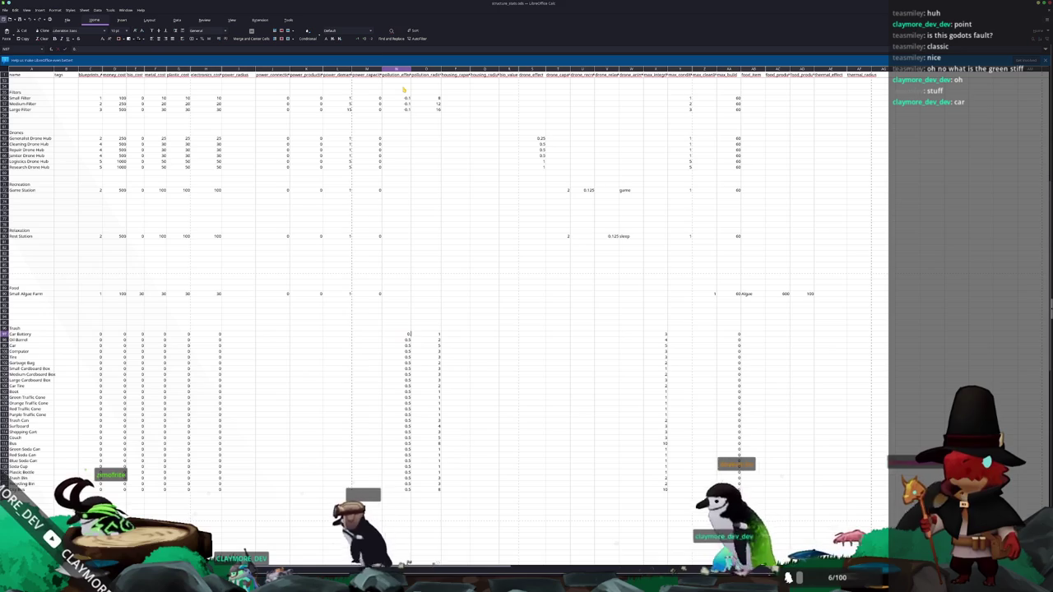
Set column N to 0.75 for Car Battery, Oil Barrel, Car, Computer and the Fire row
{"action": "type", "text": "75"}
{"action": "key", "text": "Return"}
{"action": "type", "text": "0.75"}
{"action": "key", "text": "Return"}
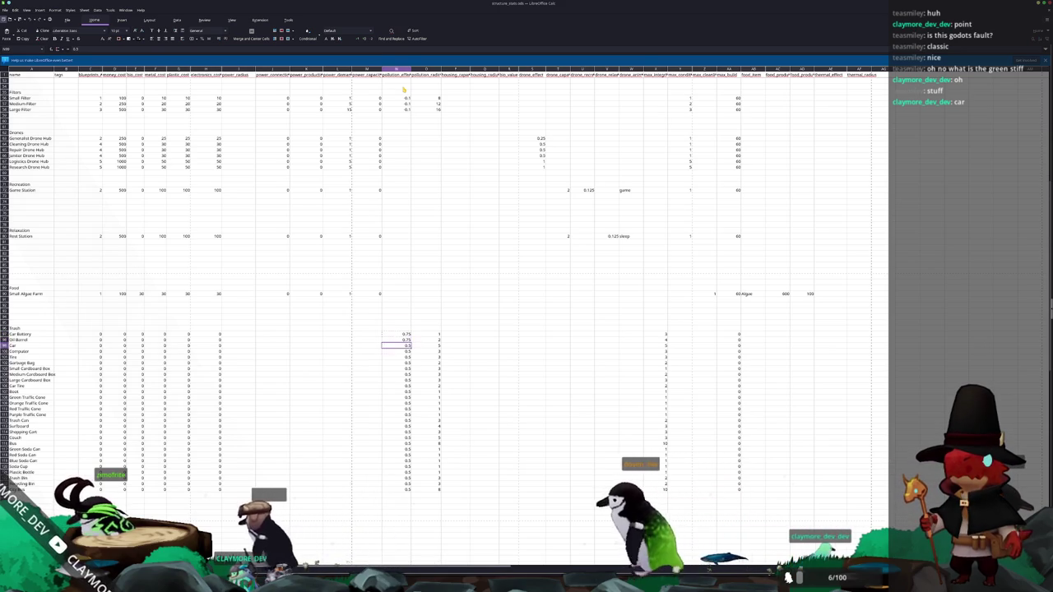
{"action": "type", "text": "0.75"}
{"action": "key", "text": "Return"}
{"action": "type", "text": "0.75"}
{"action": "key", "text": "Return"}
{"action": "type", "text": "0.75"}
{"action": "key", "text": "Return"}
Set column N to 0.75 for four more Trash items further down the list
{"action": "left_click", "coordinate": [396, 484]}
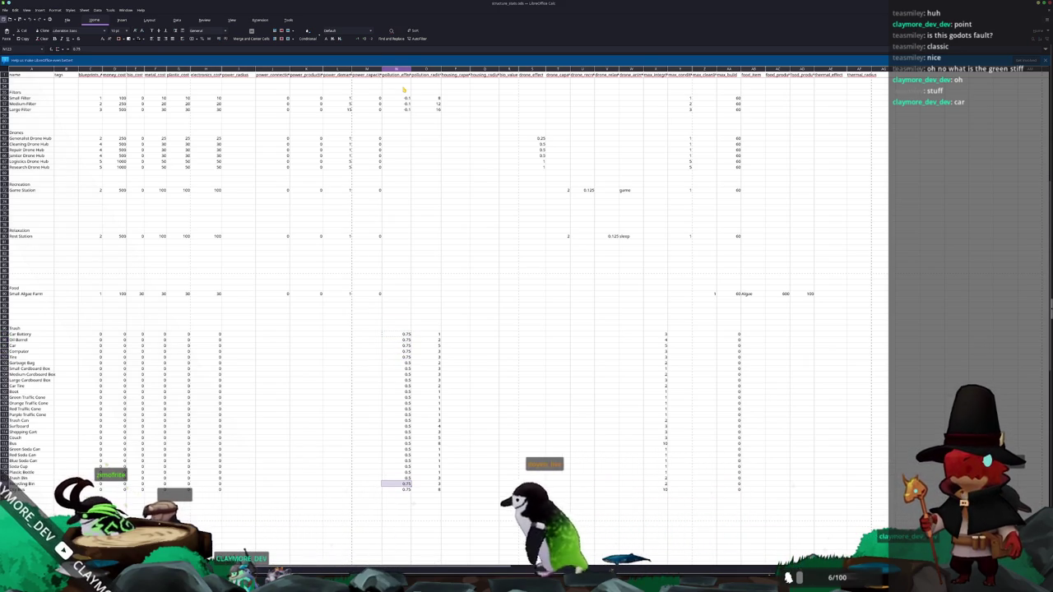
{"action": "type", "text": "0.75"}
{"action": "key", "text": "Up"}
{"action": "type", "text": "0.75"}
{"action": "key", "text": "Up"}
{"action": "type", "text": "0.75"}
{"action": "key", "text": "Up"}
{"action": "type", "text": "0.75"}
{"action": "key", "text": "Up"}
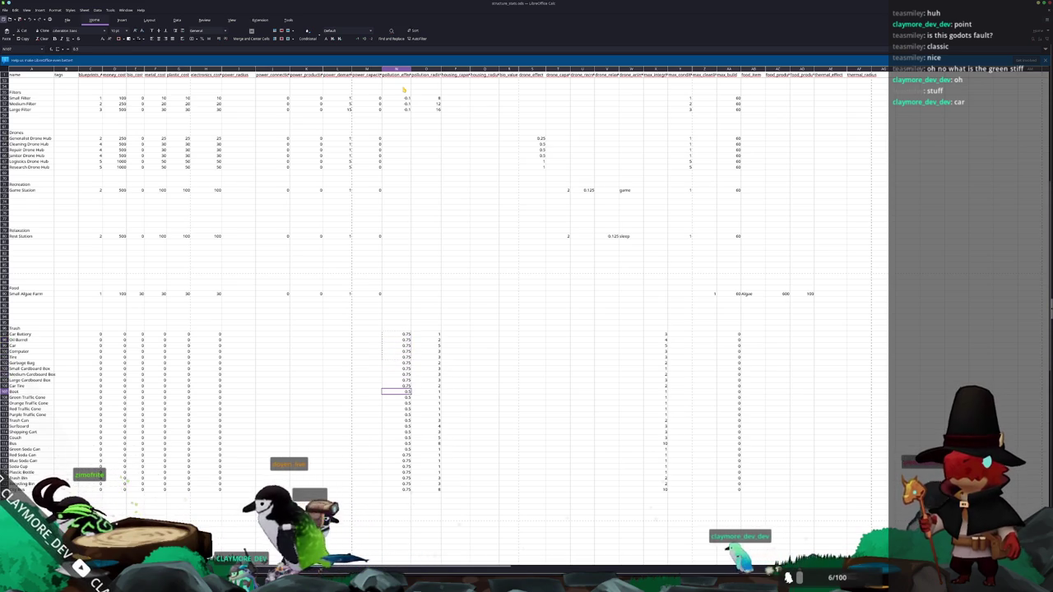
Set the last four Trash items to 0.75, then return to the game with nothing selected
{"action": "type", "text": "0.75"}
{"action": "key", "text": "Return"}
{"action": "type", "text": "0.75"}
{"action": "key", "text": "Return"}
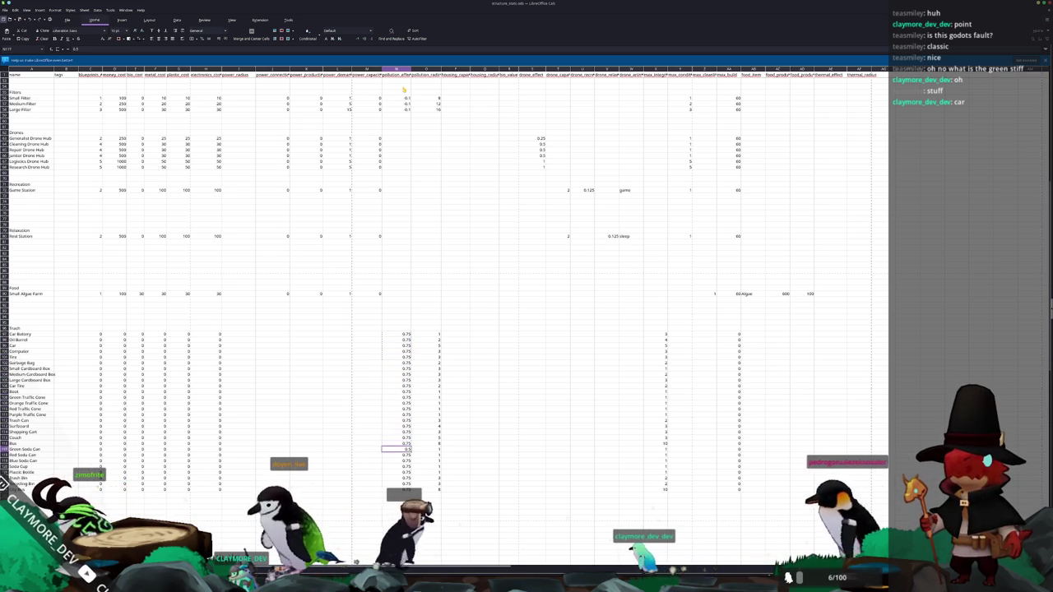
{"action": "type", "text": "0.75"}
{"action": "key", "text": "Return"}
{"action": "type", "text": "0.75"}
{"action": "key", "text": "Return"}
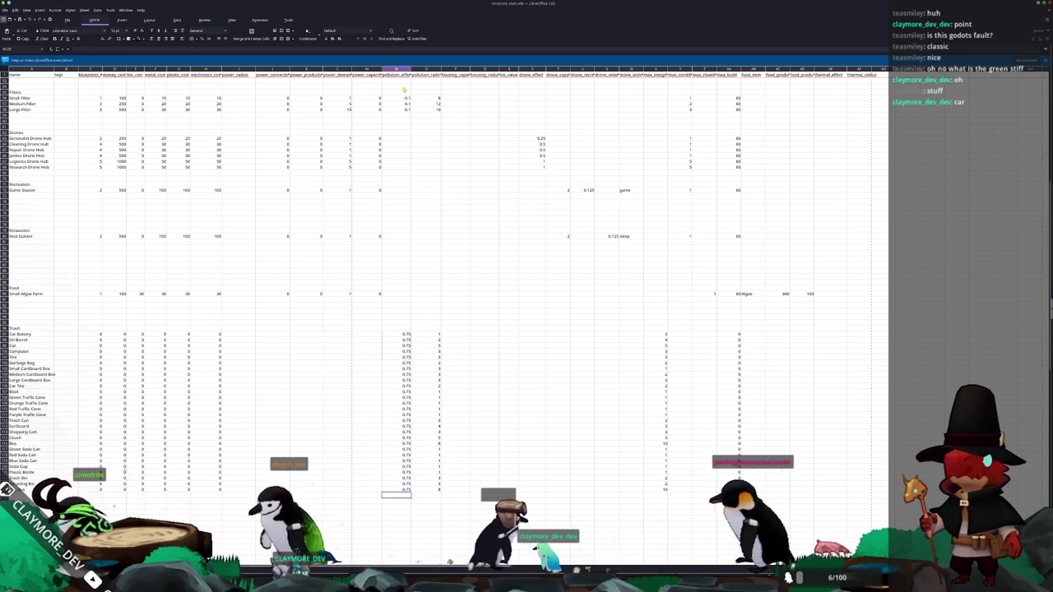
{"action": "key", "text": "alt+Tab"}
{"action": "key", "text": "Escape"}
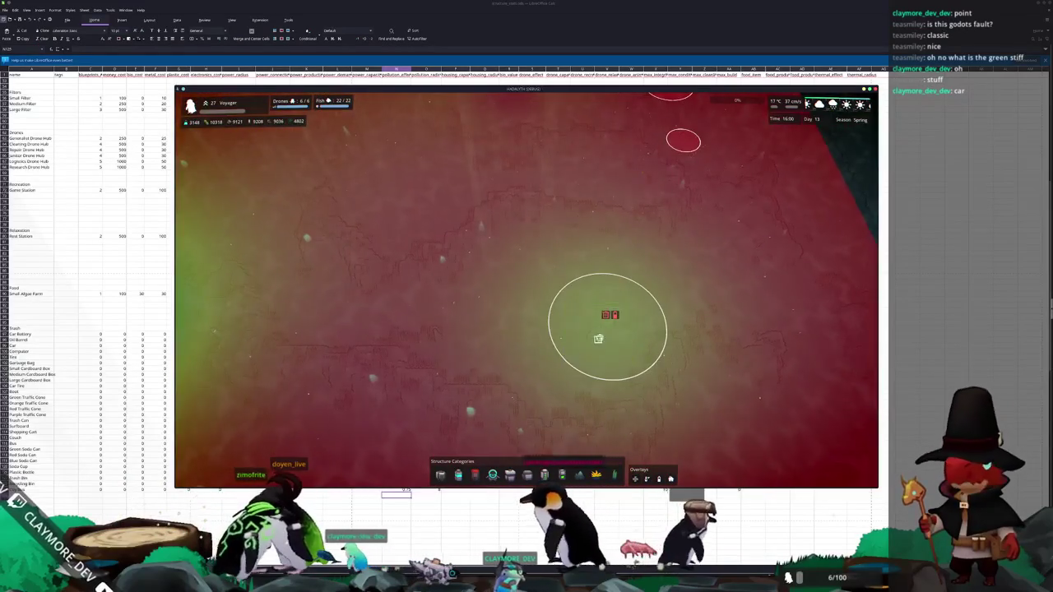
Check the Small Filter's info, then return to the editor and start a region screenshot
{"action": "left_click", "coordinate": [596, 325]}
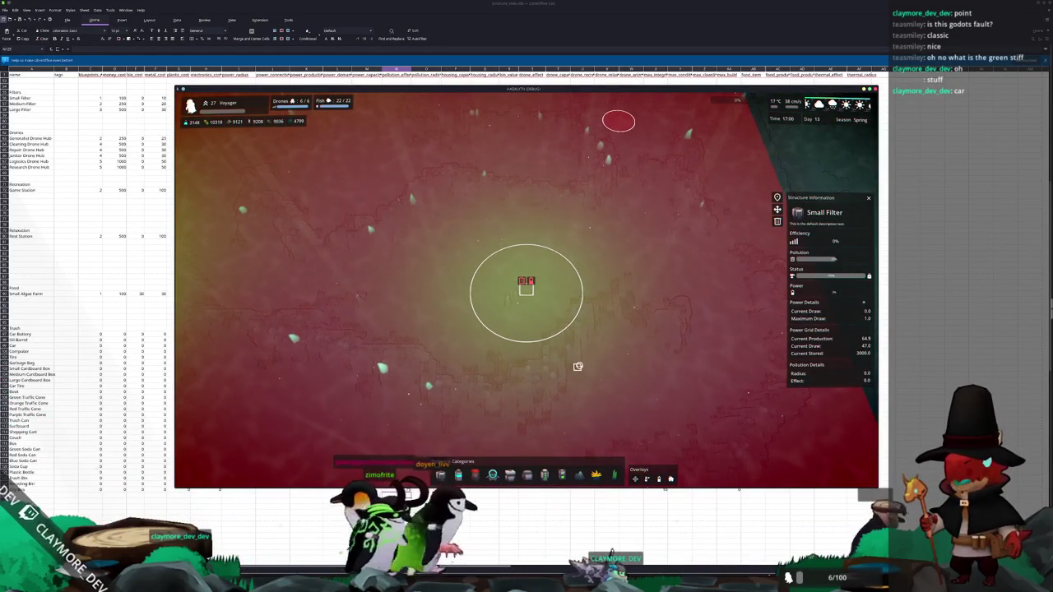
{"action": "key", "text": "Escape"}
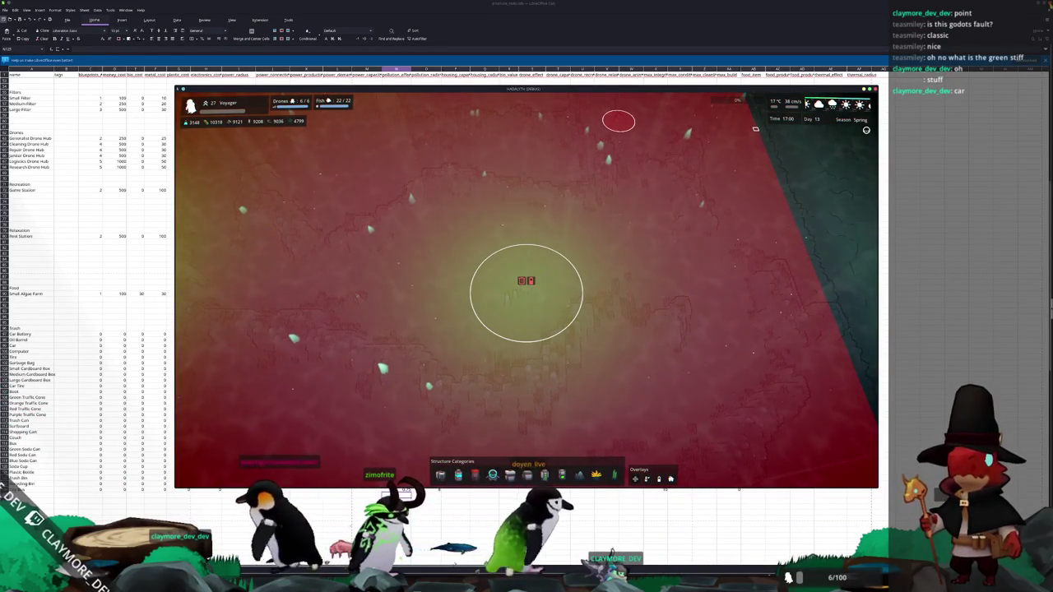
{"action": "key", "text": "alt+Tab"}
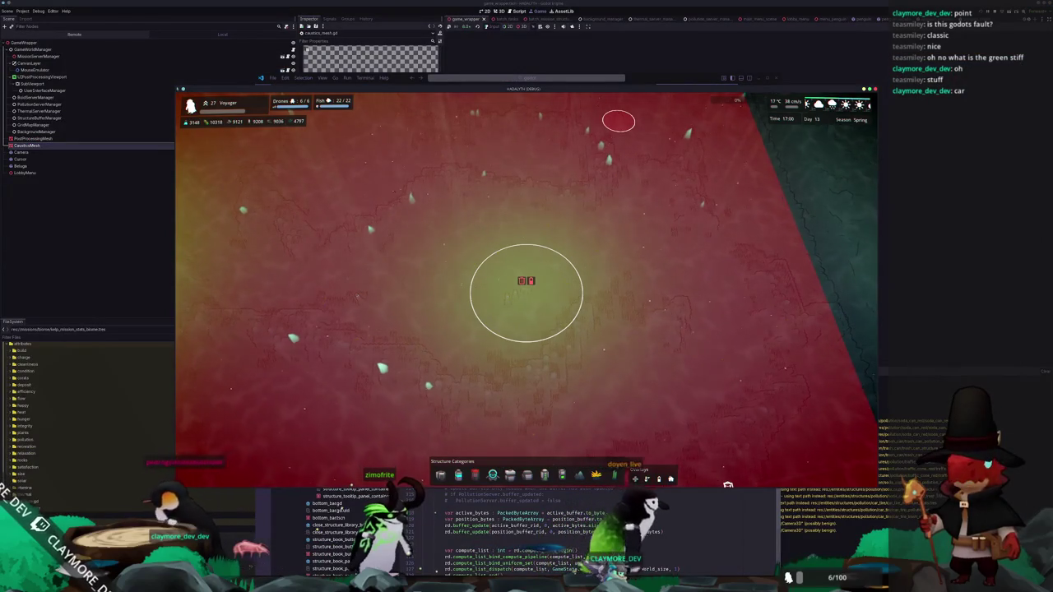
{"action": "key", "text": "Print"}
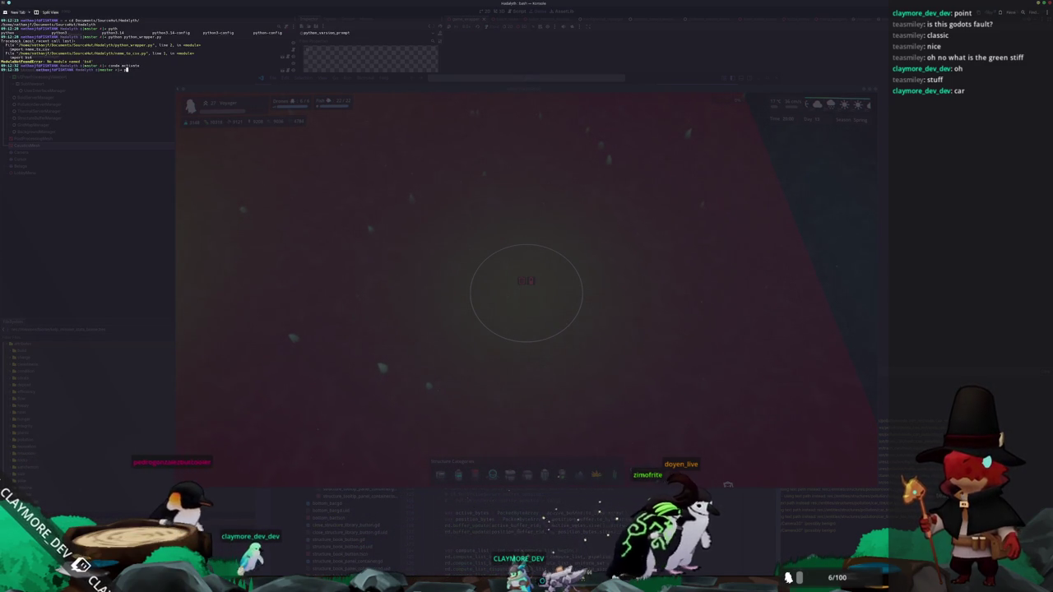
Rerun the previous python_wrapper.py command to relaunch the game, then clear the terminal
{"action": "key", "text": "Up"}
{"action": "key", "text": "Up"}
{"action": "key", "text": "Return"}
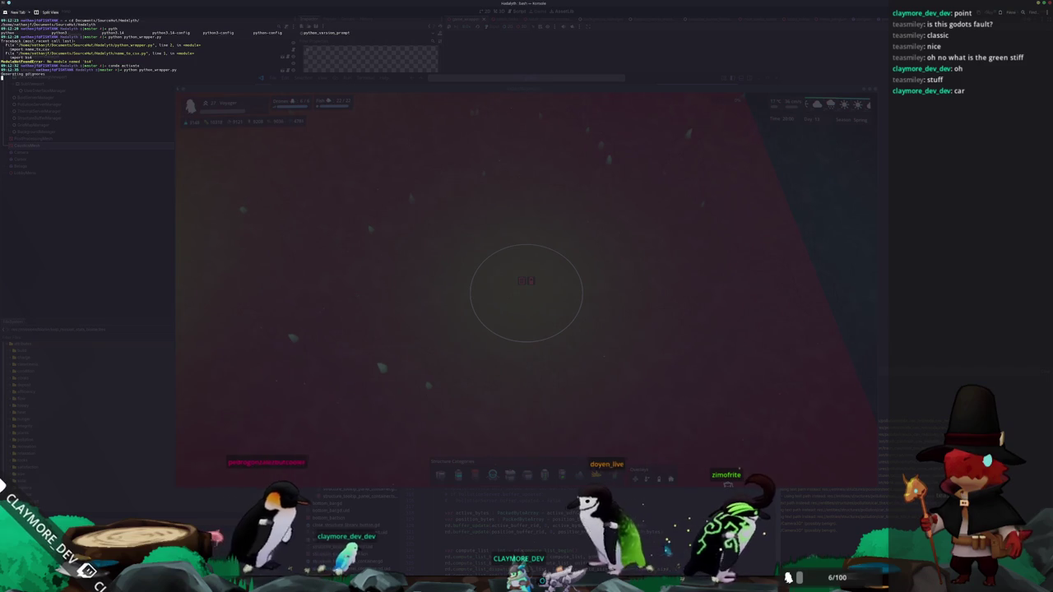
{"action": "key", "text": "ctrl+l"}
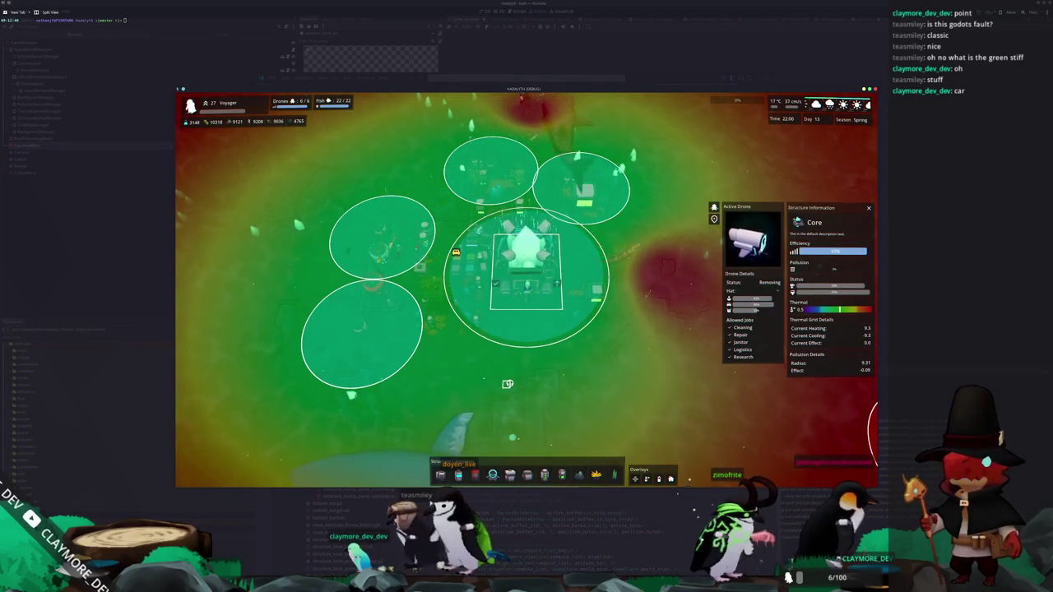
Pan the camera and select the Small Filter, then the Thermal Generator
{"action": "key", "text": "d"}
{"action": "key", "text": "d"}
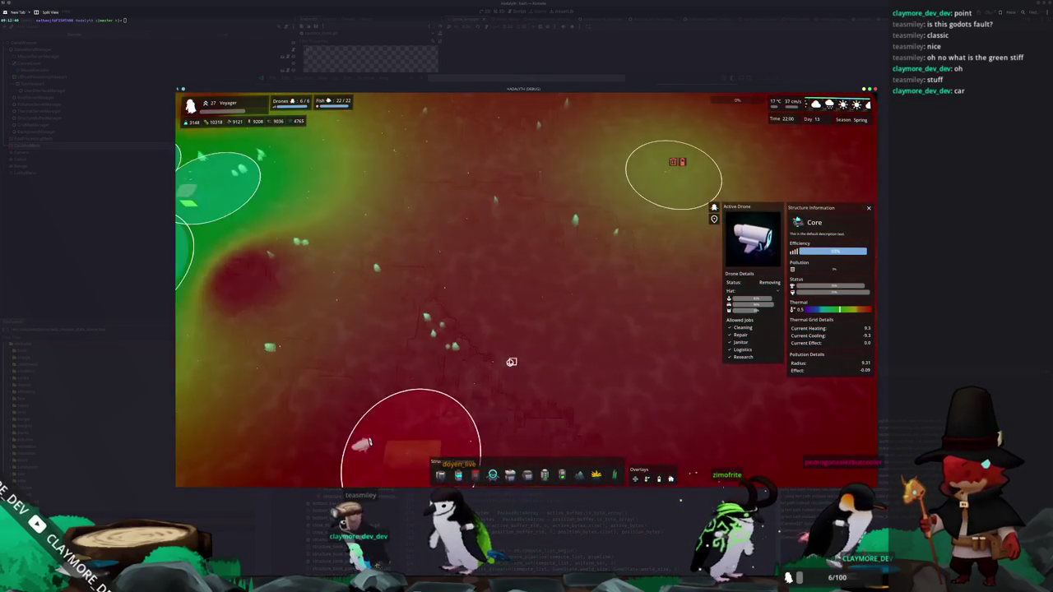
{"action": "key", "text": "w"}
{"action": "left_click", "coordinate": [552, 280]}
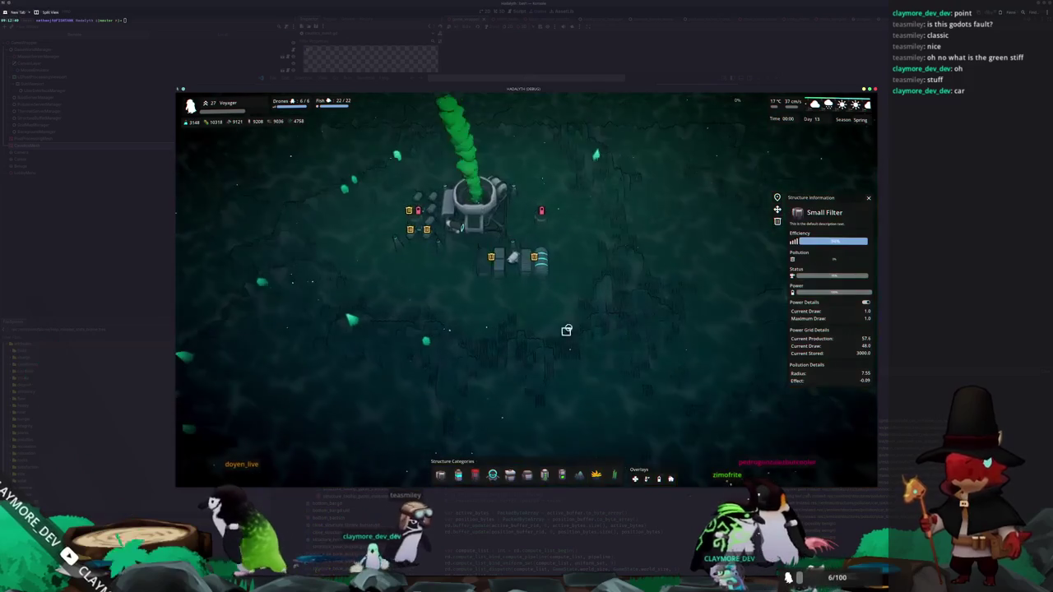
{"action": "left_click", "coordinate": [571, 332]}
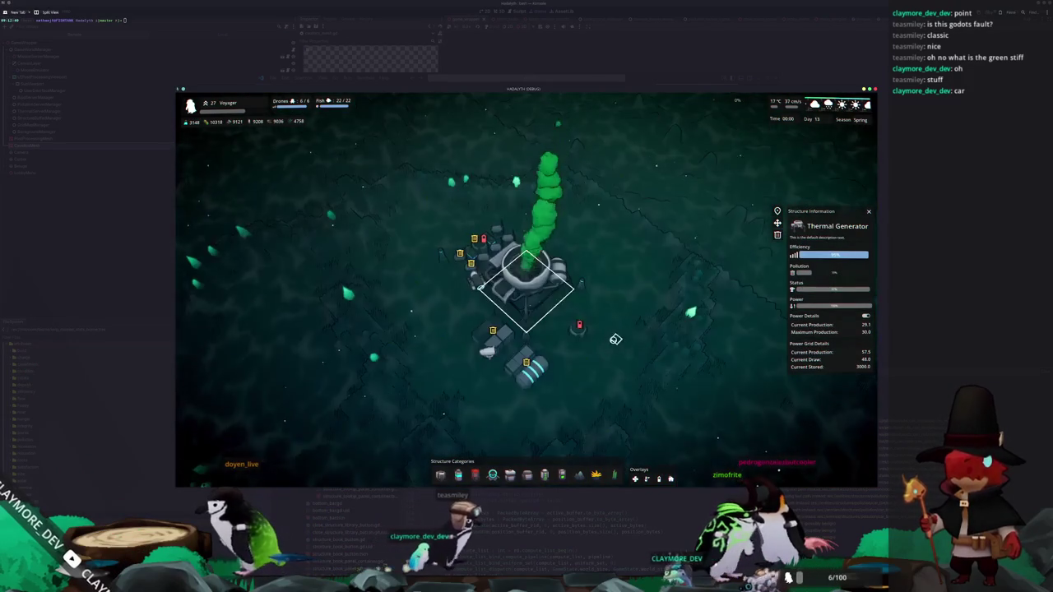
Zoom the view and open the in-game Info menu with the HUD hidden
{"action": "scroll", "coordinate": [687, 329], "scroll_direction": "up", "scroll_amount": 5}
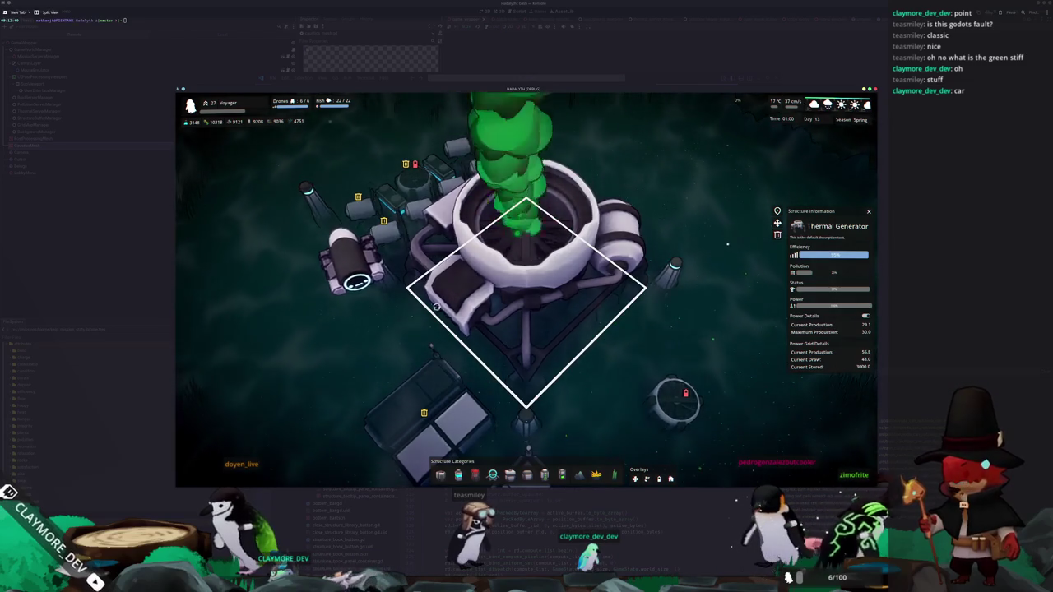
{"action": "scroll", "coordinate": [440, 343], "scroll_direction": "down", "scroll_amount": 5}
{"action": "scroll", "coordinate": [421, 365], "scroll_direction": "down", "scroll_amount": 2}
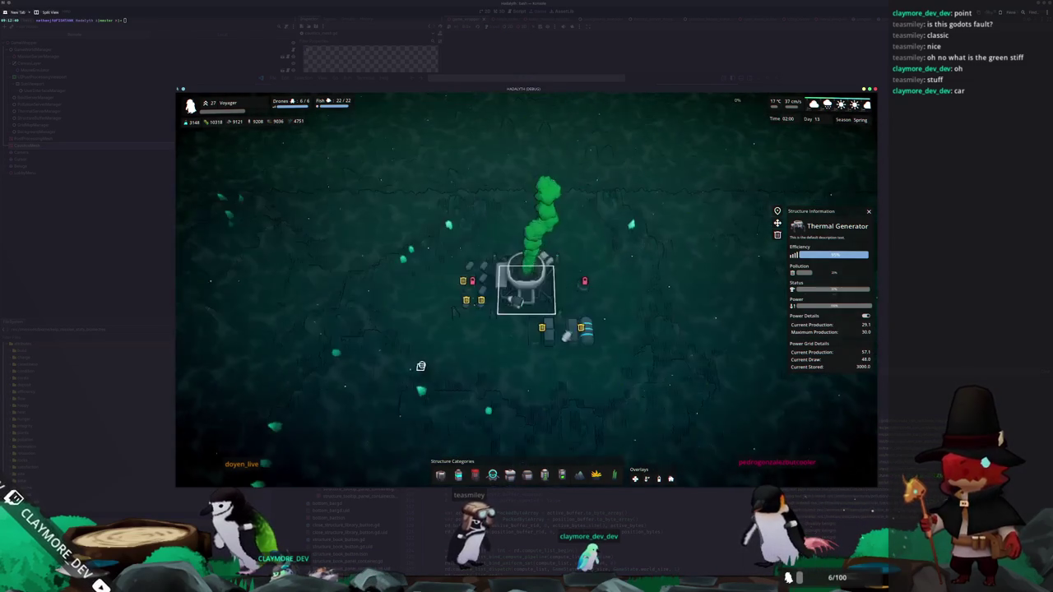
{"action": "key", "text": "Escape"}
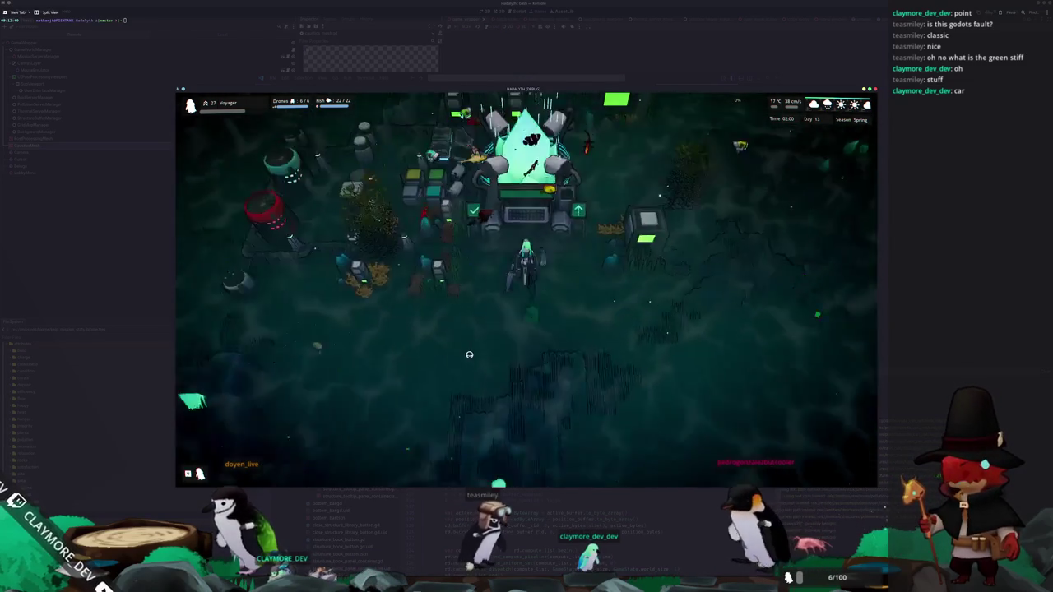
{"action": "key", "text": "Escape"}
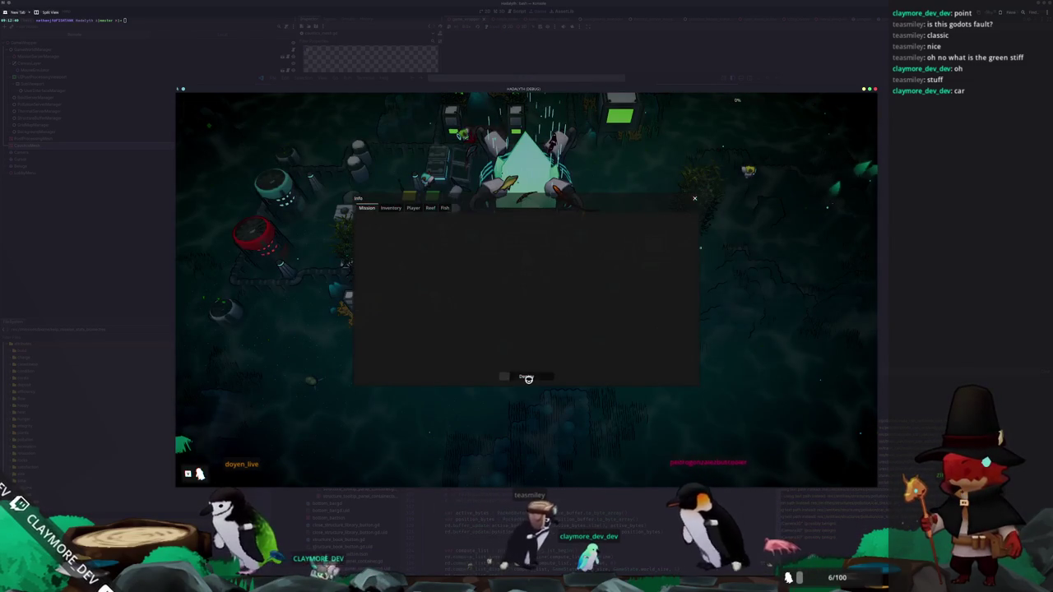
Start a mission run from the Info menu, play briefly, then quit it
{"action": "left_click", "coordinate": [528, 375]}
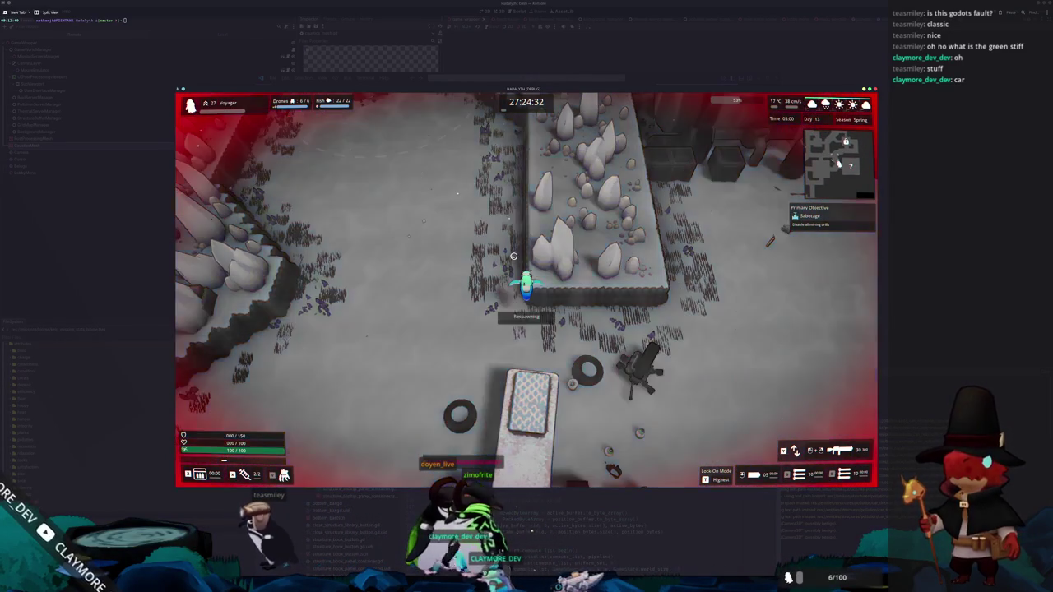
{"action": "left_click", "coordinate": [524, 31]}
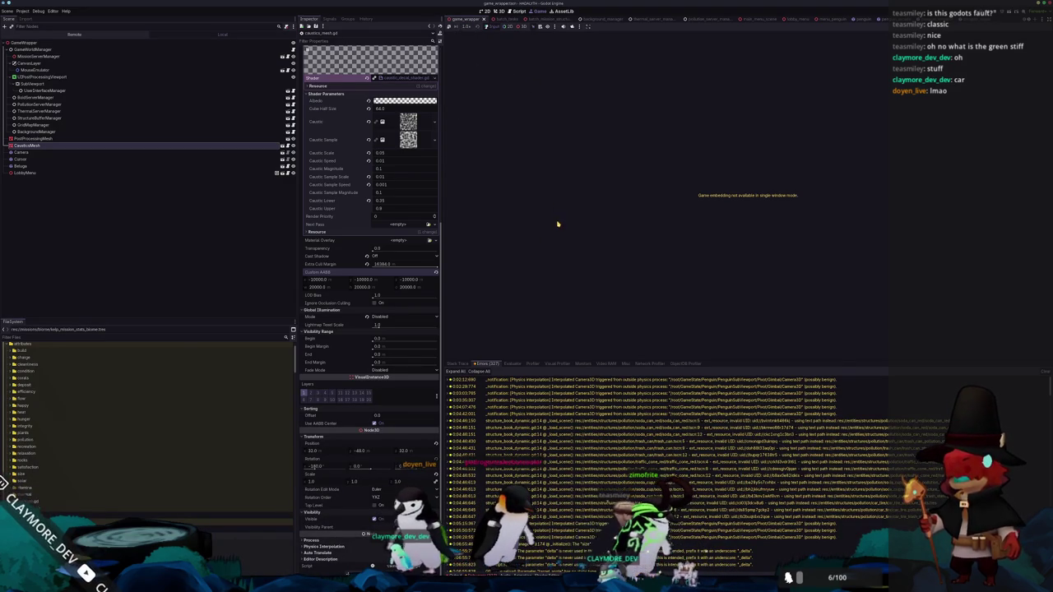
Dismiss the Mission Failure result to return to the hub and load a new mission
{"action": "left_click", "coordinate": [483, 285]}
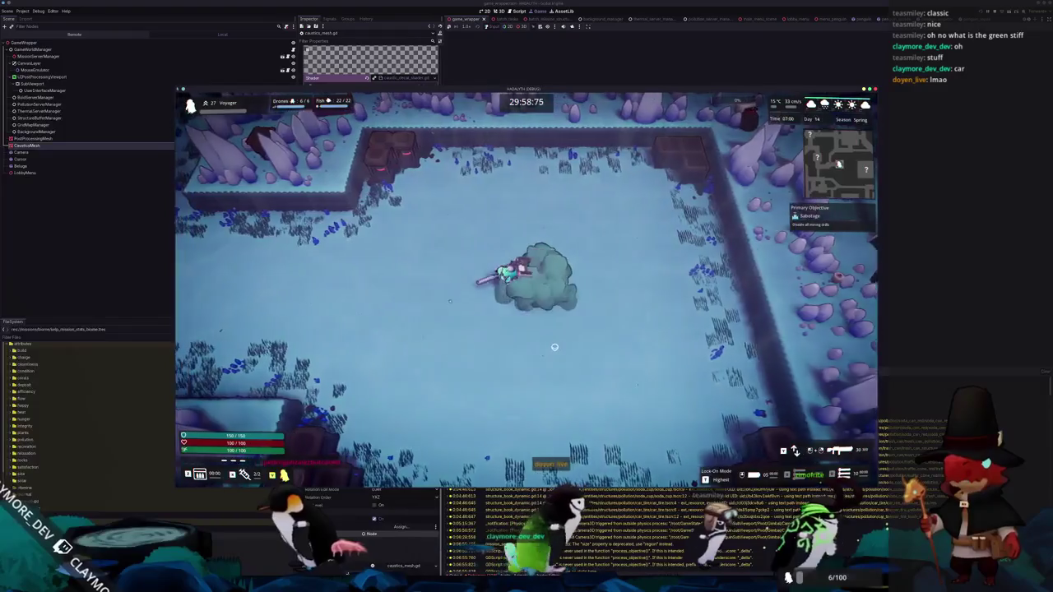
Walk the character left and up the corridor, then check the Info menu map
{"action": "key", "text": "a"}
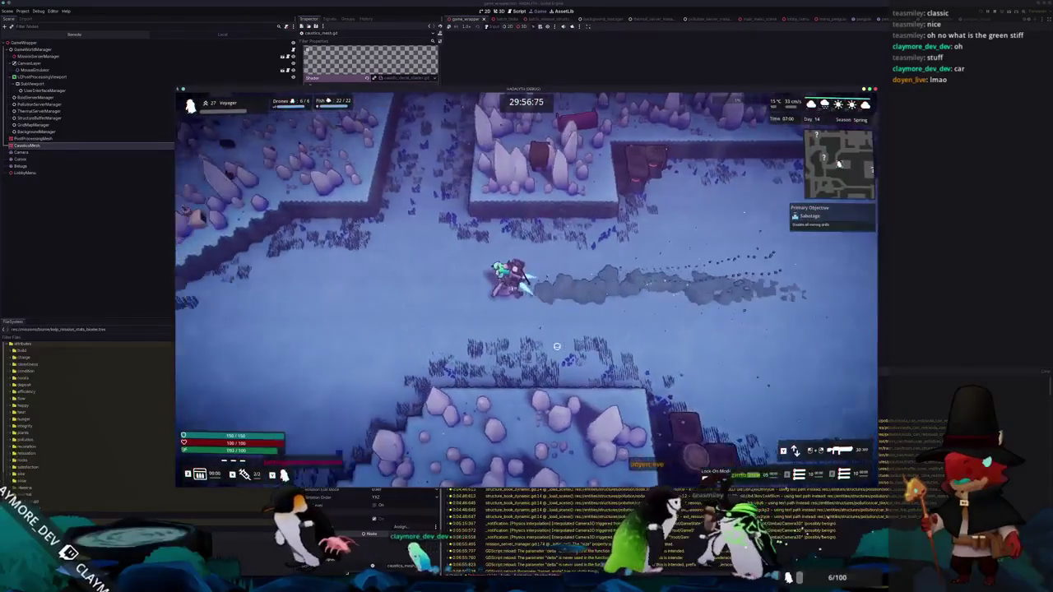
{"action": "key", "text": "w"}
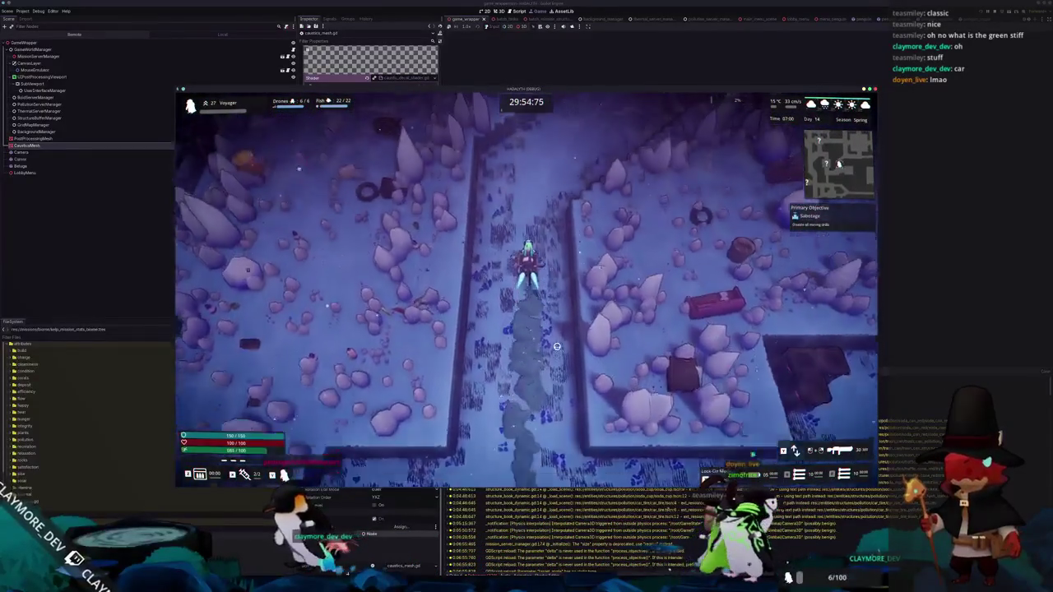
{"action": "key", "text": "w"}
{"action": "key", "text": "Tab"}
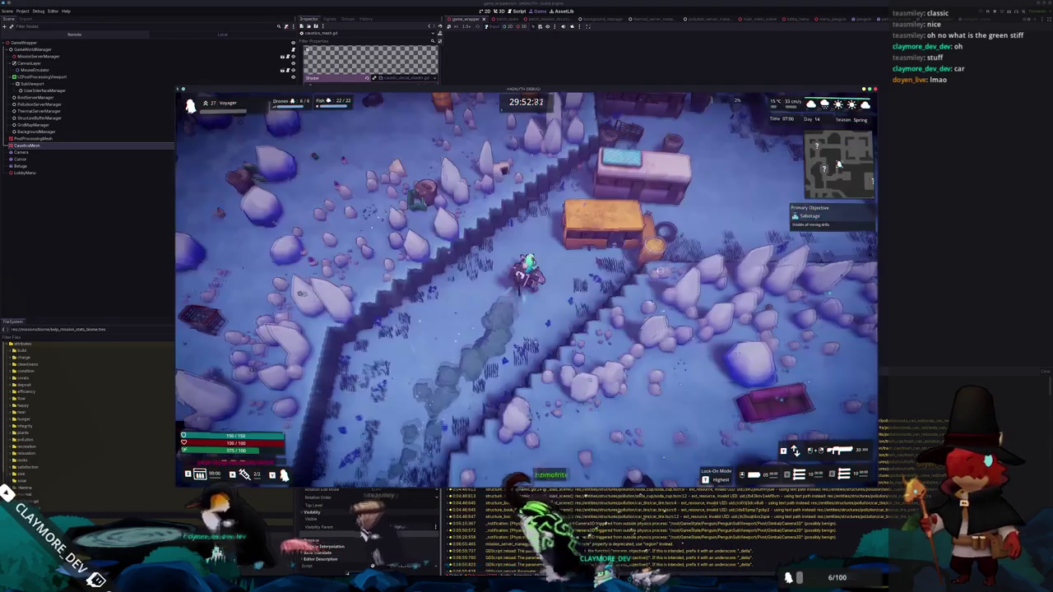
Move right past the orange building and lattice tower, then down to the Mining Drill room
{"action": "key", "text": "d"}
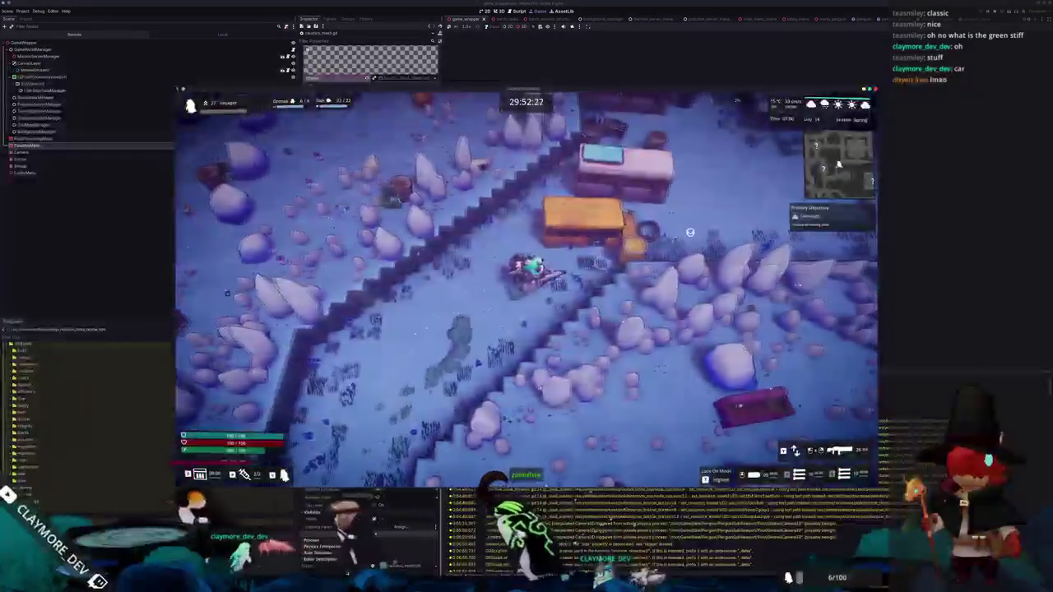
{"action": "key", "text": "d"}
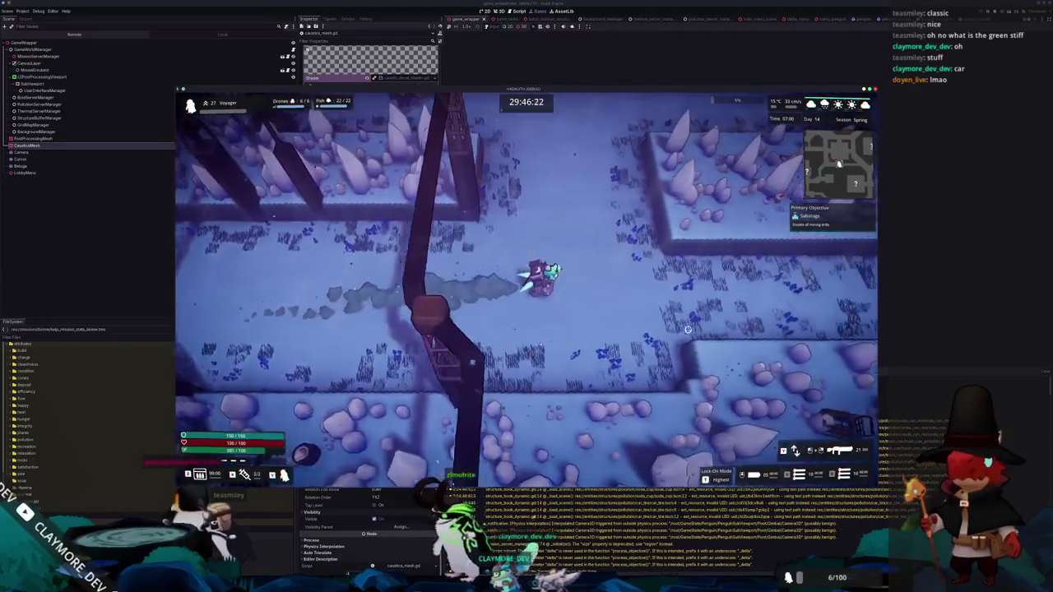
{"action": "key", "text": "d"}
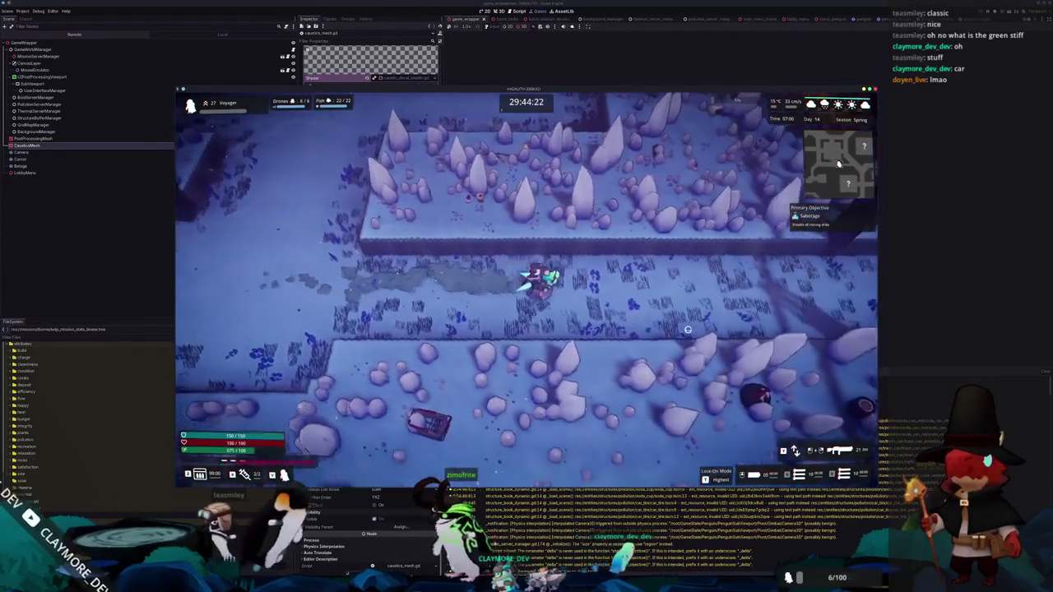
{"action": "key", "text": "d"}
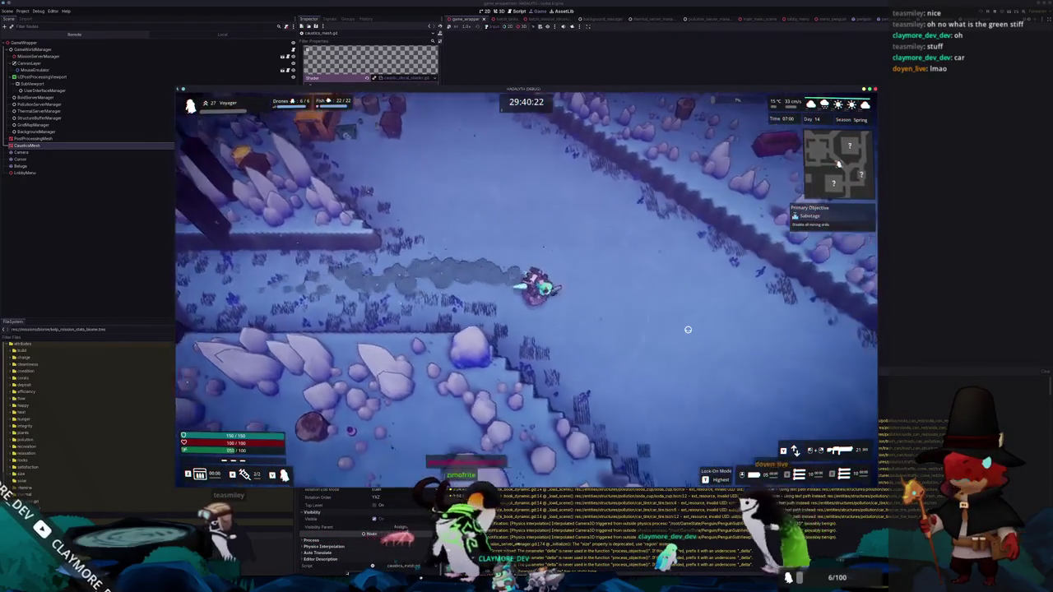
{"action": "key", "text": "s"}
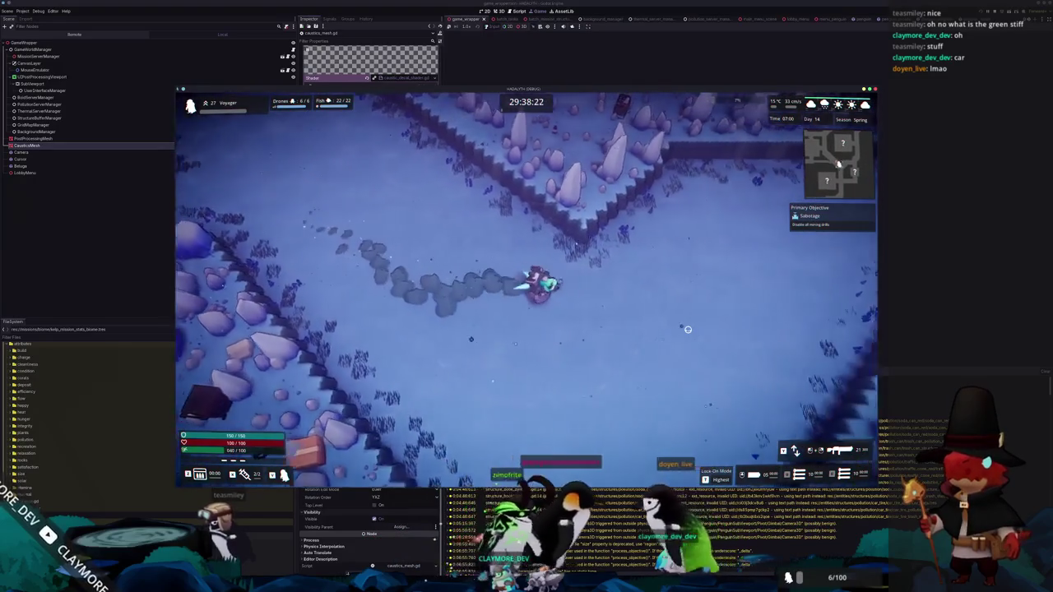
{"action": "key", "text": "s"}
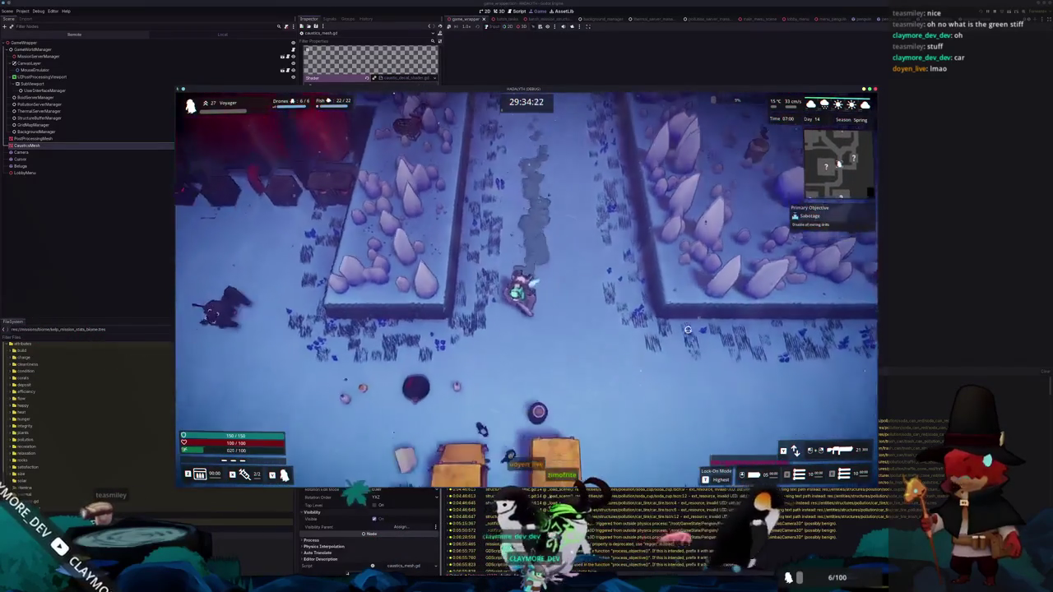
{"action": "key", "text": "a"}
{"action": "key", "text": "a"}
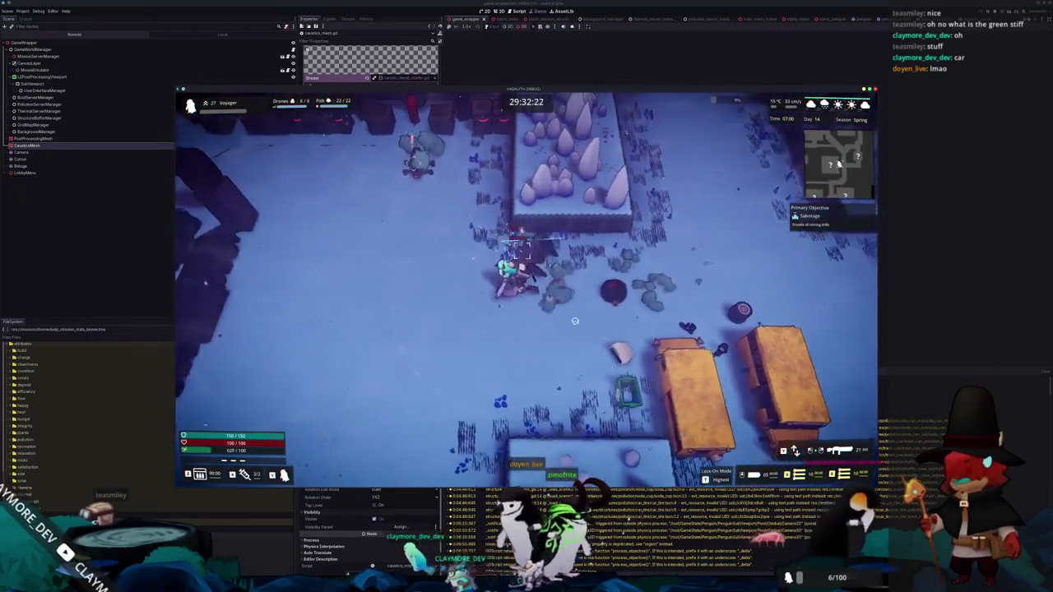
Walk the character around the Mining Drill room, past the red pipes, cannon and building
{"action": "key", "text": "w"}
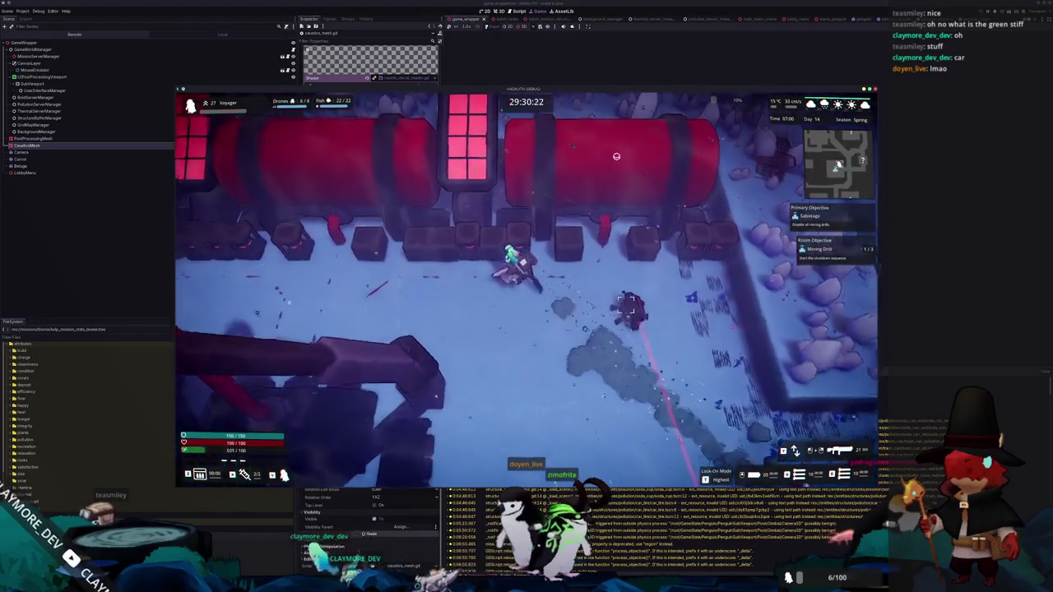
{"action": "key", "text": "s"}
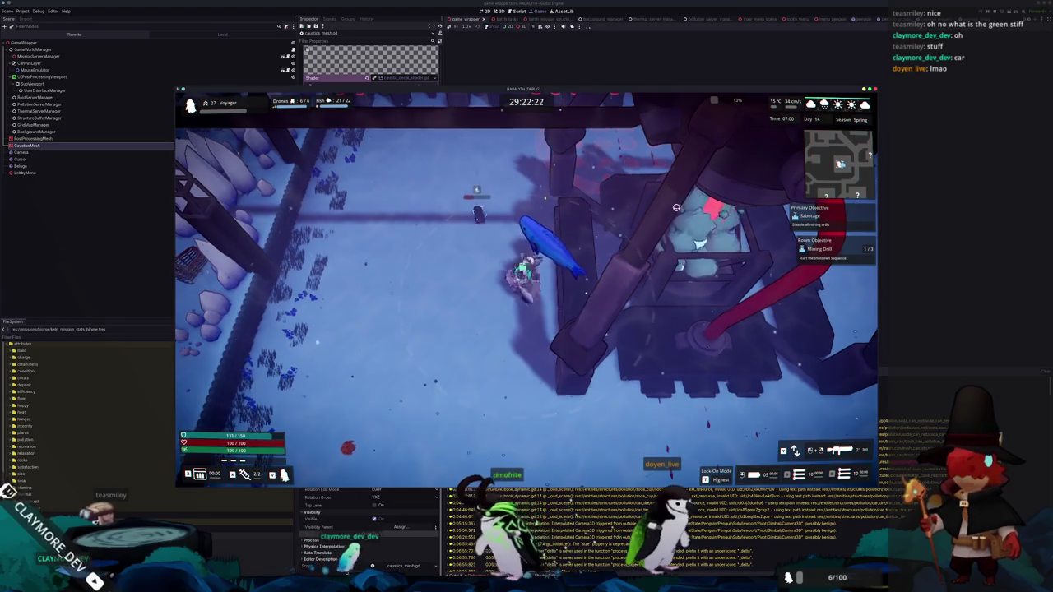
{"action": "key", "text": "w"}
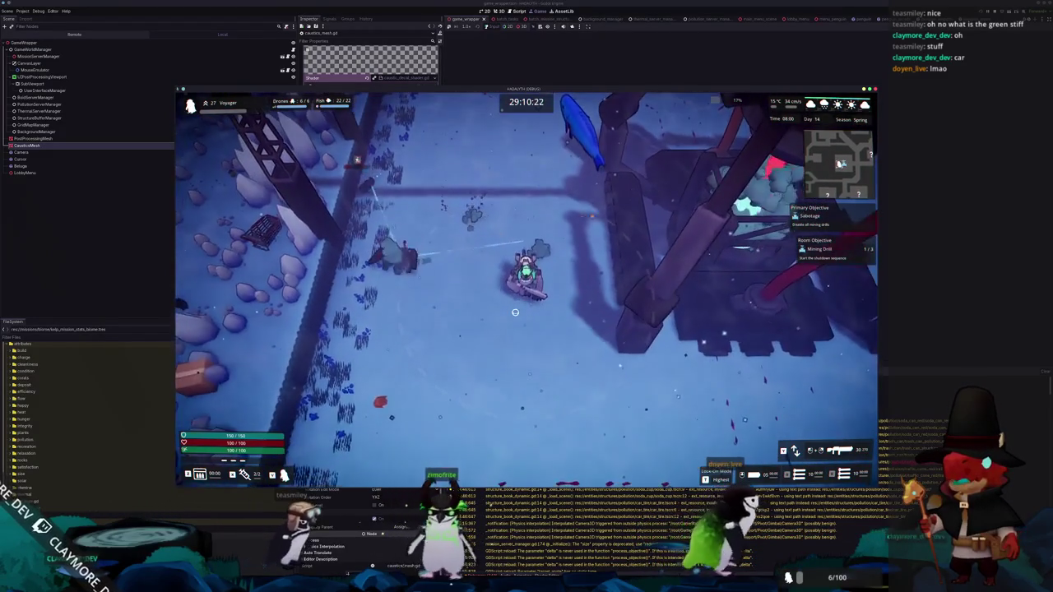
{"action": "key", "text": "a"}
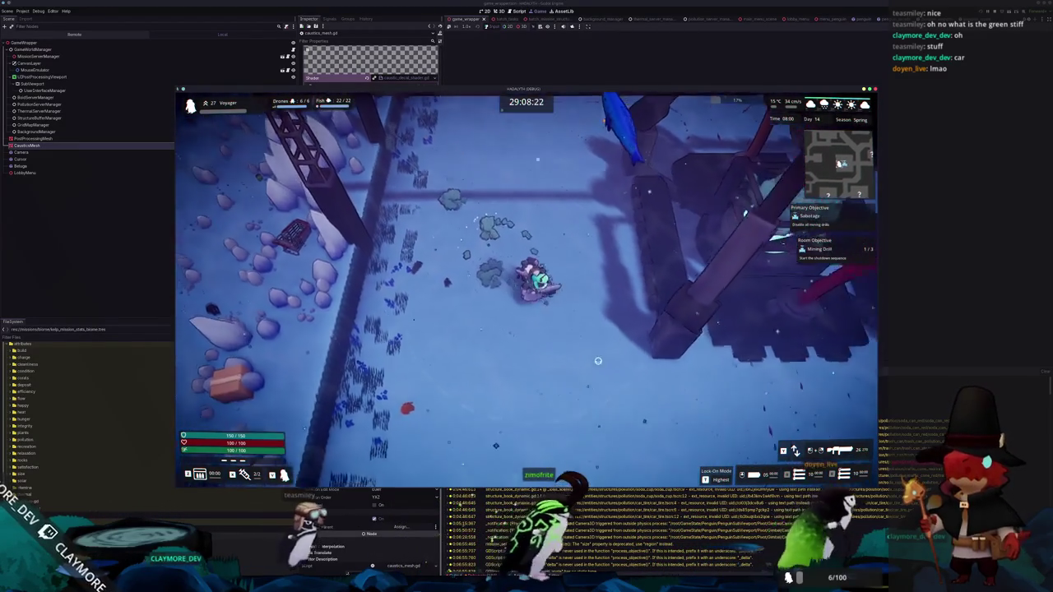
{"action": "key", "text": "d"}
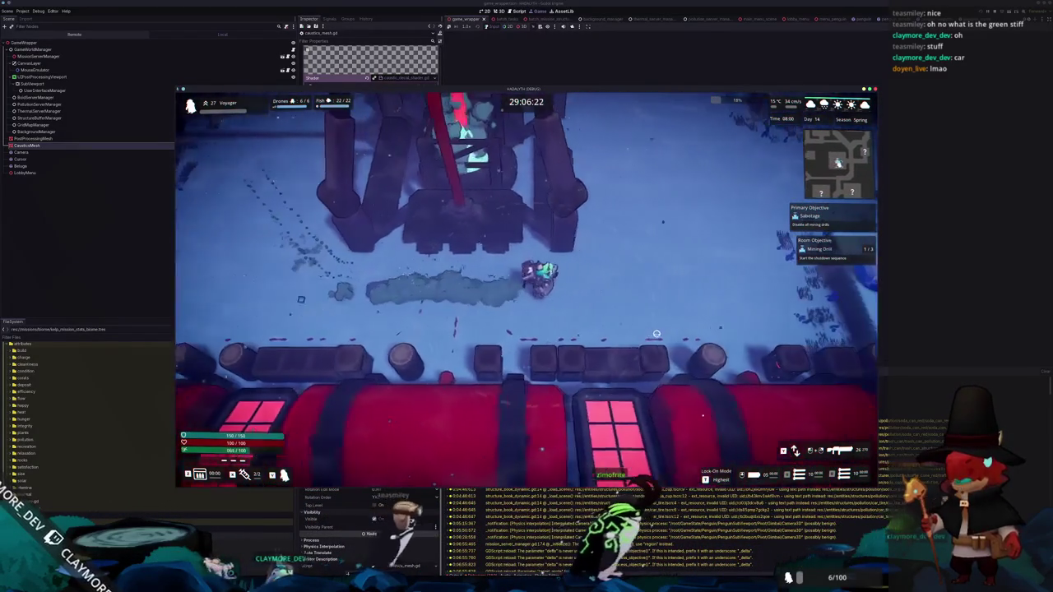
{"action": "key", "text": "w"}
{"action": "key", "text": "d"}
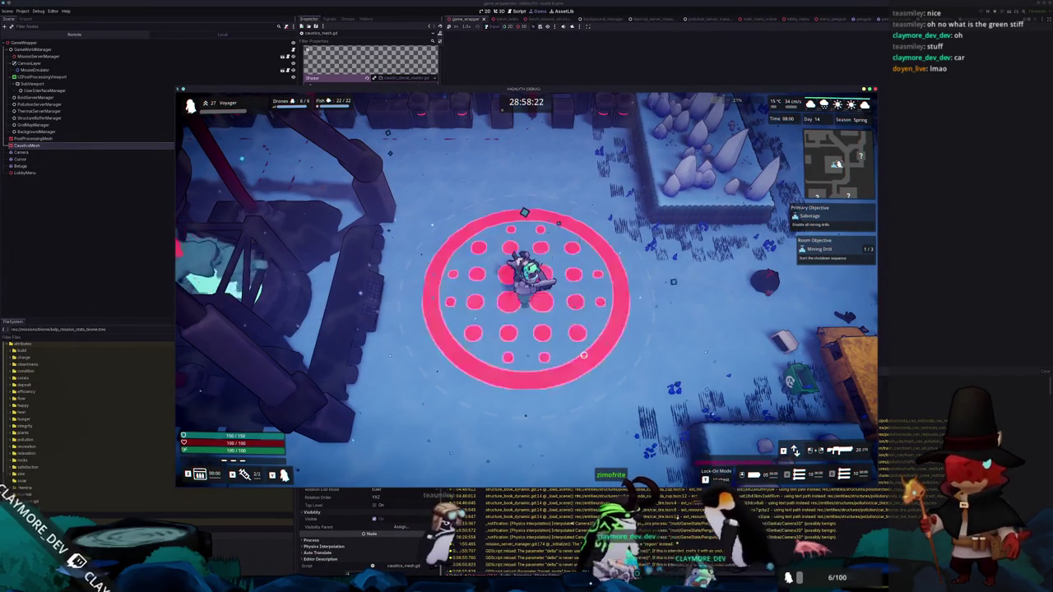
{"action": "key", "text": "s"}
{"action": "key", "text": "s"}
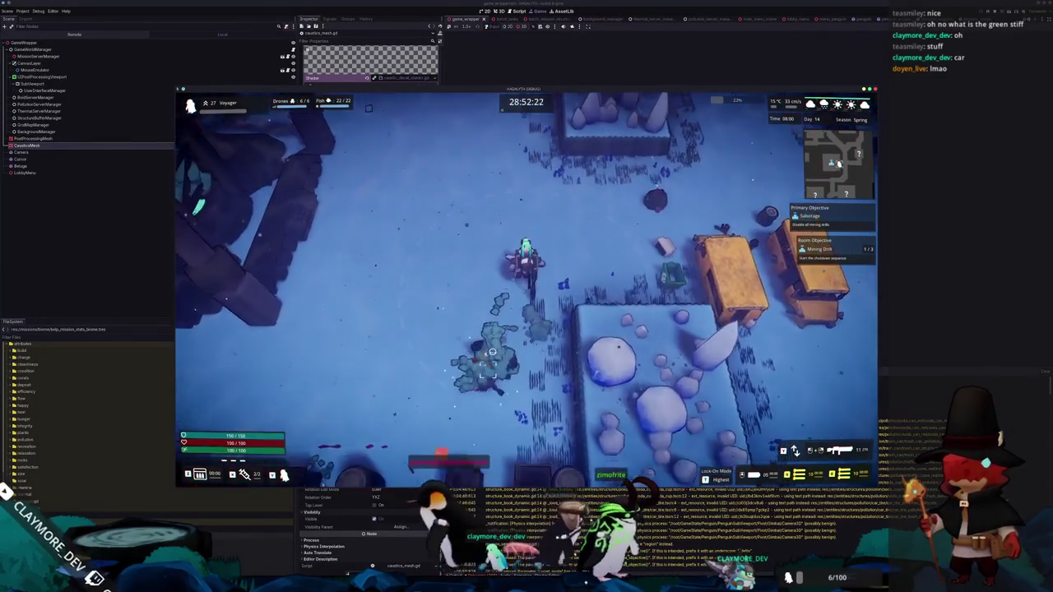
Keep walking up and right through the level, then pause with Esc to check the HUD hides
{"action": "key", "text": "s"}
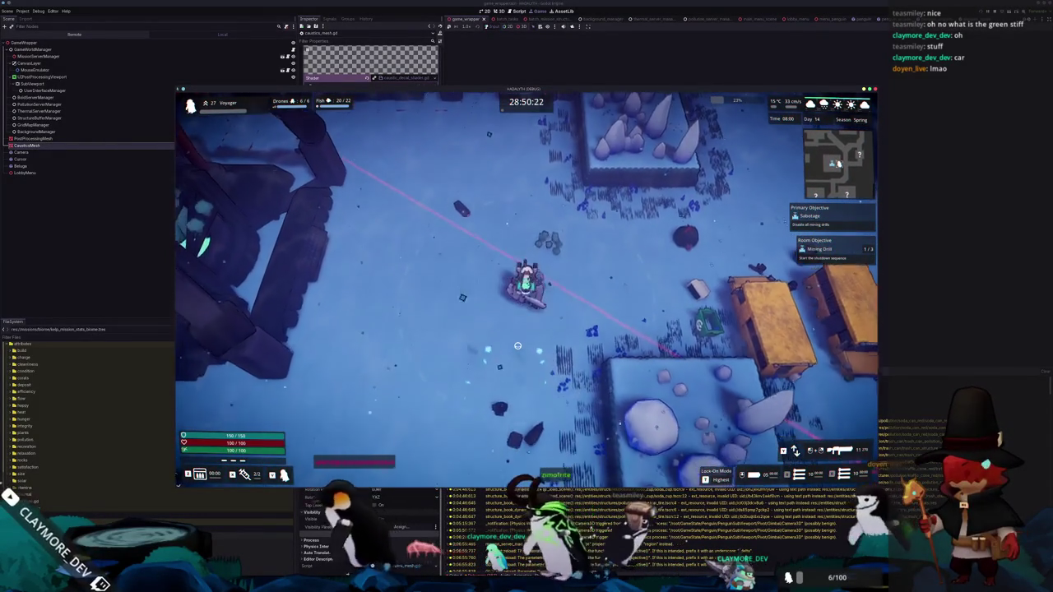
{"action": "key", "text": "w"}
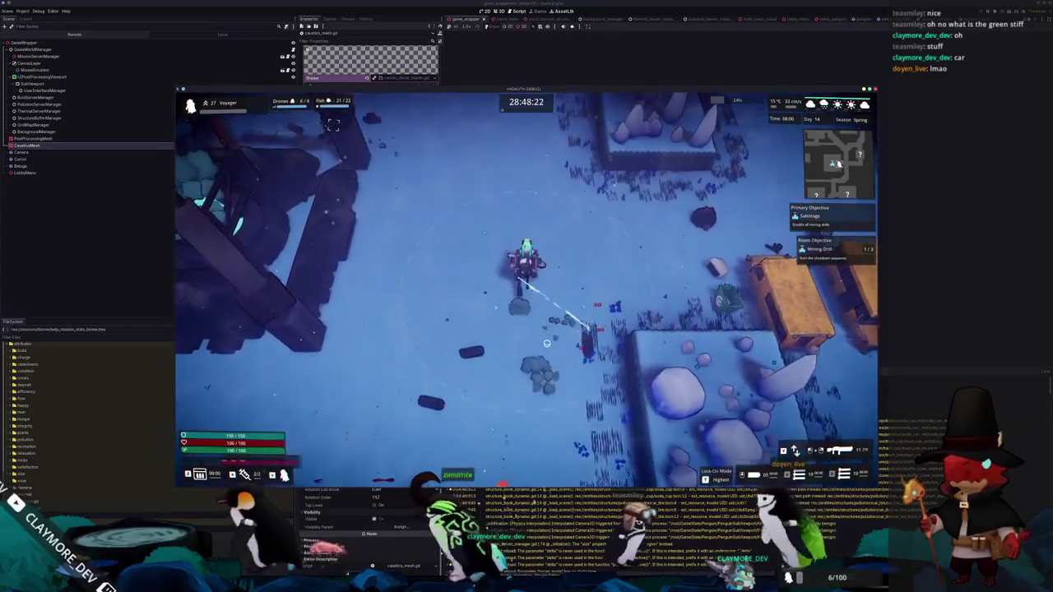
{"action": "key", "text": "w"}
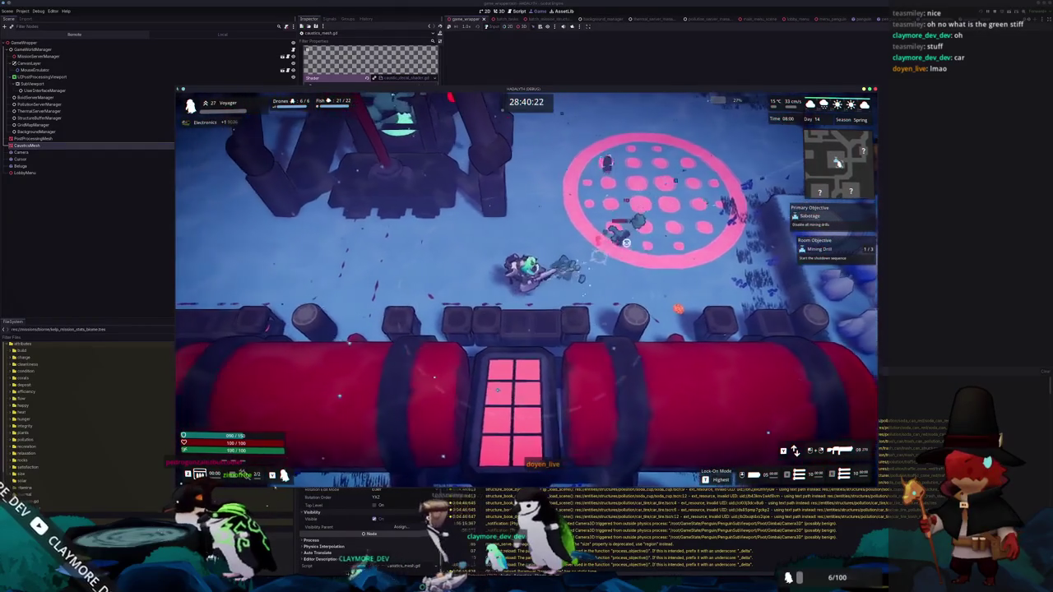
{"action": "key", "text": "a"}
{"action": "key", "text": "a"}
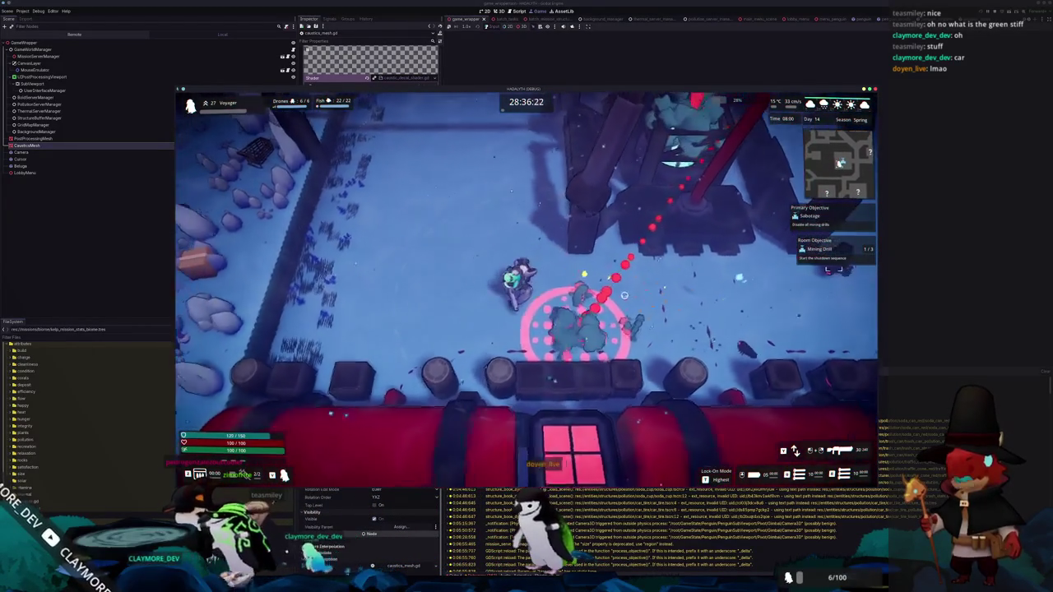
{"action": "key", "text": "d"}
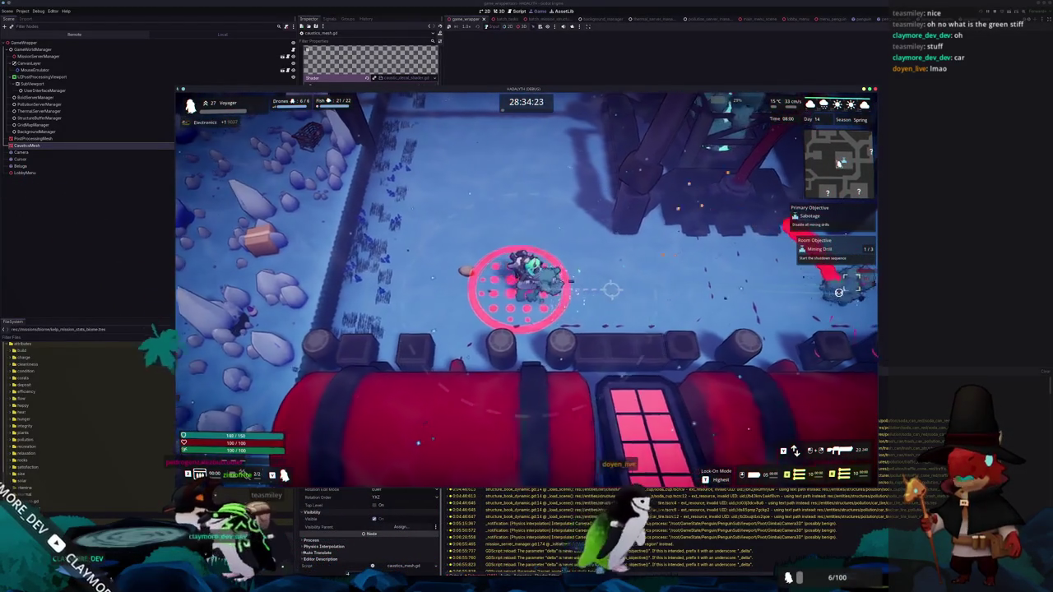
{"action": "key", "text": "d"}
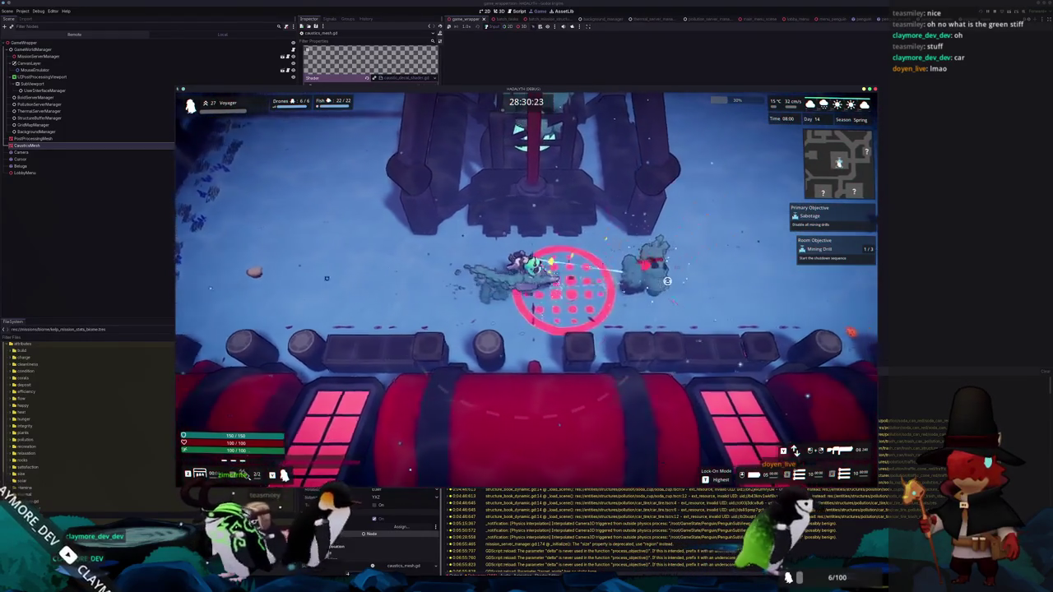
{"action": "key", "text": "d"}
{"action": "key", "text": "w"}
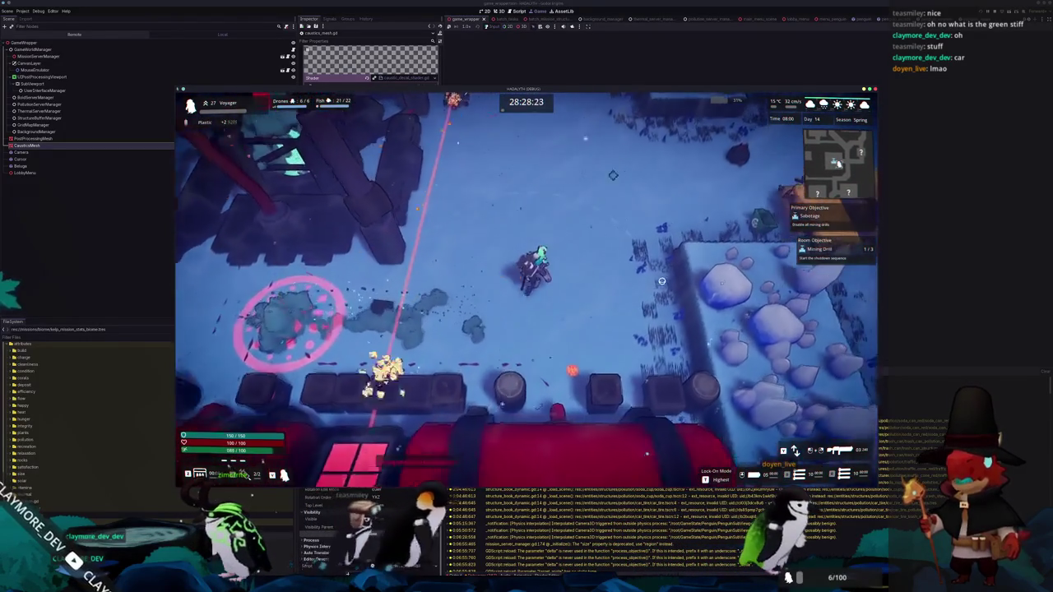
{"action": "key", "text": "w"}
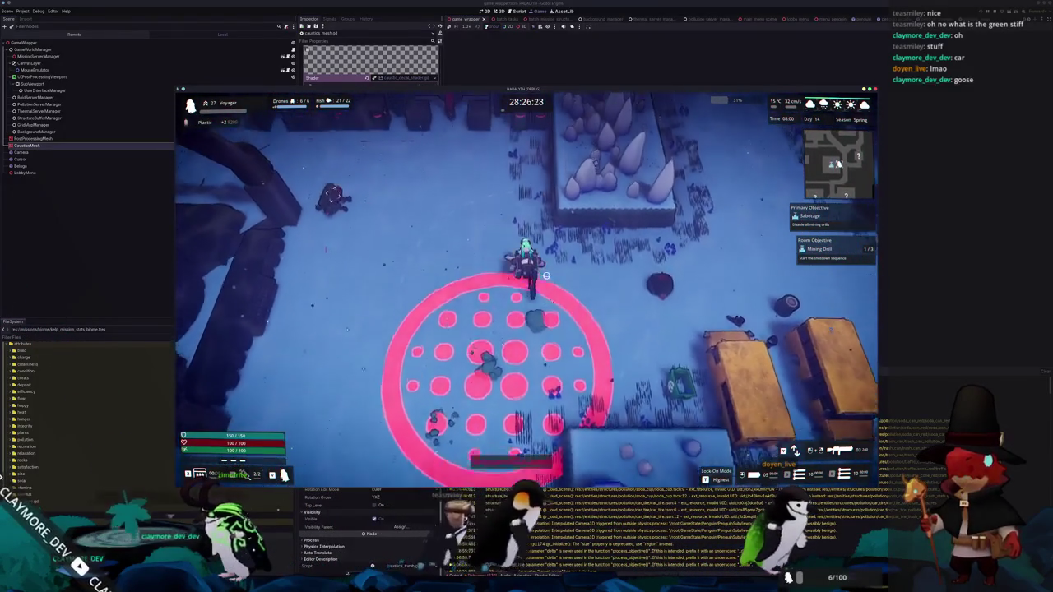
{"action": "key", "text": "w"}
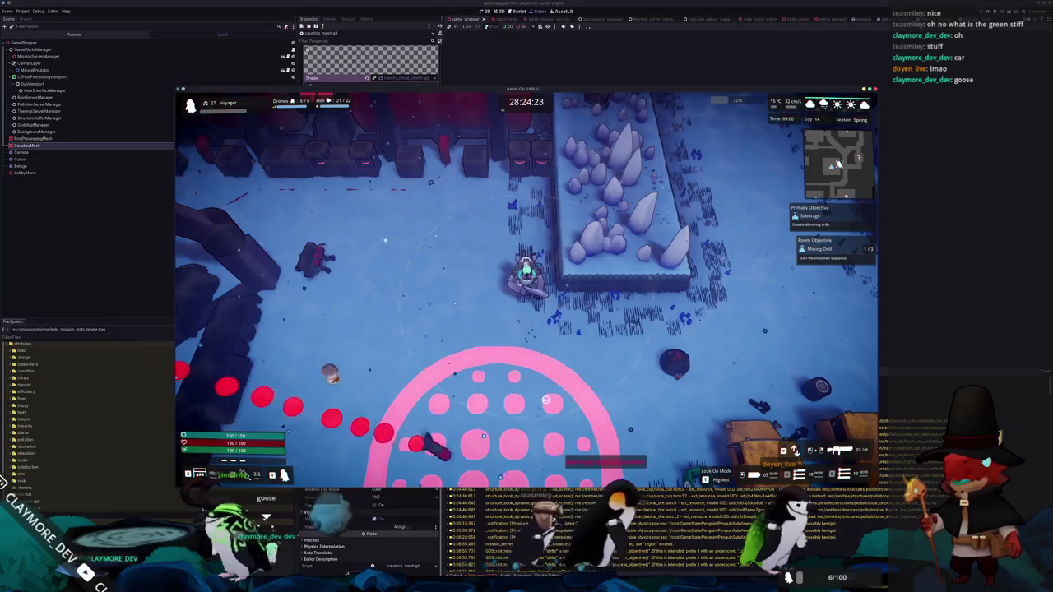
{"action": "key", "text": "Escape"}
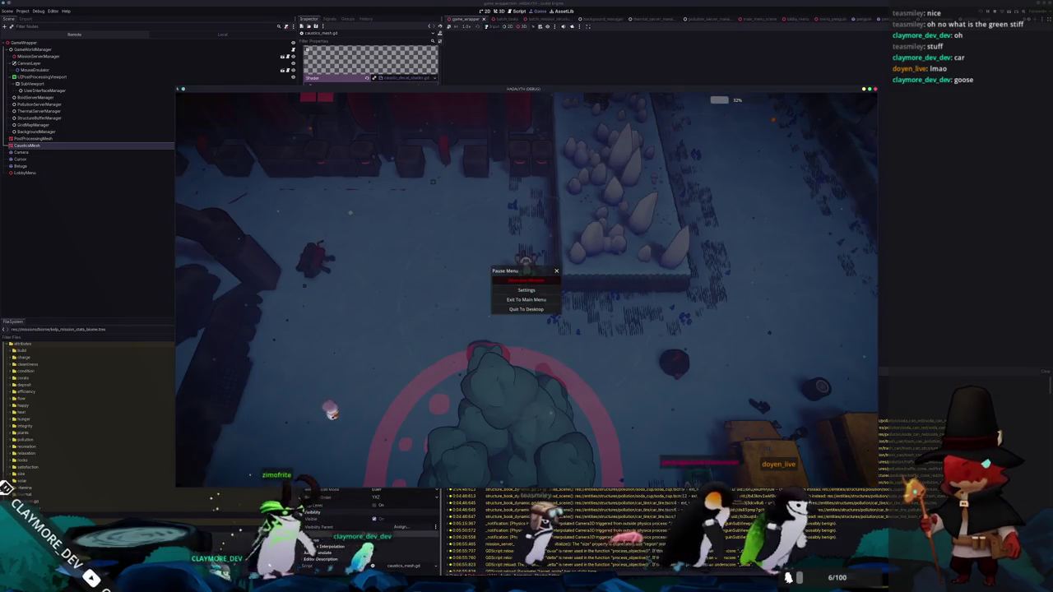
Leave the paused game and bring up VS Code showing pollution_server_manager.gd
{"action": "key", "text": "F8"}
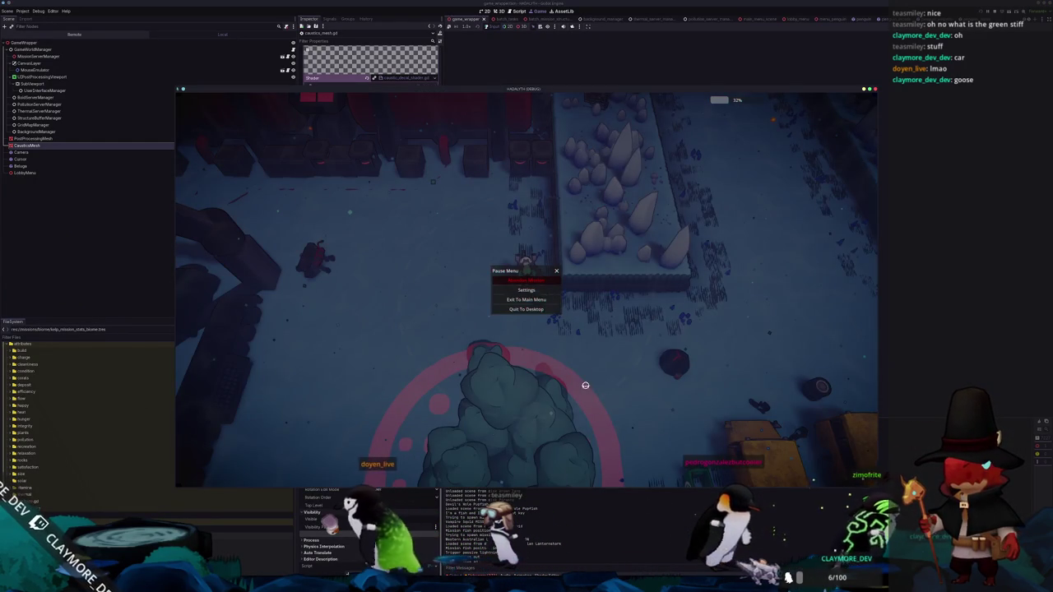
{"action": "key", "text": "alt+Tab"}
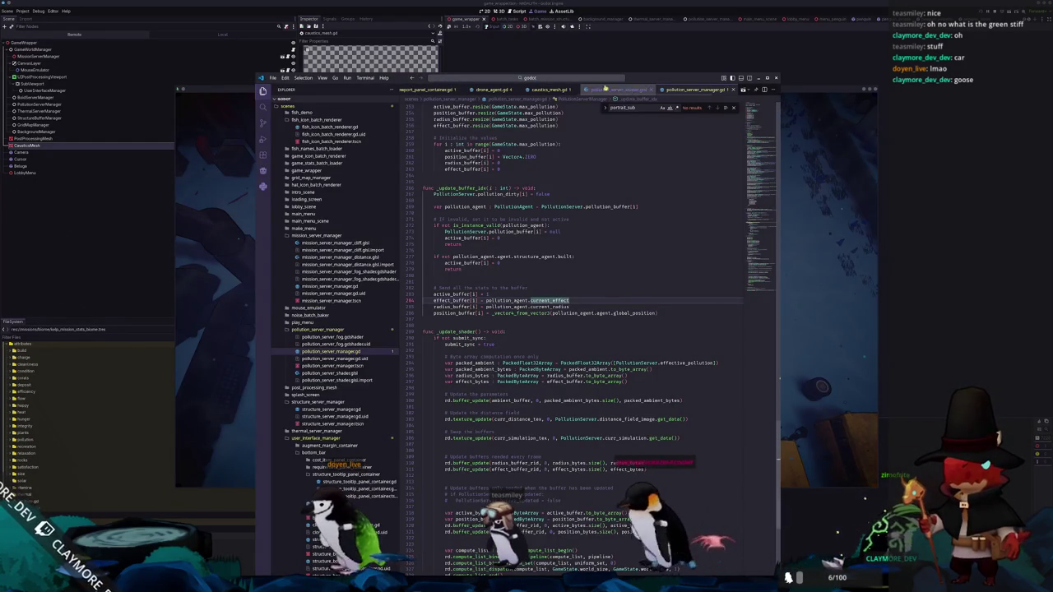
Open entity_mech.gd through the quick file search
{"action": "left_click", "coordinate": [584, 79]}
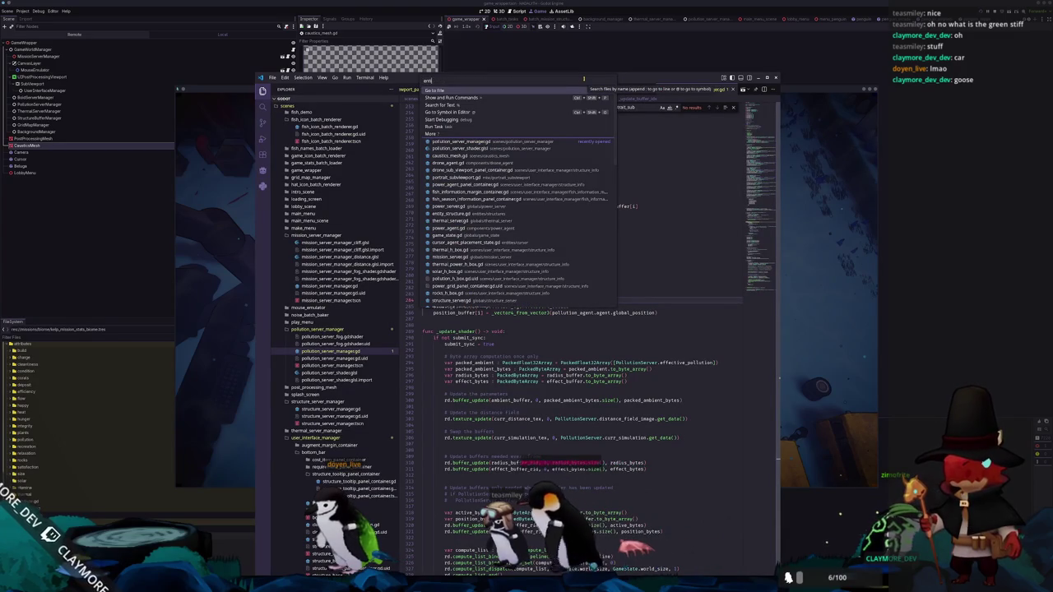
{"action": "type", "text": "ity_mech"}
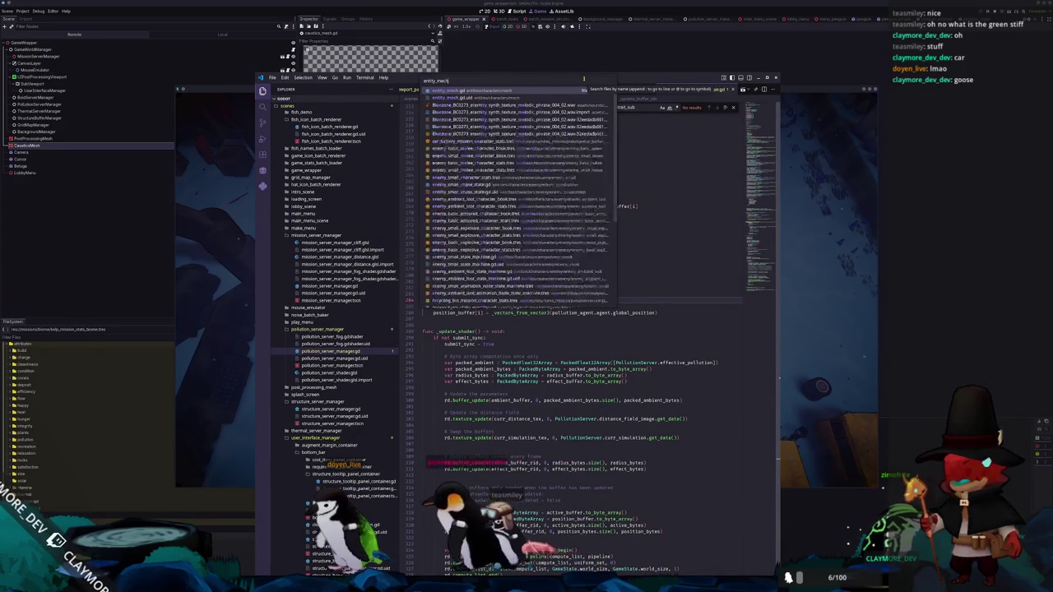
{"action": "key", "text": "Return"}
Insert a blank line after line 142, at the end of _ready
{"action": "scroll", "coordinate": [576, 276], "scroll_direction": "down", "scroll_amount": 5}
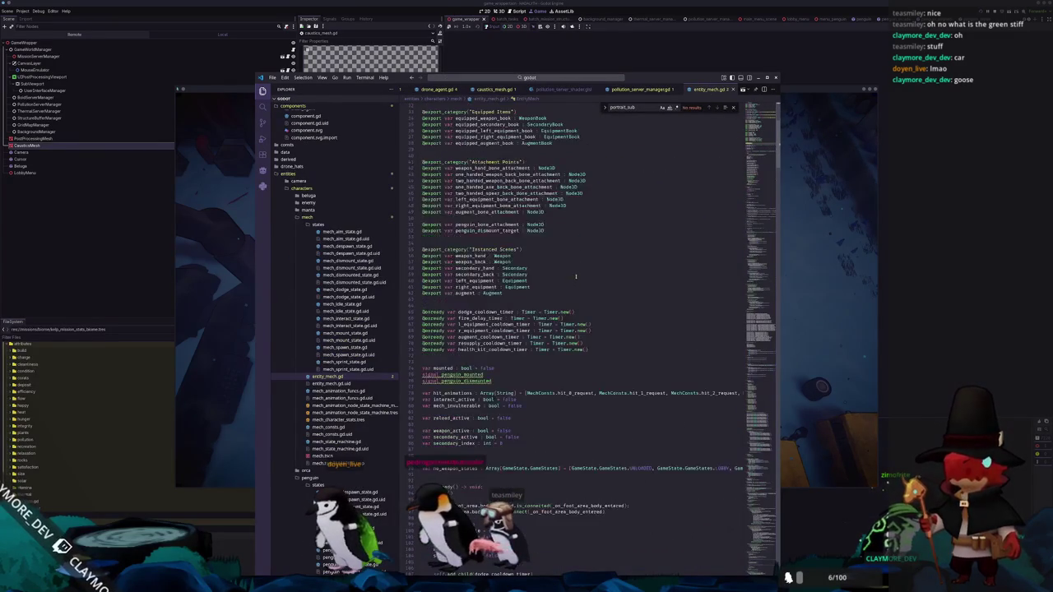
{"action": "scroll", "coordinate": [576, 276], "scroll_direction": "down", "scroll_amount": 10}
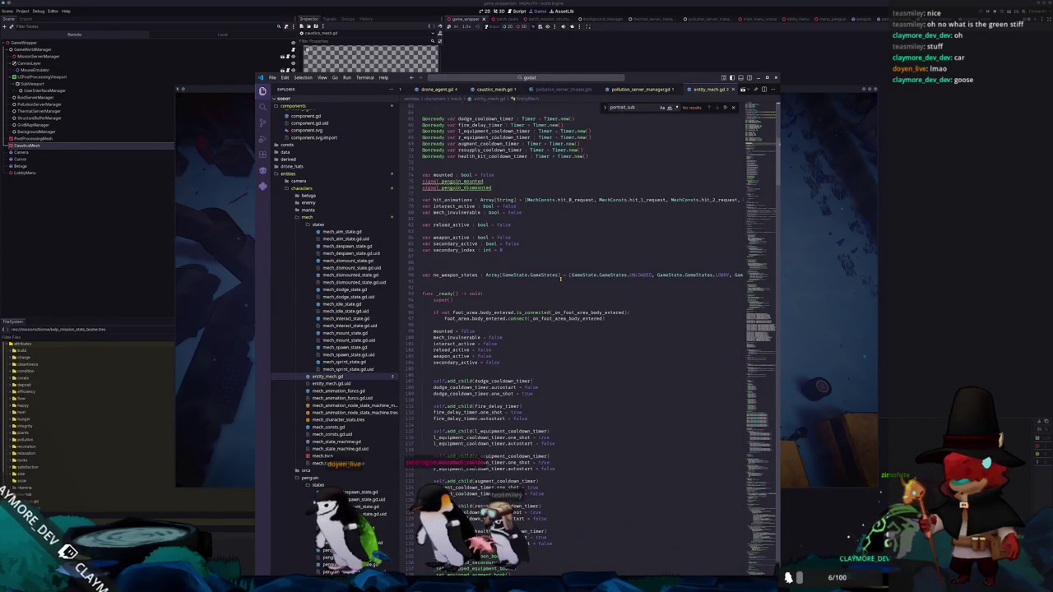
{"action": "scroll", "coordinate": [560, 278], "scroll_direction": "down", "scroll_amount": 5}
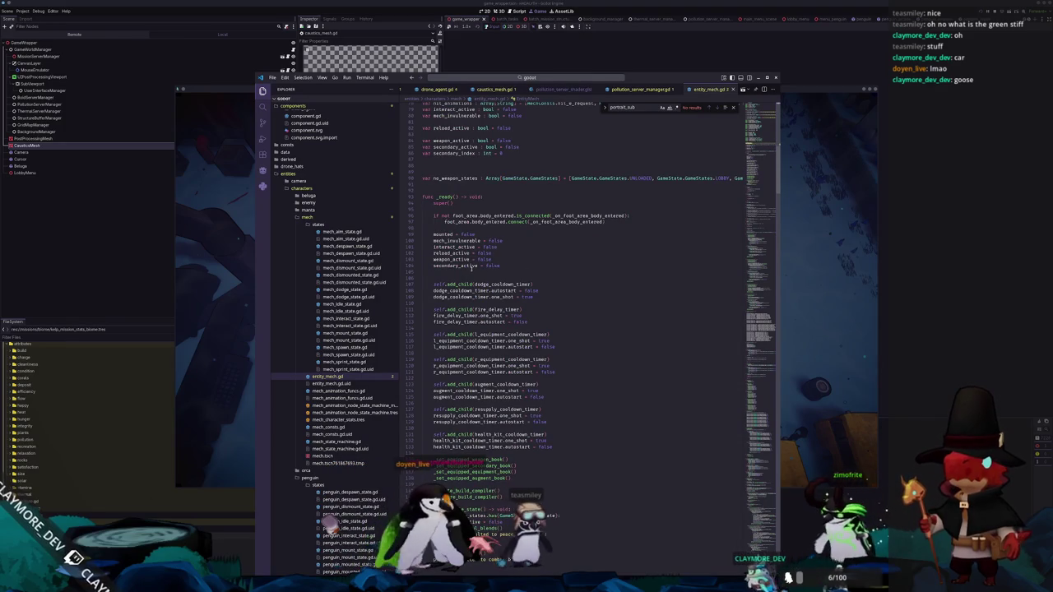
{"action": "left_click", "coordinate": [471, 270]}
{"action": "scroll", "coordinate": [598, 252], "scroll_direction": "down", "scroll_amount": 2}
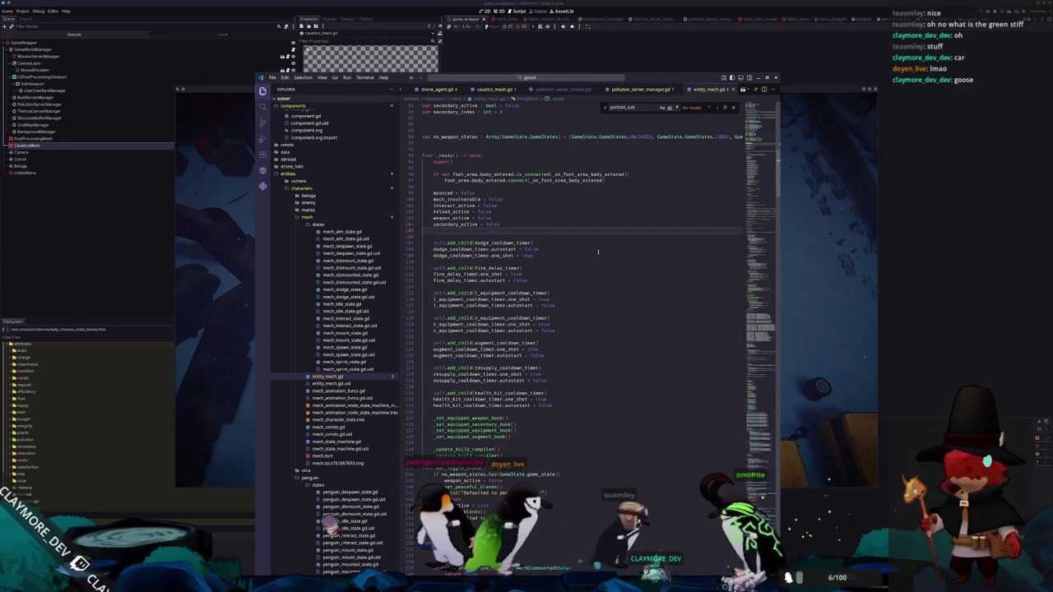
{"action": "scroll", "coordinate": [593, 255], "scroll_direction": "down", "scroll_amount": 7}
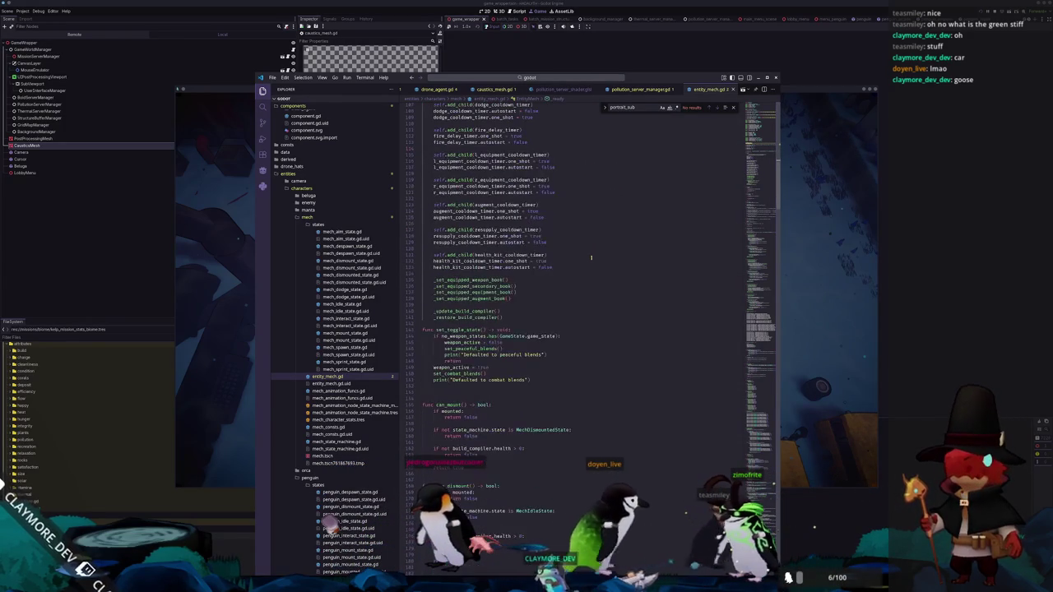
{"action": "left_click", "coordinate": [535, 323]}
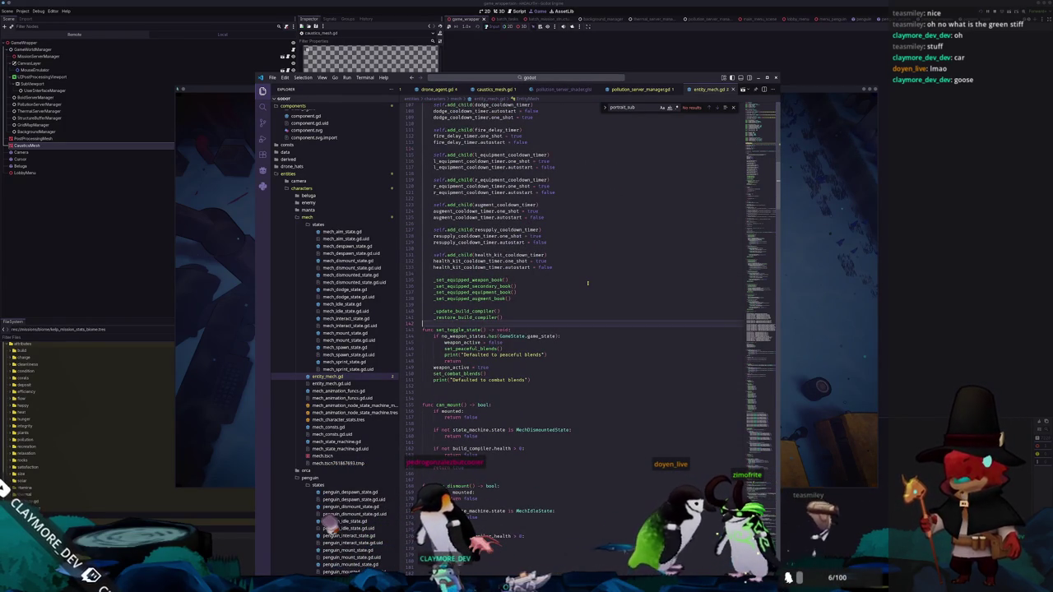
{"action": "key", "text": "Return"}
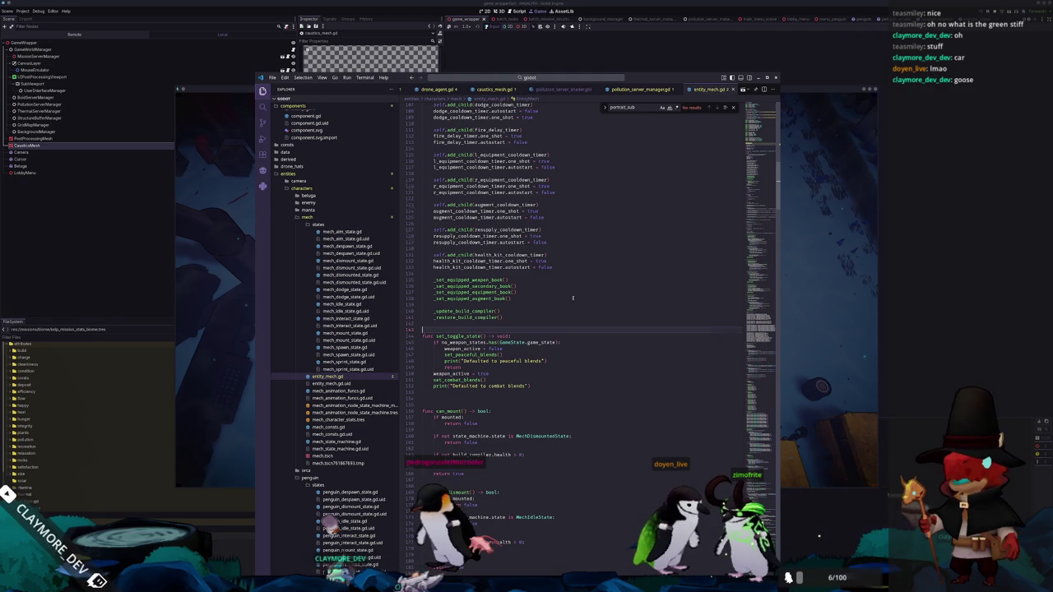
{"action": "scroll", "coordinate": [573, 297], "scroll_direction": "down", "scroll_amount": 18}
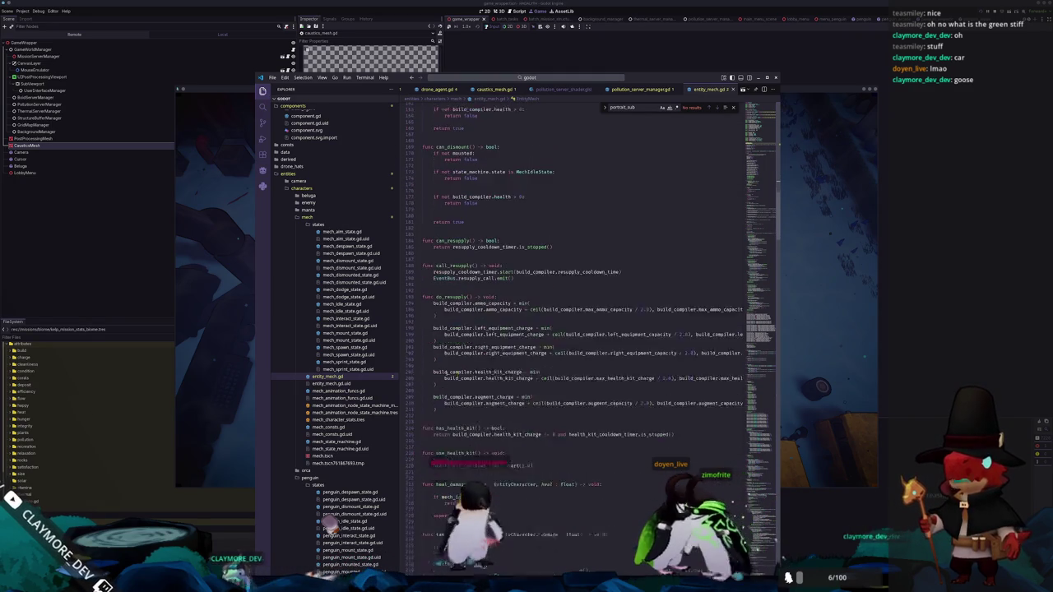
{"action": "scroll", "coordinate": [445, 372], "scroll_direction": "down", "scroll_amount": 12}
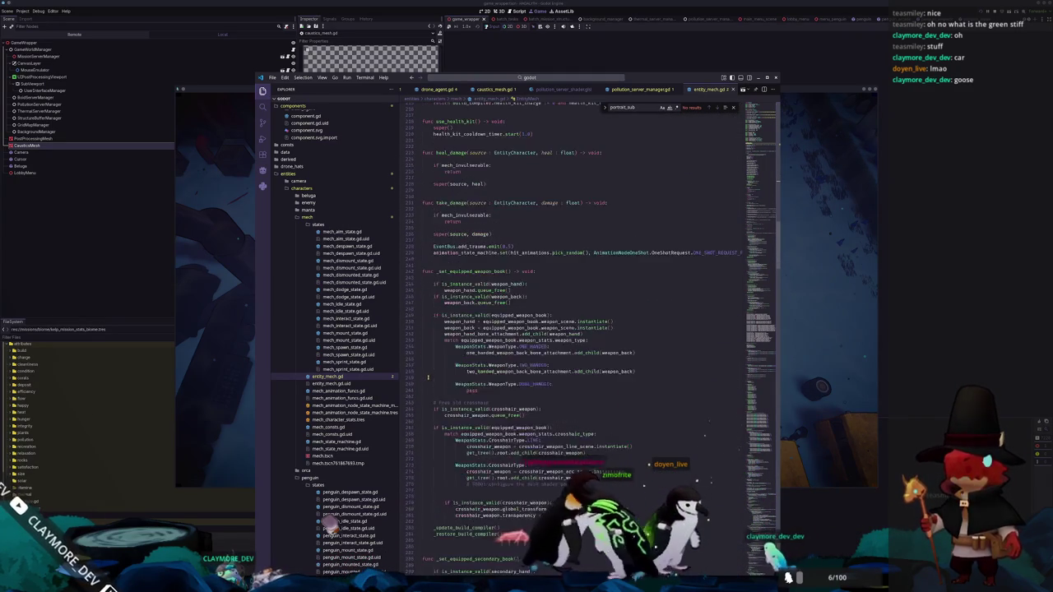
{"action": "scroll", "coordinate": [428, 377], "scroll_direction": "down", "scroll_amount": 6}
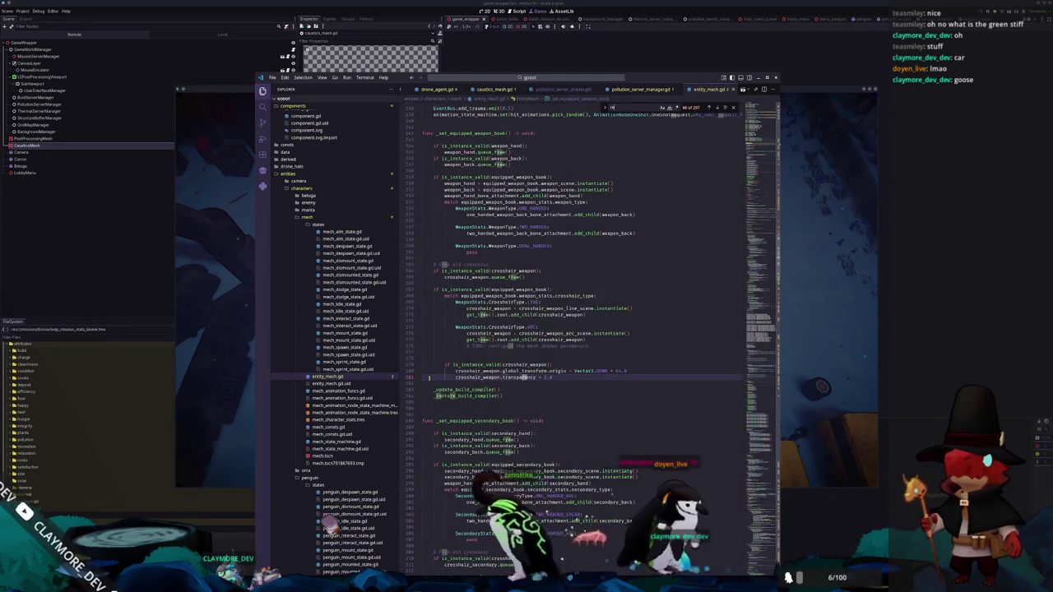
Search for 'reload' and highlight the reload_active and _get_reload occurrences
{"action": "type", "text": "reload"}
{"action": "scroll", "coordinate": [576, 329], "scroll_direction": "down", "scroll_amount": 2}
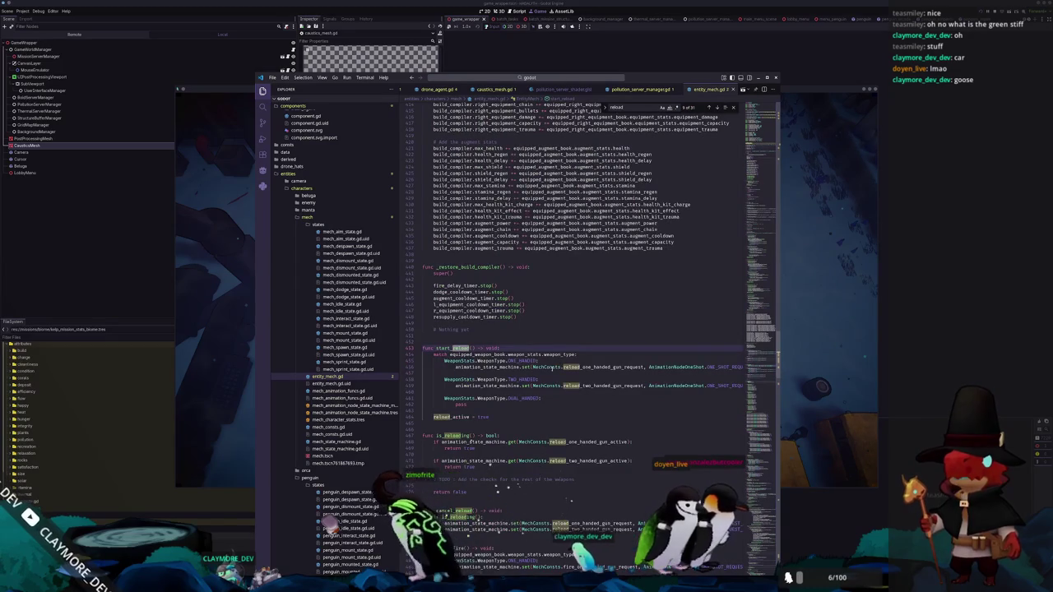
{"action": "scroll", "coordinate": [471, 417], "scroll_direction": "down", "scroll_amount": 3}
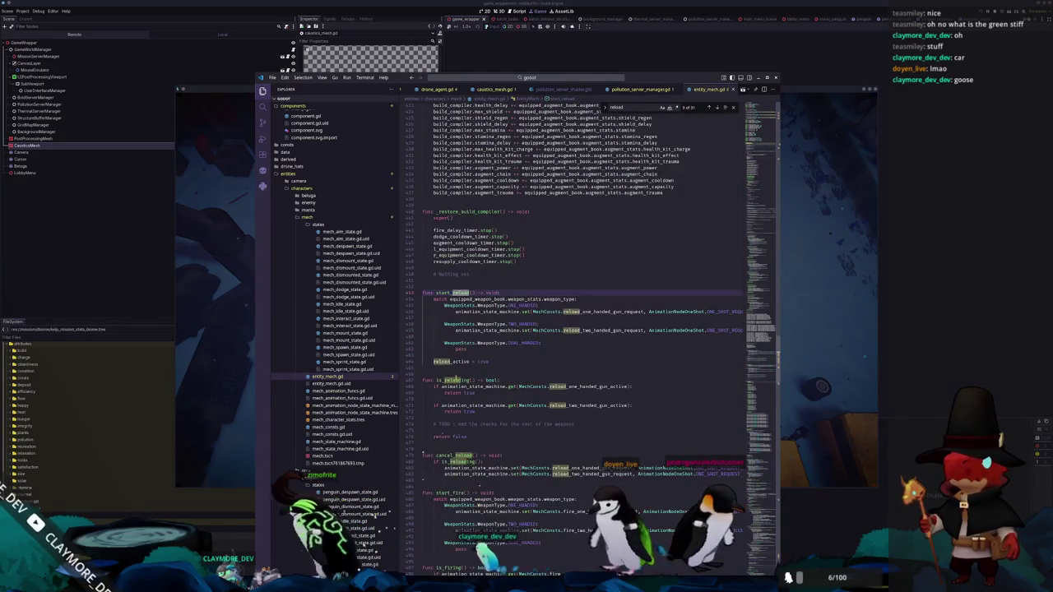
{"action": "scroll", "coordinate": [471, 417], "scroll_direction": "down", "scroll_amount": 4}
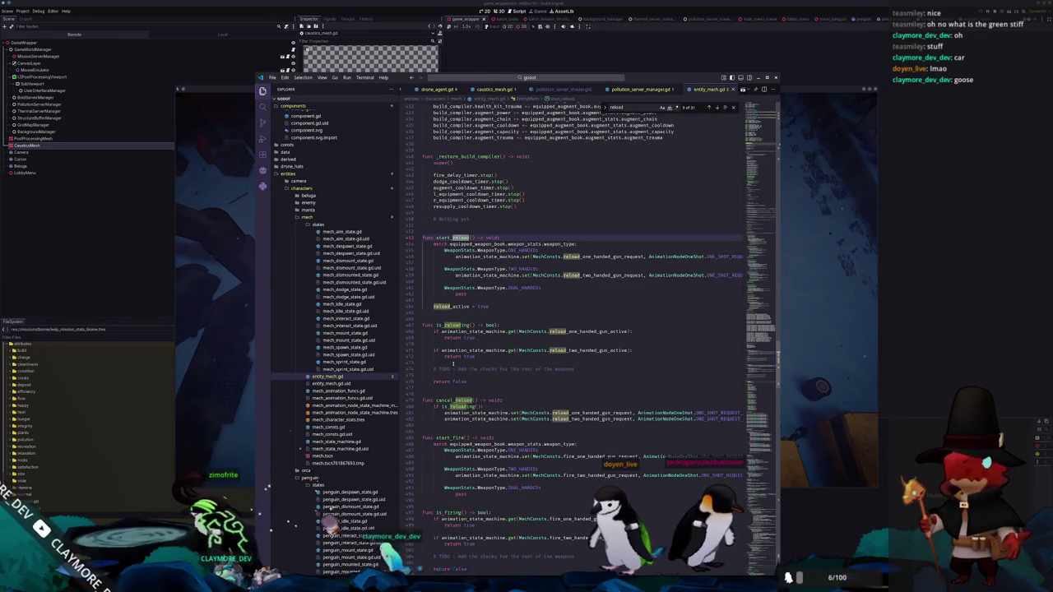
{"action": "scroll", "coordinate": [451, 392], "scroll_direction": "down", "scroll_amount": 3}
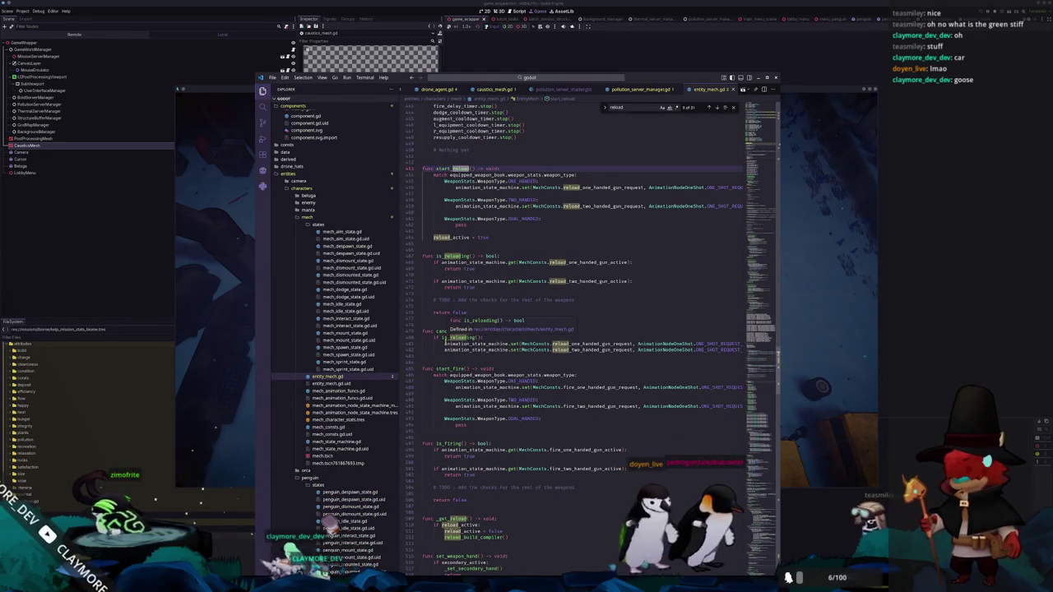
{"action": "scroll", "coordinate": [445, 369], "scroll_direction": "down", "scroll_amount": 10}
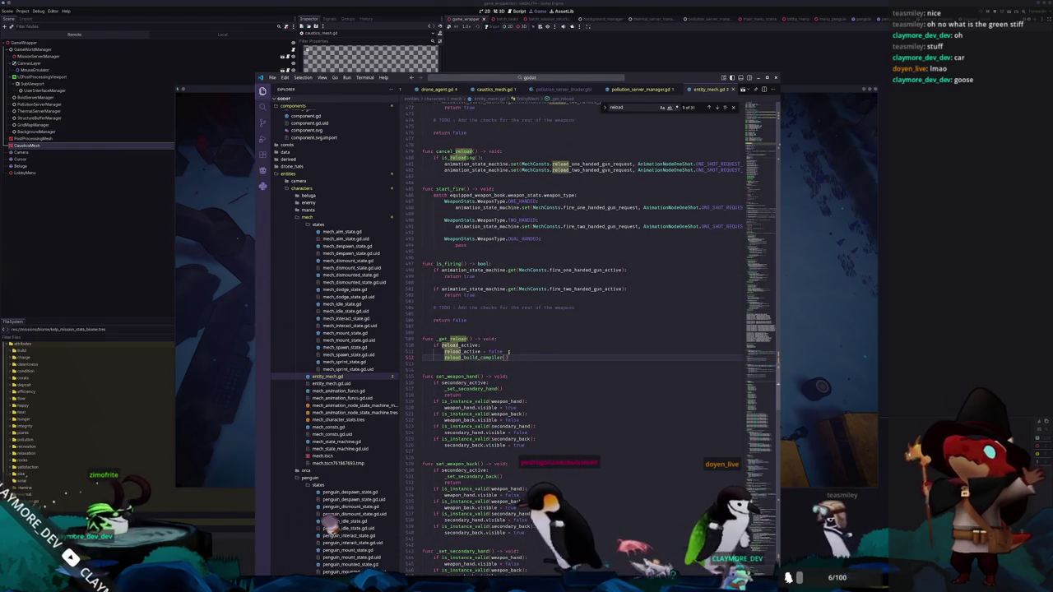
{"action": "double_click", "coordinate": [452, 345]}
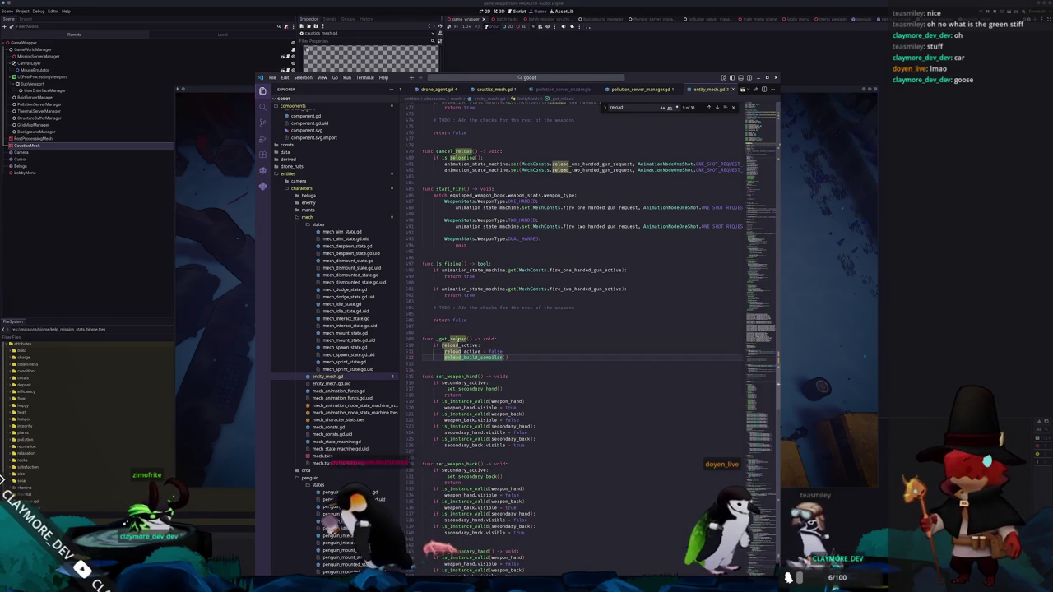
{"action": "double_click", "coordinate": [451, 339]}
Place the caret on the move_reload handler's Is reloading print, then return to the game
{"action": "scroll", "coordinate": [493, 354], "scroll_direction": "down", "scroll_amount": 15}
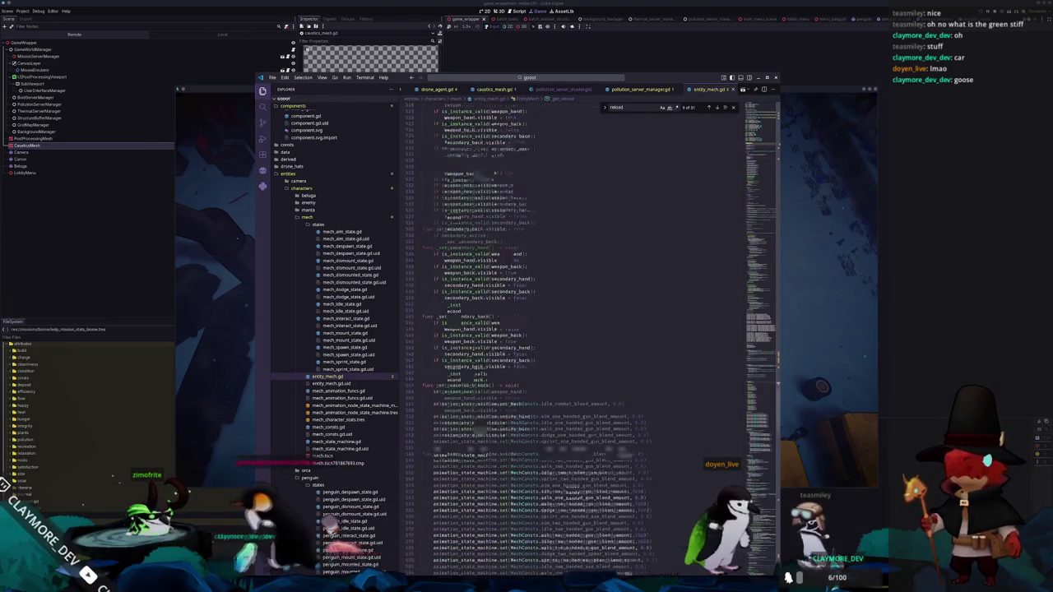
{"action": "scroll", "coordinate": [545, 371], "scroll_direction": "down", "scroll_amount": 15}
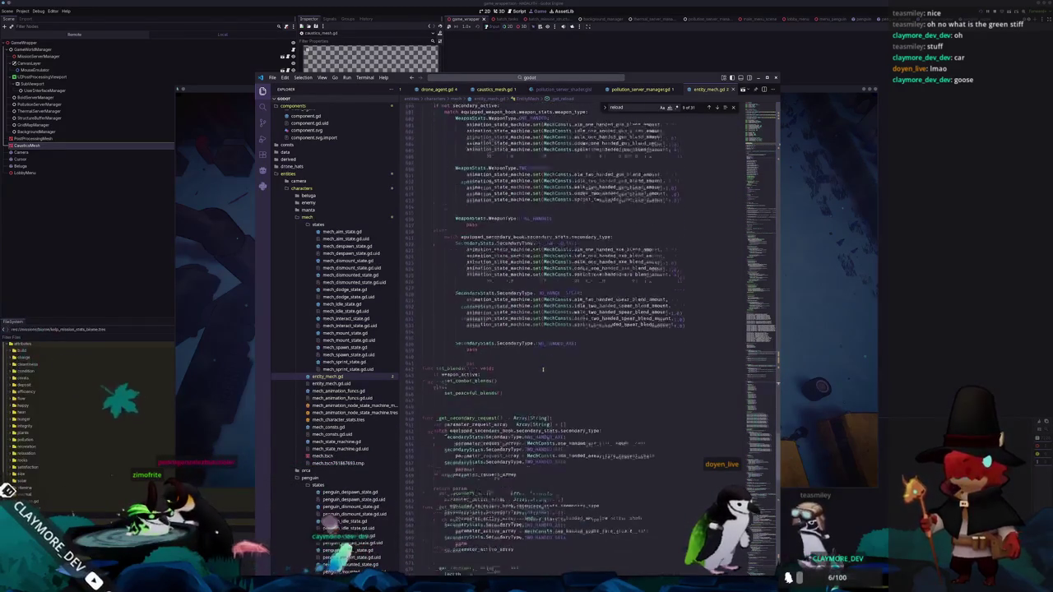
{"action": "scroll", "coordinate": [542, 370], "scroll_direction": "down", "scroll_amount": 15}
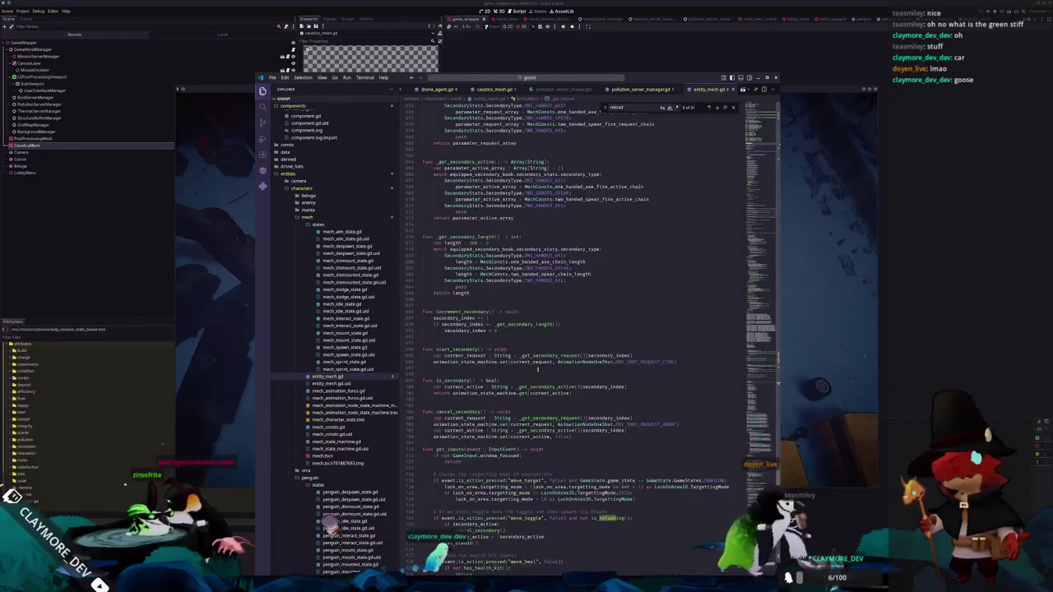
{"action": "scroll", "coordinate": [534, 369], "scroll_direction": "down", "scroll_amount": 10}
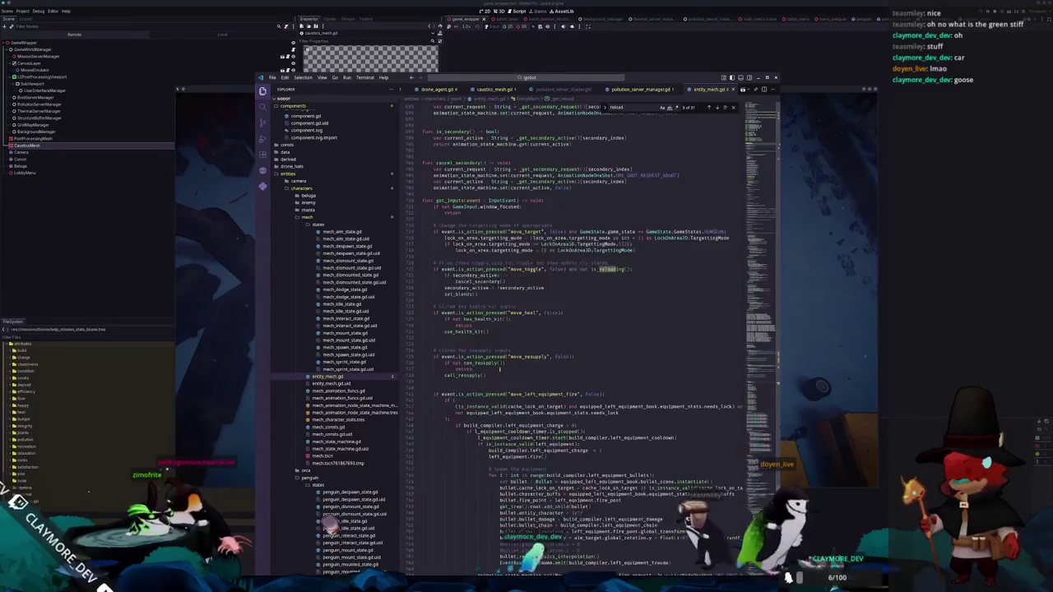
{"action": "scroll", "coordinate": [534, 369], "scroll_direction": "down", "scroll_amount": 19}
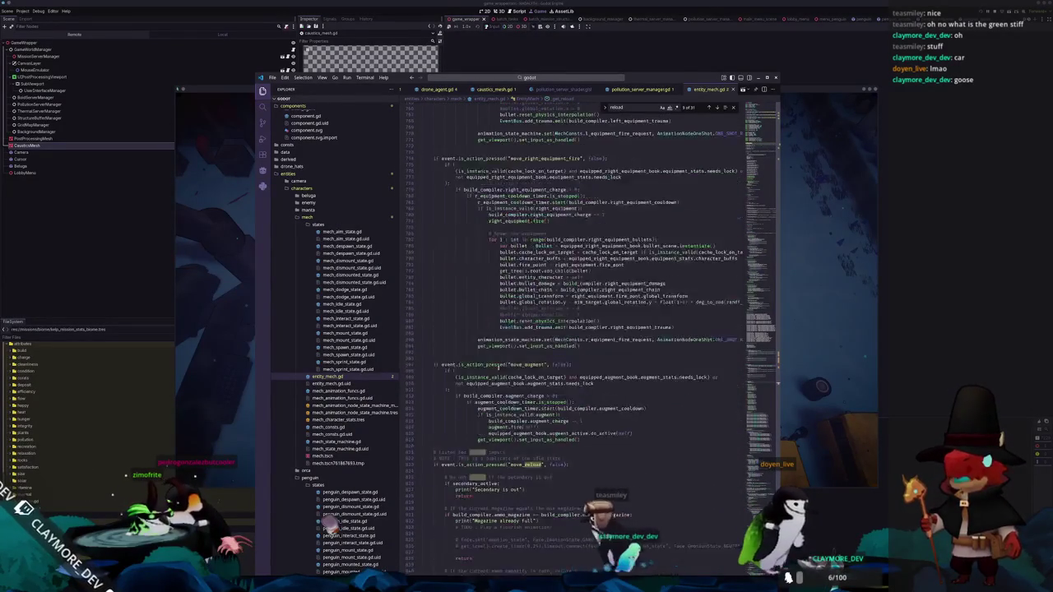
{"action": "scroll", "coordinate": [534, 369], "scroll_direction": "down", "scroll_amount": 4}
{"action": "left_click", "coordinate": [422, 309]}
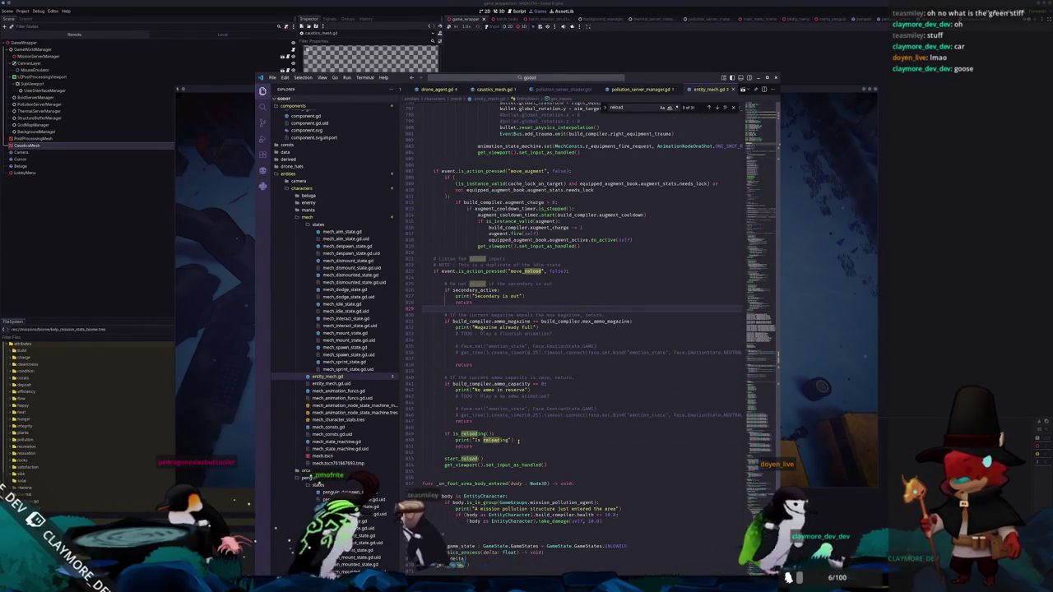
{"action": "left_click", "coordinate": [571, 439]}
{"action": "key", "text": "alt+Tab"}
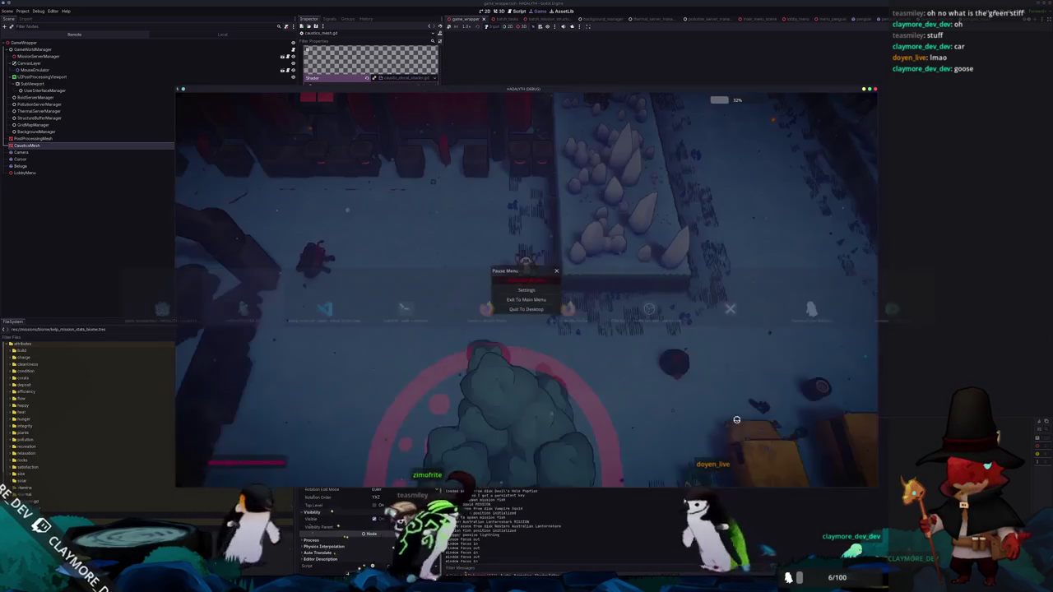
Resume and aim briefly, stop the game with F8, and return to the reload code
{"action": "key", "text": "Escape"}
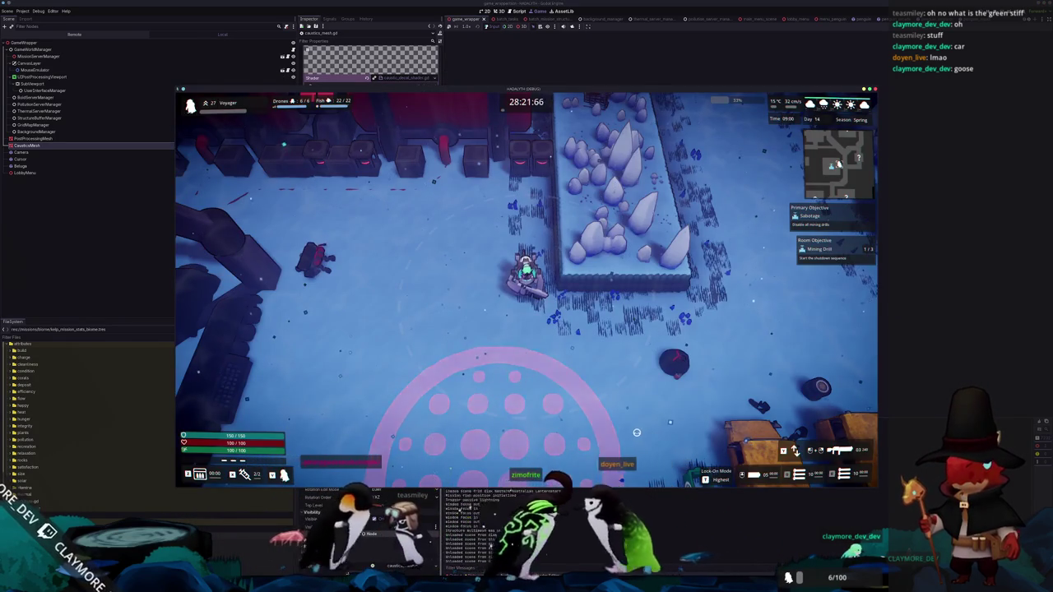
{"action": "left_click_drag", "start_coordinate": [553, 439], "coordinate": [525, 442]}
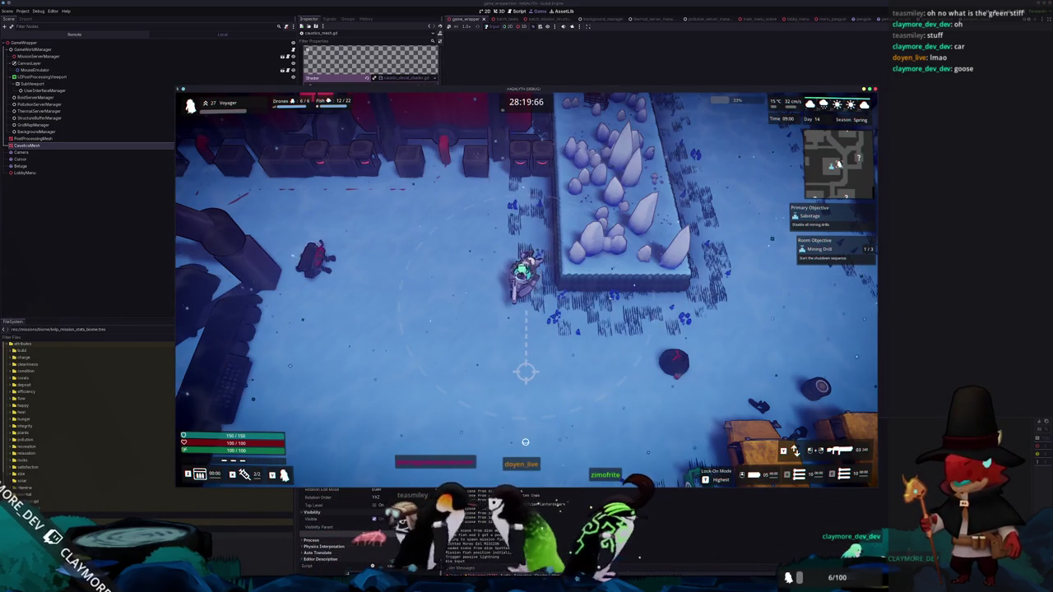
{"action": "key", "text": "F8"}
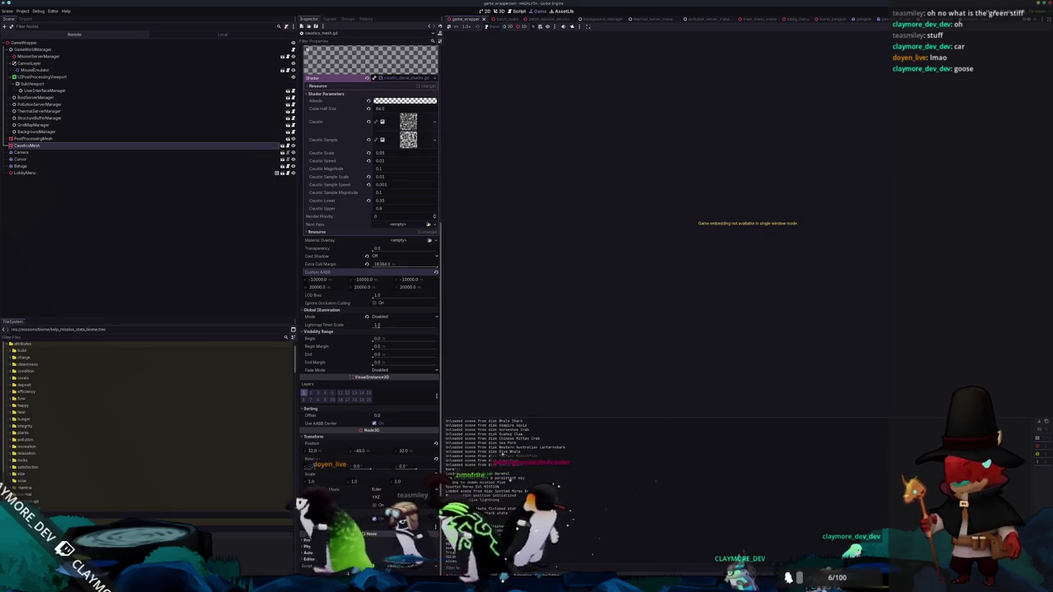
{"action": "key", "text": "alt+Tab"}
{"action": "key", "text": "Return"}
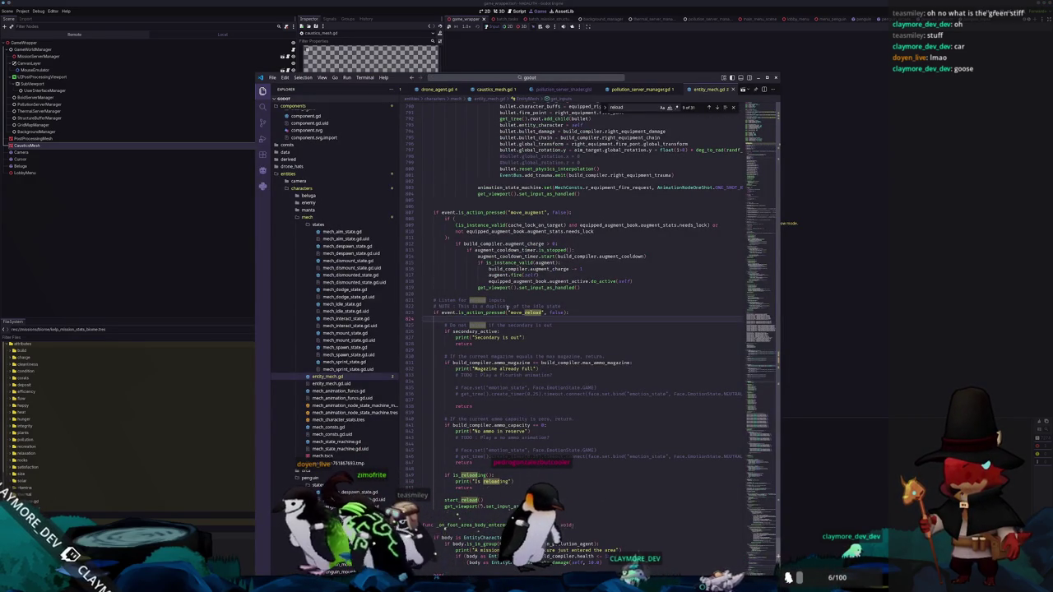
Inspect is_action_pressed usages and the start_reload definition
{"action": "double_click", "coordinate": [484, 313]}
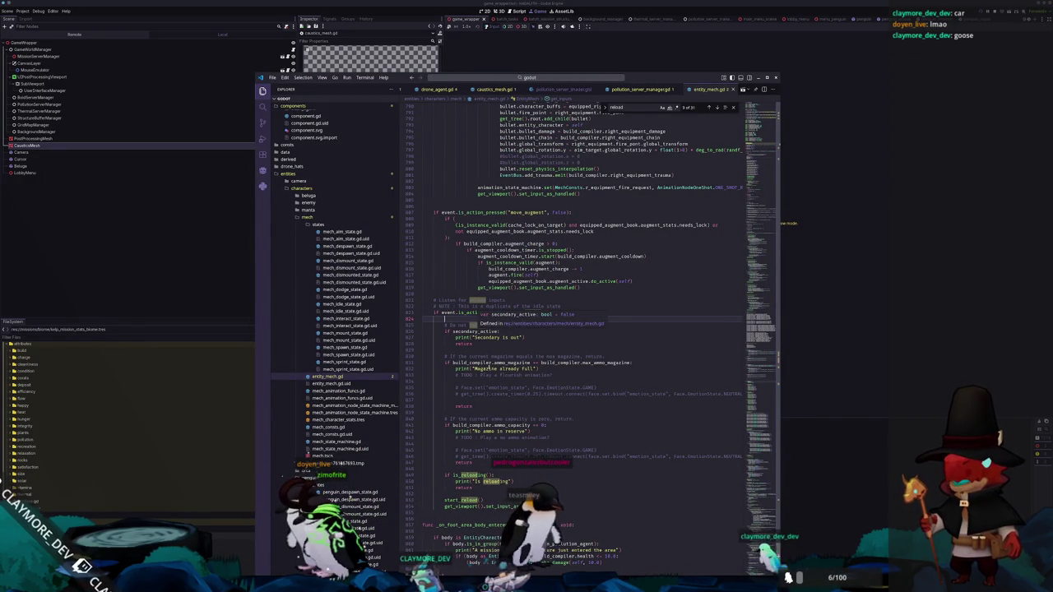
{"action": "left_click", "coordinate": [473, 492]}
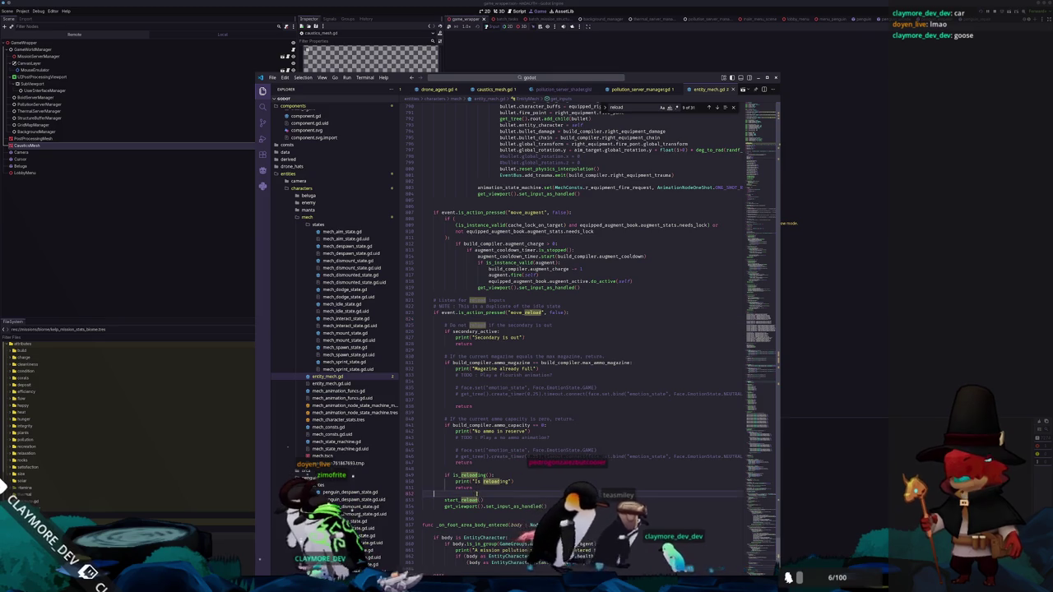
{"action": "left_click", "coordinate": [465, 500], "text": "ctrl"}
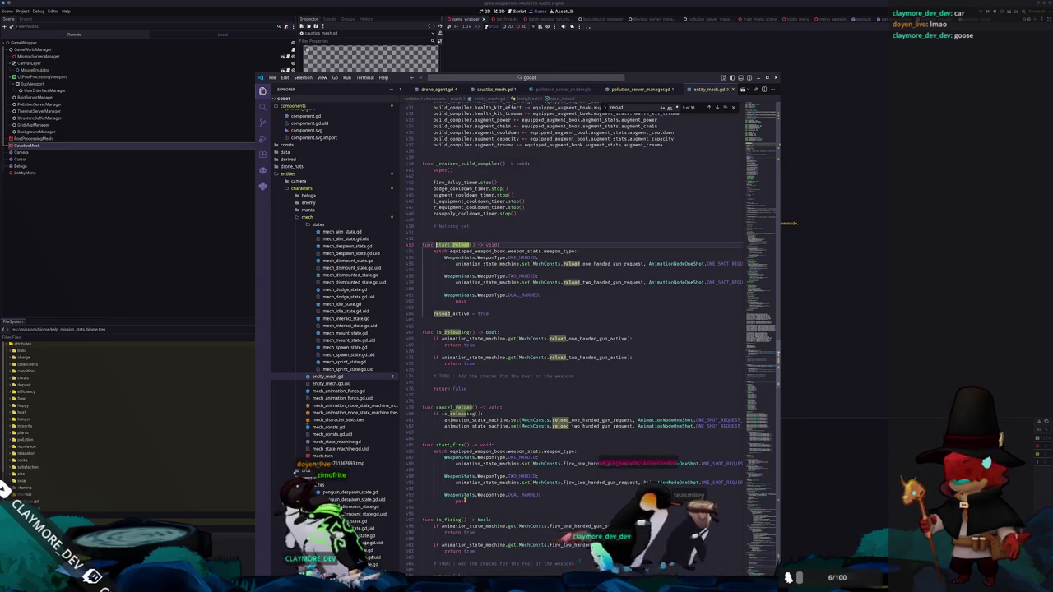
{"action": "left_click", "coordinate": [505, 305]}
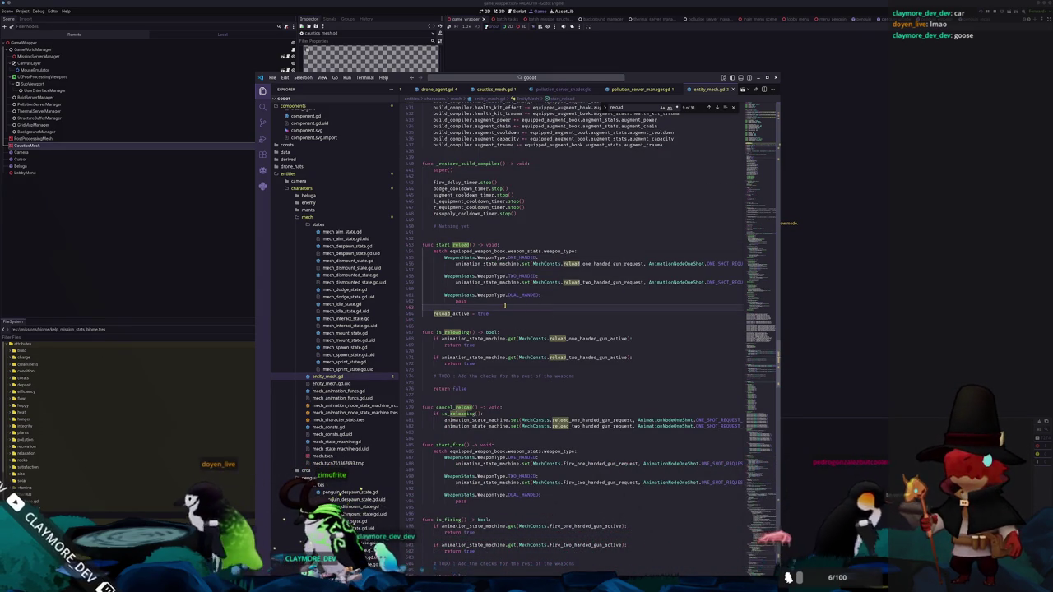
Add print("Reload attempt") under the move_reload check and relaunch the game
{"action": "scroll", "coordinate": [559, 380], "scroll_direction": "down", "scroll_amount": 4}
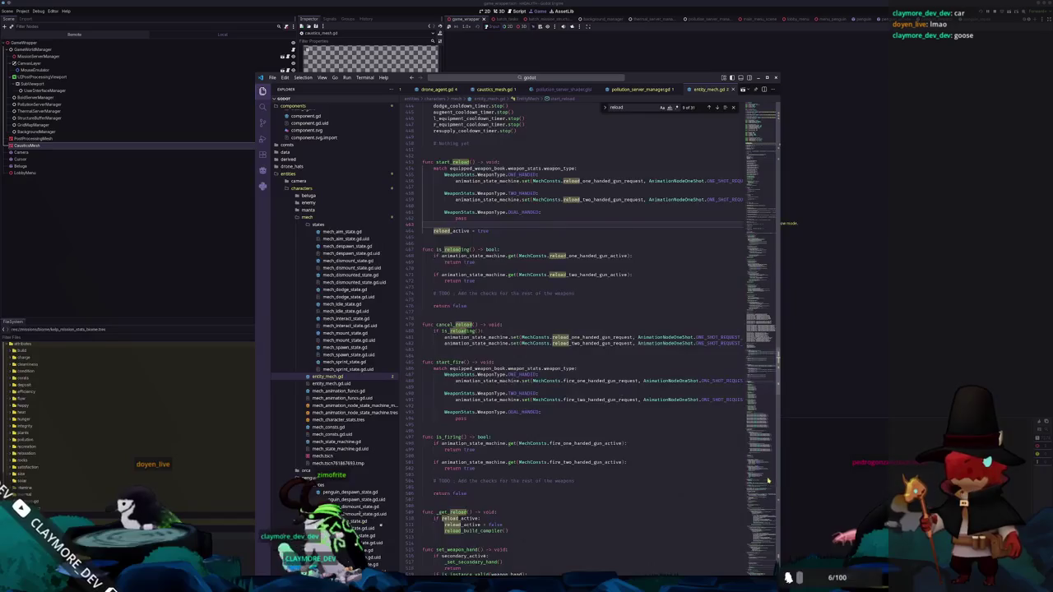
{"action": "scroll", "coordinate": [767, 480], "scroll_direction": "down", "scroll_amount": 10}
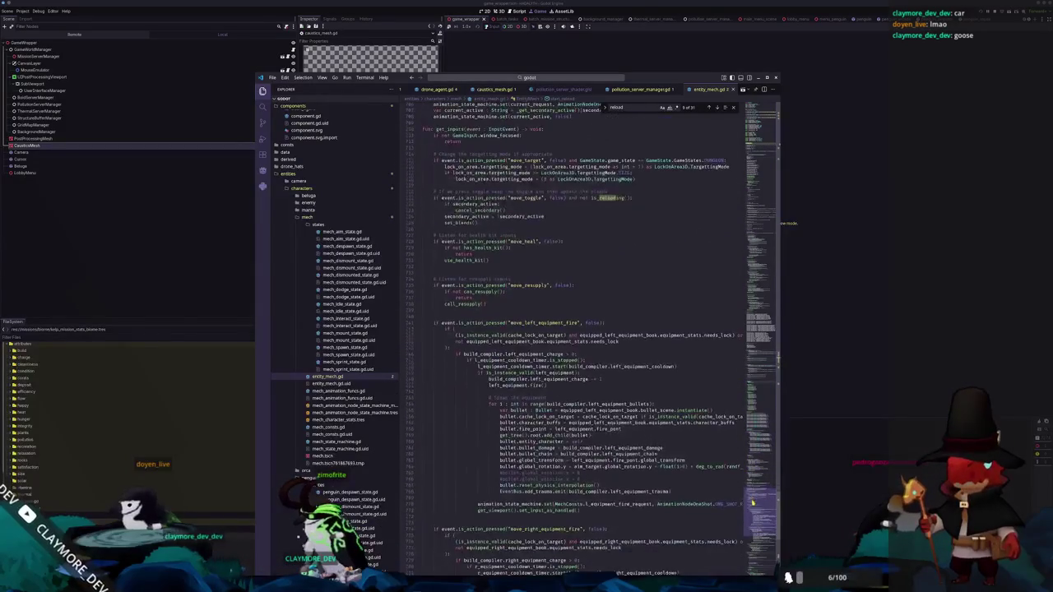
{"action": "scroll", "coordinate": [752, 502], "scroll_direction": "down", "scroll_amount": 15}
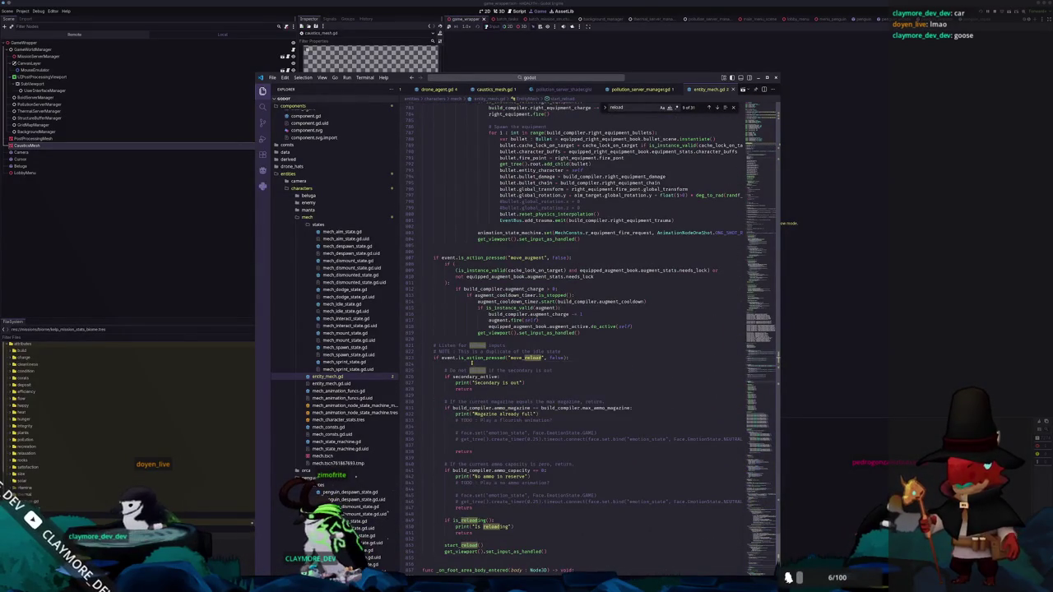
{"action": "key", "text": "Return"}
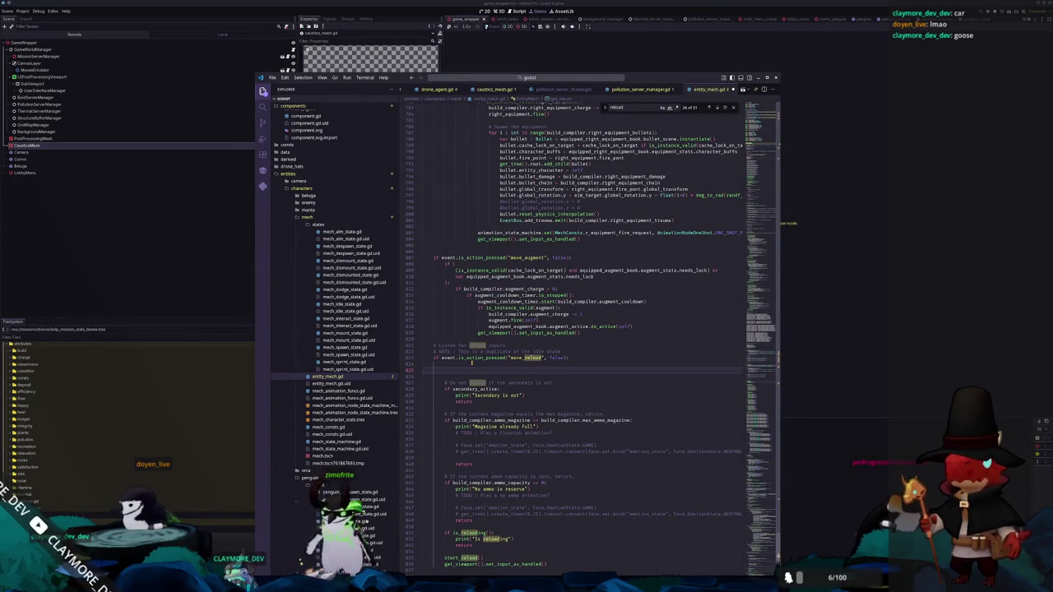
{"action": "type", "text": "print(\"Reload at"}
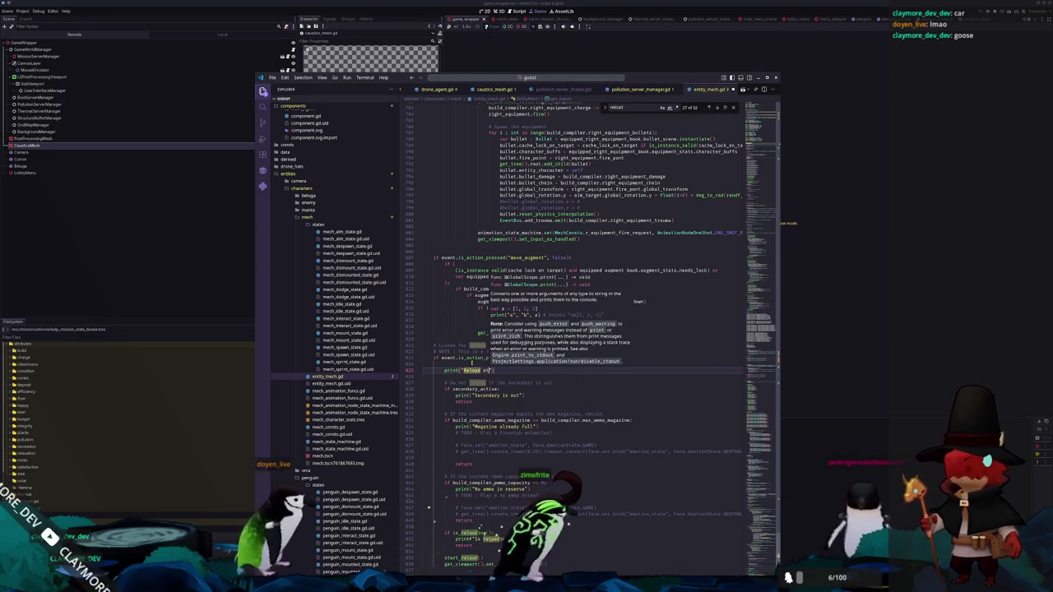
{"action": "key", "text": "Escape"}
{"action": "type", "text": "tempt"}
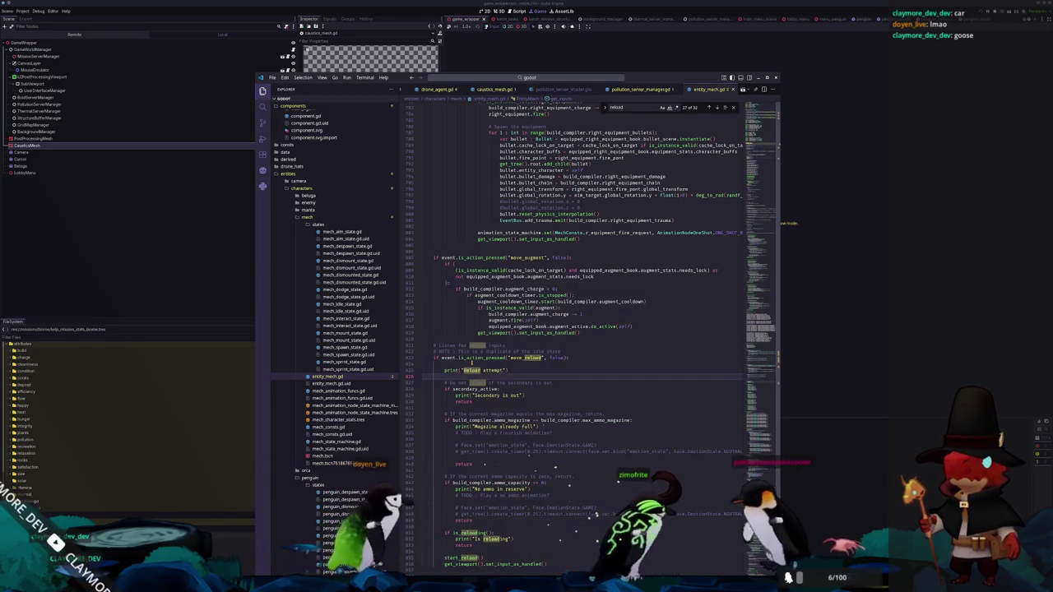
{"action": "key", "text": "alt+Tab"}
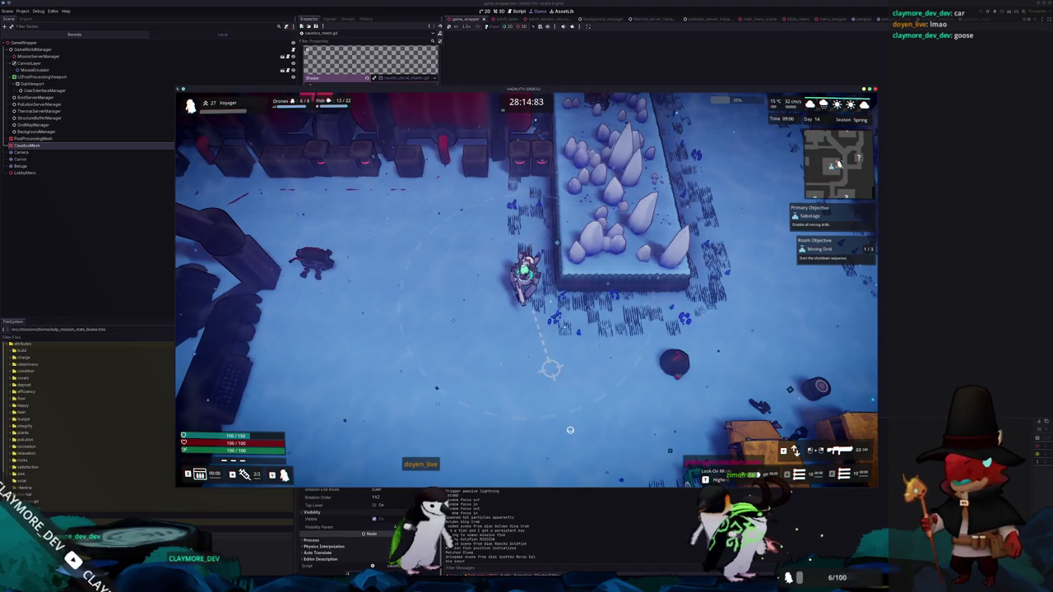
Walk the character south, north, then back toward the red machine, and pause the game
{"action": "key", "text": "s"}
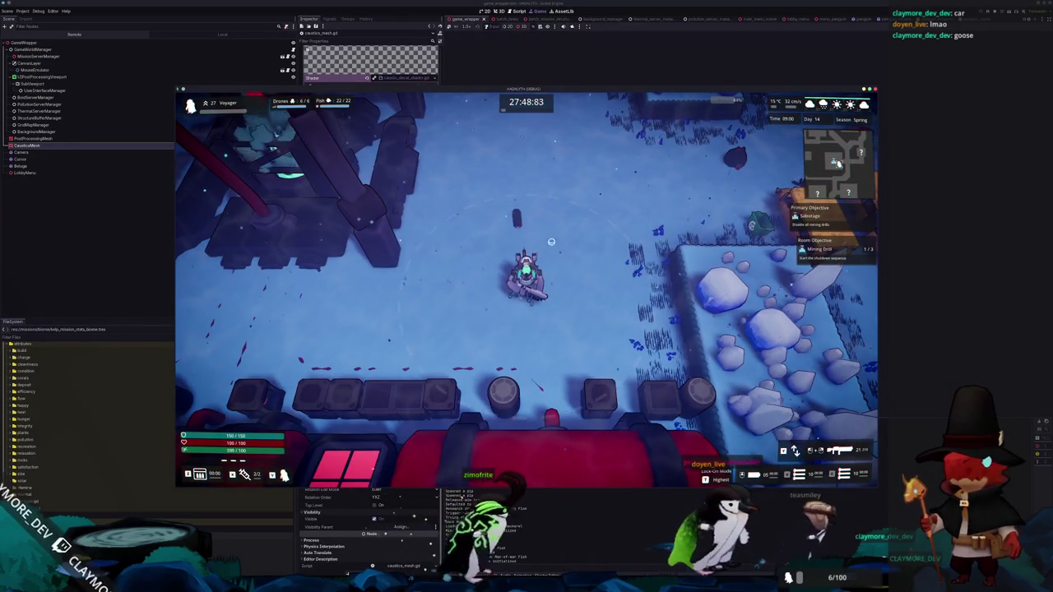
{"action": "key", "text": "w"}
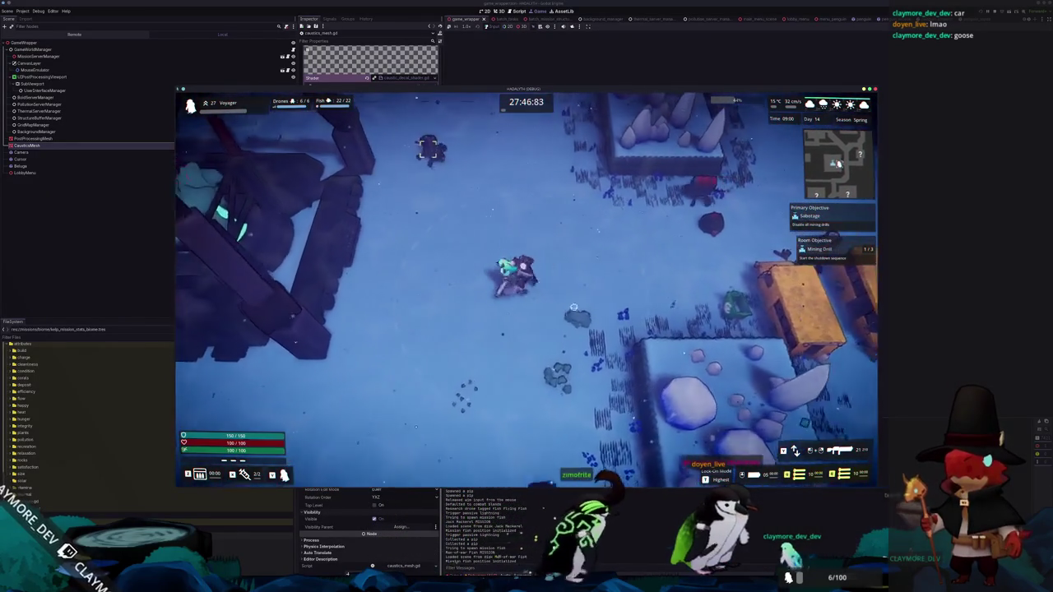
{"action": "key", "text": "s"}
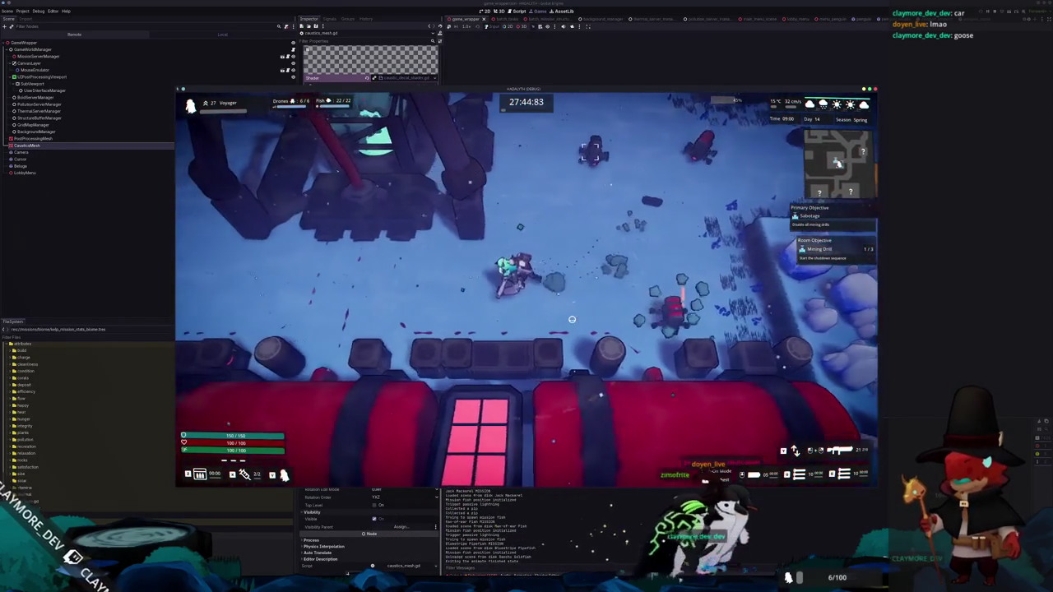
{"action": "key", "text": "Escape"}
Back in VS Code, open drone_button.gd via the 'one_' file search
{"action": "key", "text": "alt+Tab"}
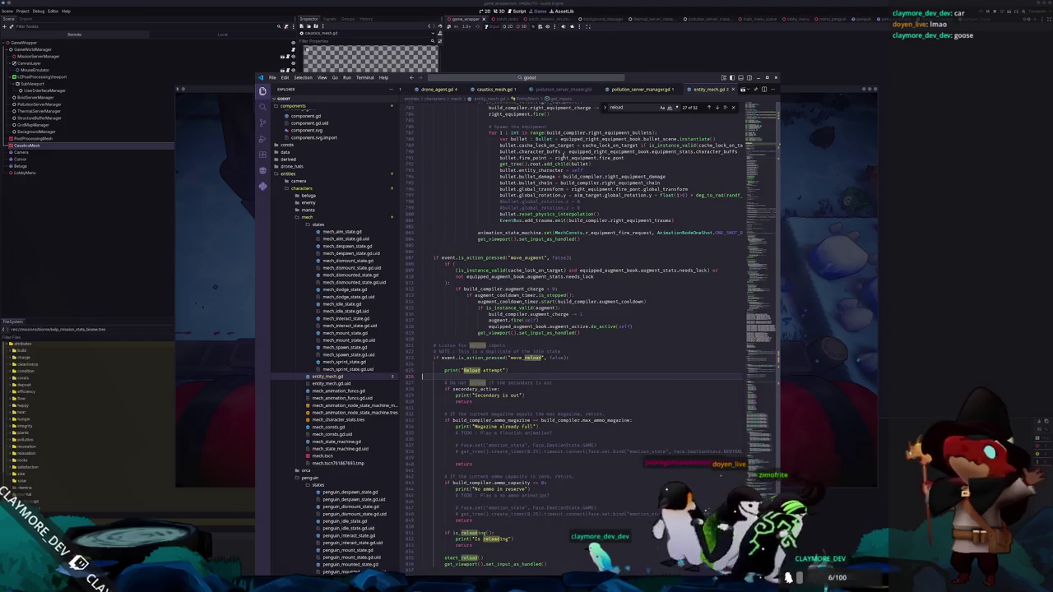
{"action": "left_click", "coordinate": [650, 53]}
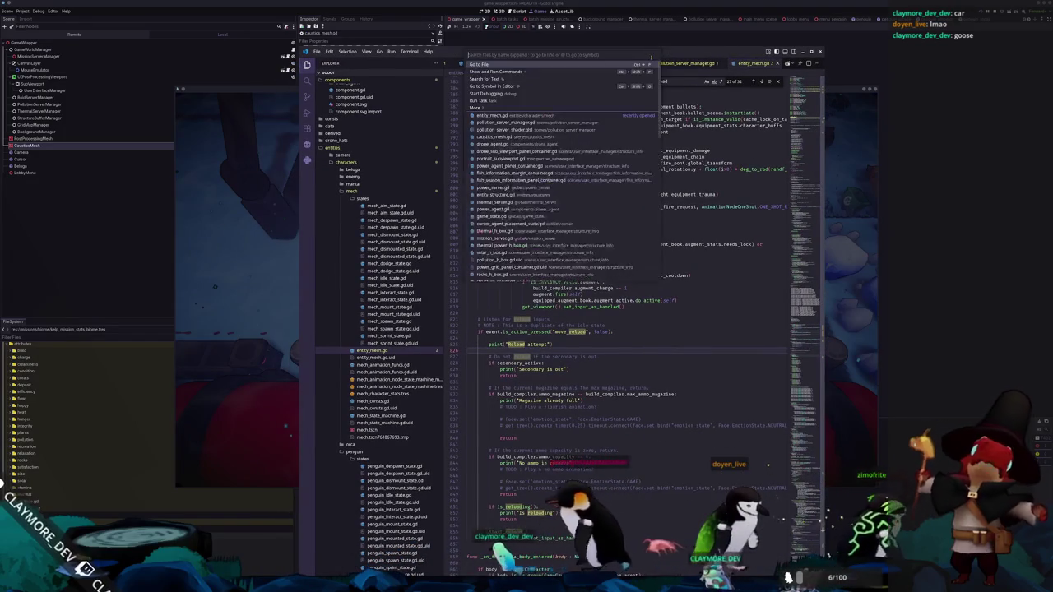
{"action": "type", "text": "drone_"}
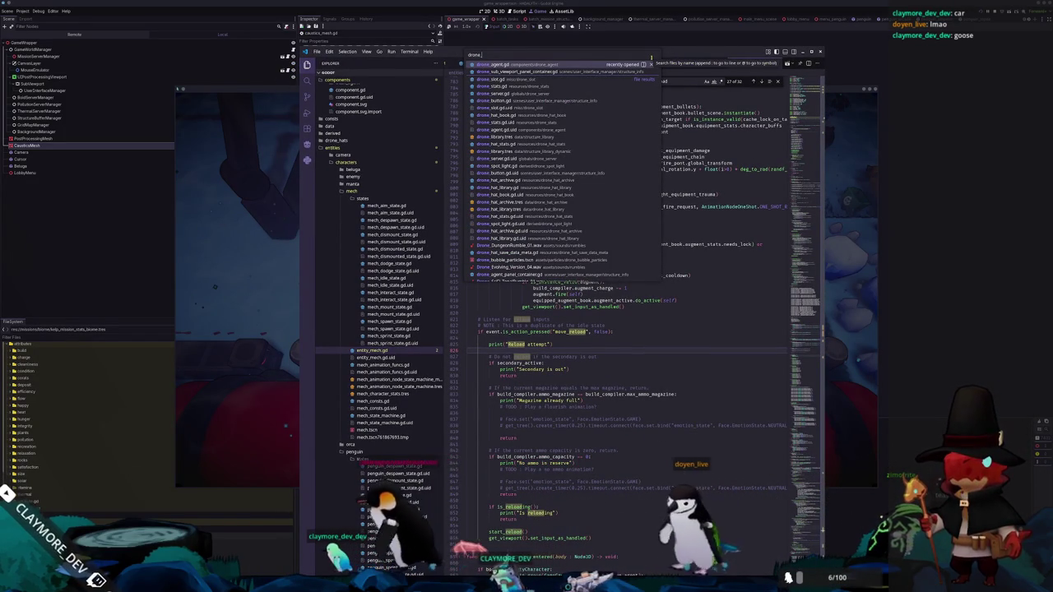
{"action": "key", "text": "Down"}
{"action": "key", "text": "Down"}
{"action": "key", "text": "Down"}
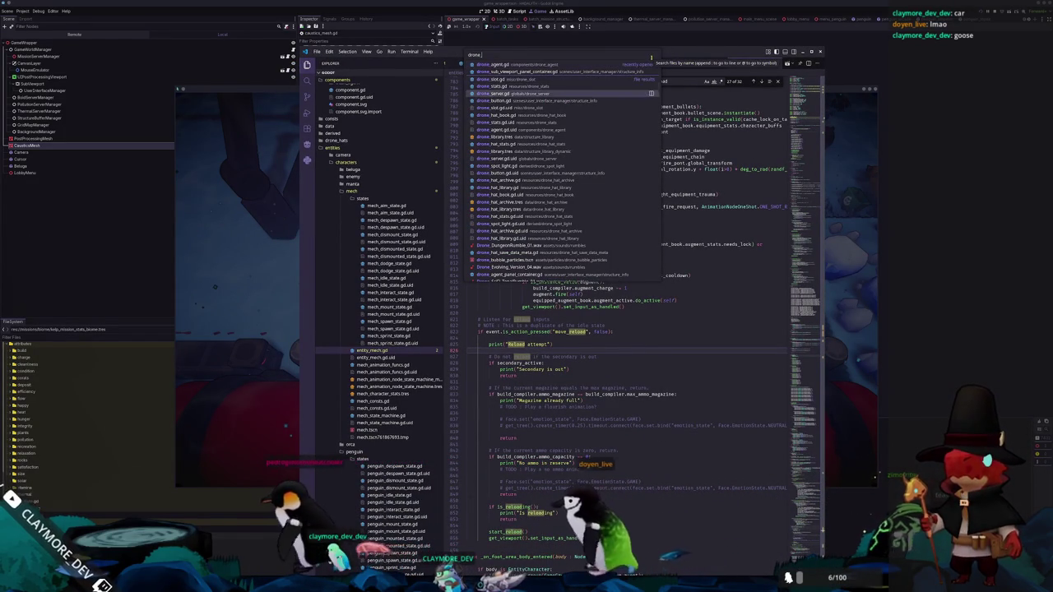
{"action": "key", "text": "Down"}
{"action": "key", "text": "Return"}
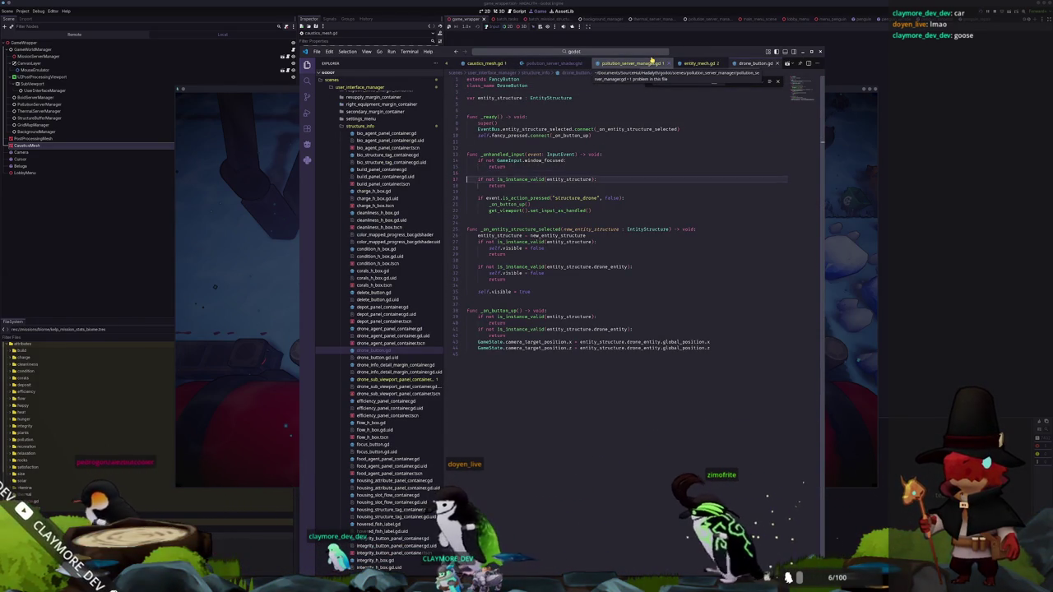
Add 'if GameState.game_state == GameState.GameStates.DUNGEON: return' to _unhandled_input
{"action": "key", "text": "Down"}
{"action": "key", "text": "Down"}
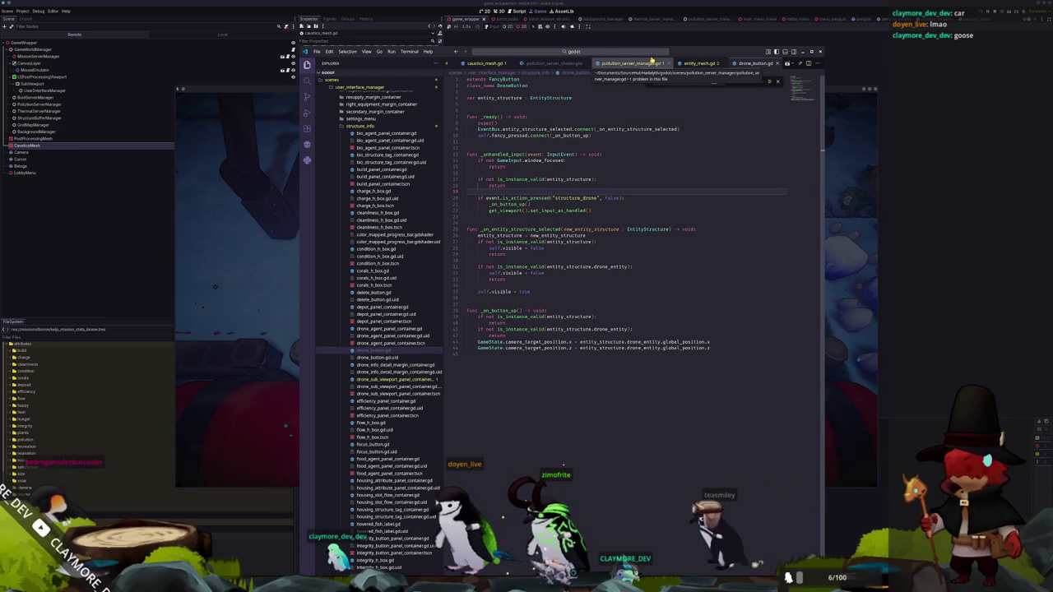
{"action": "key", "text": "Down"}
{"action": "key", "text": "Up"}
{"action": "key", "text": "Up"}
{"action": "key", "text": "Up"}
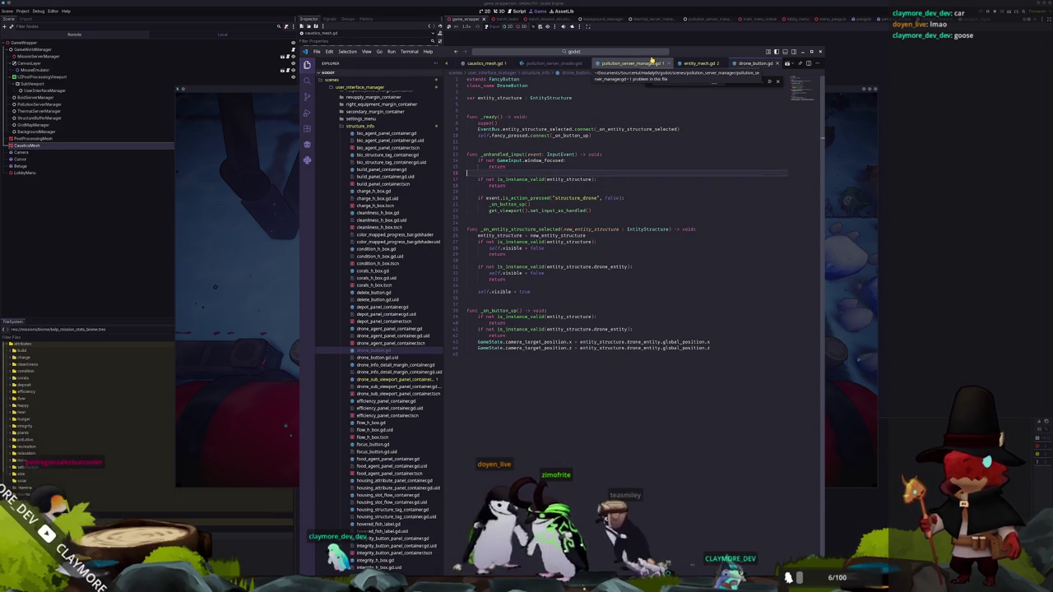
{"action": "key", "text": "Down"}
{"action": "key", "text": "Down"}
{"action": "key", "text": "Return"}
{"action": "key", "text": "Return"}
{"action": "key", "text": "ctrl+f"}
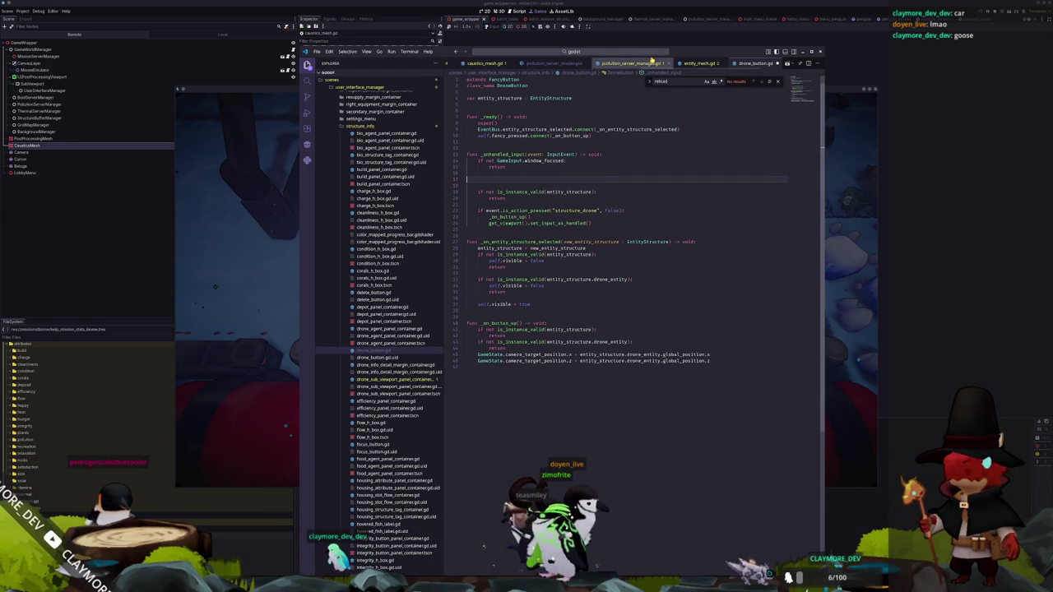
{"action": "type", "text": "if "}
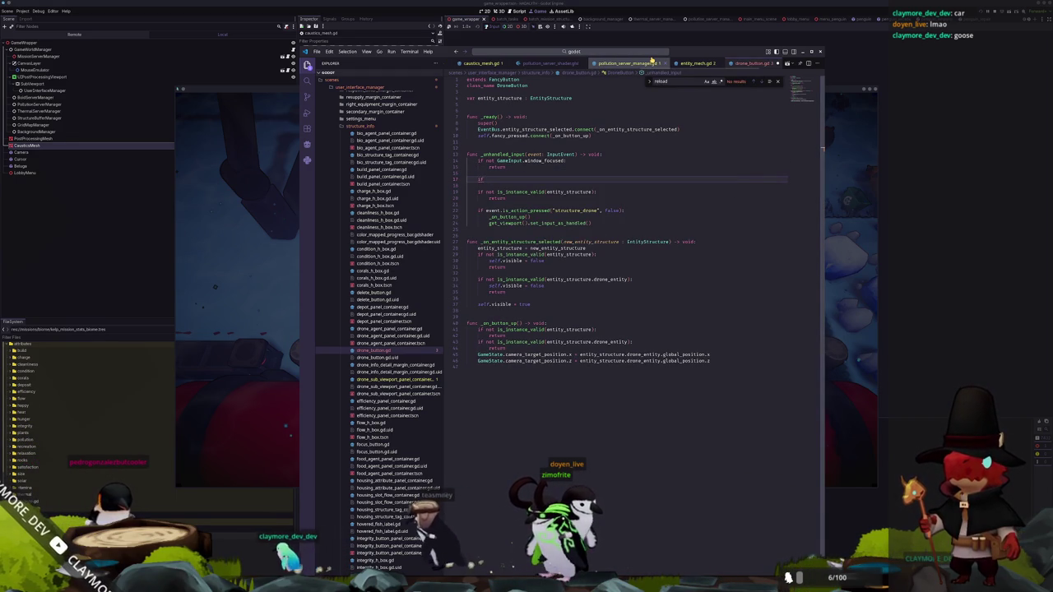
{"action": "type", "text": "GameState."}
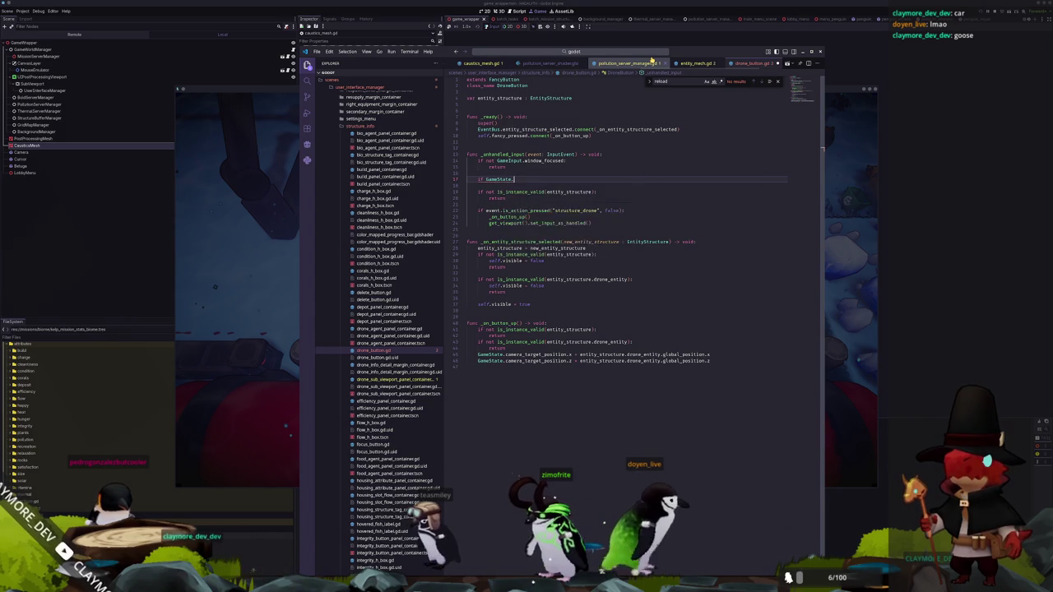
{"action": "type", "text": "game_state == Gam"}
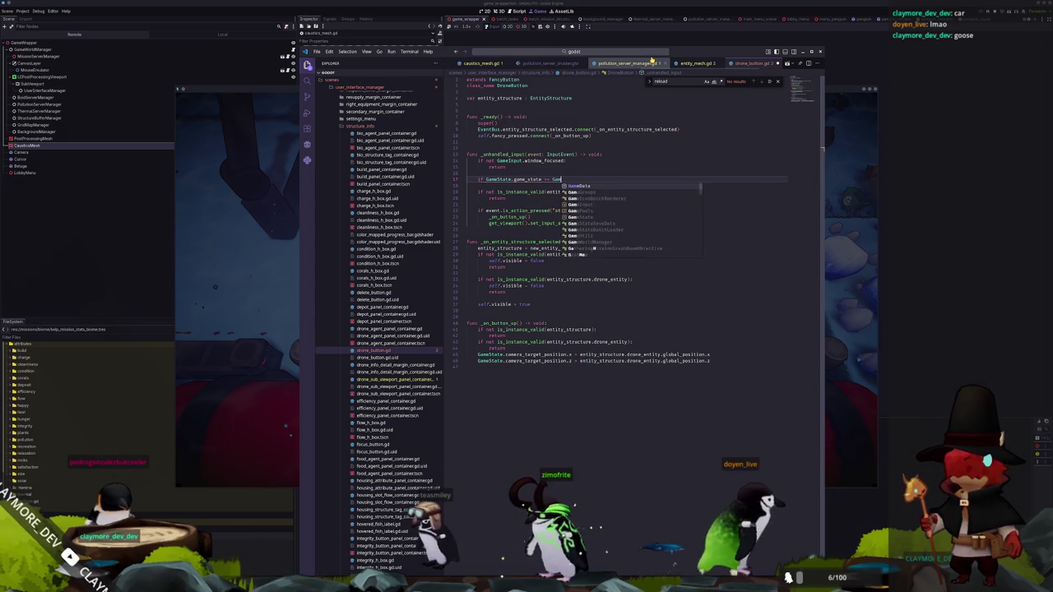
{"action": "type", "text": "eState.GameStates."}
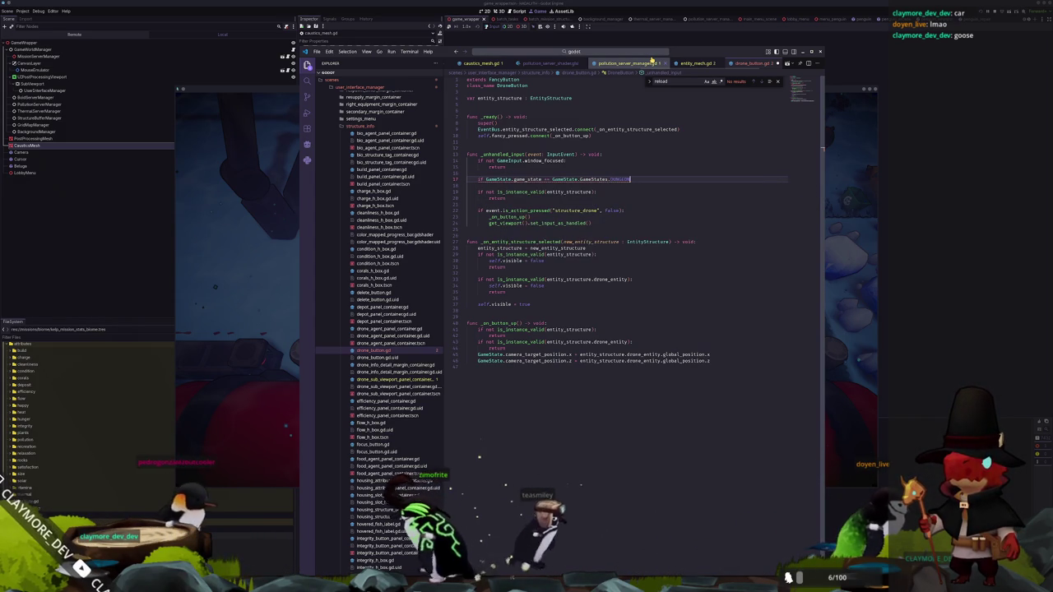
{"action": "key", "text": "Return"}
{"action": "type", "text": ":"}
{"action": "key", "text": "Return"}
{"action": "type", "text": "return"}
{"action": "key", "text": "Down"}
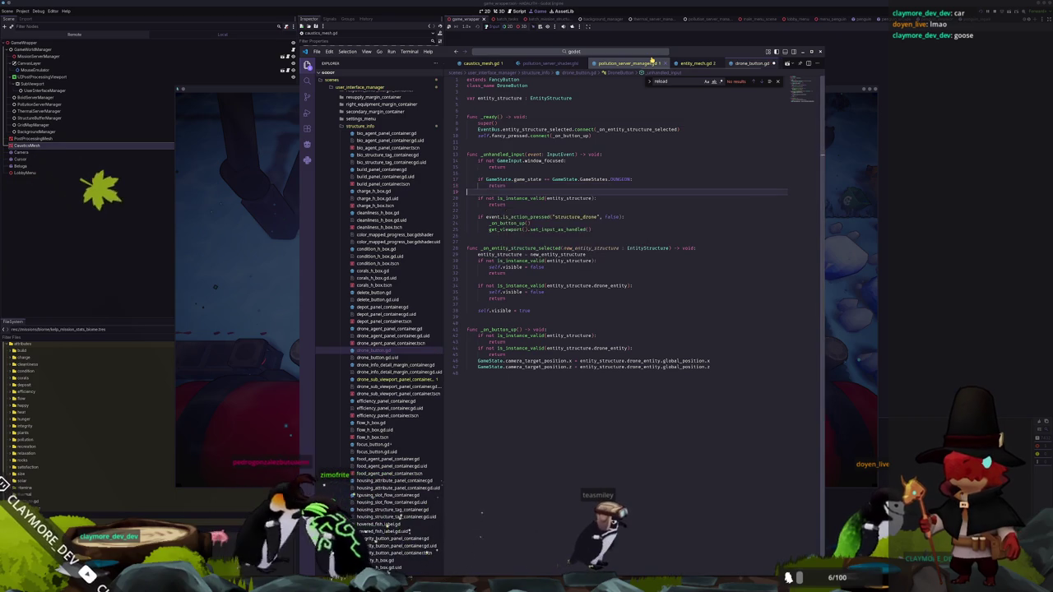
{"action": "key", "text": "F5"}
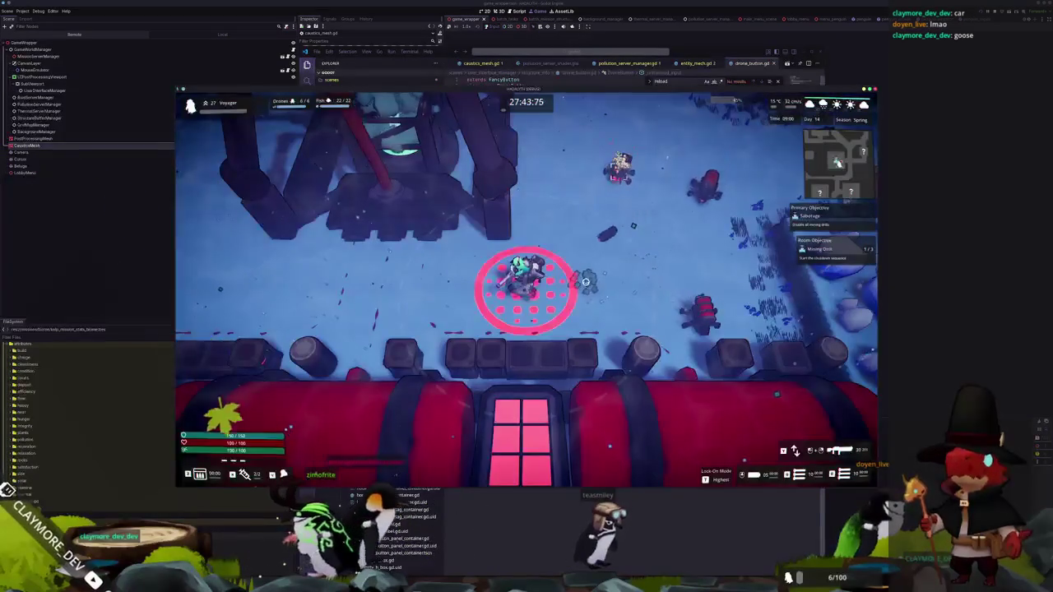
{"action": "key", "text": "a"}
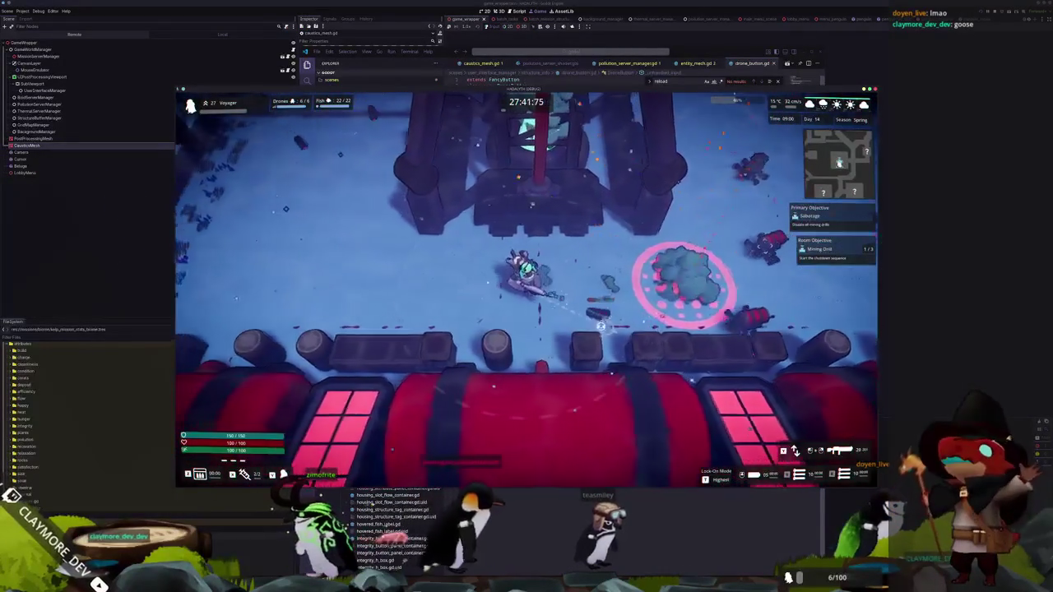
{"action": "key", "text": "a"}
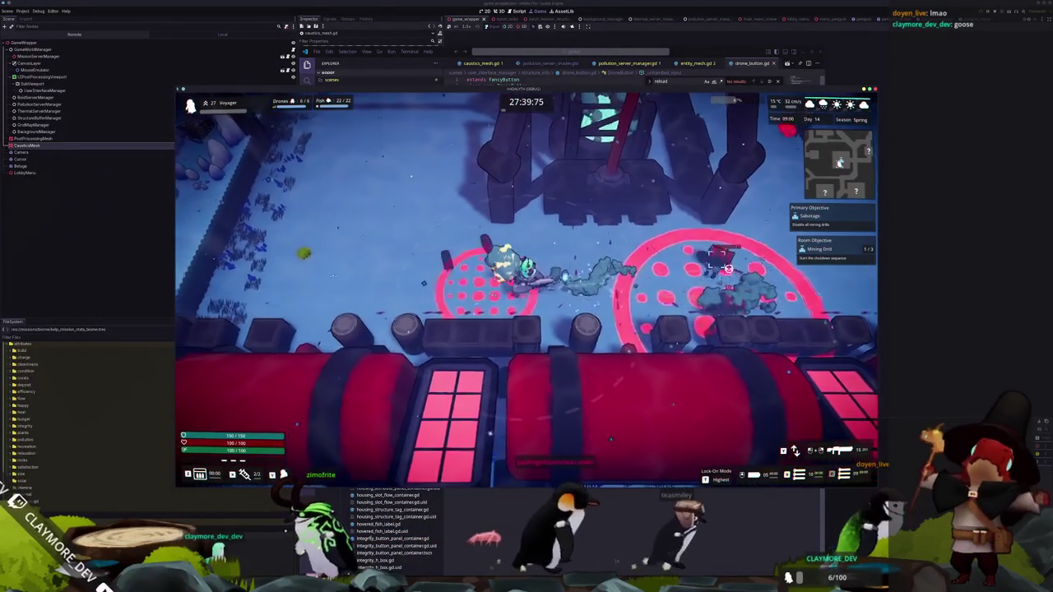
{"action": "key", "text": "w"}
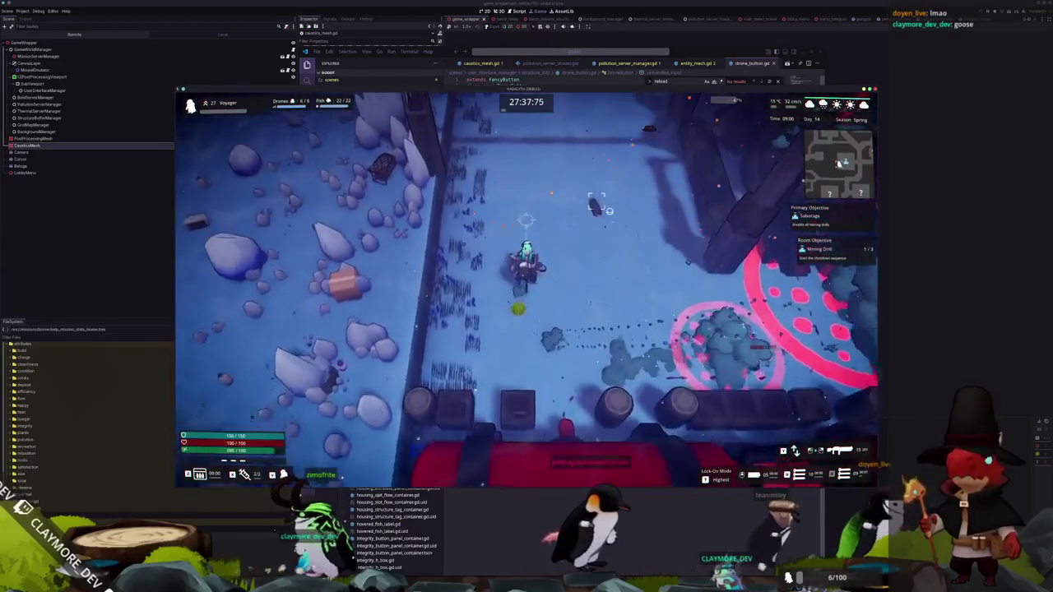
{"action": "key", "text": "w"}
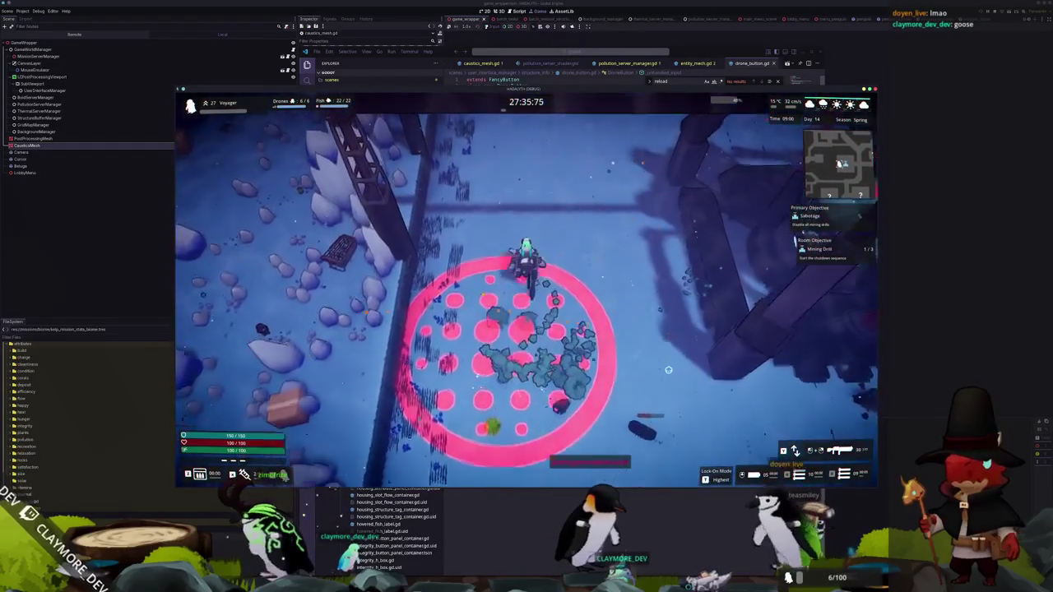
{"action": "key", "text": "w"}
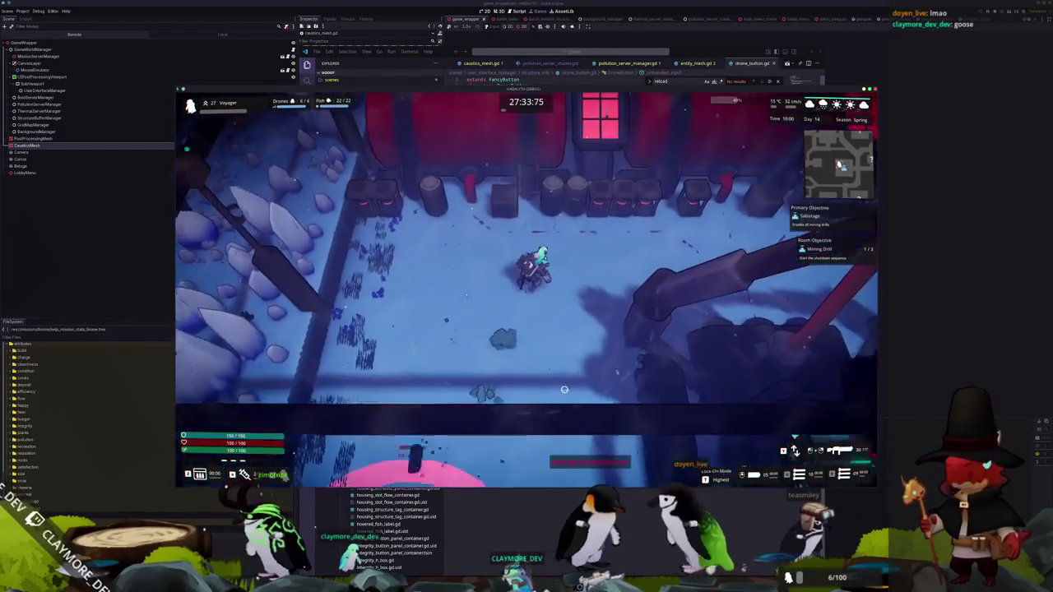
{"action": "key", "text": "w"}
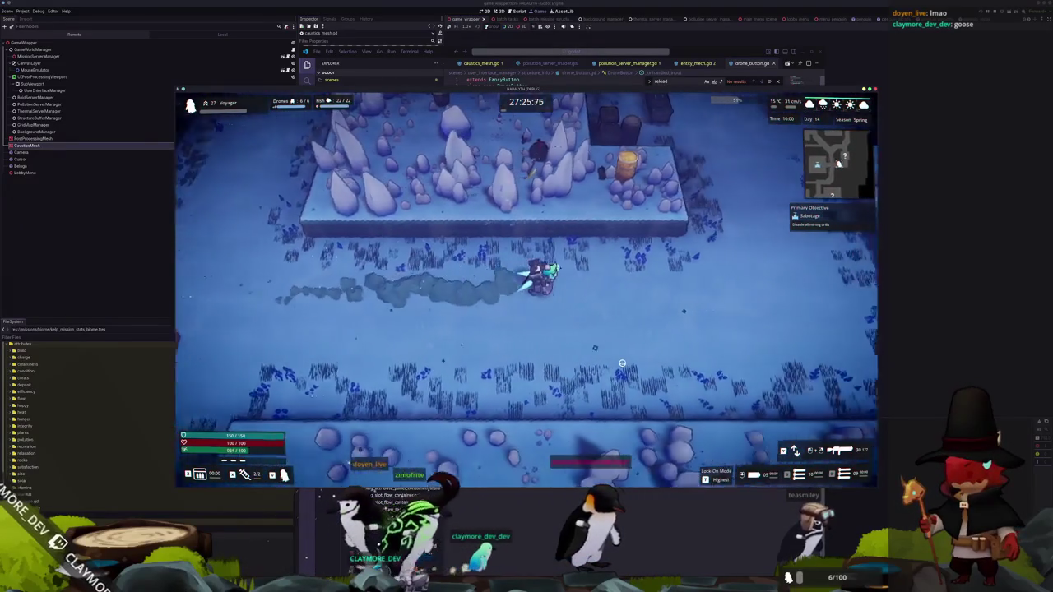
{"action": "key", "text": "d"}
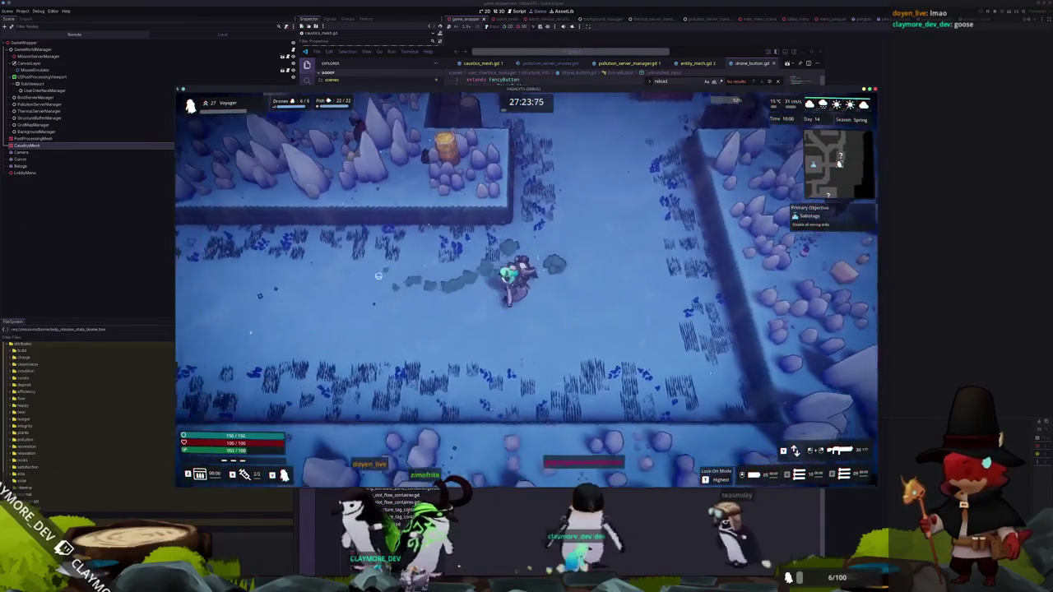
{"action": "key", "text": "alt+Tab"}
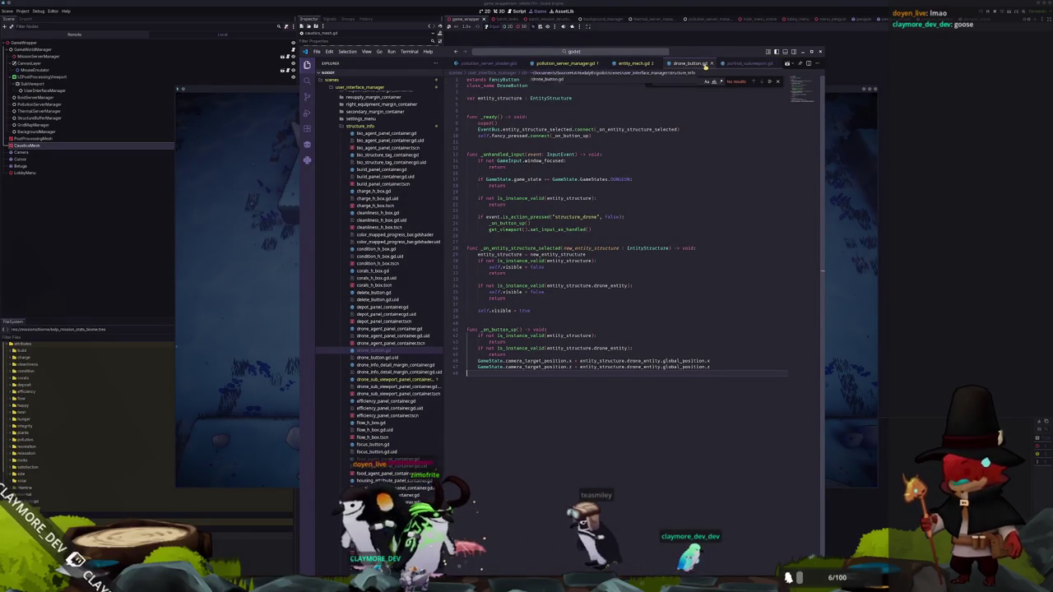
Open caustics_mesh.gd through the 'caustics' file search
{"action": "left_click", "coordinate": [606, 50]}
{"action": "type", "text": "caustics"}
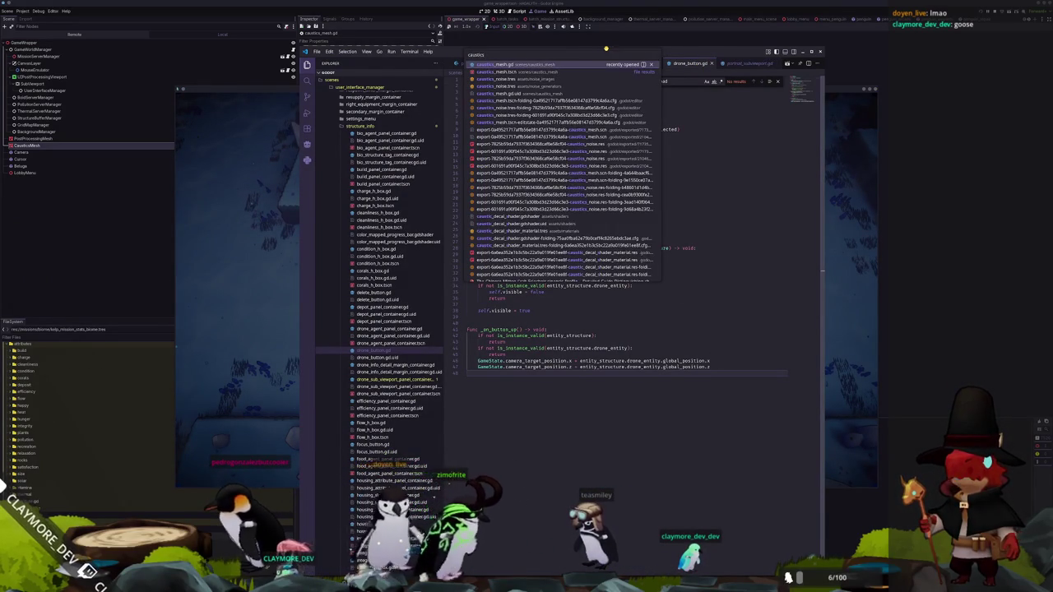
{"action": "key", "text": "Return"}
Insert two blank lines above the _physics_process function
{"action": "key", "text": "Up"}
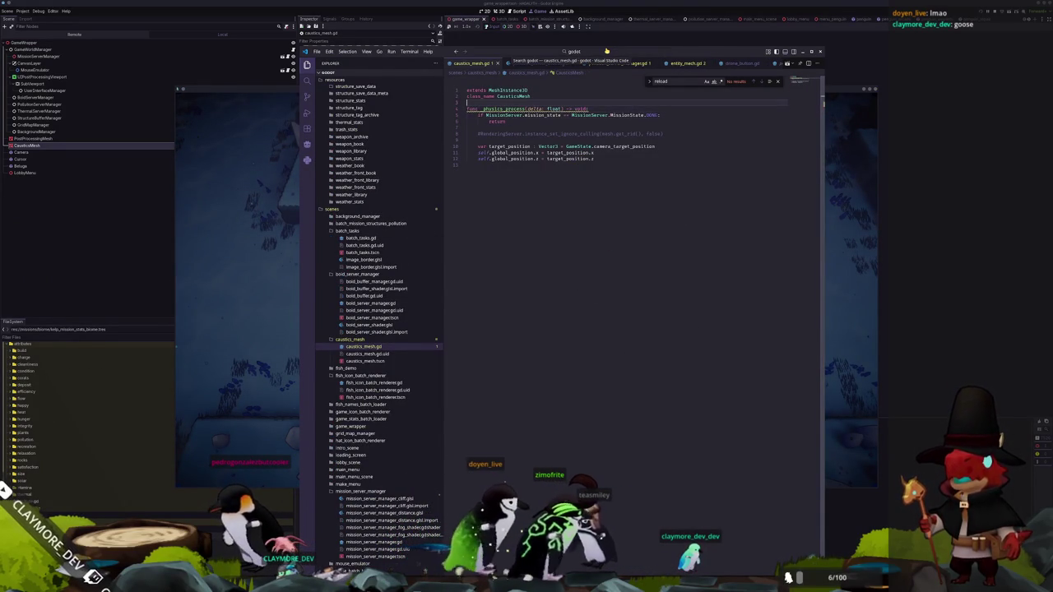
{"action": "key", "text": "Return"}
{"action": "key", "text": "Return"}
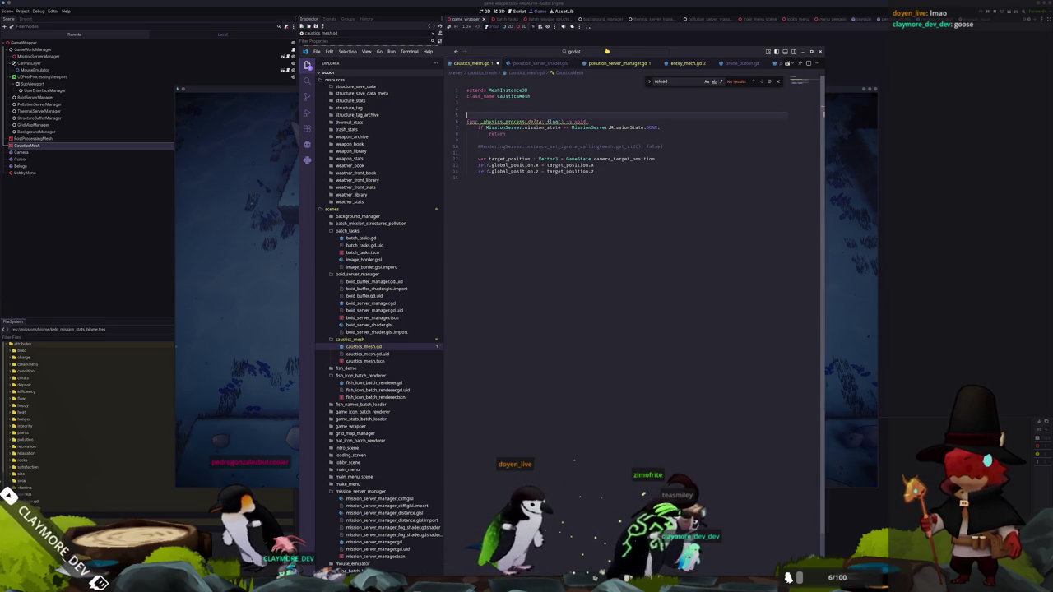
{"action": "key", "text": "Up"}
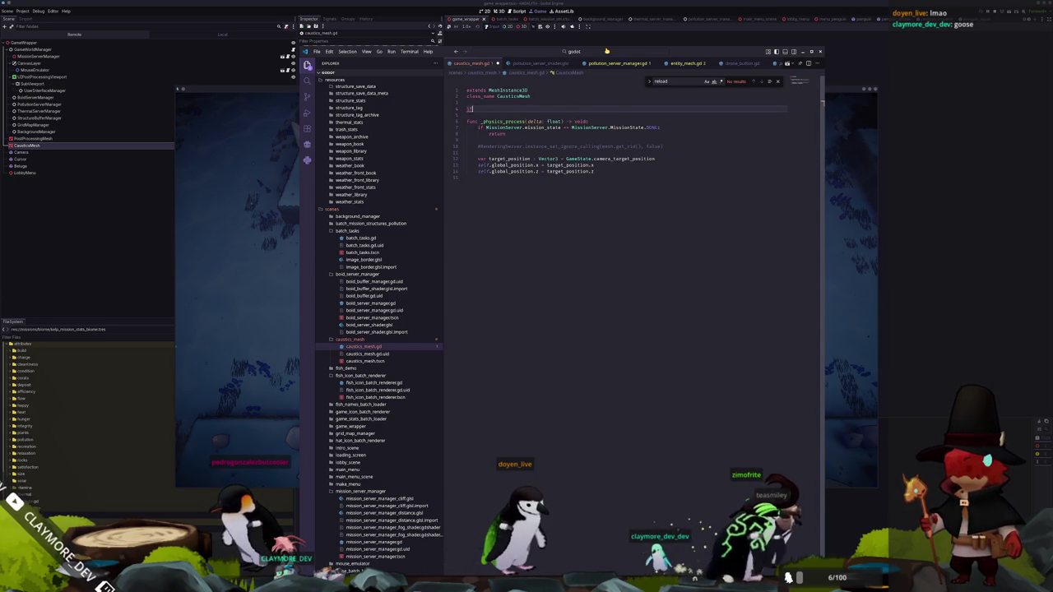
{"action": "key", "text": "Down"}
{"action": "key", "text": "Down"}
{"action": "key", "text": "Down"}
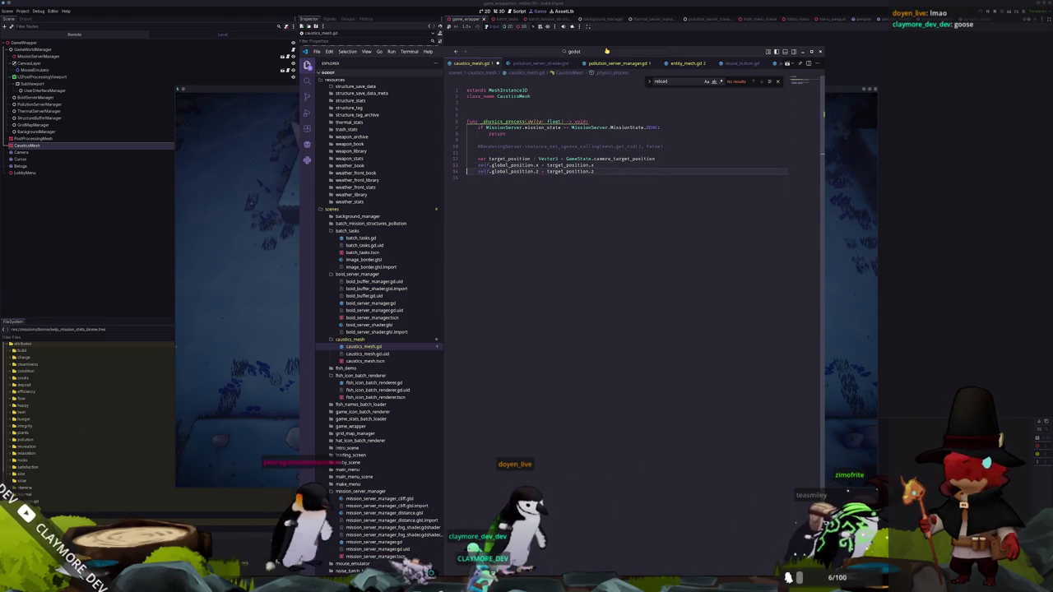
Add a 'not DUNGEON' game-state check whose body sets self.global_position.y to -10.0
{"action": "key", "text": "Down"}
{"action": "key", "text": "Return"}
{"action": "type", "text": "if "}
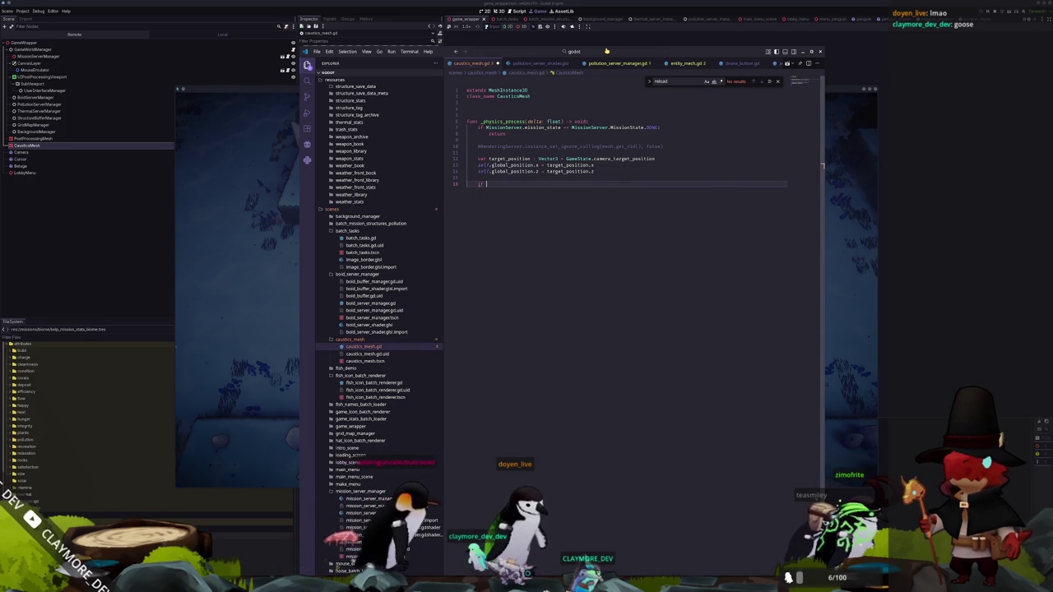
{"action": "type", "text": "GameState."}
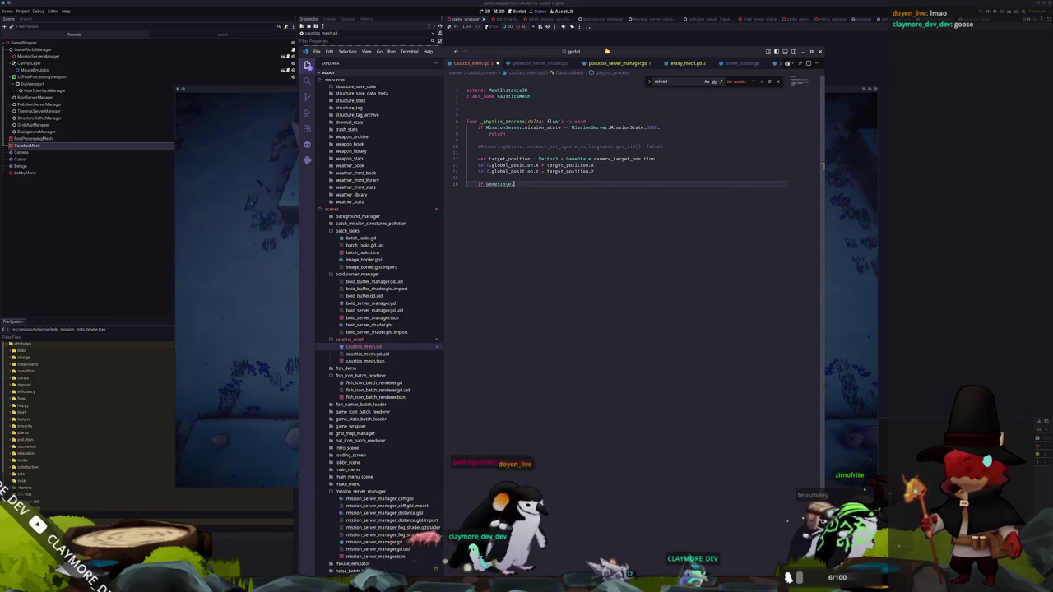
{"action": "type", "text": "game_state n"}
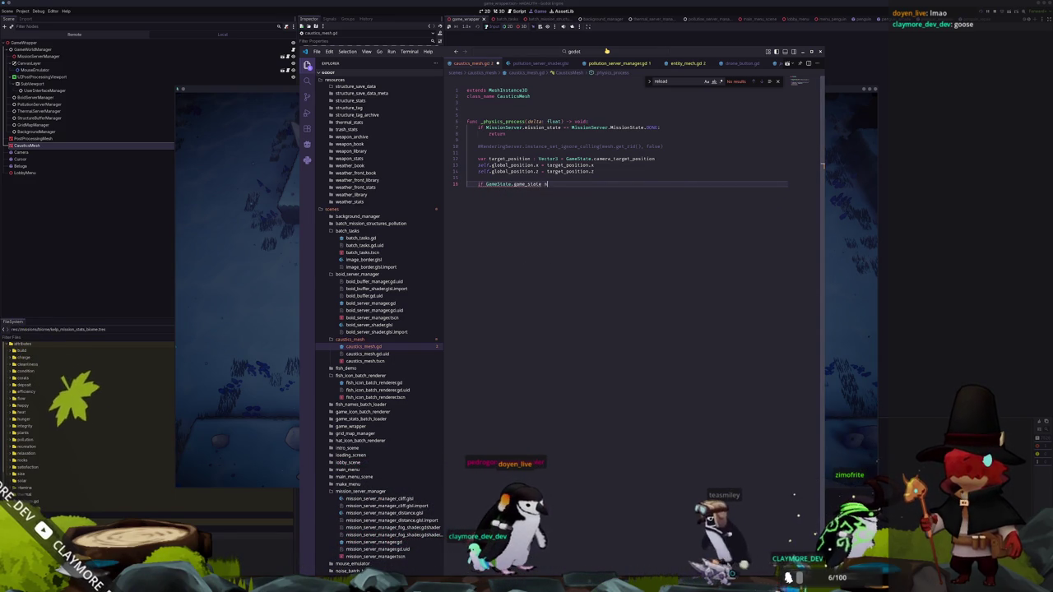
{"action": "type", "text": "ot GameState.g"}
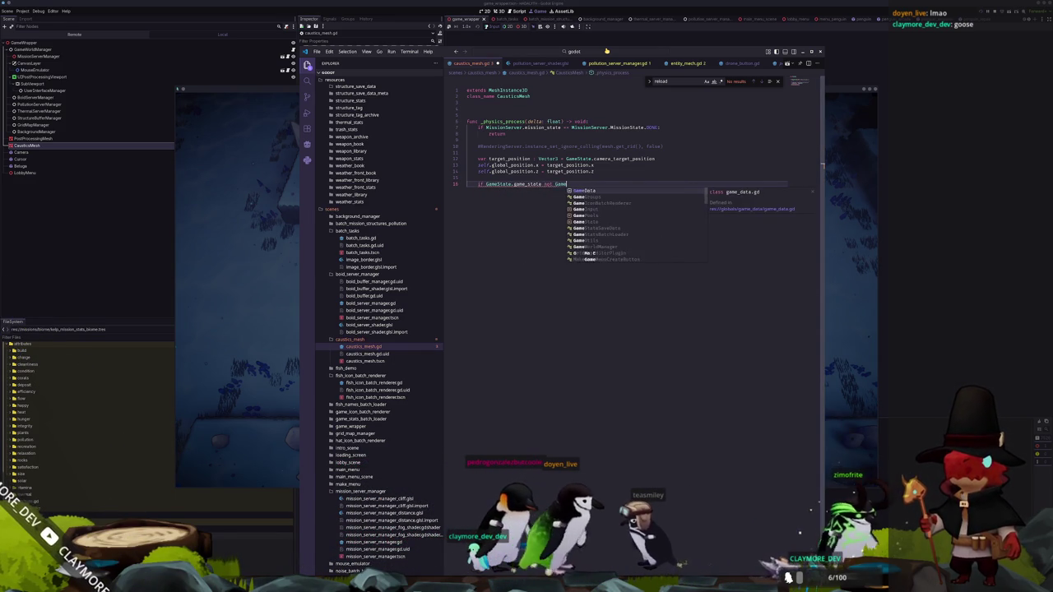
{"action": "key", "text": "BackSpace"}
{"action": "type", "text": "Game"}
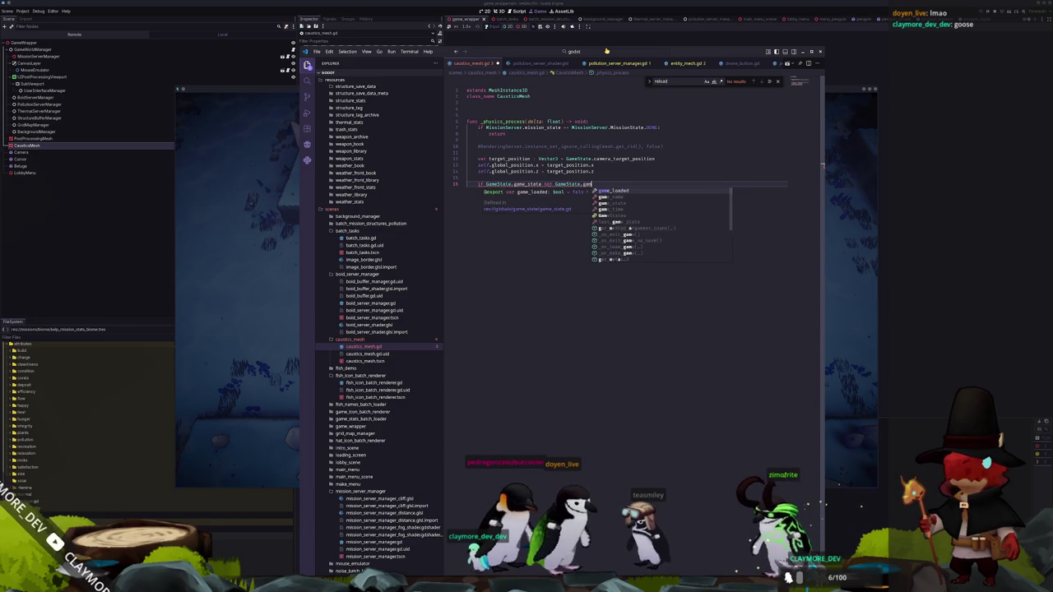
{"action": "type", "text": "States.M"}
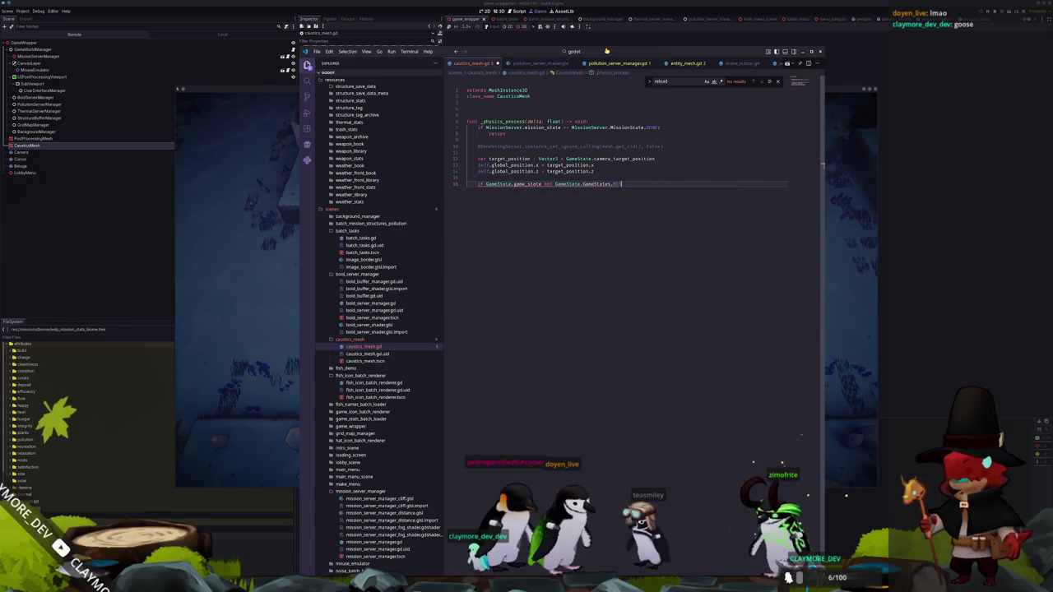
{"action": "key", "text": "BackSpace"}
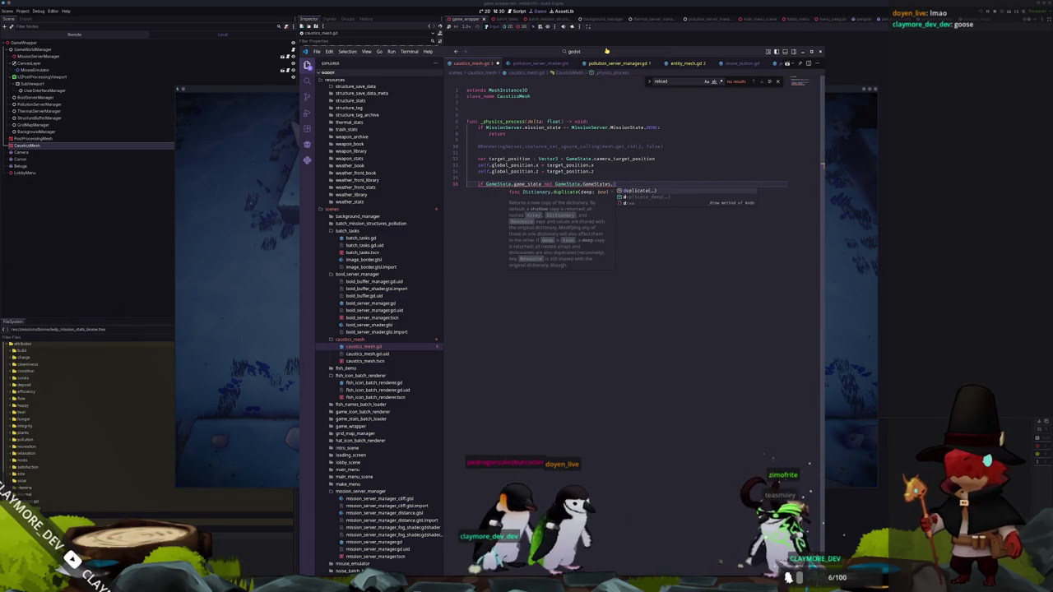
{"action": "key", "text": "Escape"}
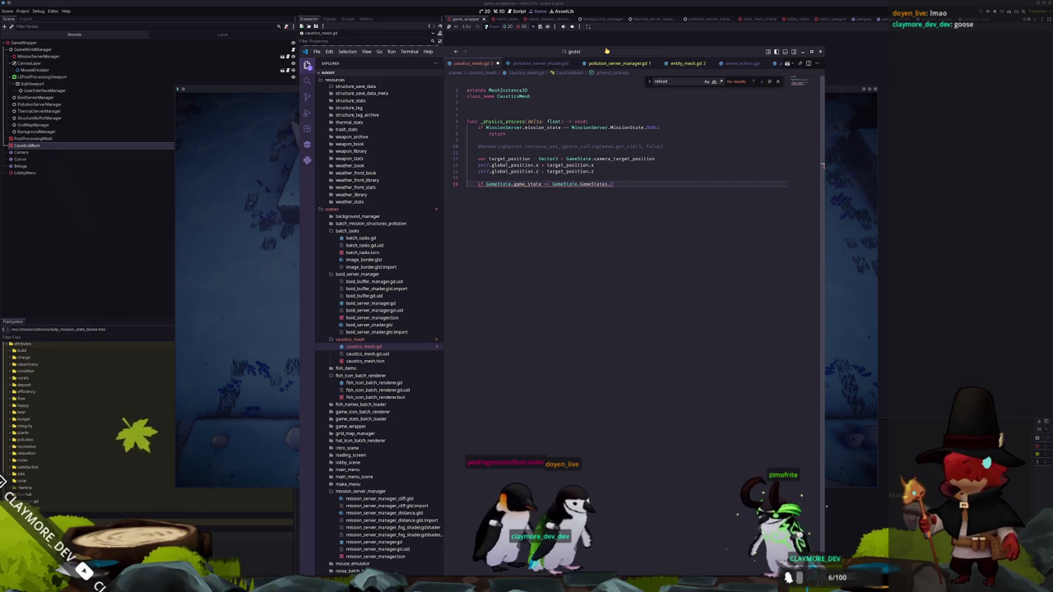
{"action": "type", "text": "not "}
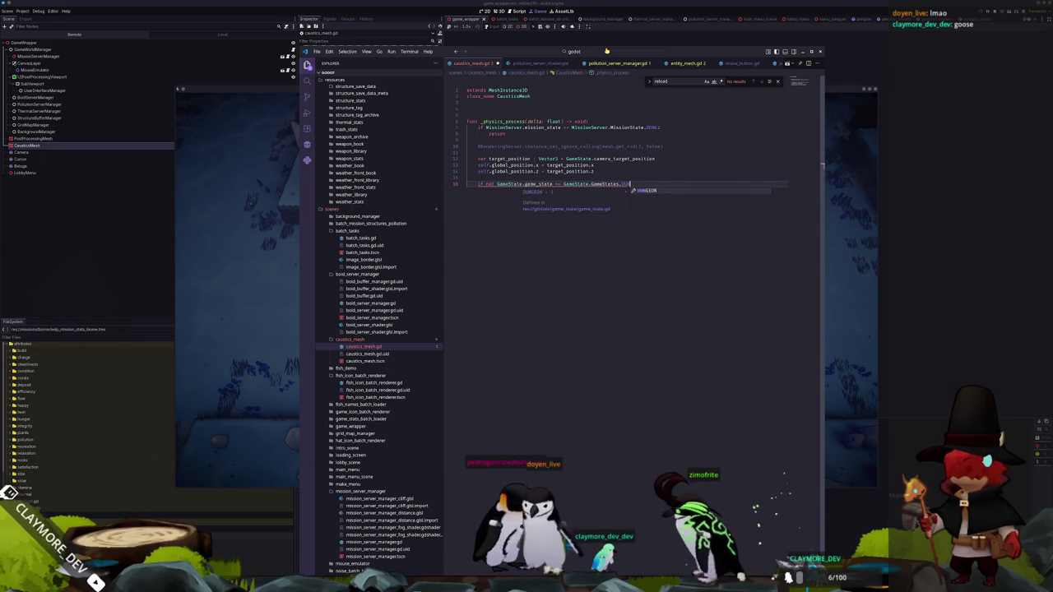
{"action": "type", "text": "DUNGEON:"}
{"action": "key", "text": "Return"}
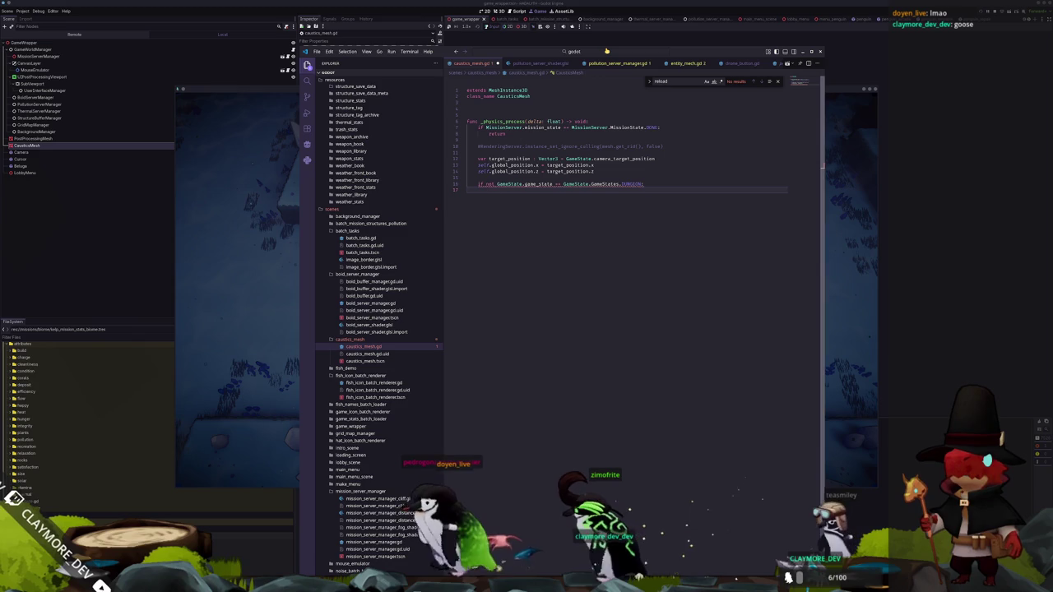
{"action": "type", "text": "self.global_position"}
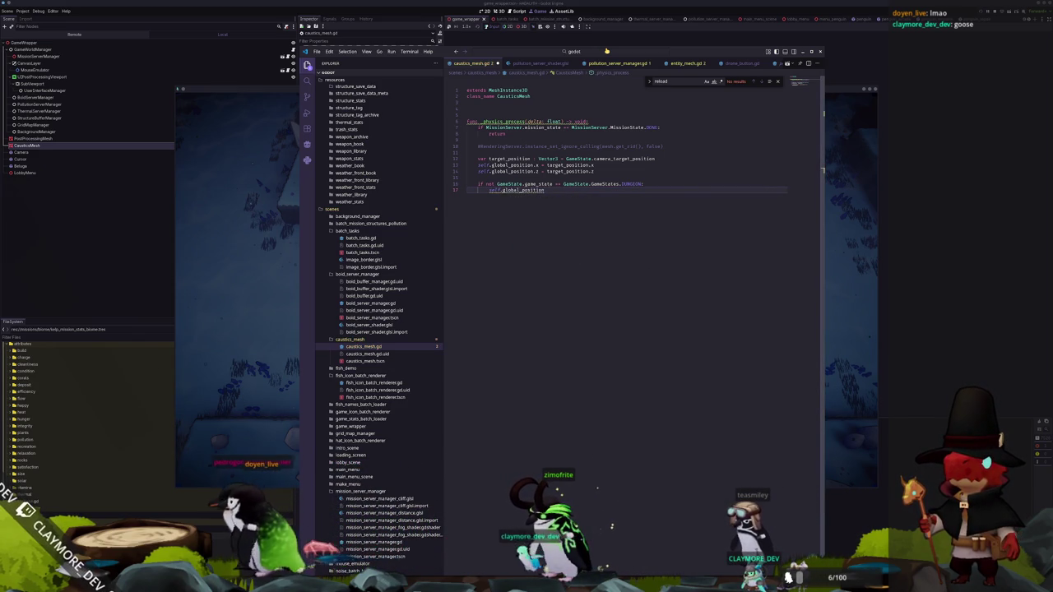
{"action": "type", "text": ".y = -40.0"}
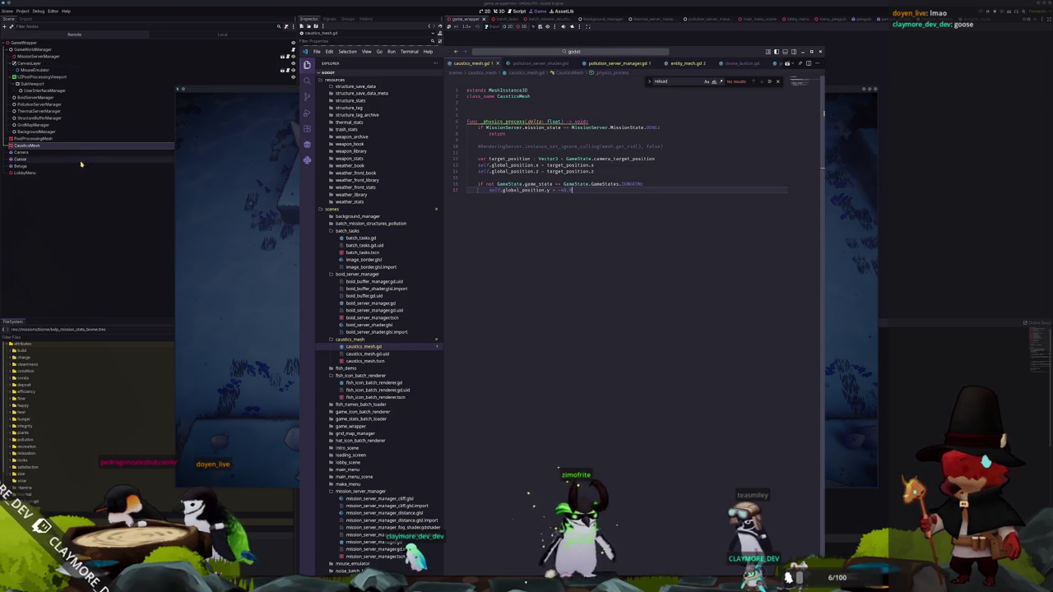
Add an else branch setting self.global_position.y = -20.0
{"action": "left_click", "coordinate": [80, 164]}
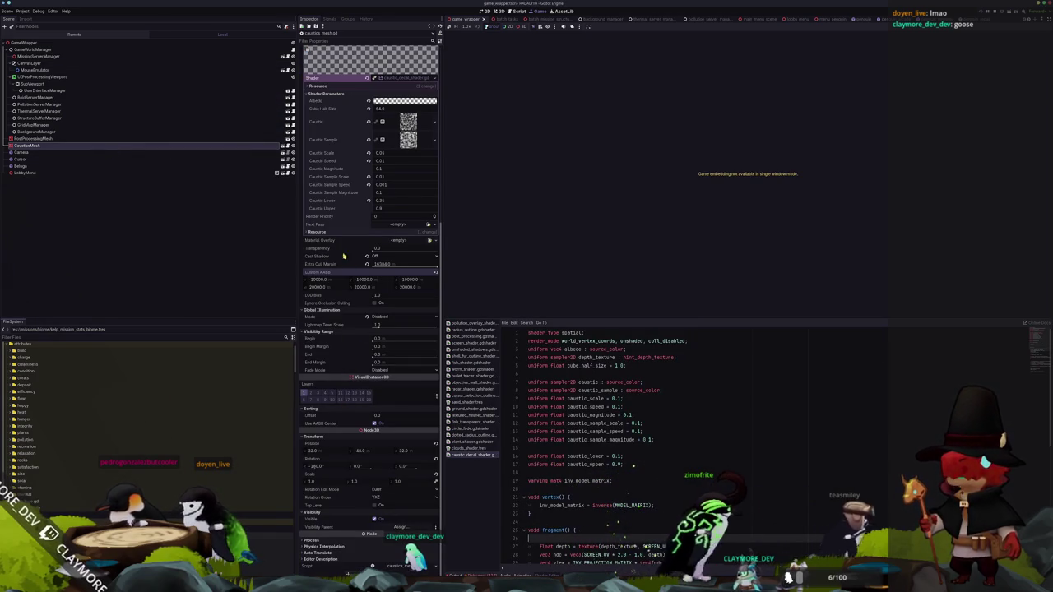
{"action": "key", "text": "alt+Tab"}
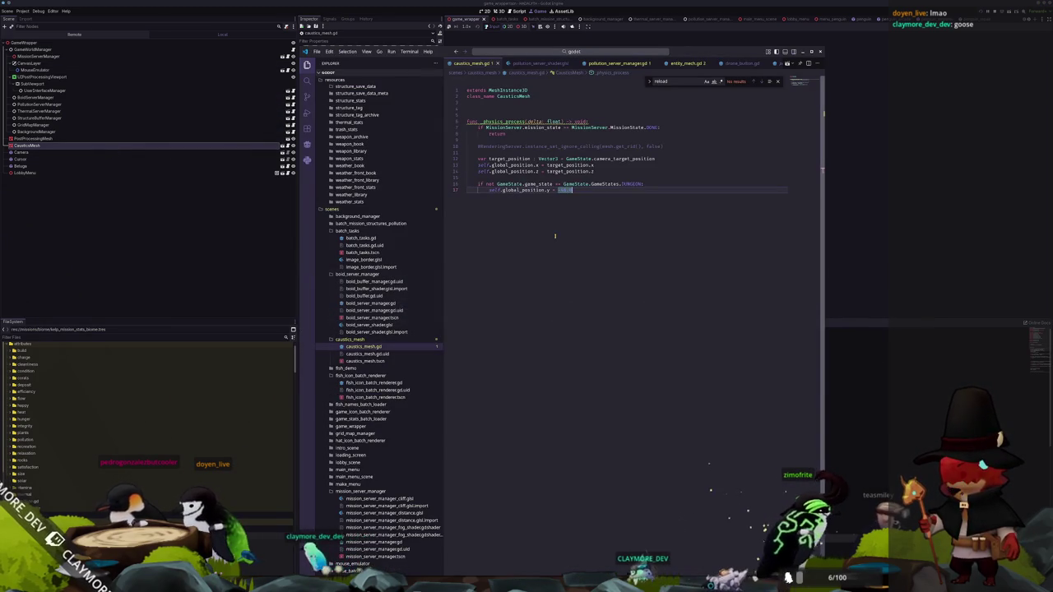
{"action": "key", "text": "Return"}
{"action": "key", "text": "BackSpace"}
{"action": "type", "text": "else:"}
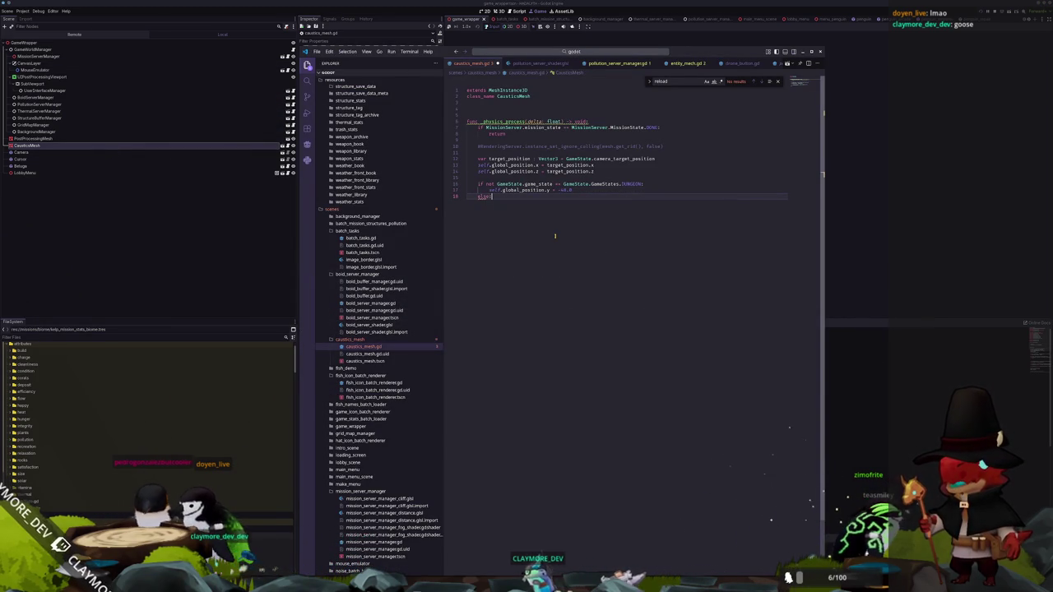
{"action": "key", "text": "Return"}
{"action": "type", "text": "self.global_position"}
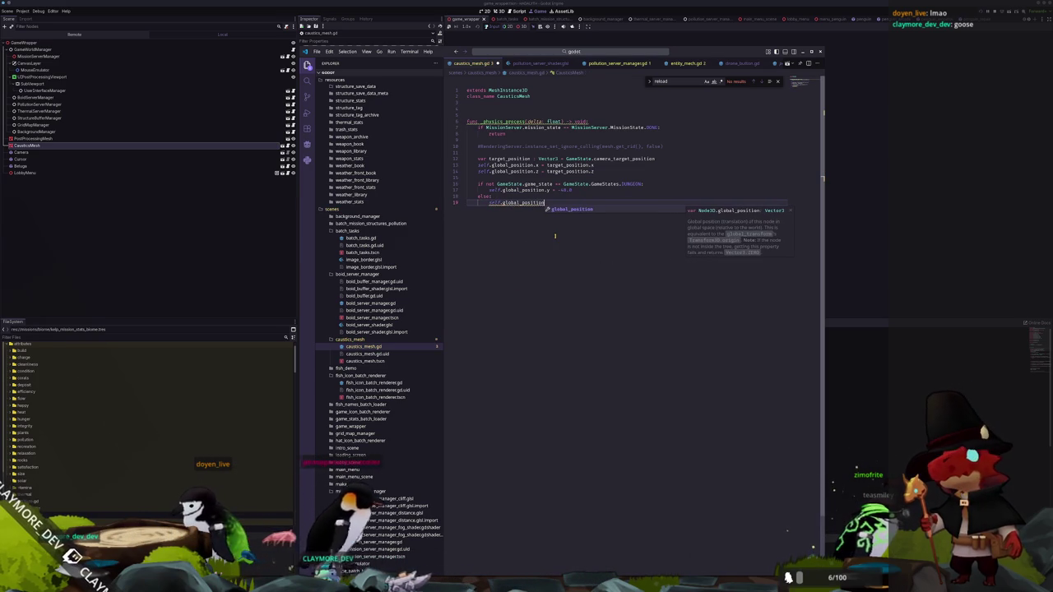
{"action": "type", "text": ".y "}
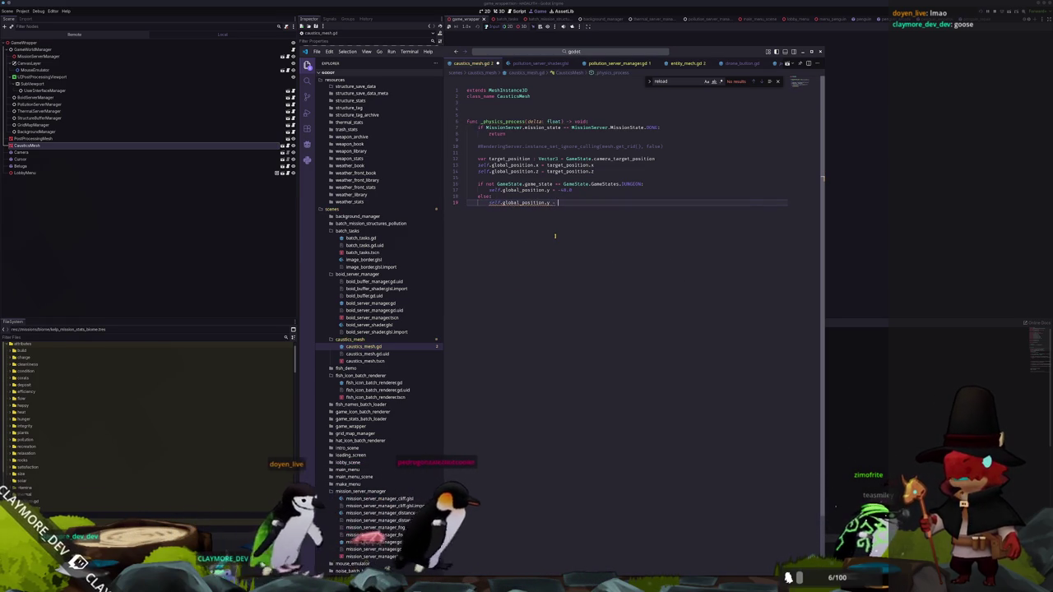
{"action": "type", "text": "= -20"}
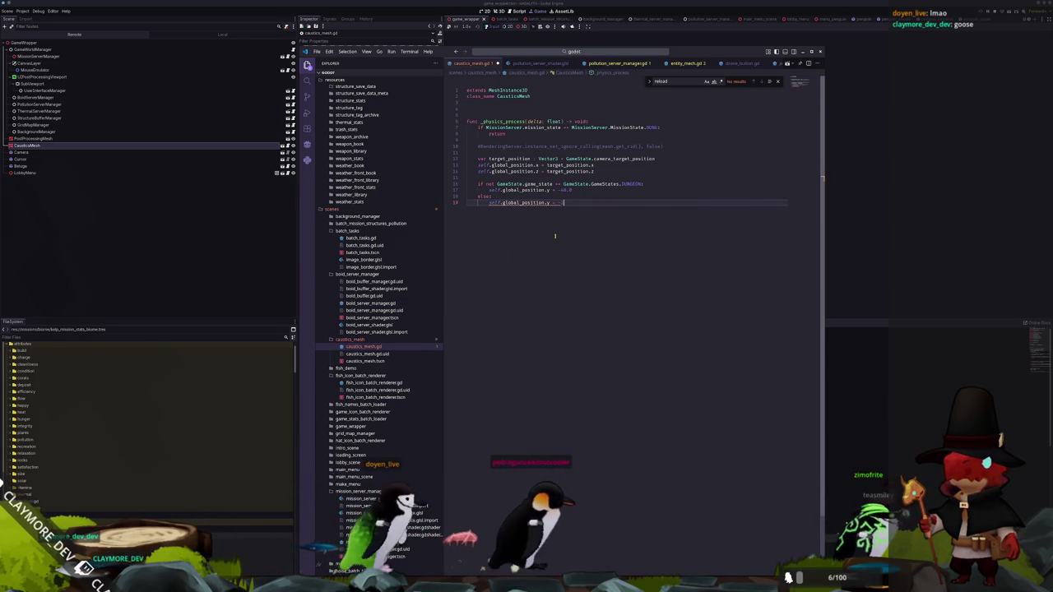
{"action": "type", "text": ".0"}
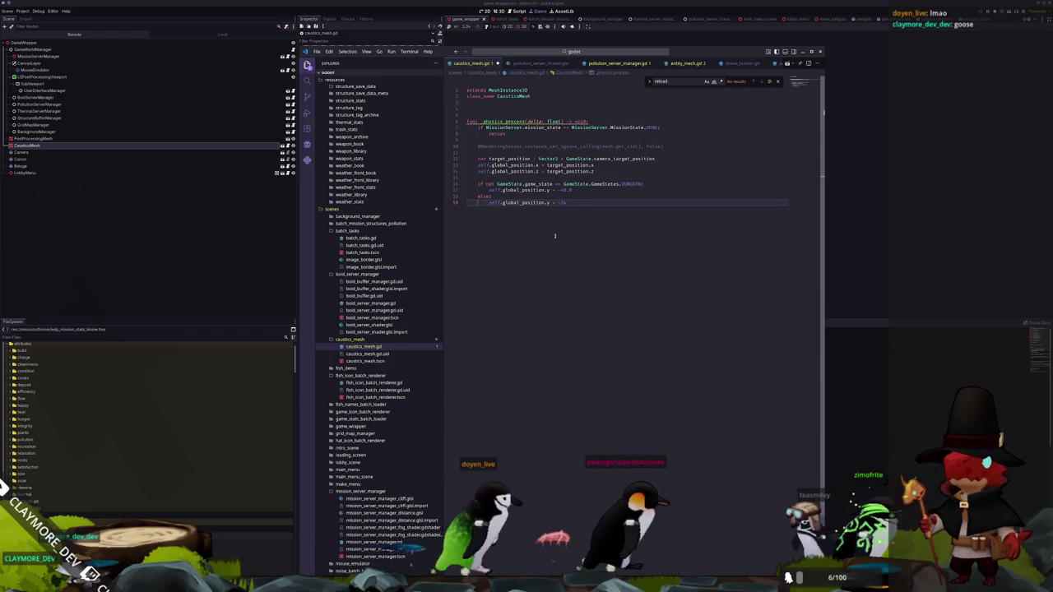
Run the game with F5 and walk the player left through the crate room
{"action": "left_click", "coordinate": [872, 260]}
{"action": "key", "text": "F5"}
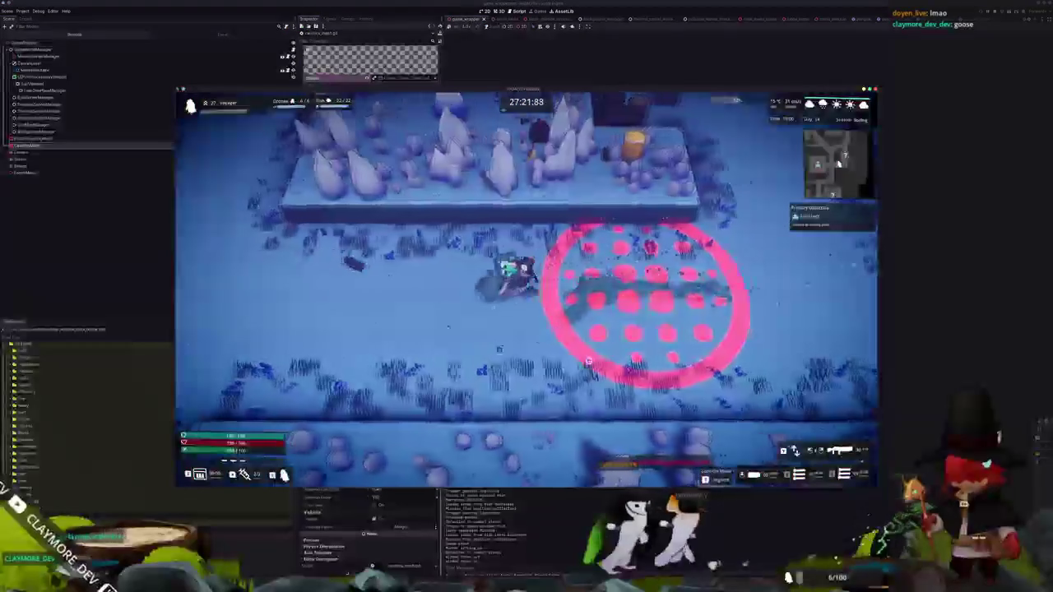
{"action": "key", "text": "a"}
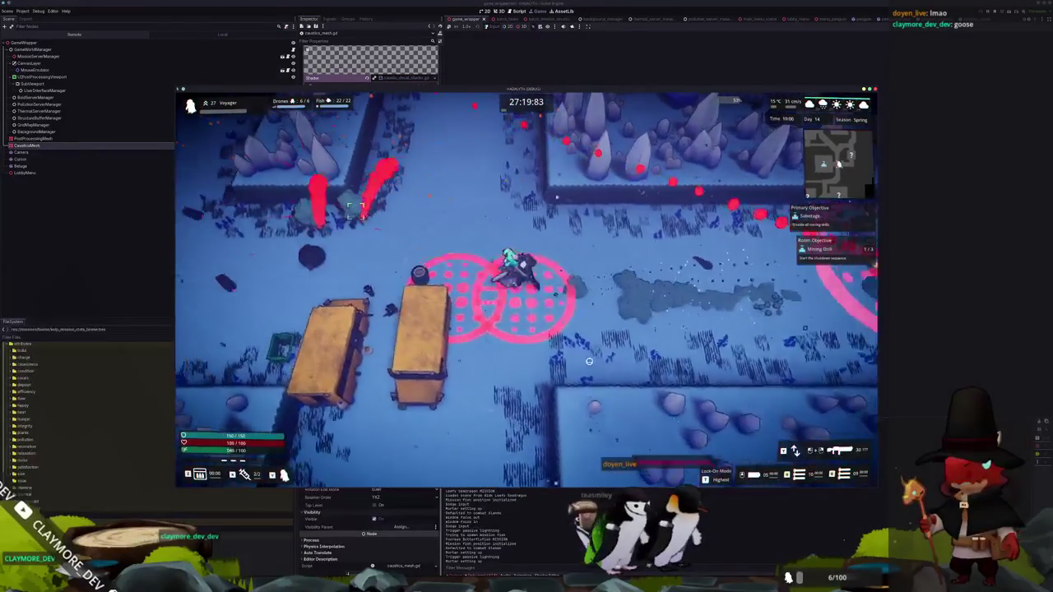
{"action": "key", "text": "a"}
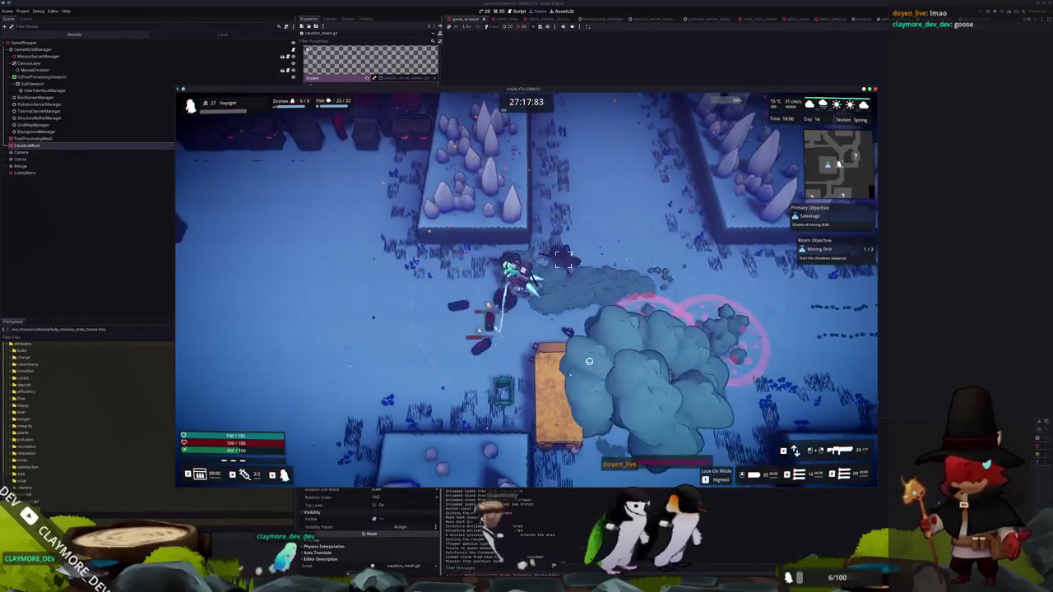
{"action": "key", "text": "s"}
{"action": "key", "text": "a"}
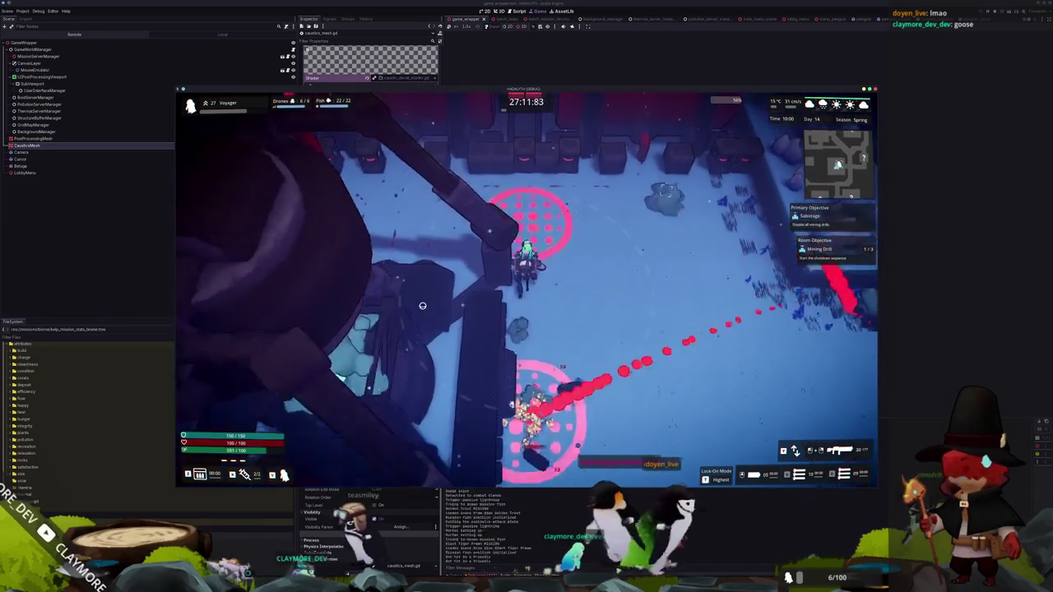
{"action": "key", "text": "w"}
{"action": "key", "text": "a"}
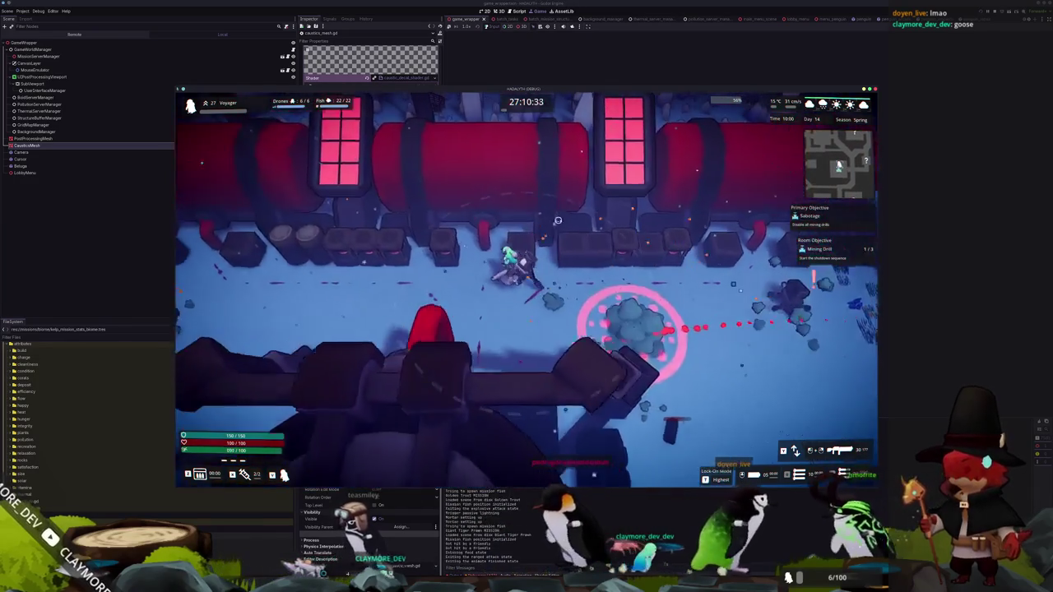
{"action": "key", "text": "a"}
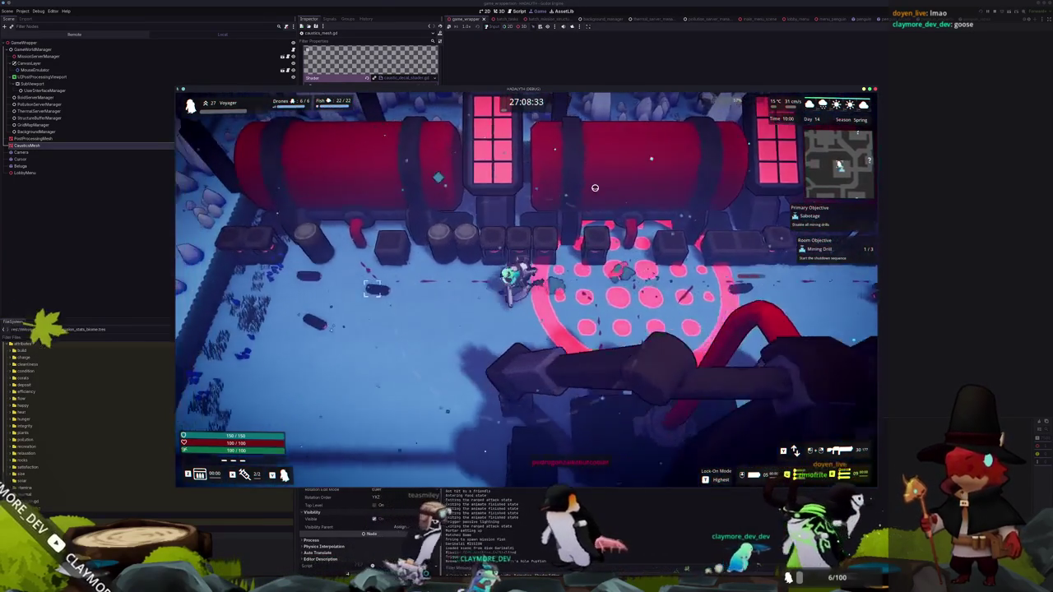
{"action": "key", "text": "a"}
{"action": "key", "text": "s"}
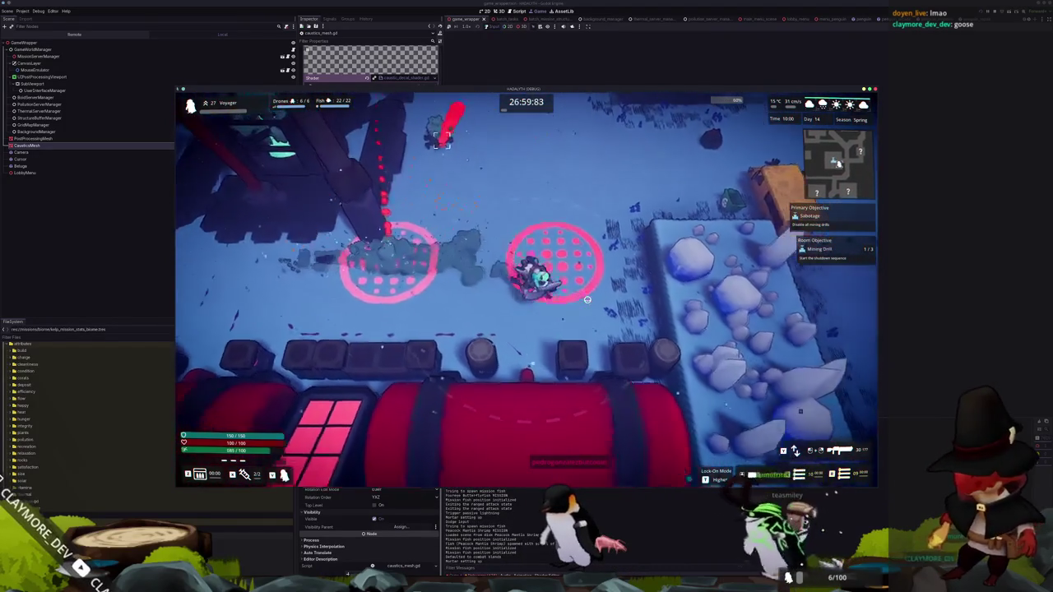
Open and close the pause menu, walk north, then pause the game again
{"action": "key", "text": "Escape"}
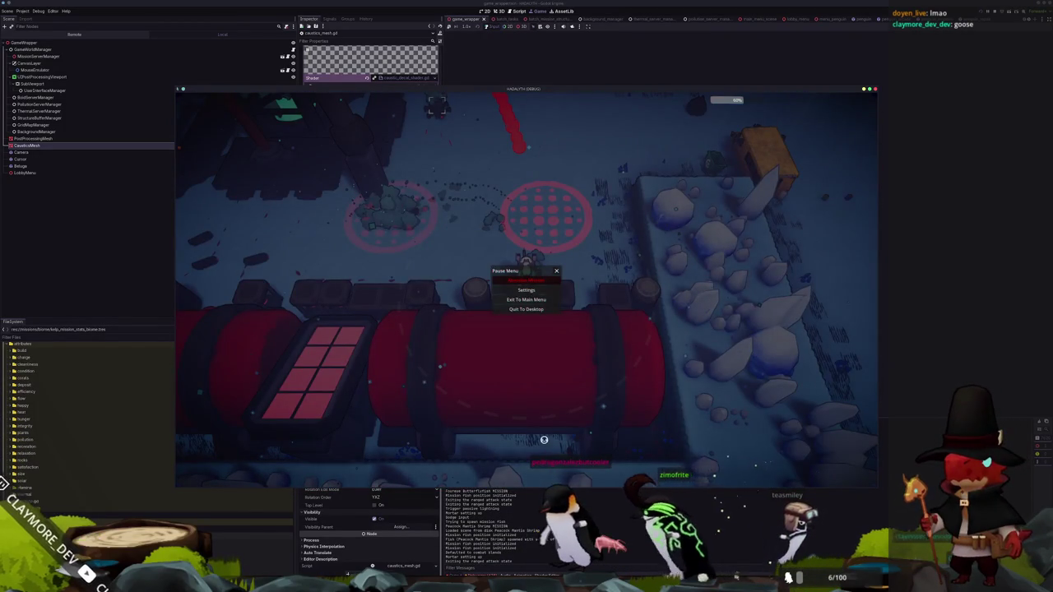
{"action": "key", "text": "Escape"}
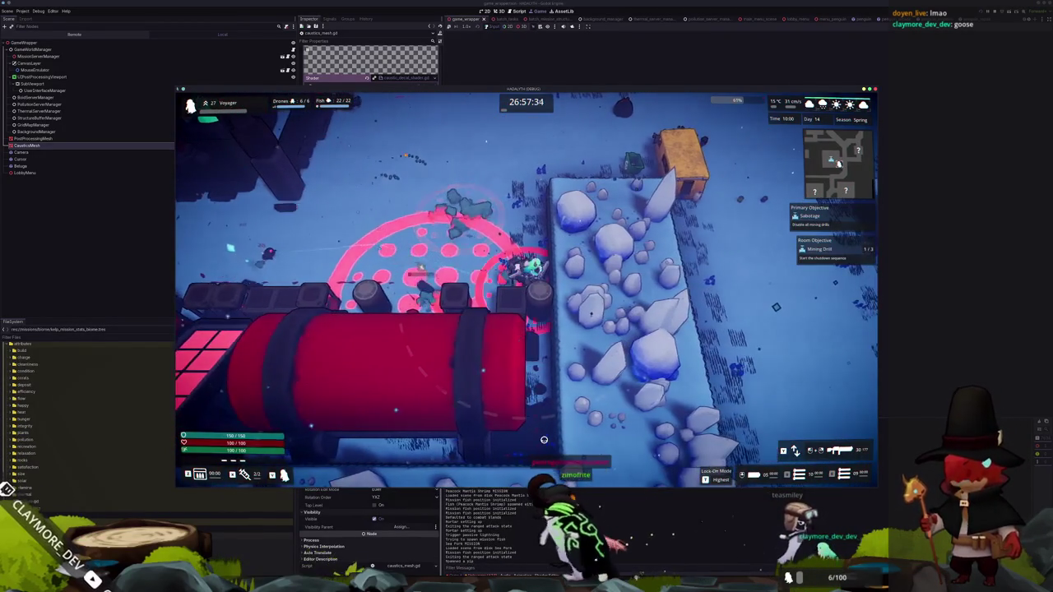
{"action": "key", "text": "w"}
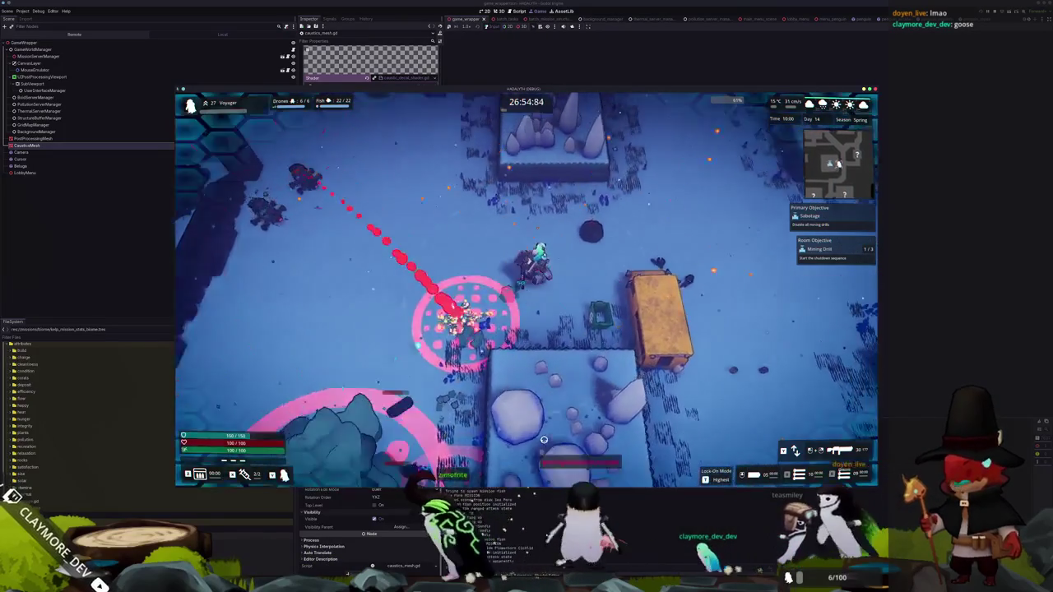
{"action": "key", "text": "w"}
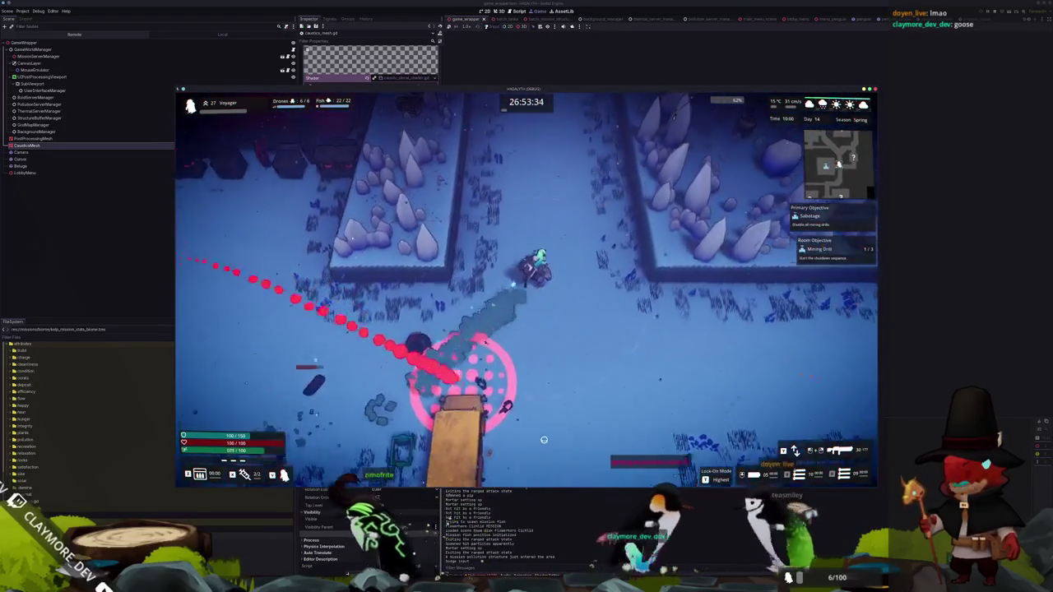
{"action": "key", "text": "w"}
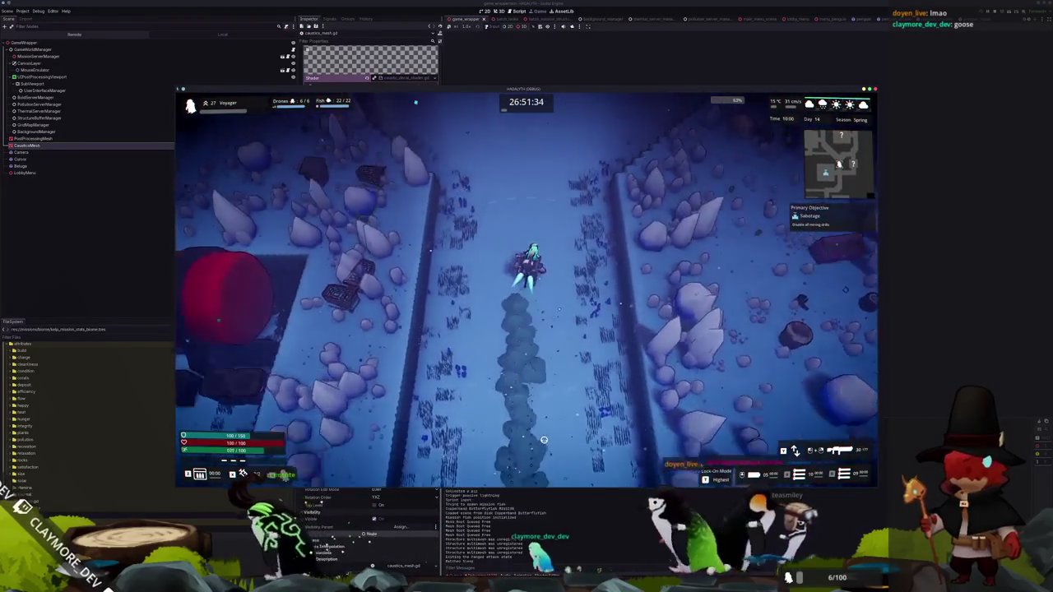
{"action": "key", "text": "w"}
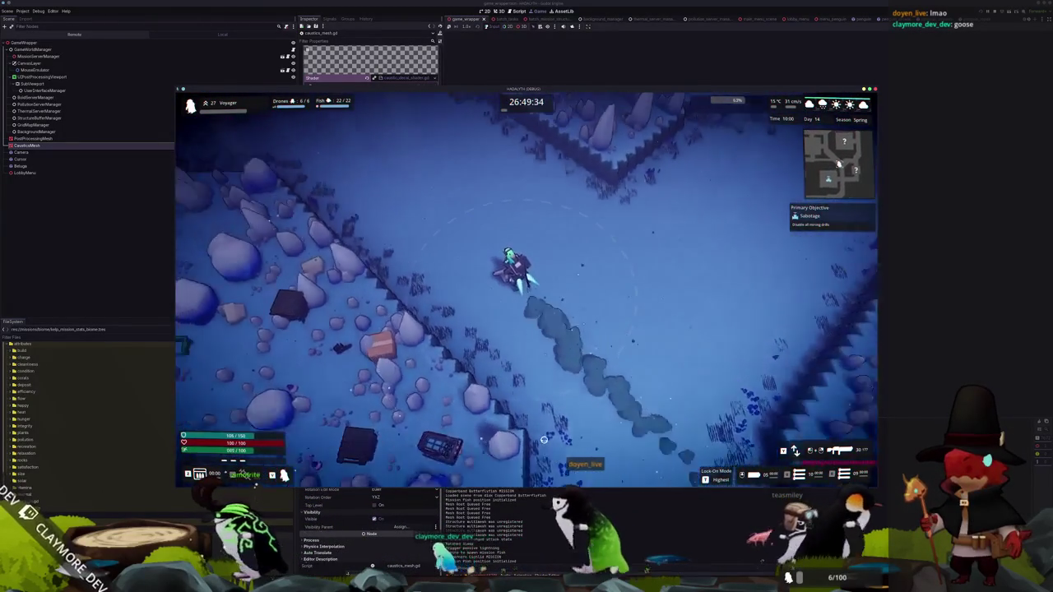
{"action": "key", "text": "Escape"}
{"action": "key", "text": "alt+Tab"}
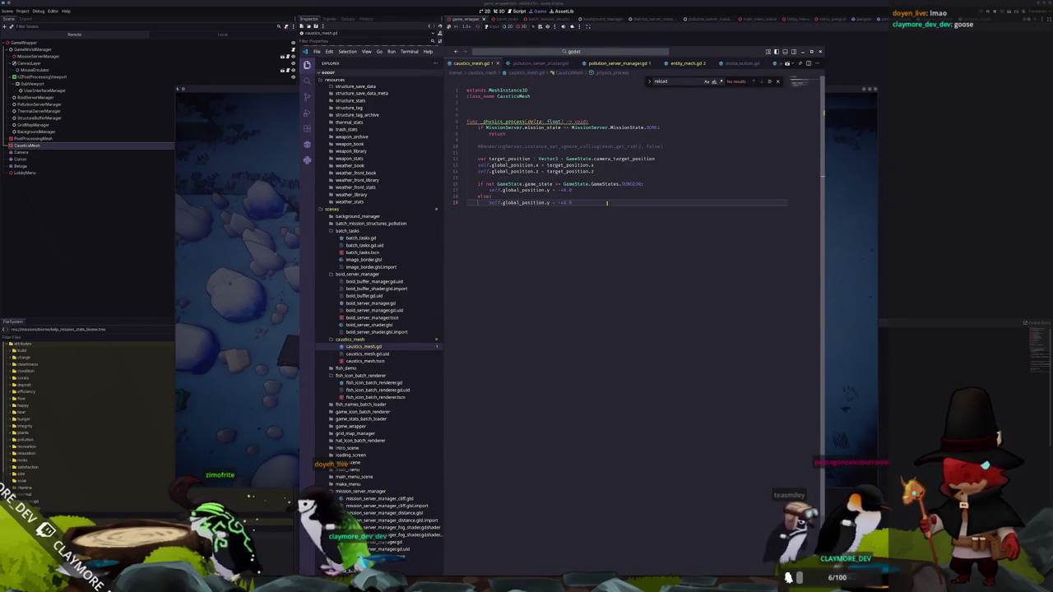
Relaunch the game and walk the player south into the corridor
{"action": "key", "text": "alt+Tab"}
{"action": "key", "text": "alt+Tab"}
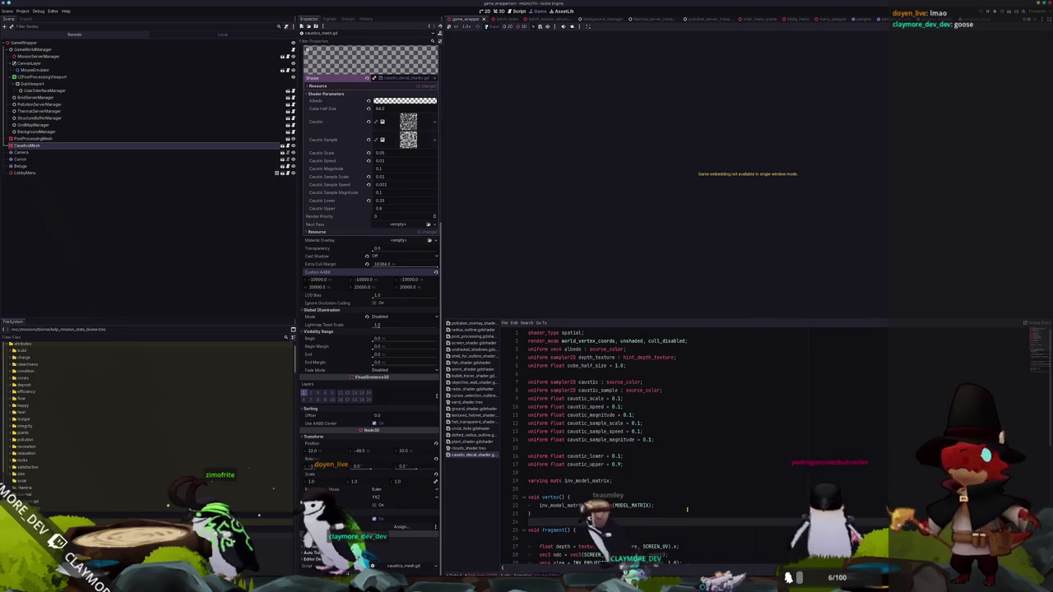
{"action": "key", "text": "alt+Tab"}
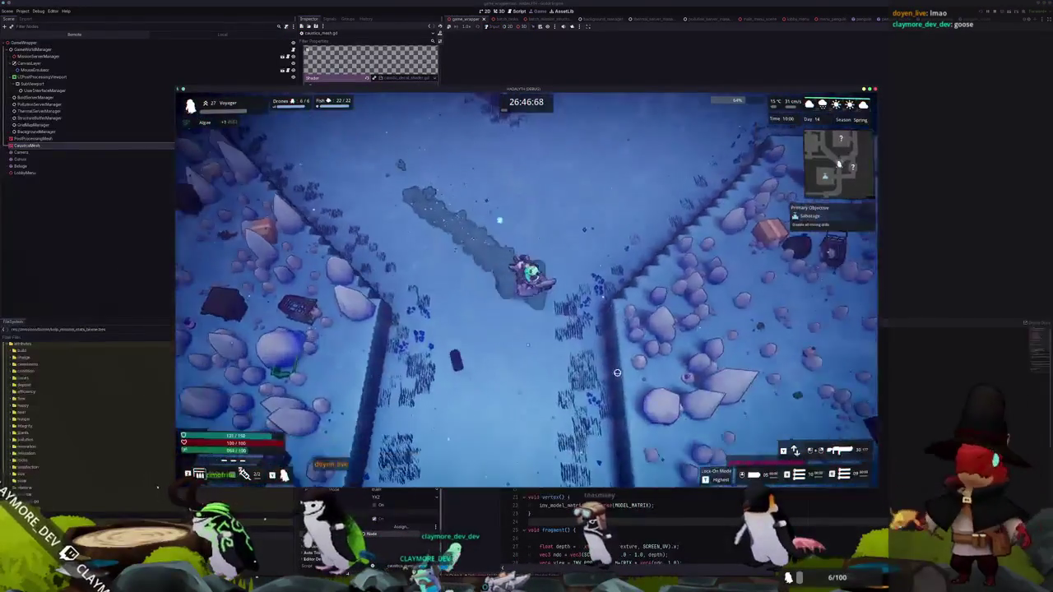
{"action": "key", "text": "s"}
{"action": "key", "text": "s"}
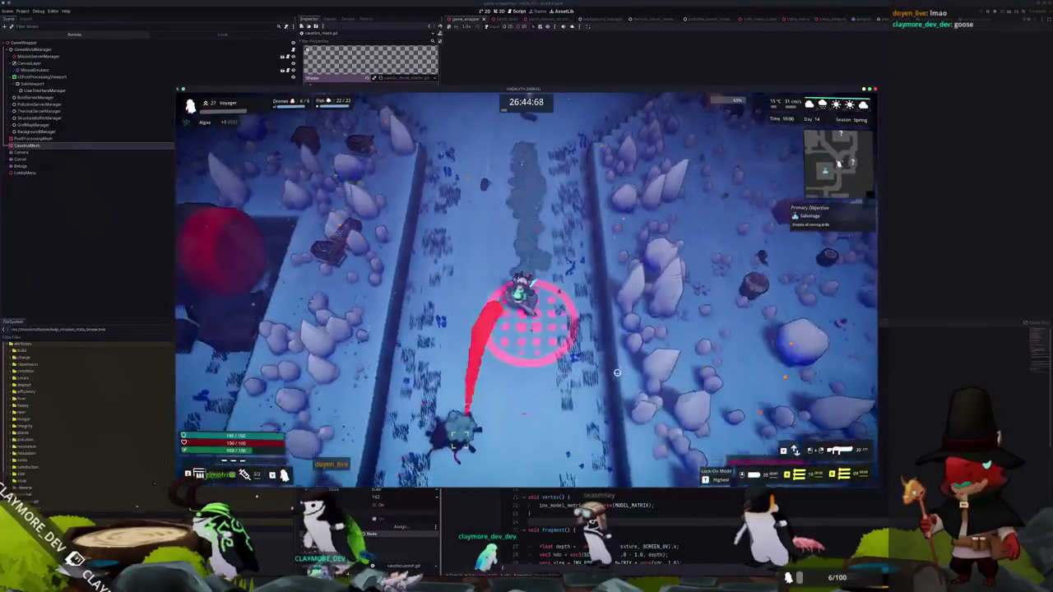
{"action": "key", "text": "s"}
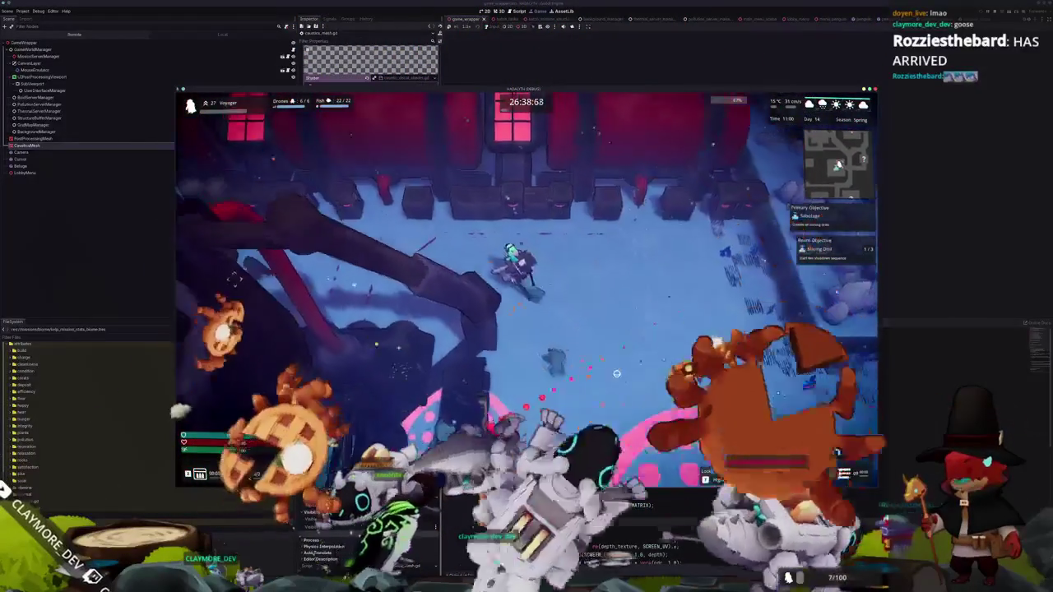
Toggle the pause menu on and off several times, moving right in between, then resume play
{"action": "key", "text": "Escape"}
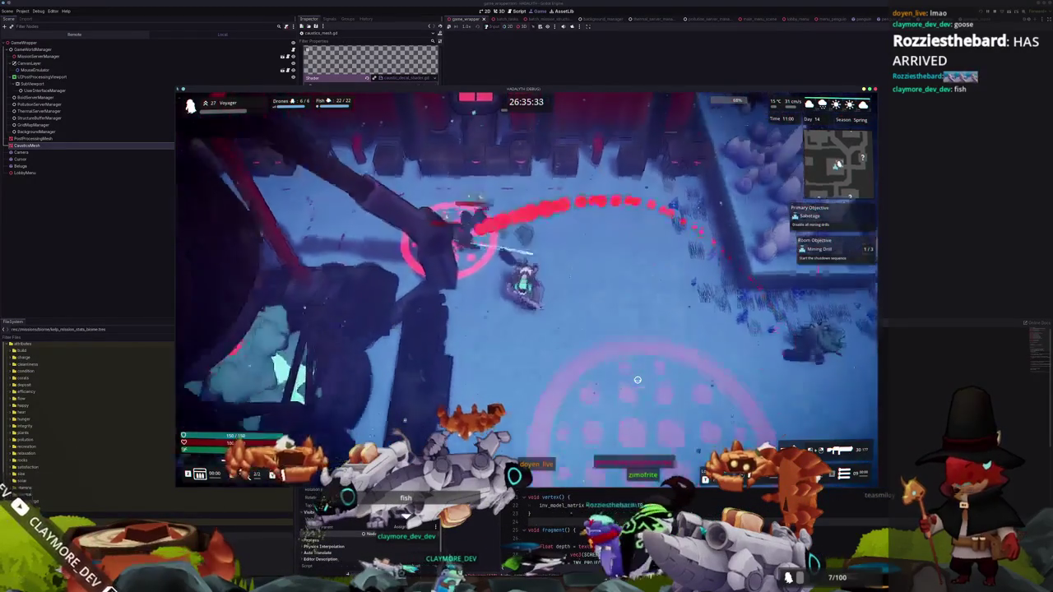
{"action": "key", "text": "d"}
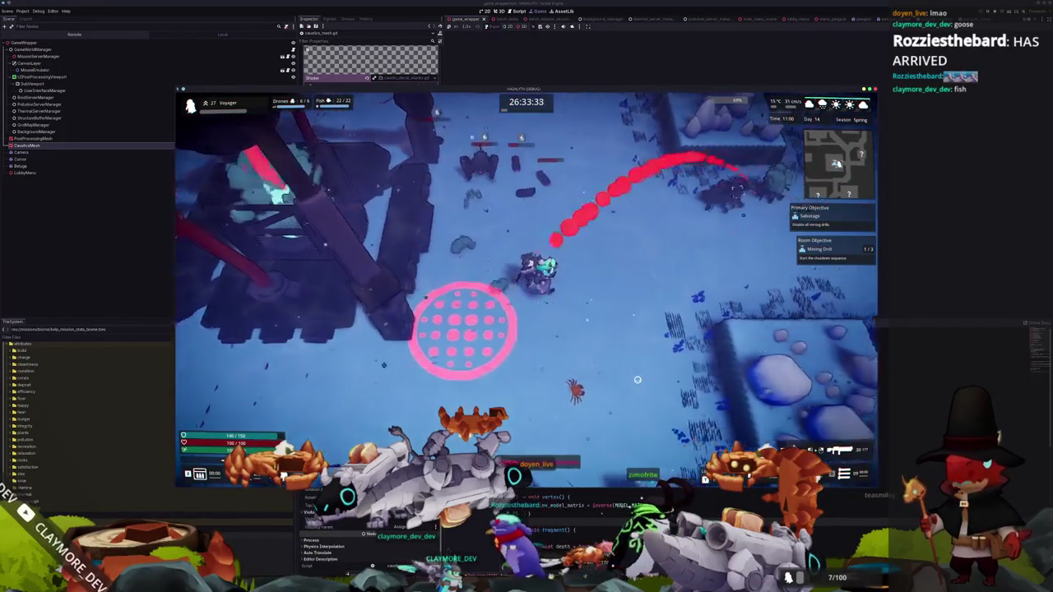
{"action": "key", "text": "Escape"}
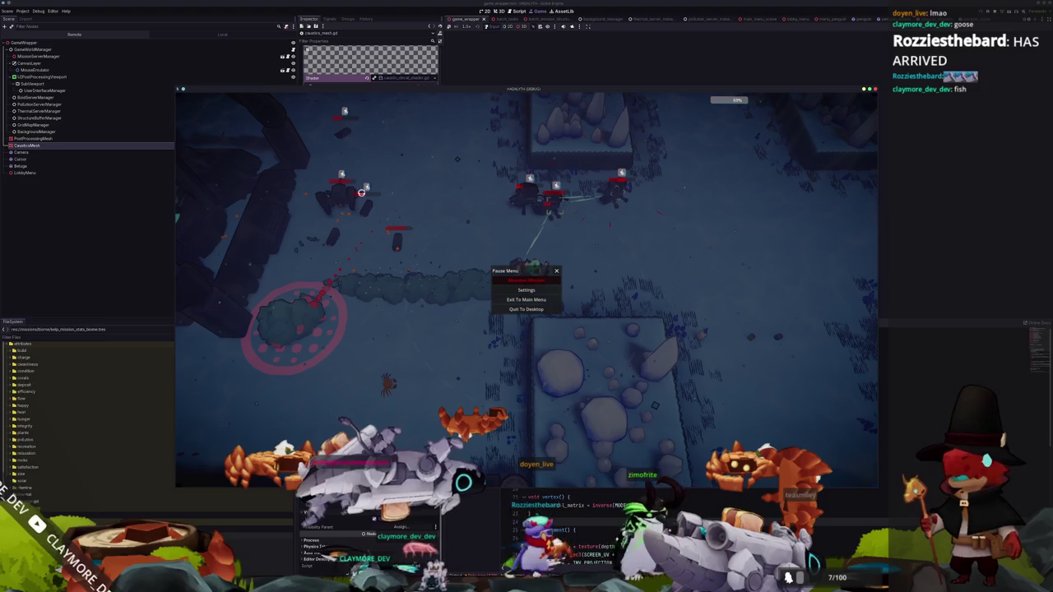
{"action": "key", "text": "Escape"}
{"action": "key", "text": "Escape"}
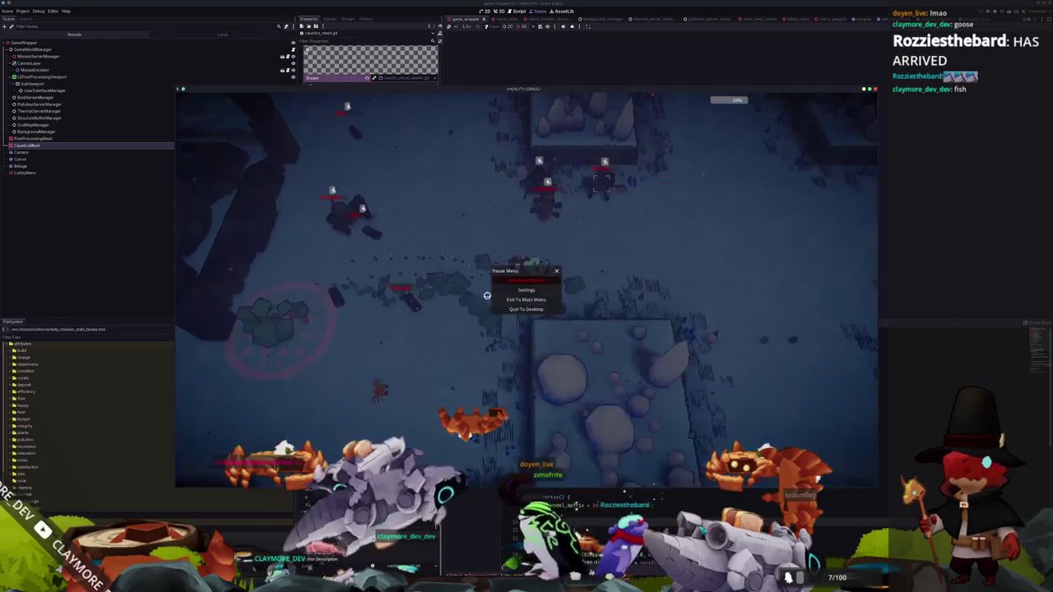
{"action": "key", "text": "Escape"}
{"action": "key", "text": "Escape"}
{"action": "key", "text": "Escape"}
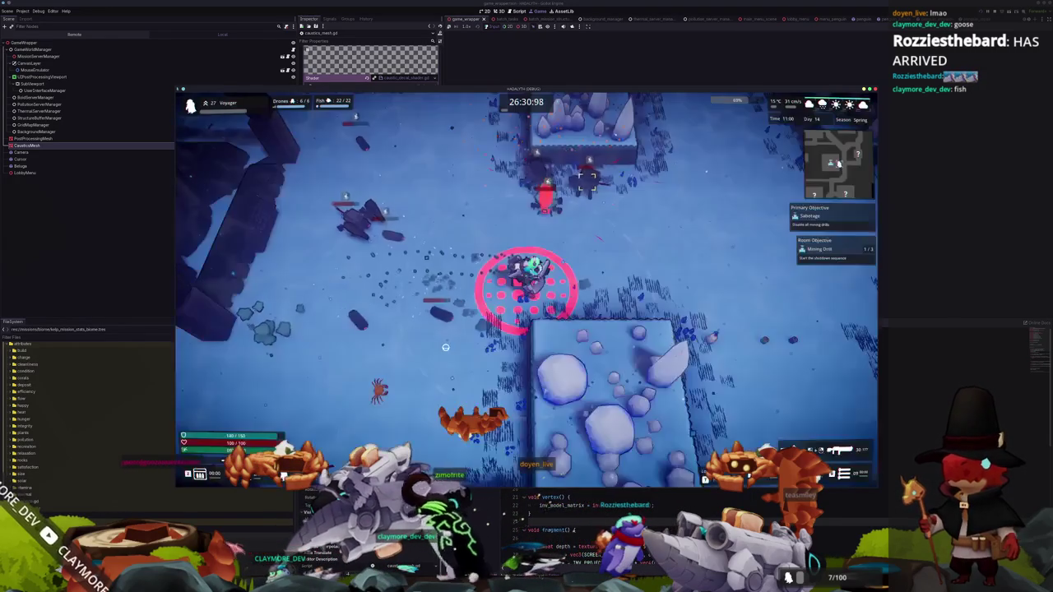
{"action": "key", "text": "Escape"}
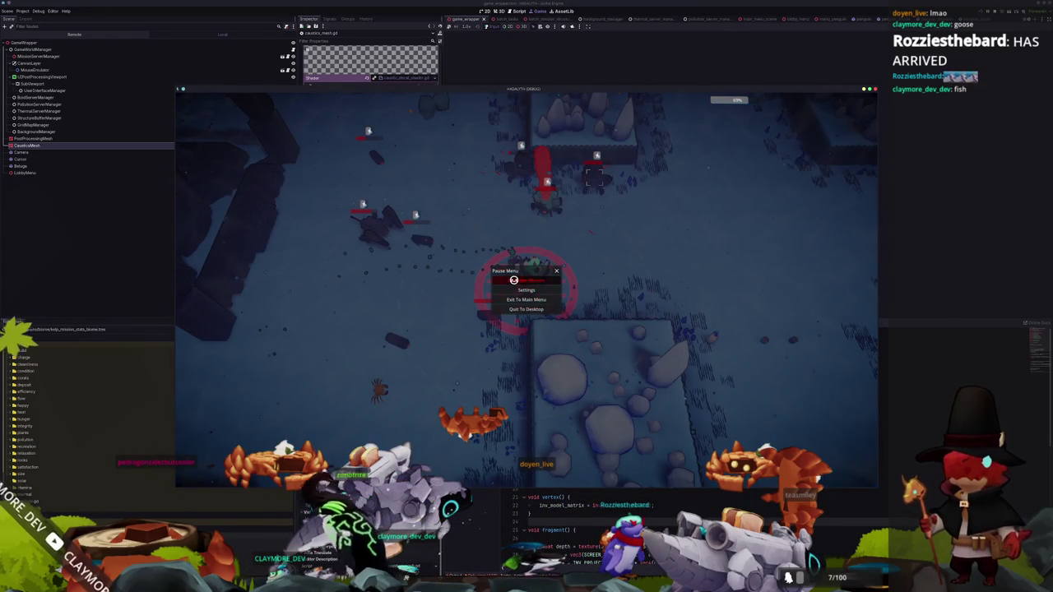
{"action": "key", "text": "Escape"}
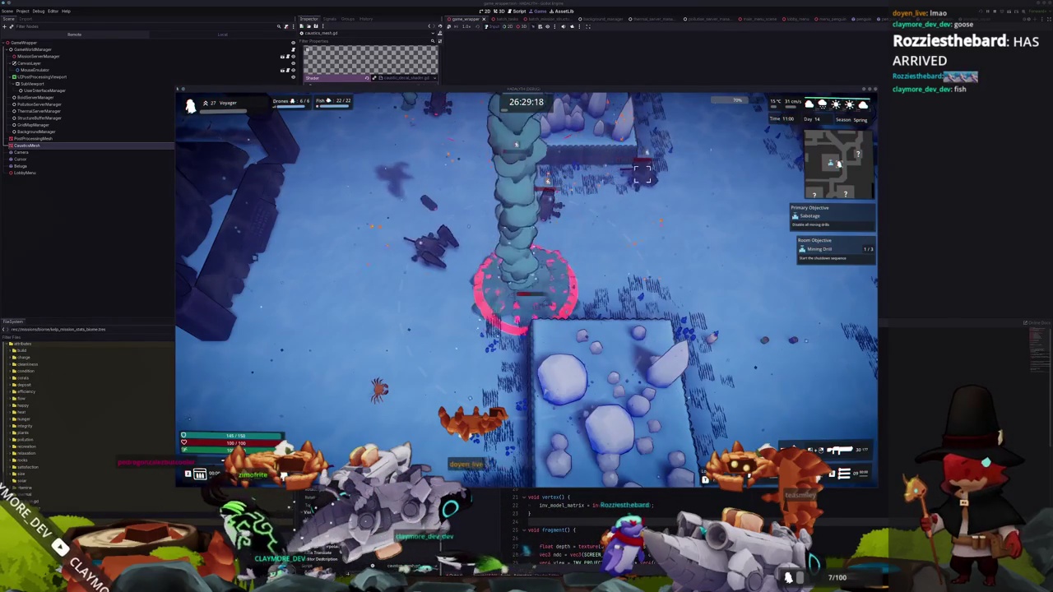
{"action": "key", "text": "alt+Tab"}
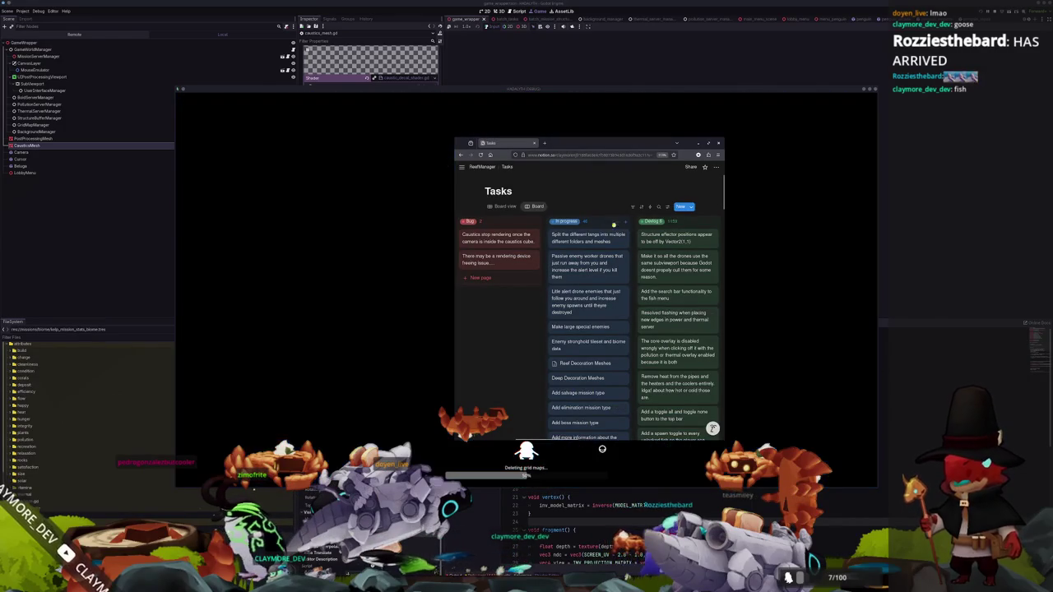
Add an In progress card about disabling the health bar render layer while paused, then close the browser
{"action": "left_click", "coordinate": [626, 222]}
{"action": "type", "text": "Disable the health bar re"}
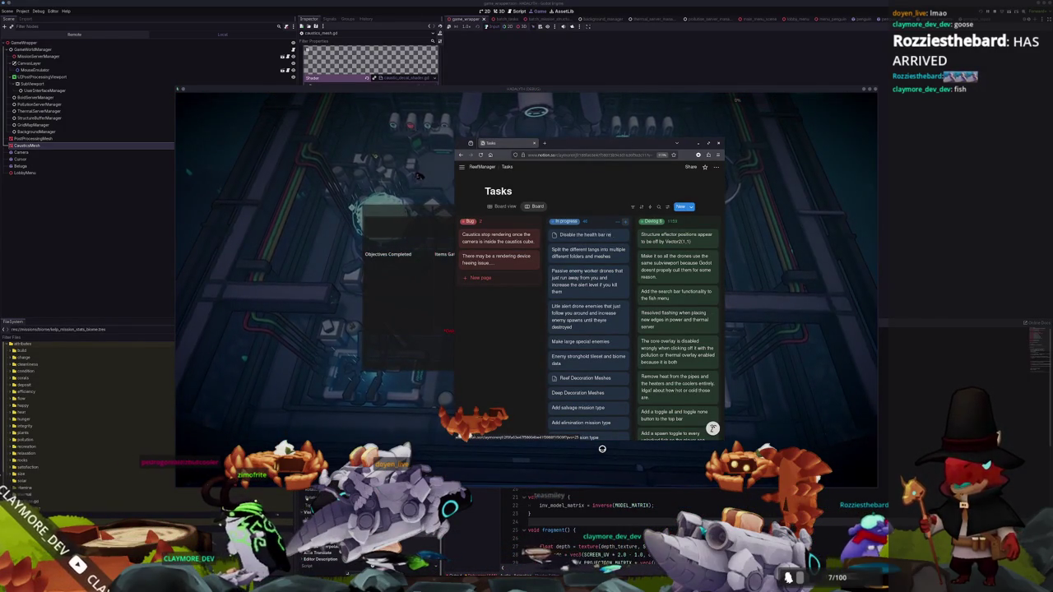
{"action": "type", "text": "nder layer when the pa"}
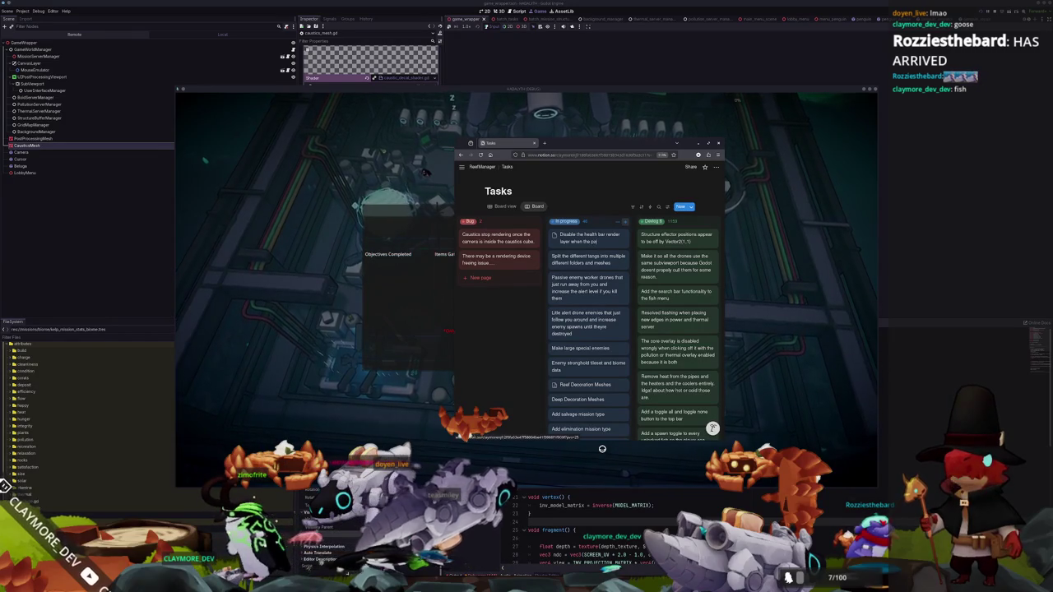
{"action": "type", "text": " open"}
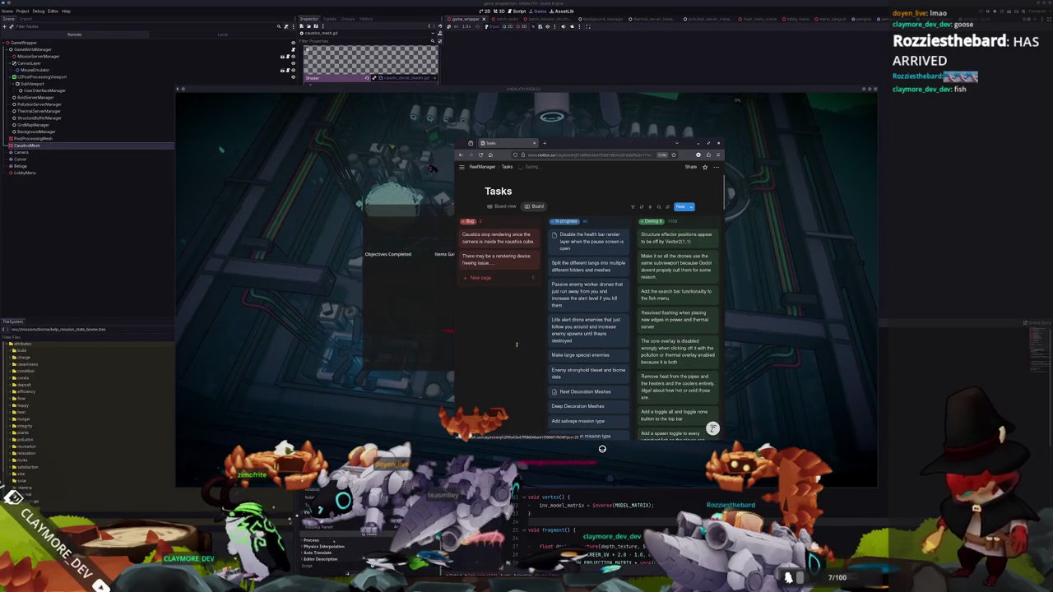
{"action": "left_click", "coordinate": [603, 448]}
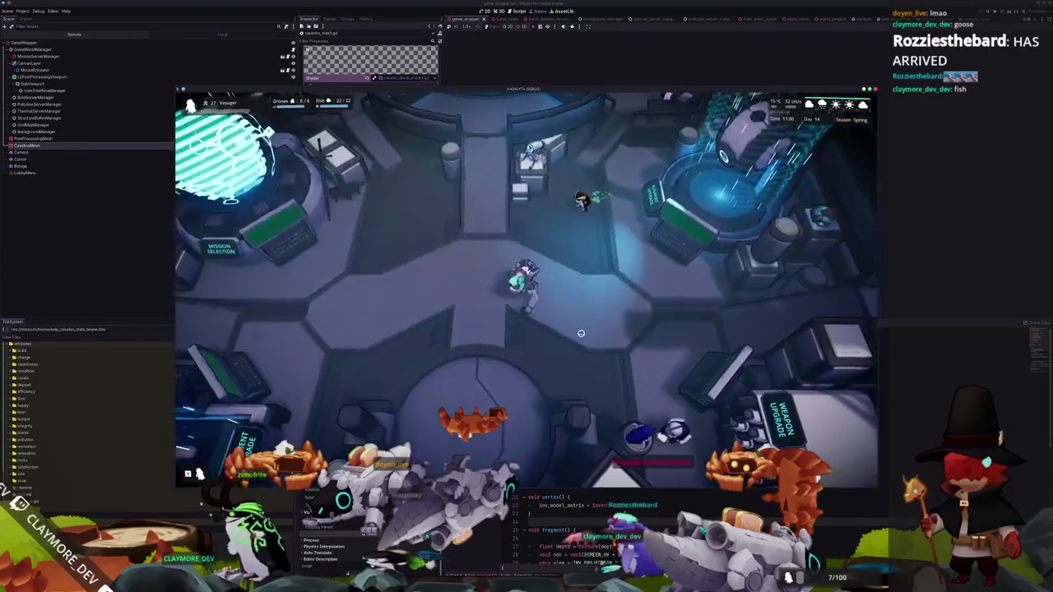
Walk the player to the central pad and zoom the game view in and out
{"action": "key", "text": "s"}
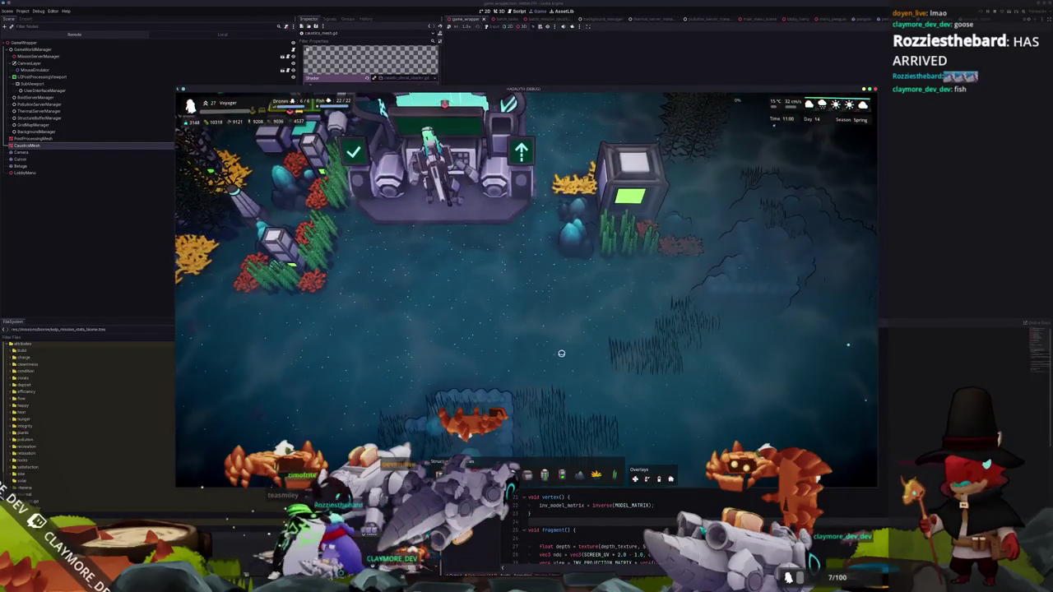
{"action": "scroll", "coordinate": [551, 357], "scroll_direction": "down", "scroll_amount": 5}
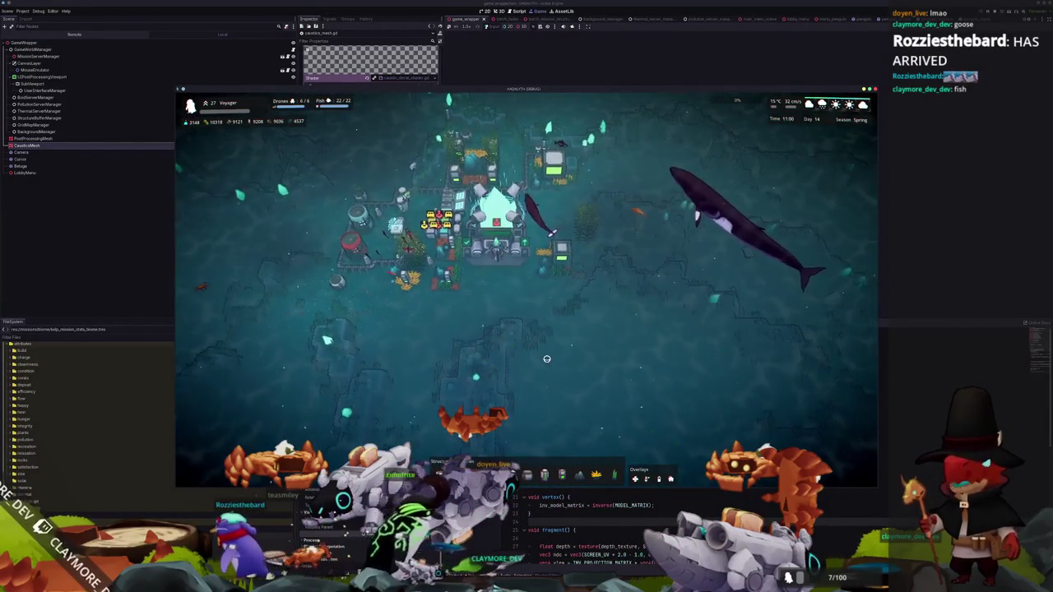
{"action": "scroll", "coordinate": [546, 359], "scroll_direction": "up", "scroll_amount": 5}
{"action": "scroll", "coordinate": [546, 358], "scroll_direction": "down", "scroll_amount": 5}
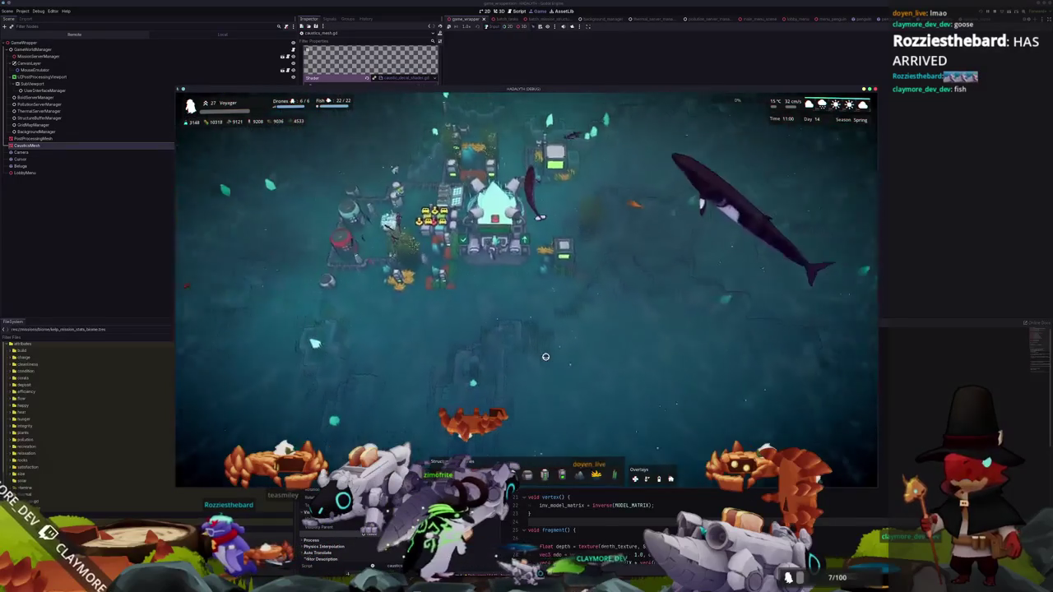
{"action": "scroll", "coordinate": [545, 356], "scroll_direction": "up", "scroll_amount": 3}
{"action": "scroll", "coordinate": [545, 356], "scroll_direction": "down", "scroll_amount": 3}
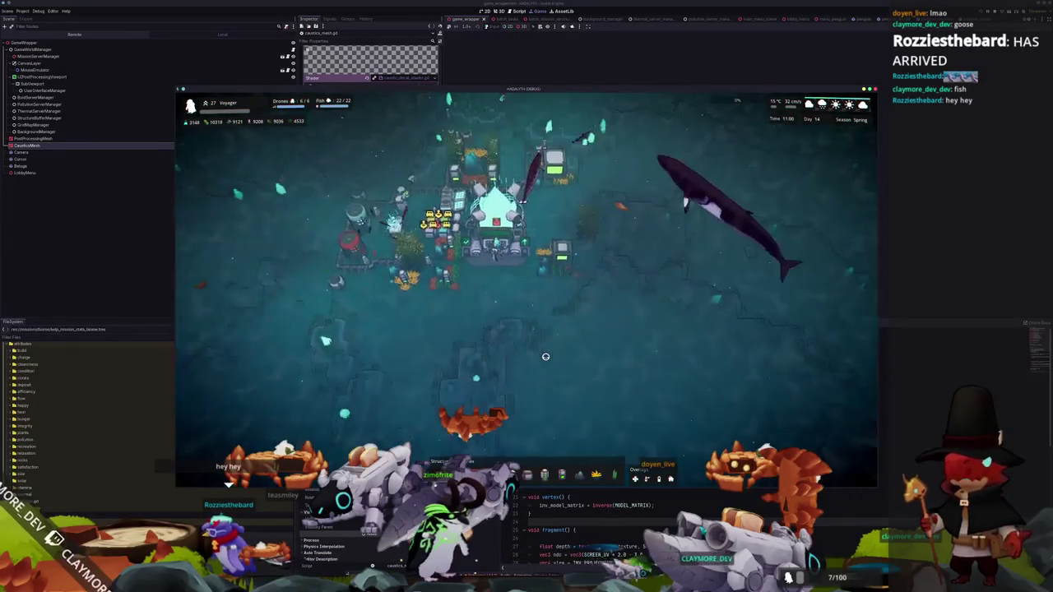
{"action": "key", "text": "alt+Tab"}
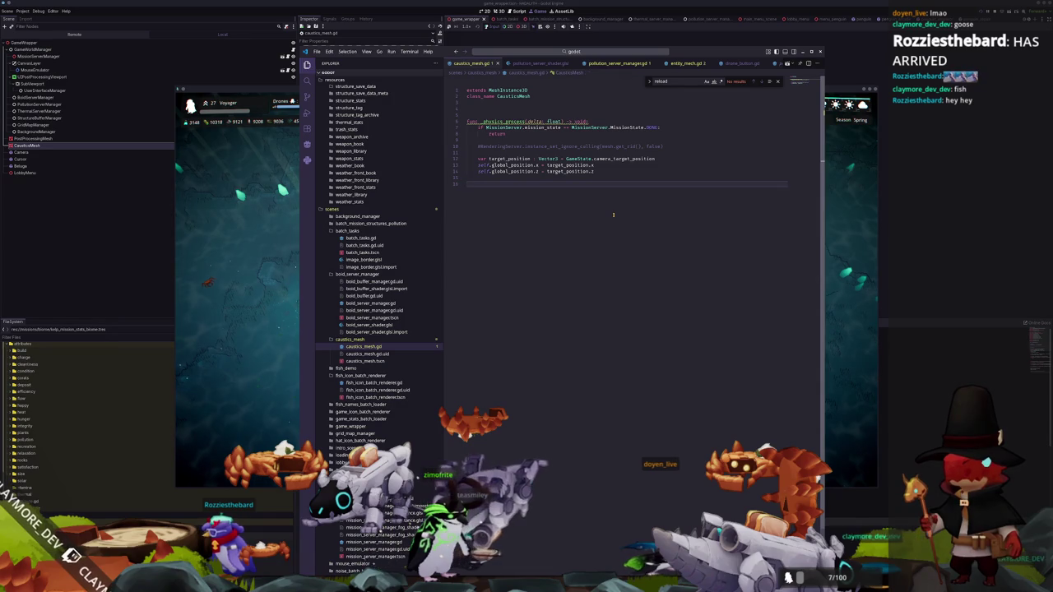
{"action": "key", "text": "alt+Tab"}
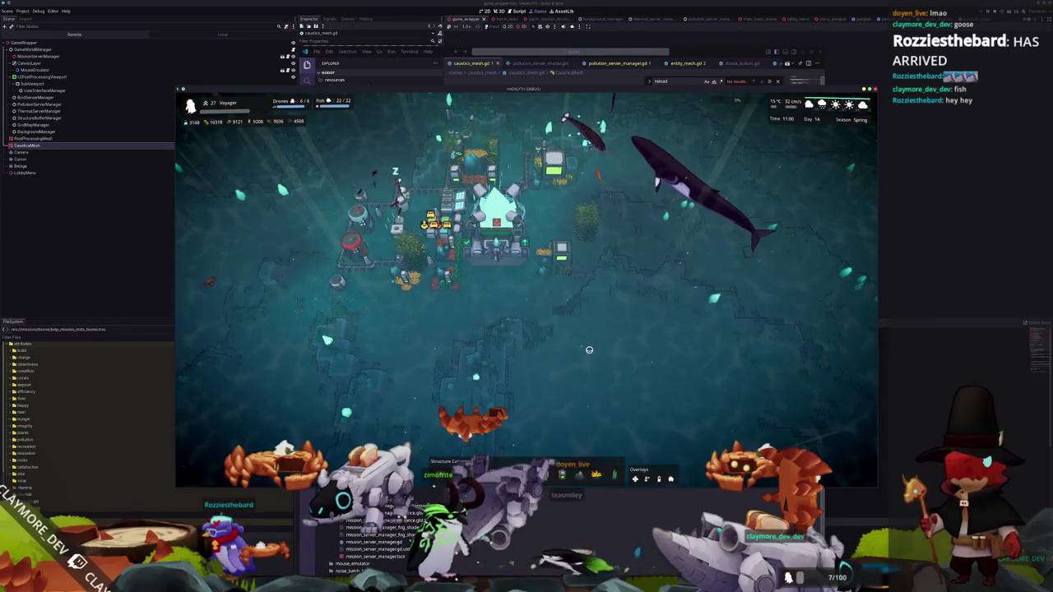
Pan up, recentre on the Core, close its info panel, and stop the game with F8
{"action": "key", "text": "w"}
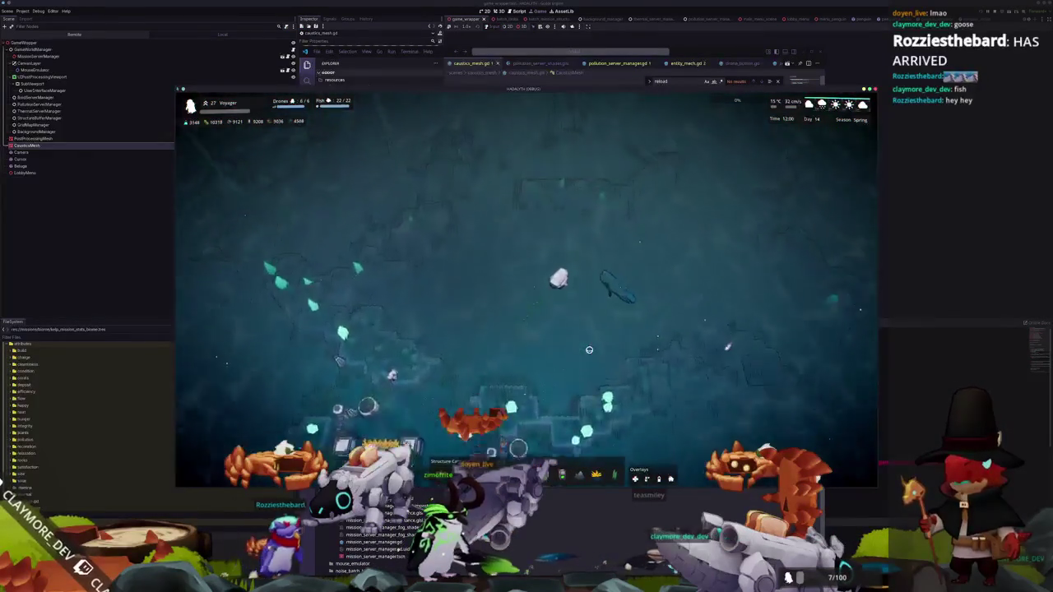
{"action": "key", "text": "w"}
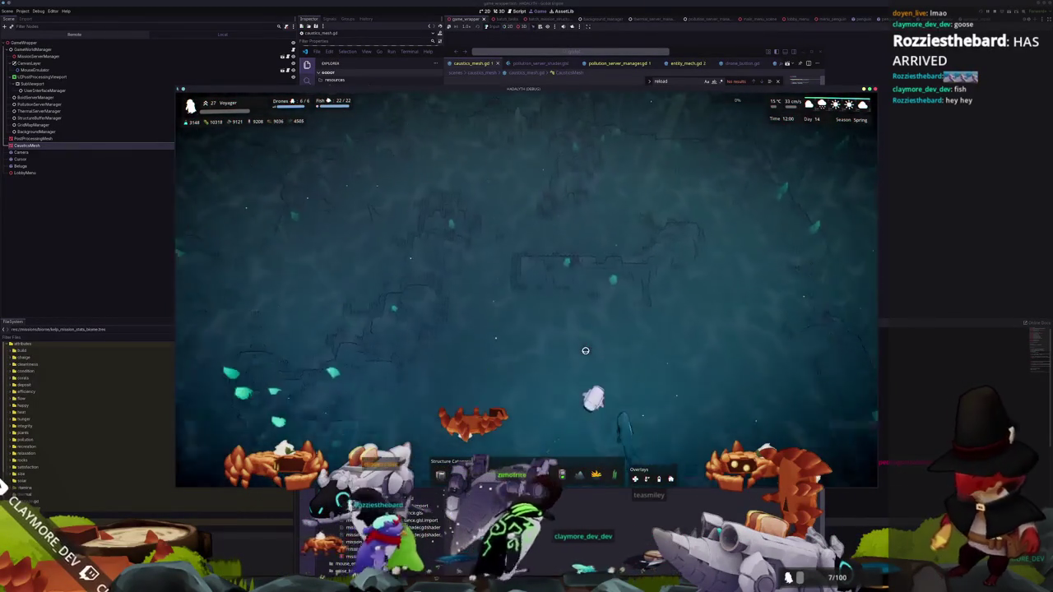
{"action": "key", "text": "space"}
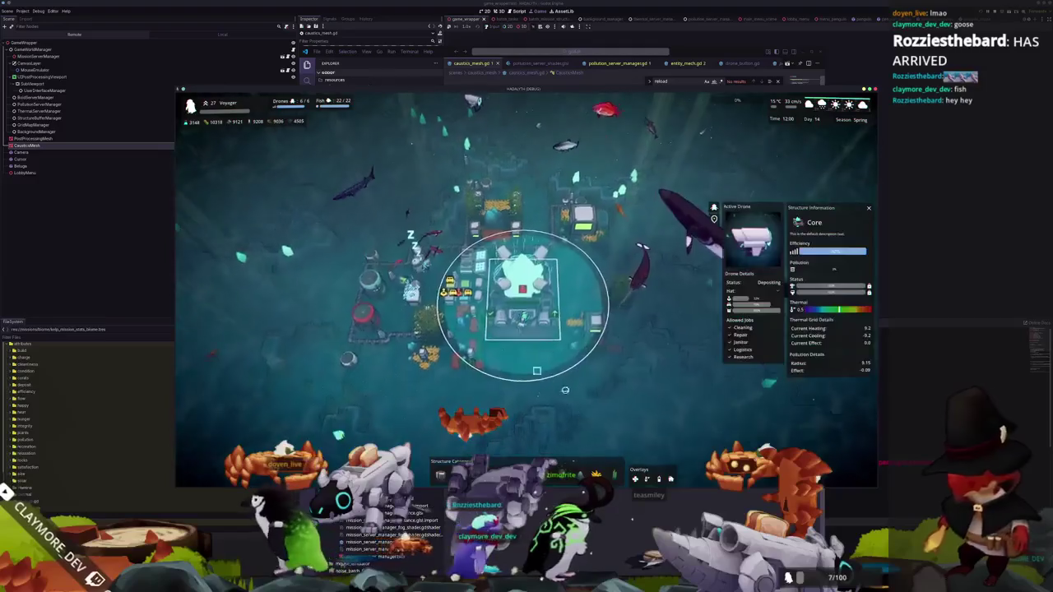
{"action": "key", "text": "Escape"}
{"action": "key", "text": "F8"}
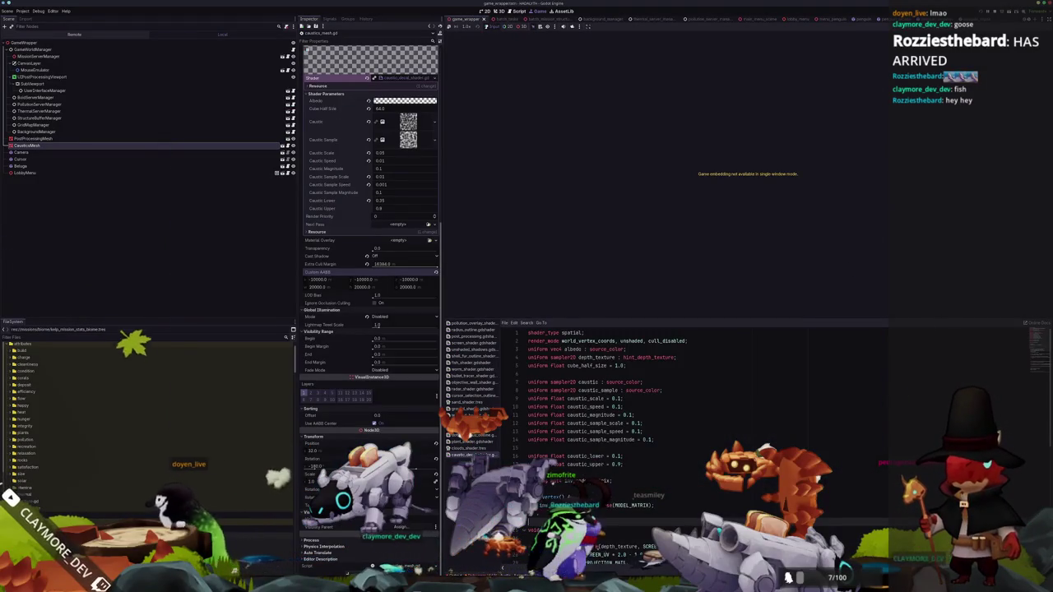
Open pause_menu_margin_container.gd in VS Code and scroll through it
{"action": "key", "text": "alt+Tab"}
{"action": "left_click", "coordinate": [573, 52]}
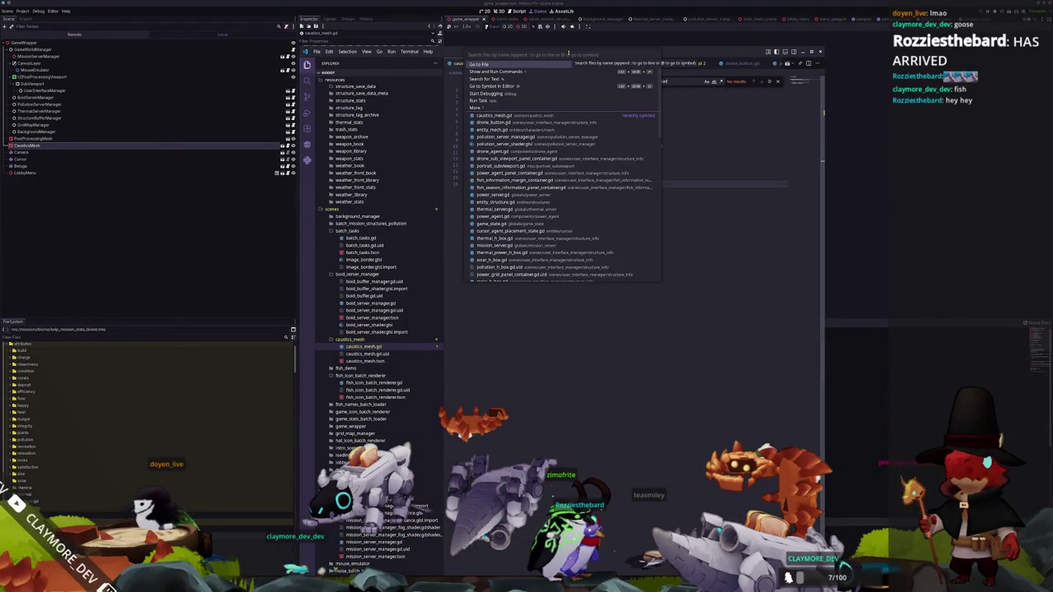
{"action": "left_click", "coordinate": [568, 155]}
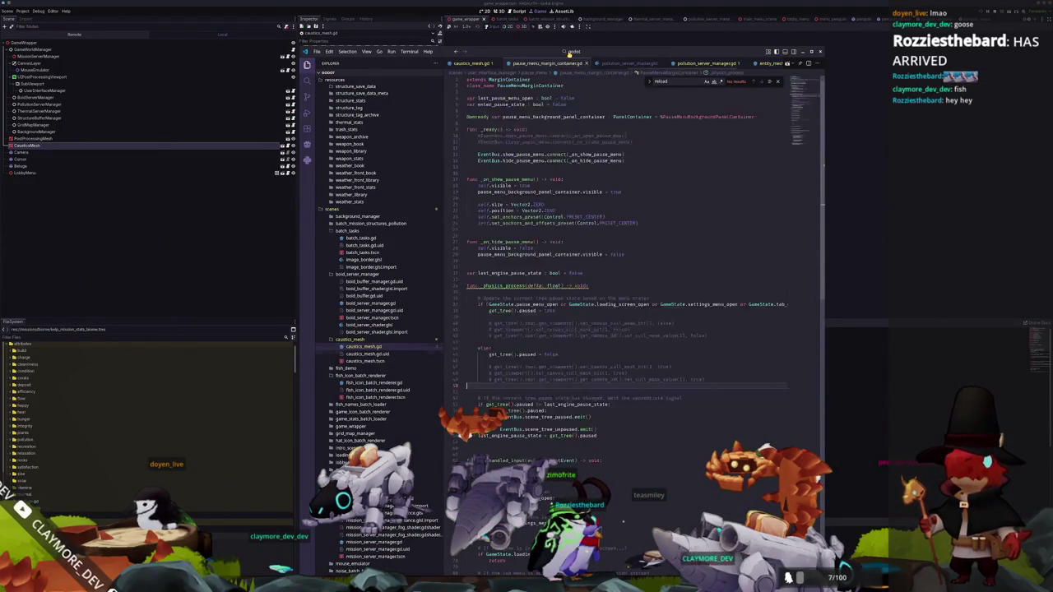
{"action": "scroll", "coordinate": [531, 305], "scroll_direction": "down", "scroll_amount": 20}
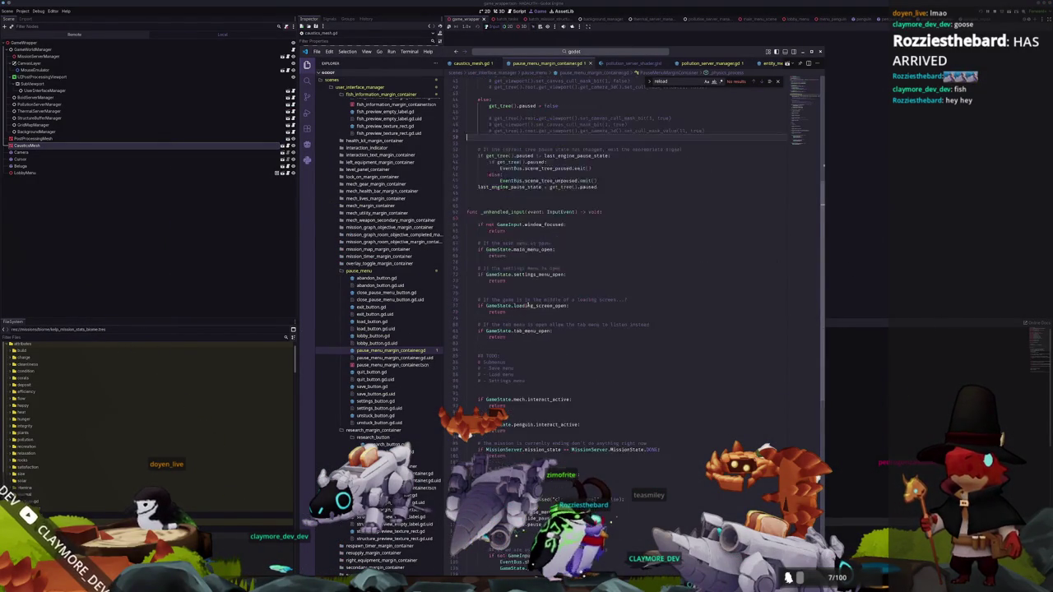
{"action": "scroll", "coordinate": [530, 304], "scroll_direction": "up", "scroll_amount": 10}
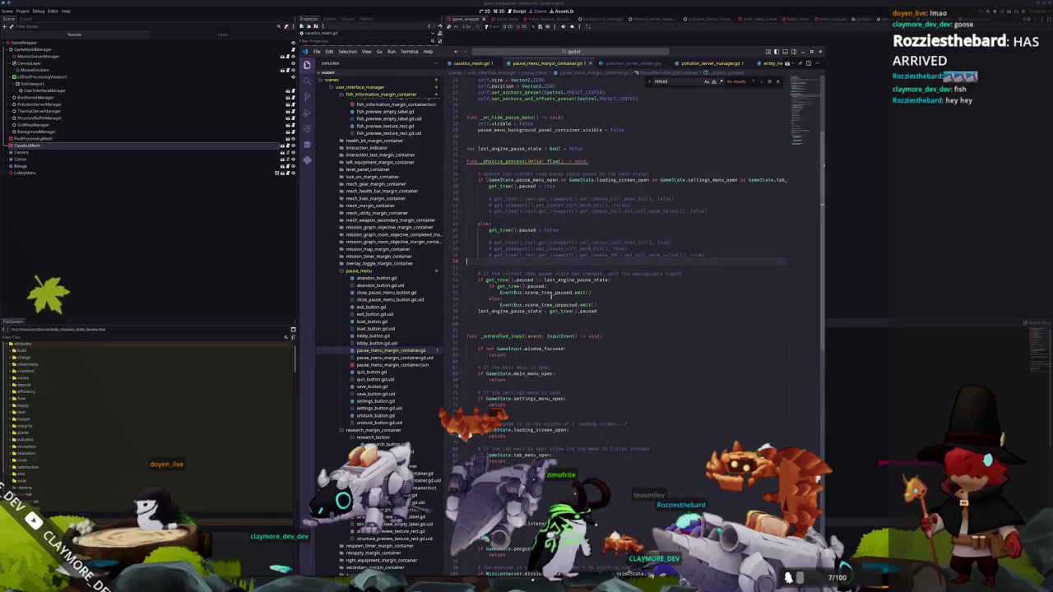
{"action": "scroll", "coordinate": [544, 301], "scroll_direction": "up", "scroll_amount": 7}
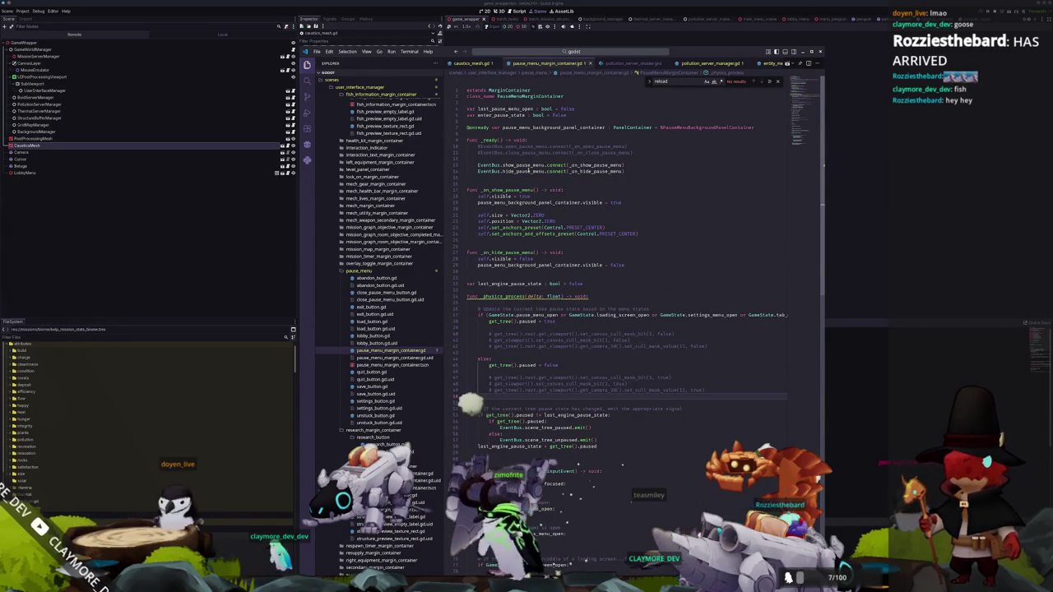
{"action": "scroll", "coordinate": [575, 269], "scroll_direction": "down", "scroll_amount": 4}
{"action": "scroll", "coordinate": [575, 269], "scroll_direction": "down", "scroll_amount": 15}
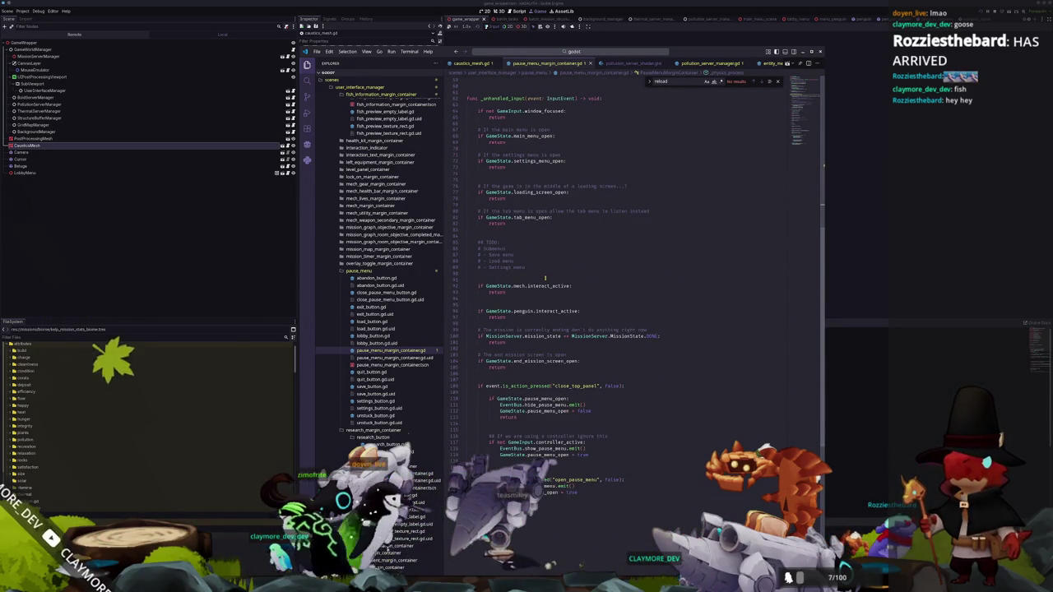
Open game_state.gd and select the get_viewport().set_canvas_cull_mask_bit call on line 446
{"action": "left_click", "coordinate": [571, 52]}
{"action": "type", "text": "GameSatate"}
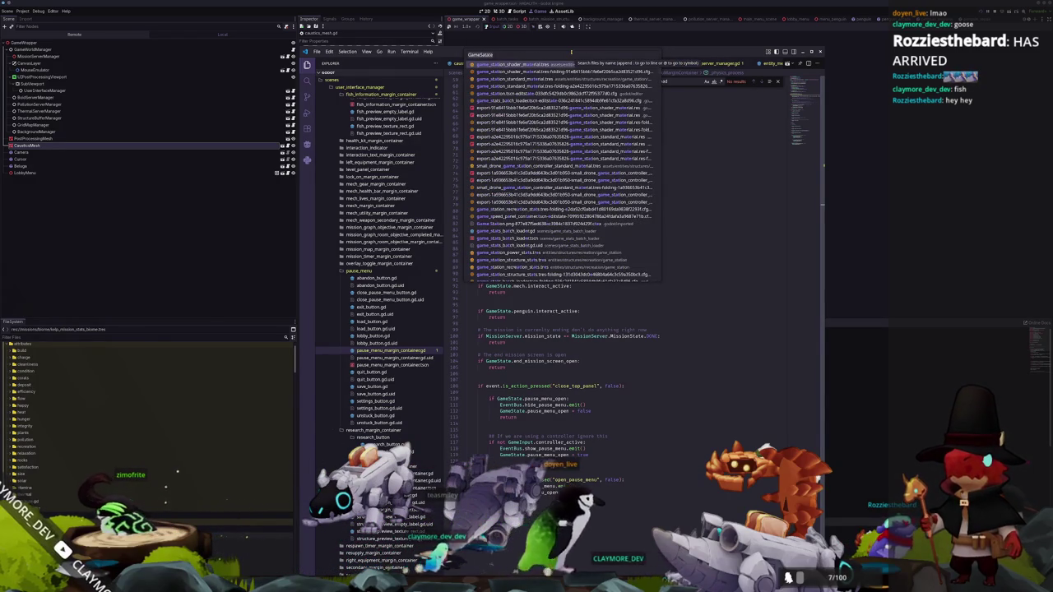
{"action": "key", "text": "BackSpace"}
{"action": "type", "text": "Sat"}
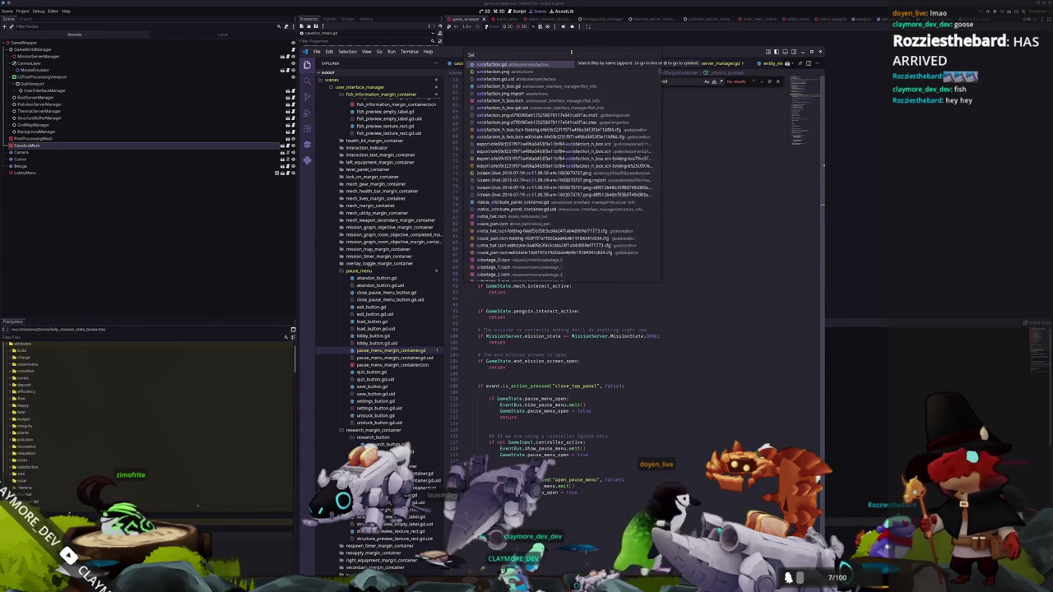
{"action": "type", "text": "game_state"}
{"action": "key", "text": "Return"}
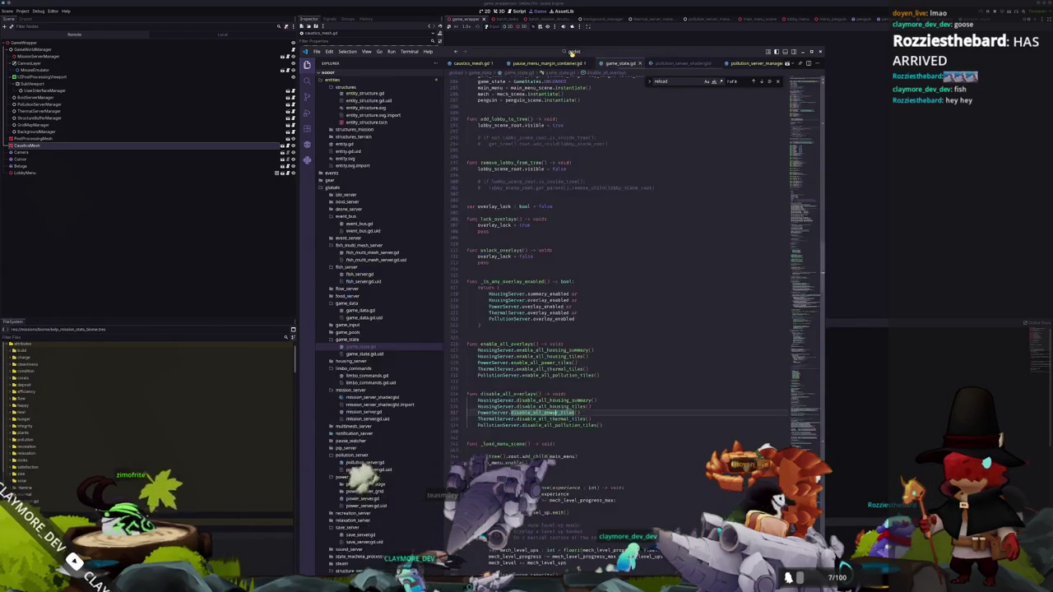
{"action": "scroll", "coordinate": [625, 313], "scroll_direction": "down", "scroll_amount": 15}
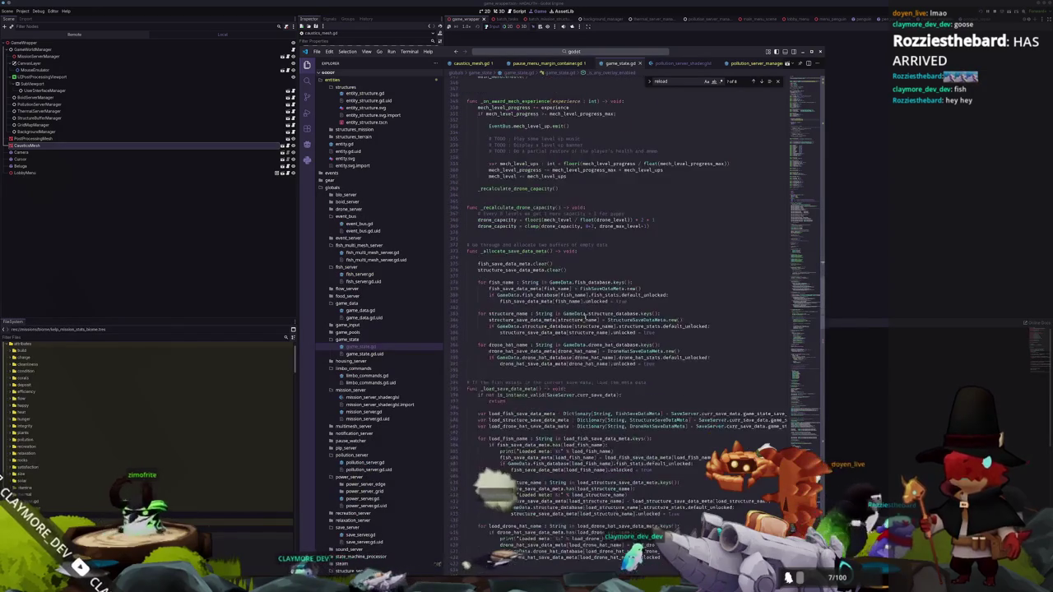
{"action": "scroll", "coordinate": [587, 315], "scroll_direction": "down", "scroll_amount": 12}
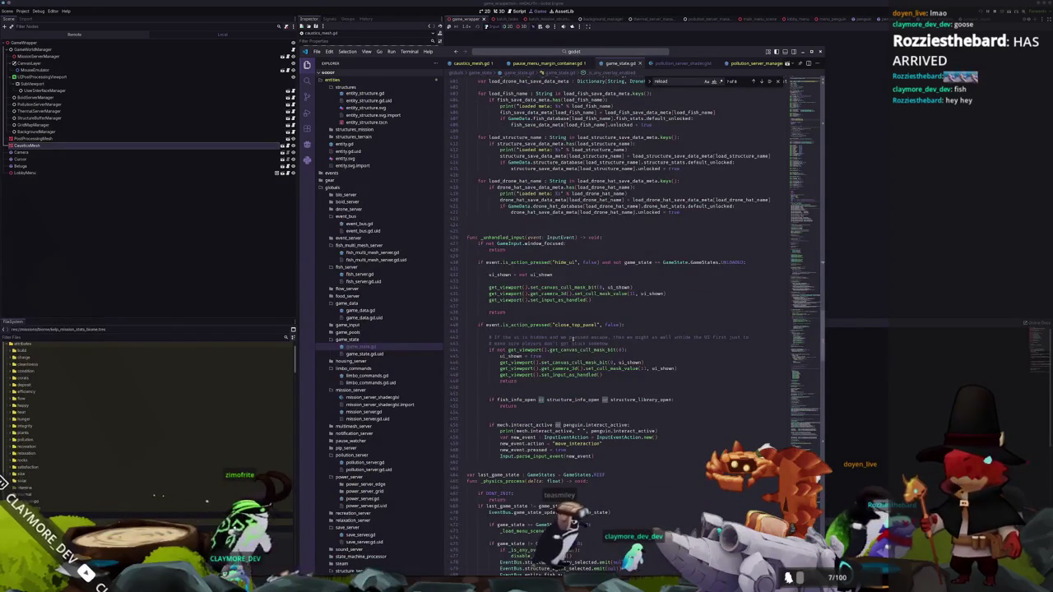
{"action": "left_click", "coordinate": [613, 375]}
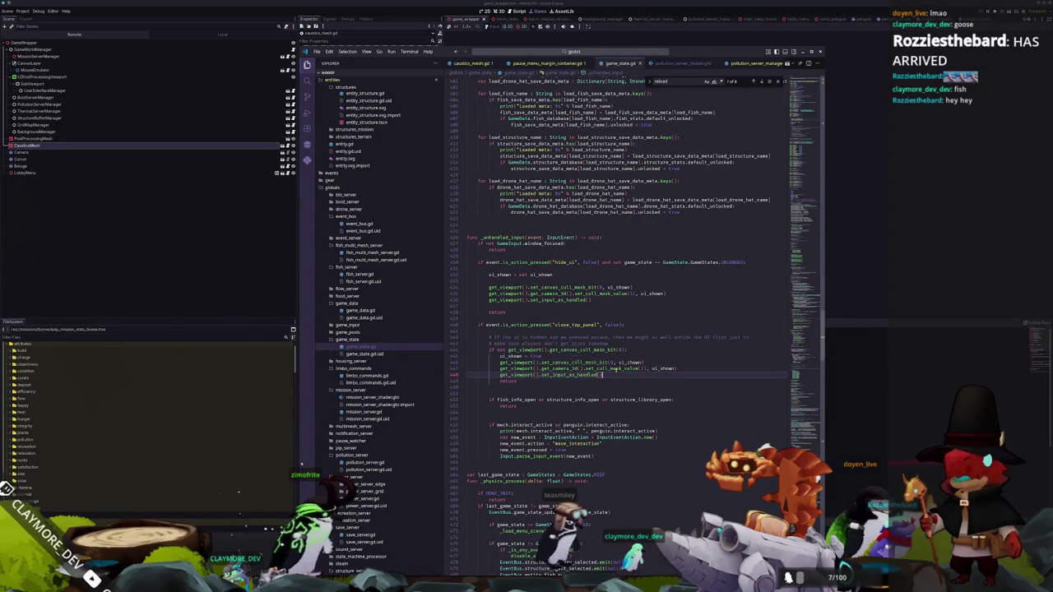
{"action": "left_click", "coordinate": [616, 362]}
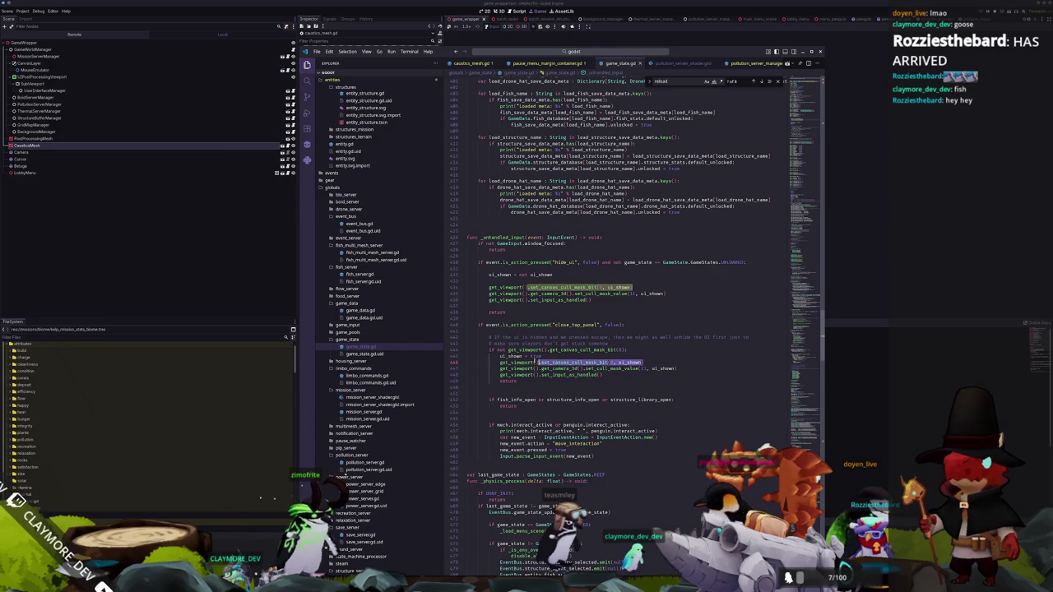
{"action": "left_click_drag", "start_coordinate": [537, 362], "coordinate": [500, 363]}
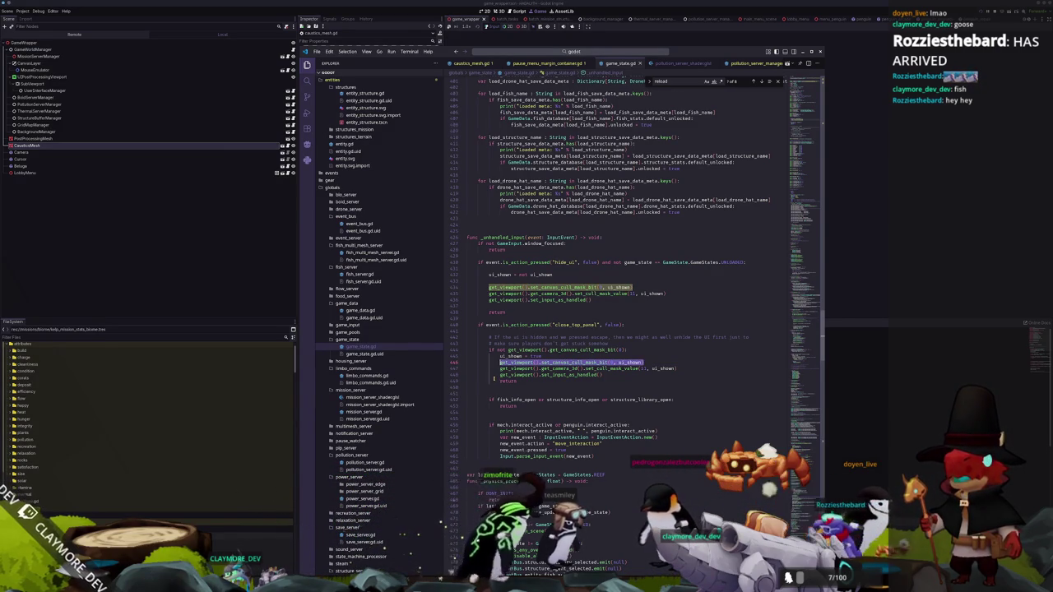
{"action": "scroll", "coordinate": [495, 381], "scroll_direction": "down", "scroll_amount": 15}
{"action": "scroll", "coordinate": [491, 386], "scroll_direction": "down", "scroll_amount": 15}
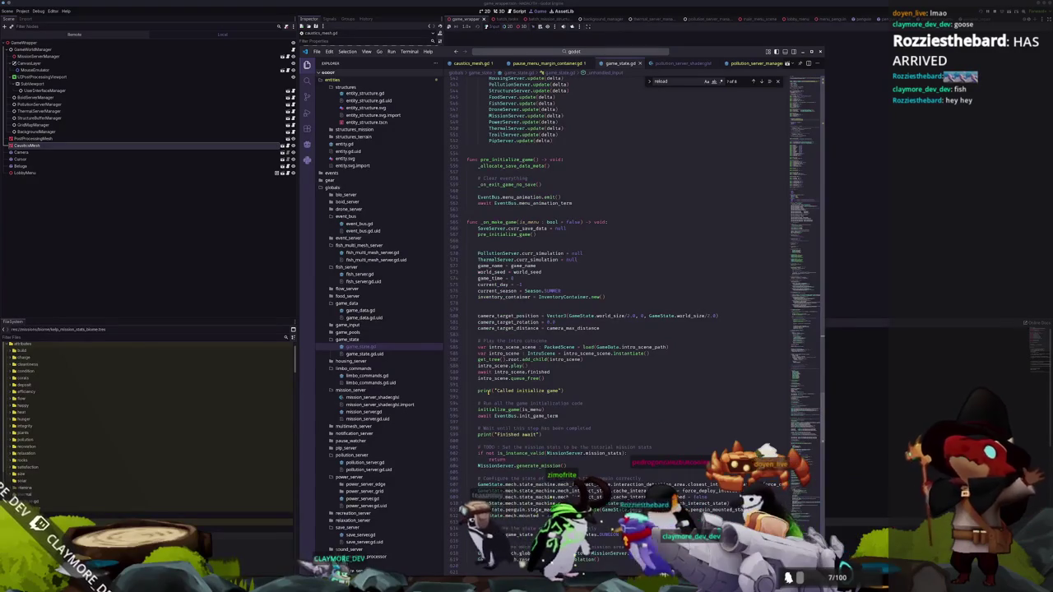
{"action": "left_click", "coordinate": [231, 198]}
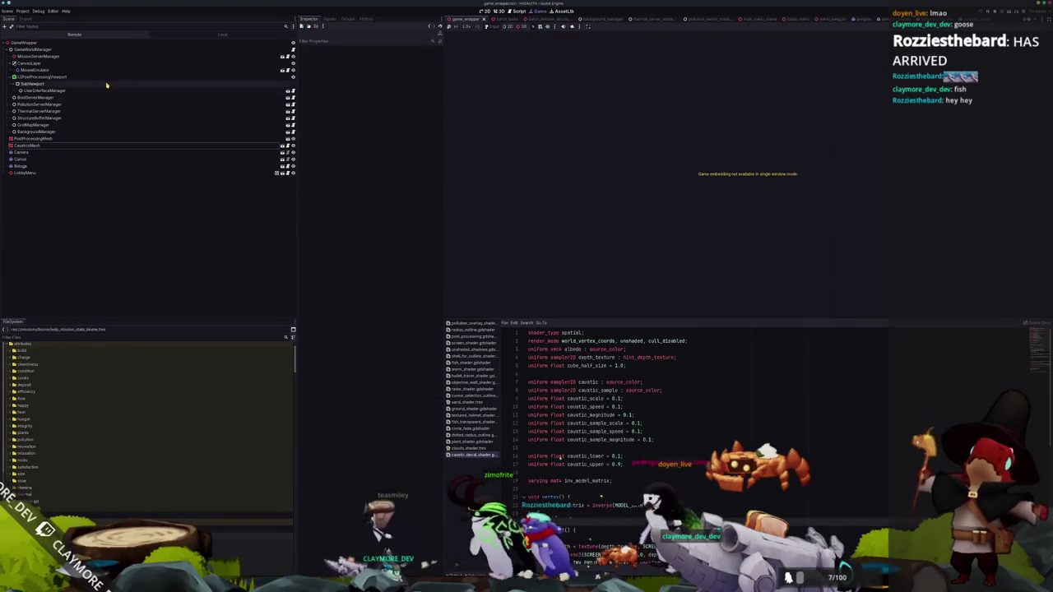
Inspect the UIPostProcessingViewport node's visibility properties, then collapse them
{"action": "left_click", "coordinate": [107, 77]}
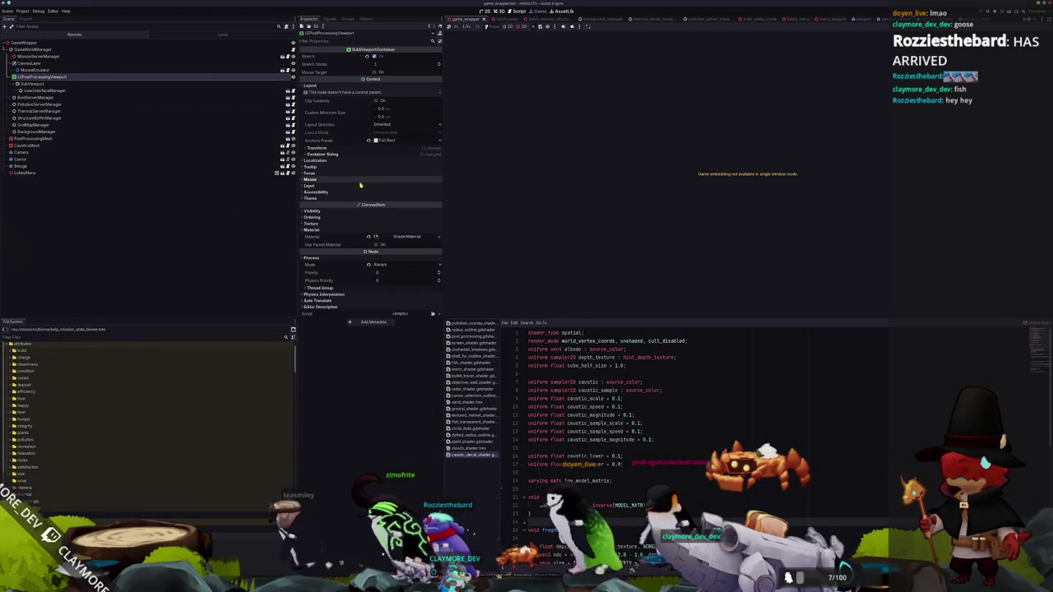
{"action": "left_click", "coordinate": [332, 211]}
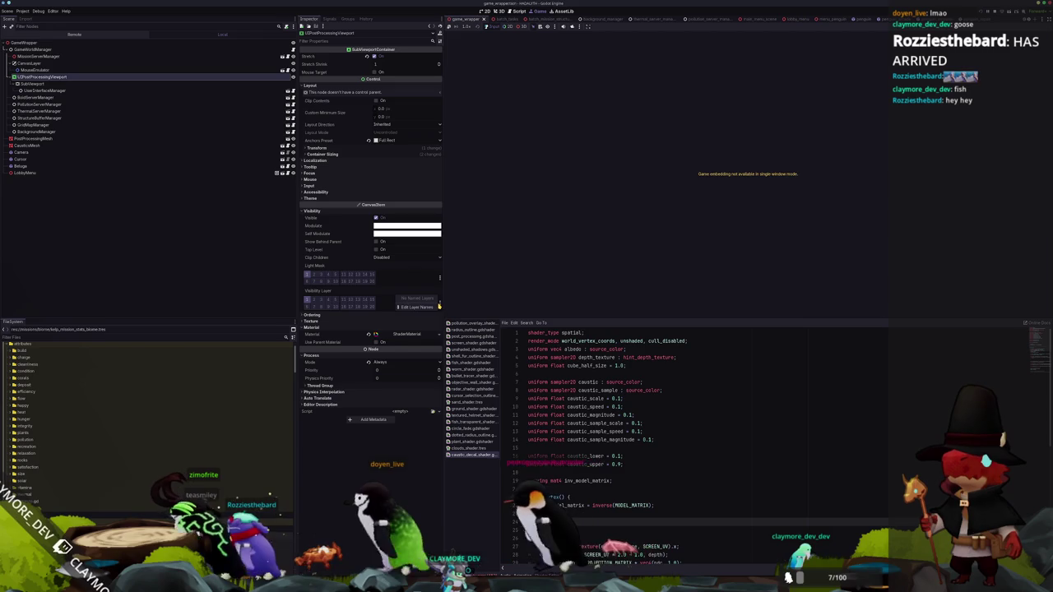
{"action": "mouse_move", "coordinate": [323, 292]}
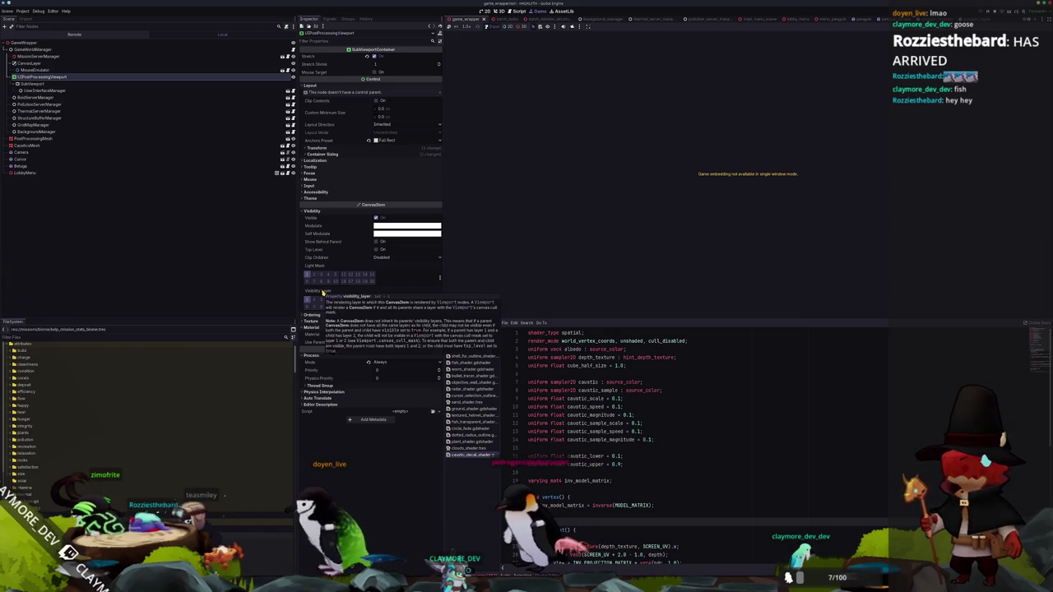
{"action": "left_click", "coordinate": [327, 212]}
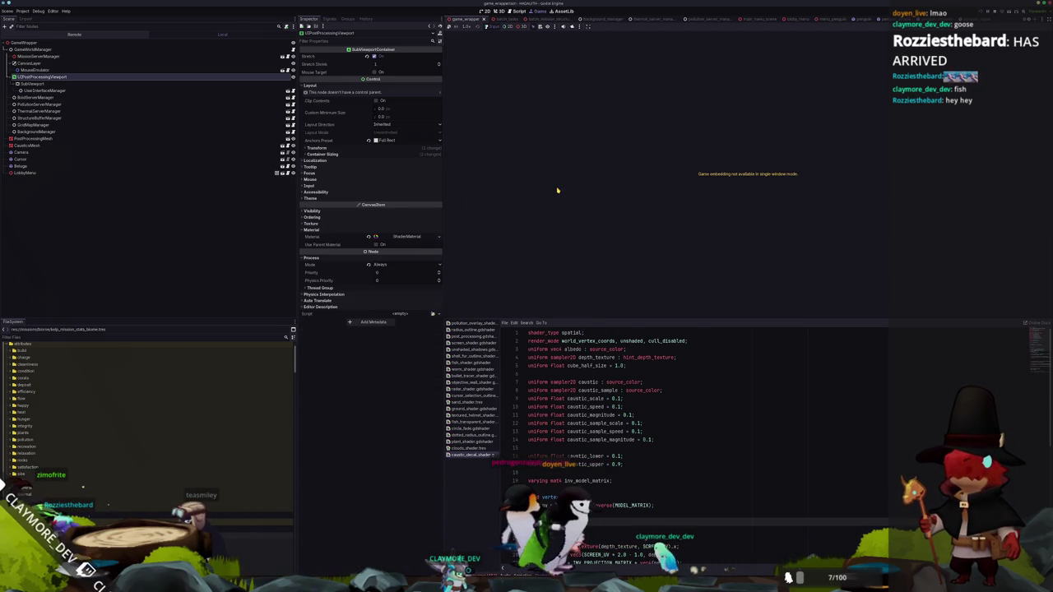
Search 'health_bar' in the quick resource search and open entity_health_bar_anchor.tscn
{"action": "key", "text": "shift+alt+o"}
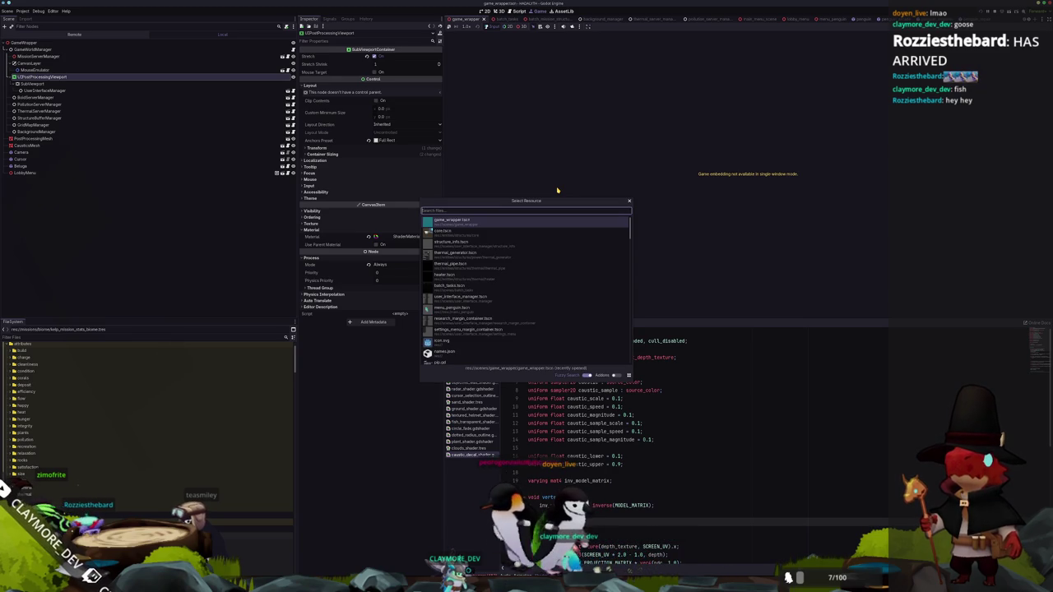
{"action": "type", "text": "game"}
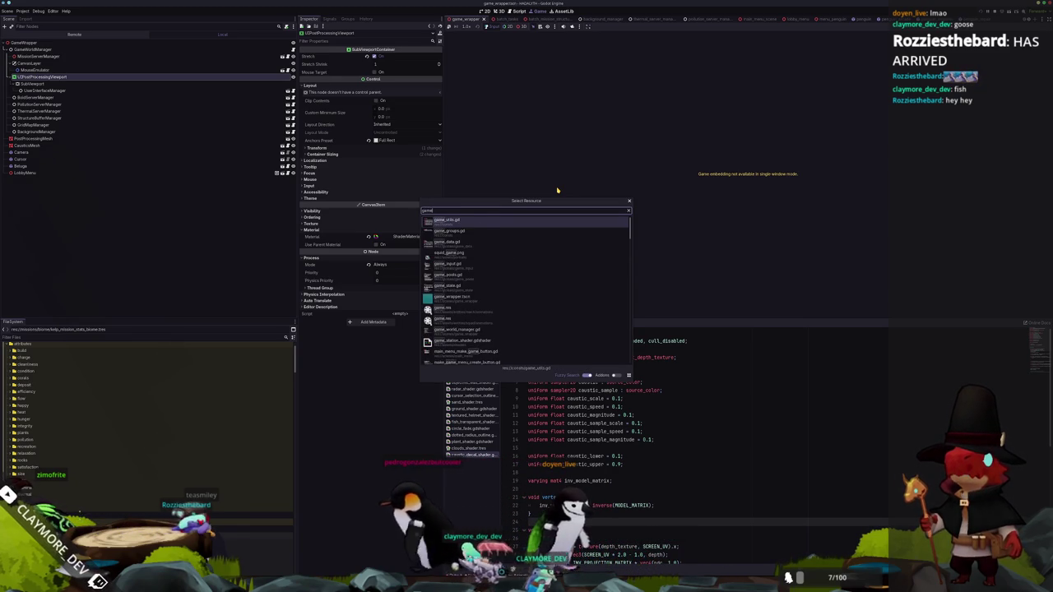
{"action": "key", "text": "BackSpace"}
{"action": "key", "text": "BackSpace"}
{"action": "key", "text": "BackSpace"}
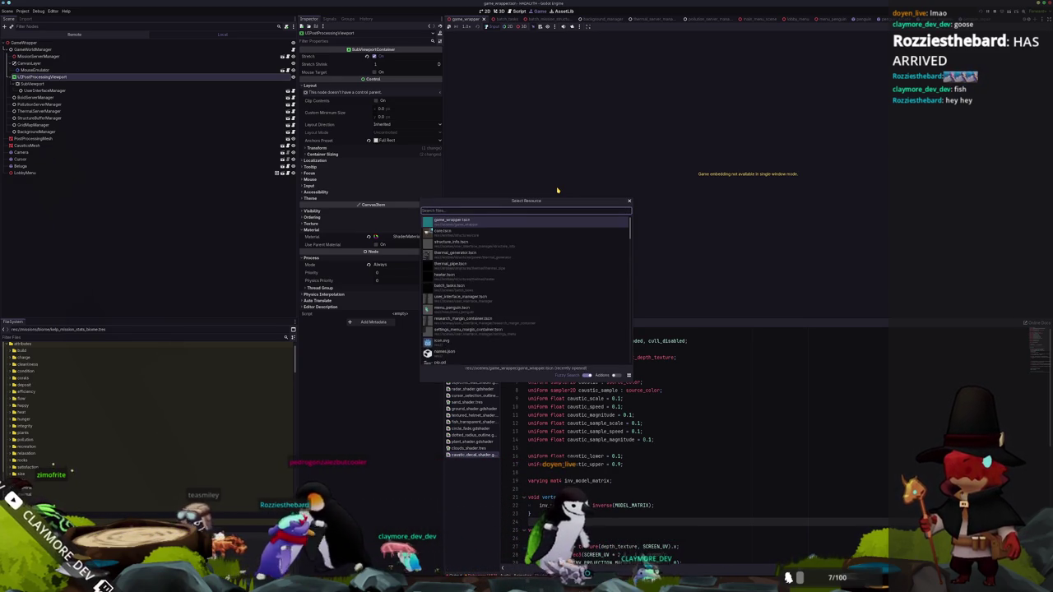
{"action": "type", "text": "en"}
{"action": "key", "text": "BackSpace"}
{"action": "key", "text": "BackSpace"}
{"action": "type", "text": "he"}
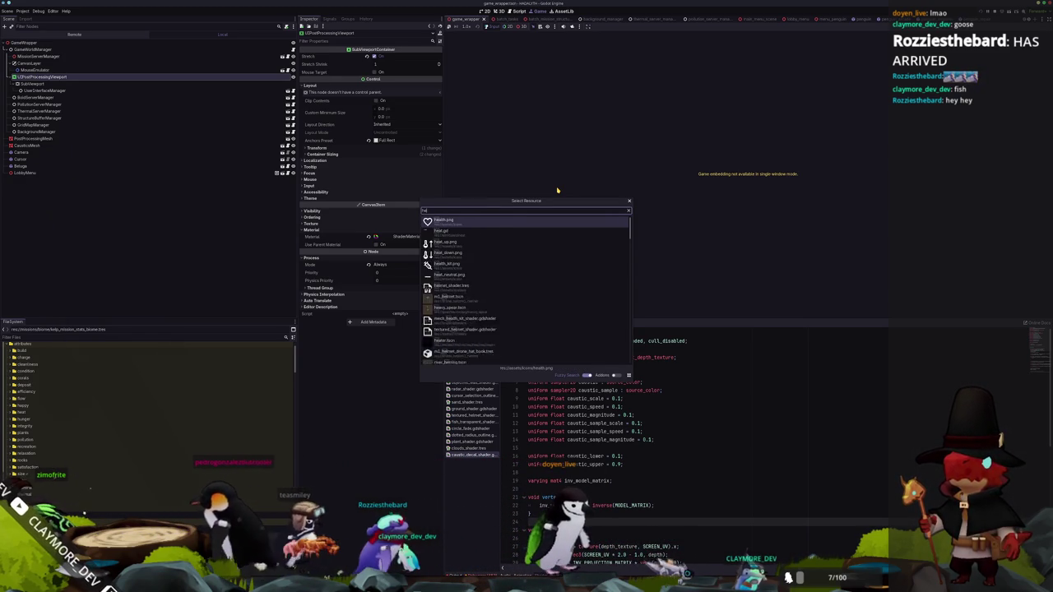
{"action": "type", "text": "alth_bar"}
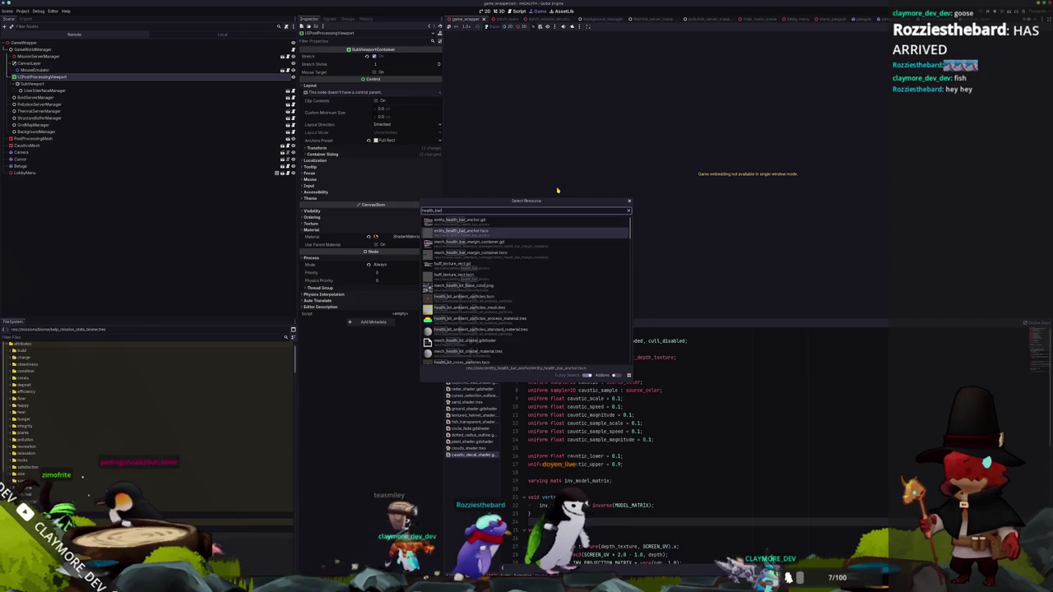
{"action": "key", "text": "Return"}
In 2D view, expand the health bar's Visibility layers and check the render layer names editor
{"action": "left_click", "coordinate": [499, 11]}
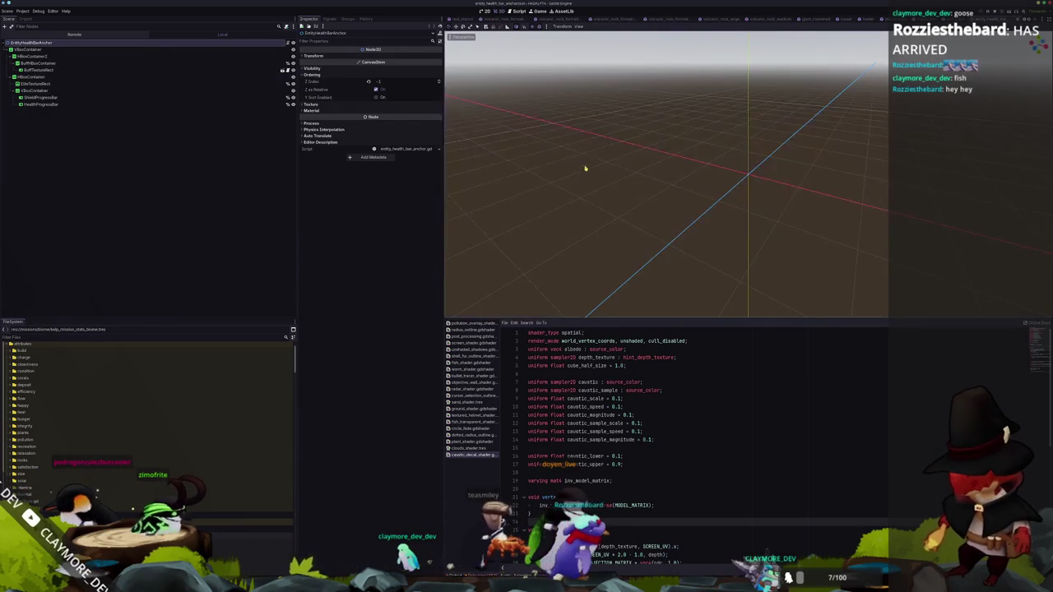
{"action": "key", "text": "ctrl+F1"}
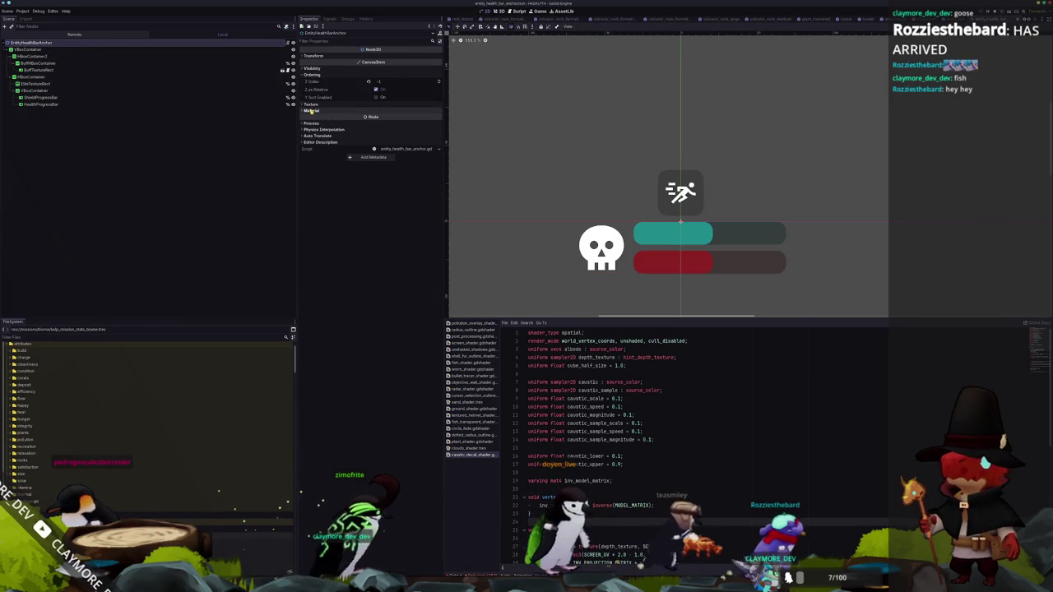
{"action": "left_click", "coordinate": [313, 68]}
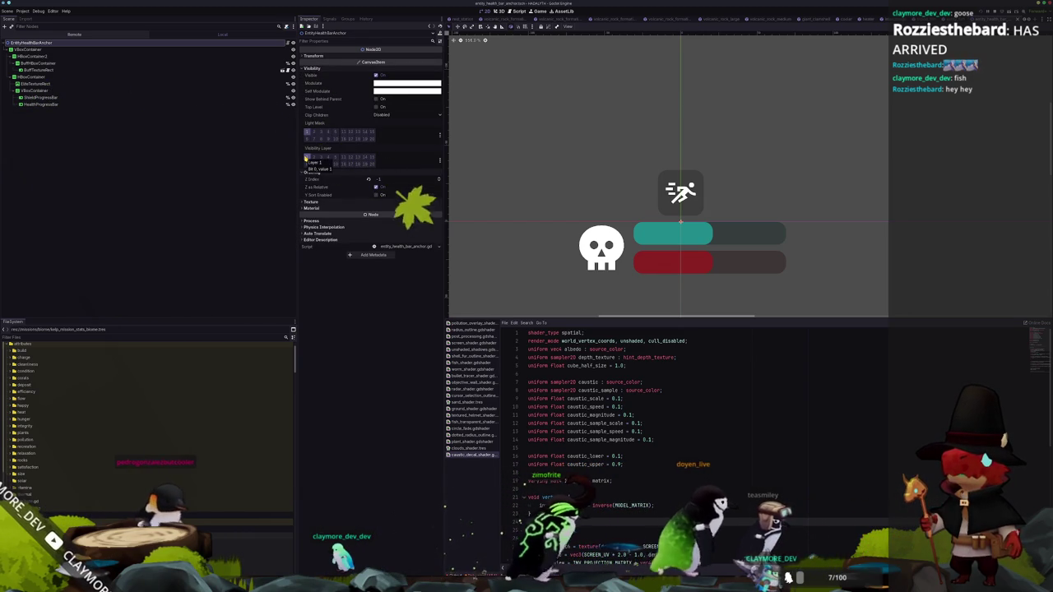
{"action": "left_click", "coordinate": [306, 157]}
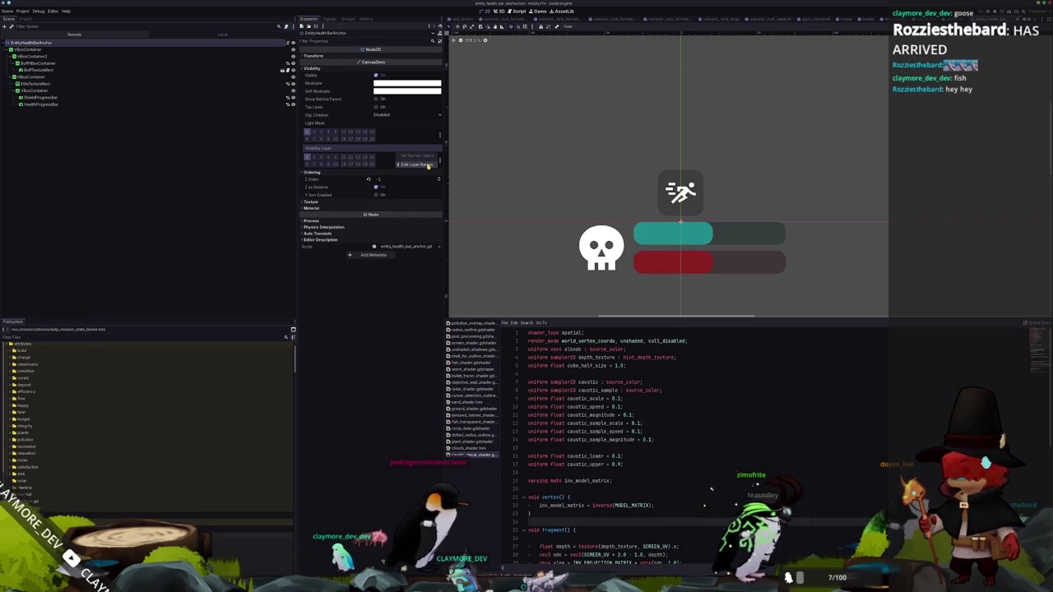
{"action": "left_click", "coordinate": [416, 164]}
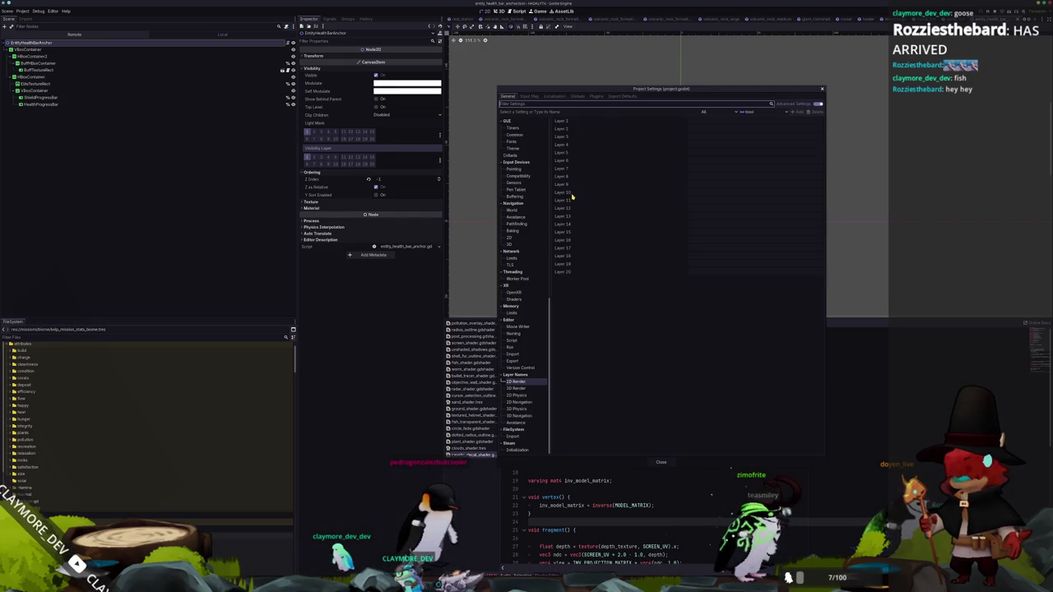
{"action": "left_click", "coordinate": [661, 462]}
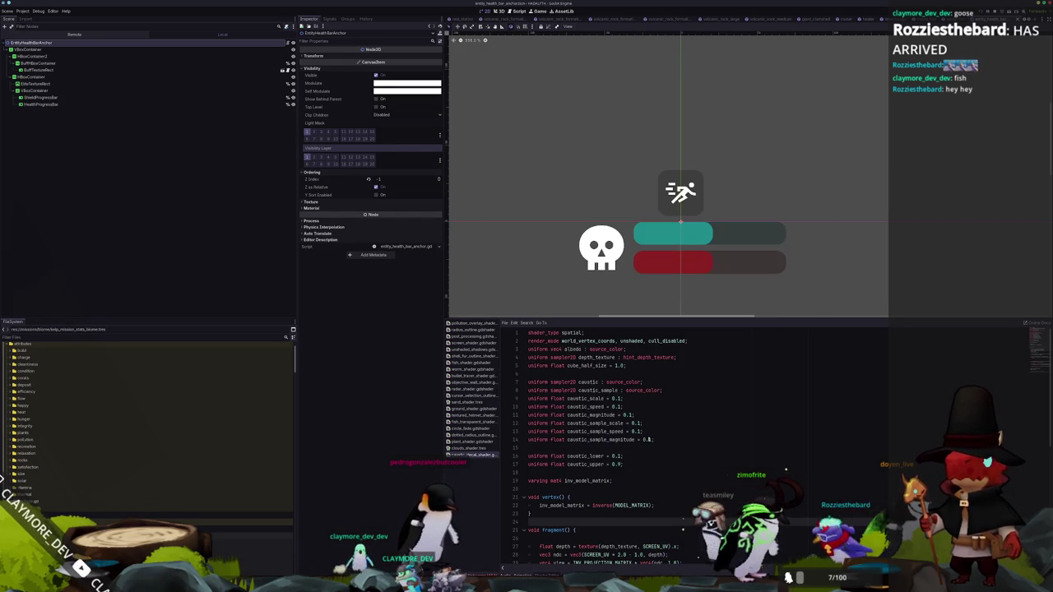
Quick-open 'interaction' and open the InteractionIndicator scene
{"action": "left_click", "coordinate": [544, 228]}
{"action": "key", "text": "alt+shift+o"}
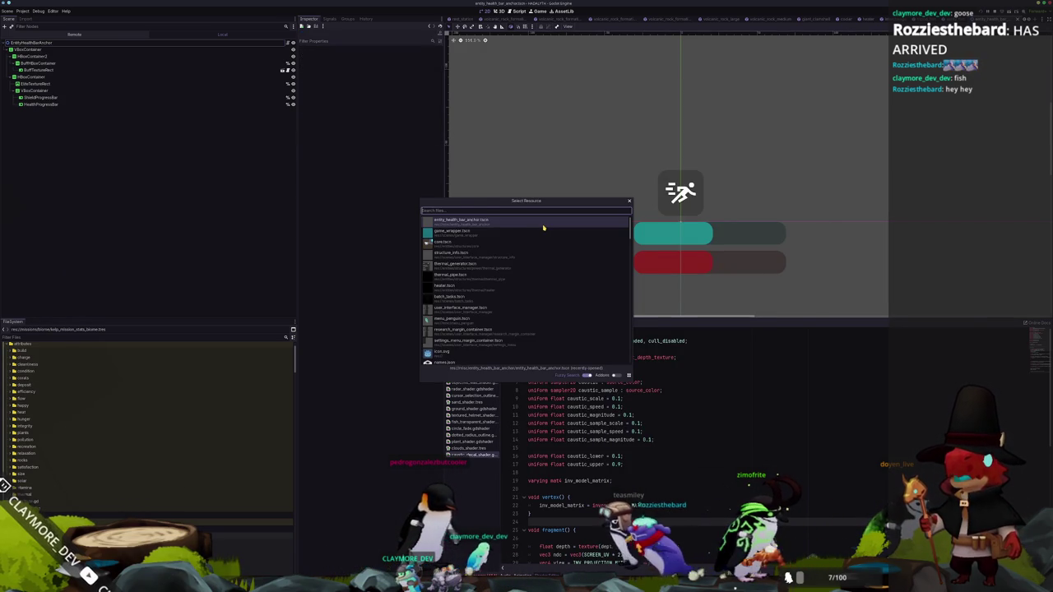
{"action": "type", "text": "interaction"}
{"action": "key", "text": "Return"}
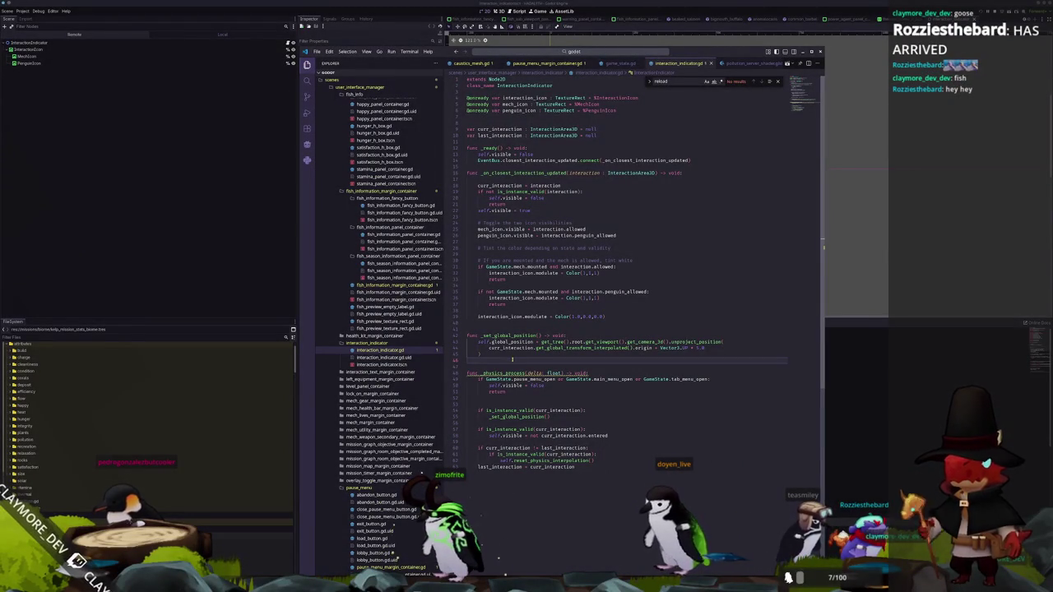
Pause the running game with Escape, then scroll through pause_menu_margin_container.gd in VS Code
{"action": "key", "text": "alt+Tab"}
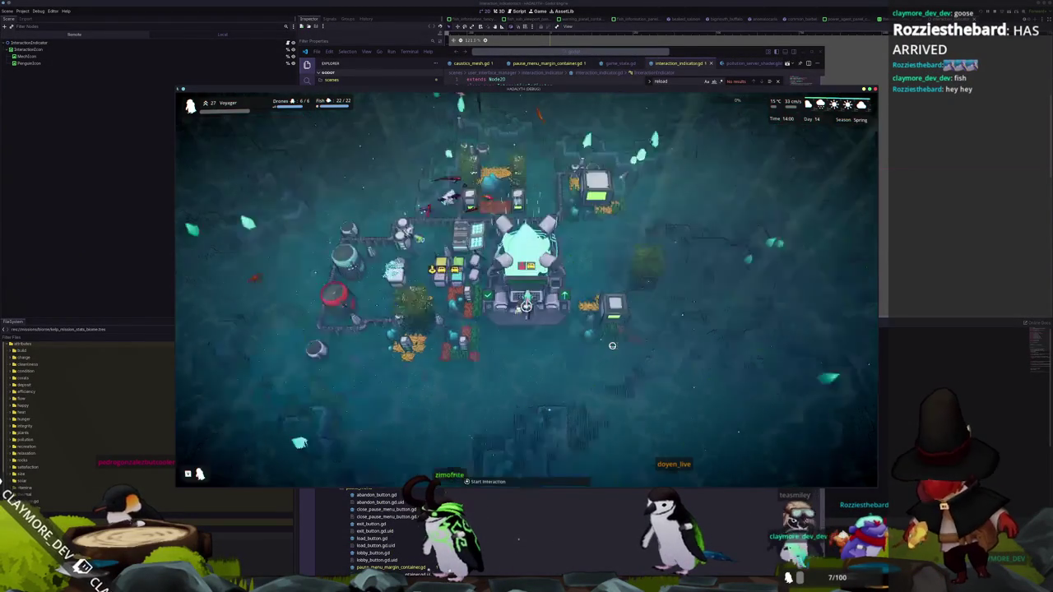
{"action": "key", "text": "Escape"}
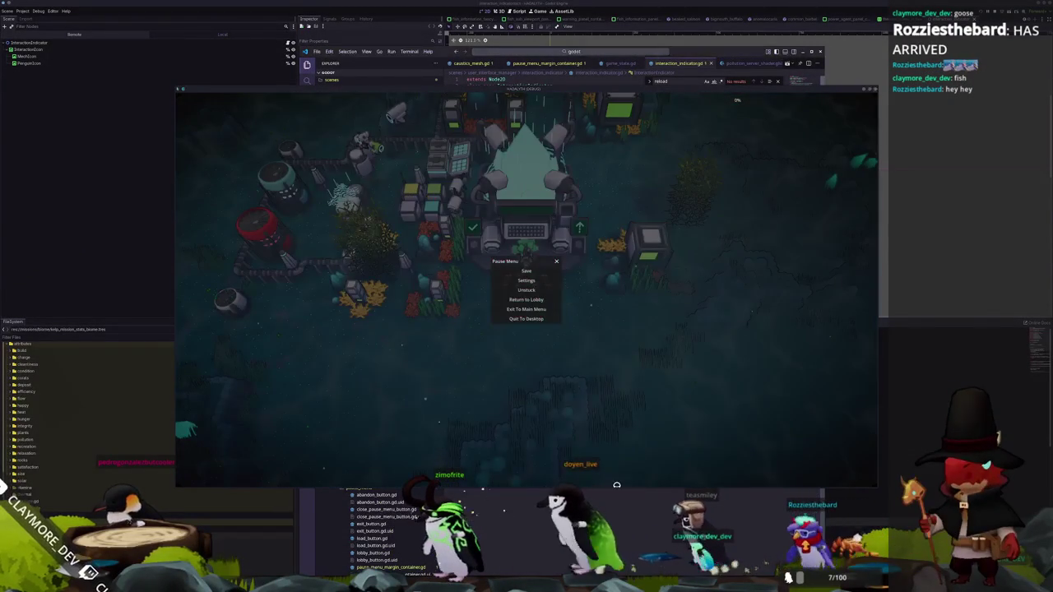
{"action": "left_click", "coordinate": [549, 63]}
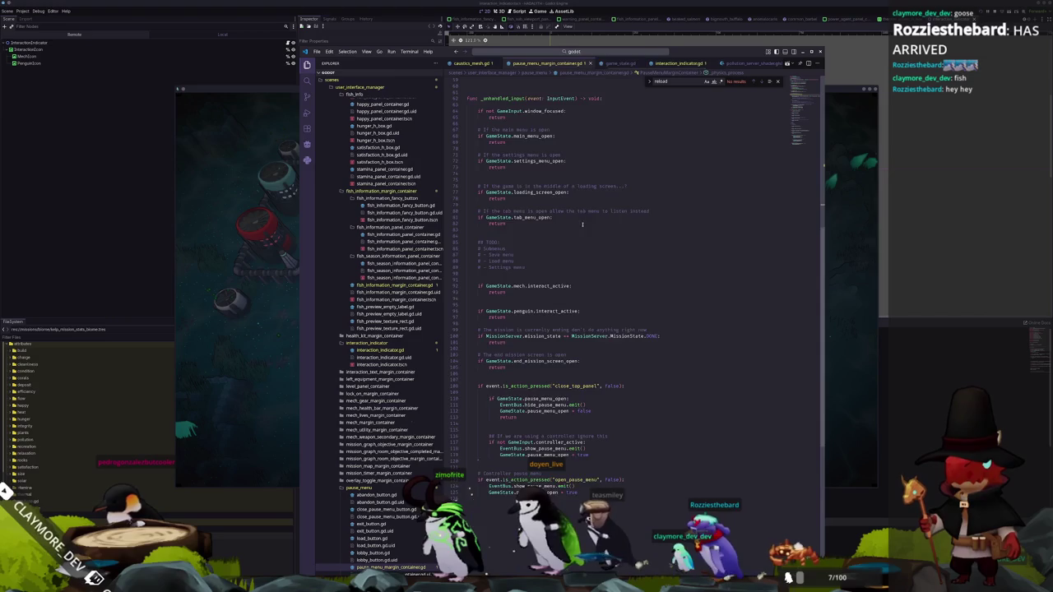
{"action": "scroll", "coordinate": [582, 224], "scroll_direction": "up", "scroll_amount": 3}
{"action": "scroll", "coordinate": [603, 65], "scroll_direction": "down", "scroll_amount": 1}
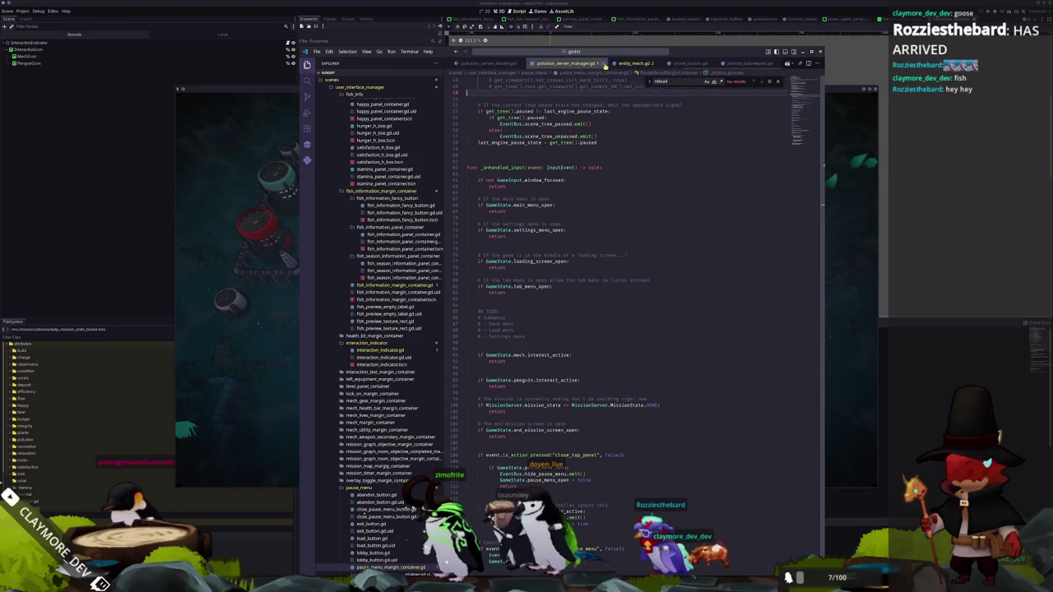
{"action": "key", "text": "alt+Tab"}
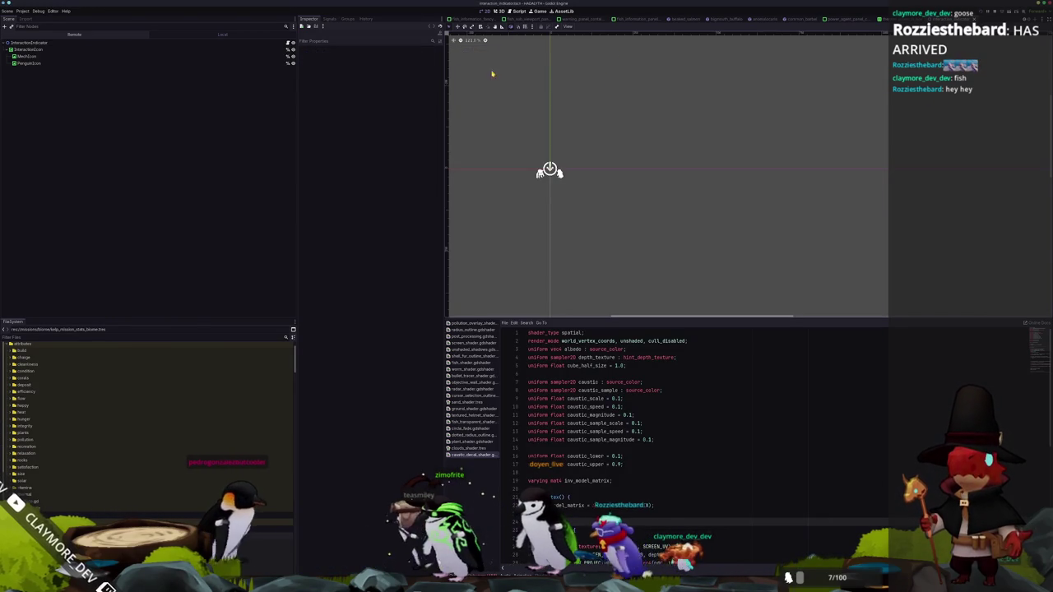
Quick-open 'health_bar' and open entity_health_bar_anchor.tscn again
{"action": "key", "text": "shift+alt+o"}
{"action": "type", "text": "health_bar_"}
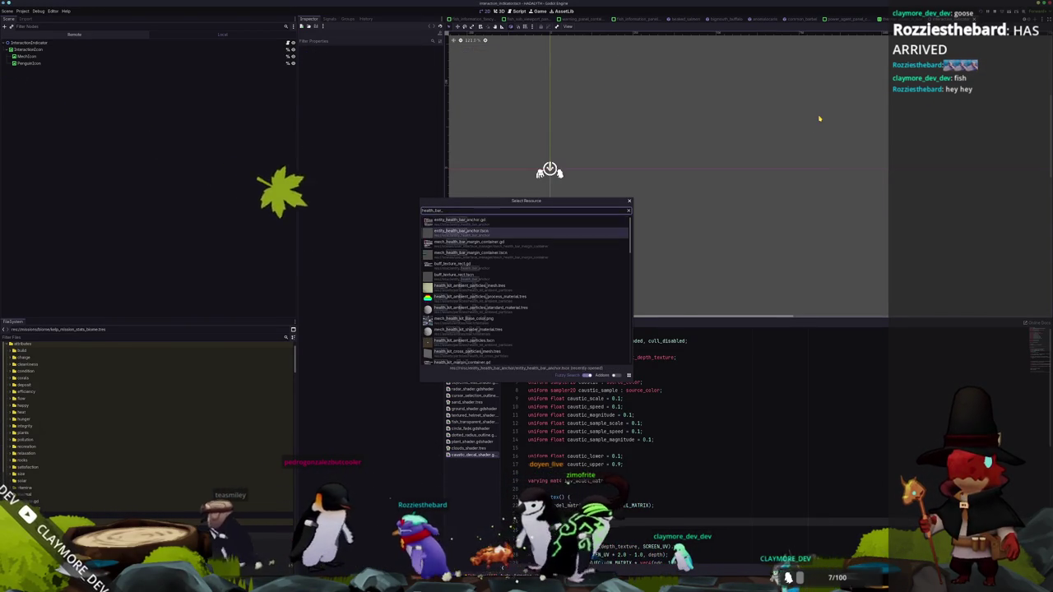
{"action": "key", "text": "Down"}
{"action": "key", "text": "Return"}
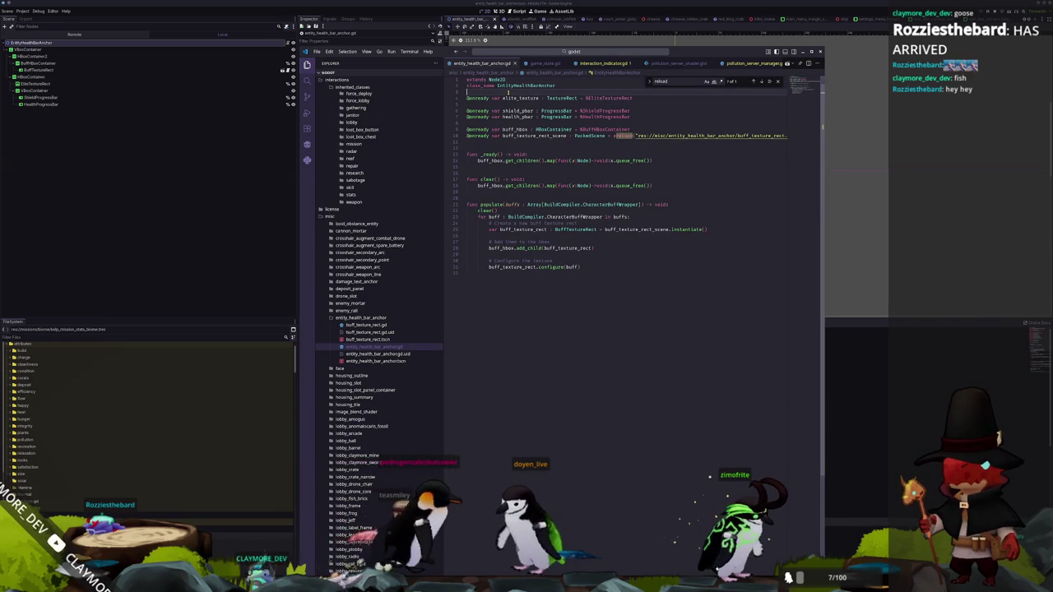
Close the Find box, open entity_enemy.gd, and jump to the _update_health_bar_anchor definition
{"action": "left_click", "coordinate": [500, 291]}
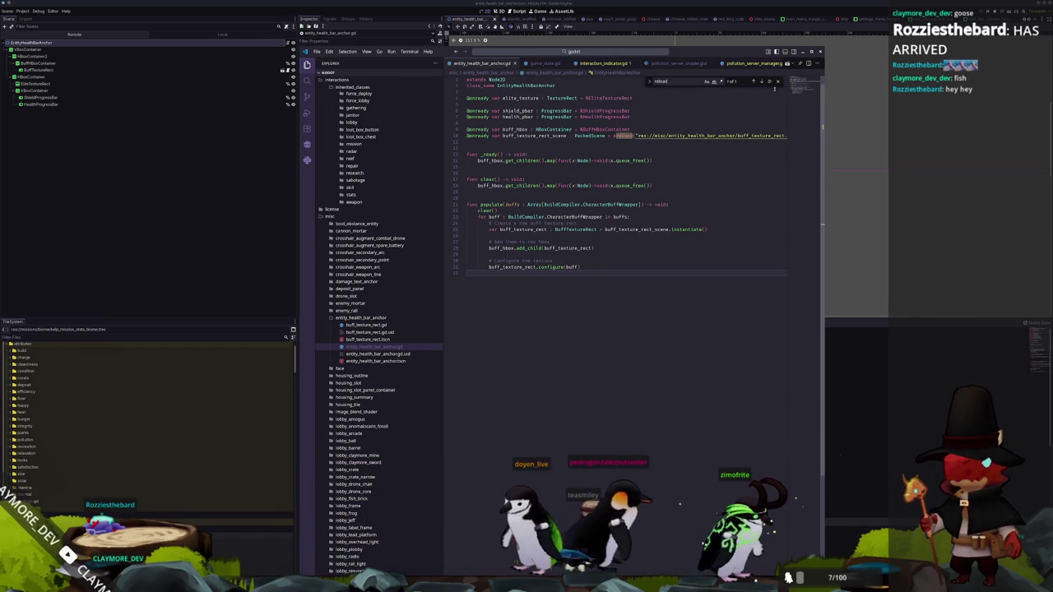
{"action": "left_click", "coordinate": [779, 82]}
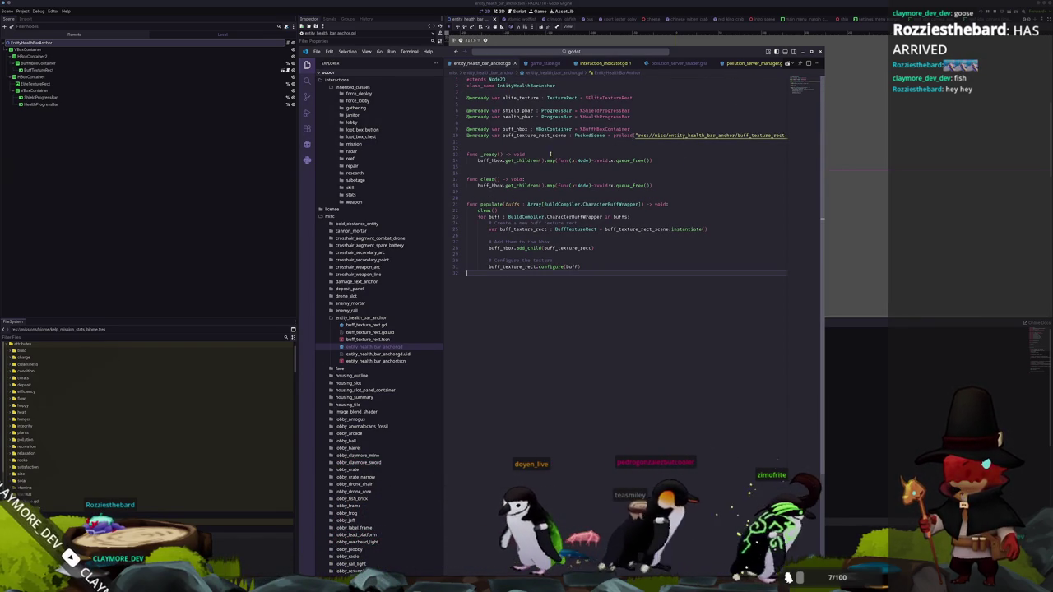
{"action": "left_click", "coordinate": [566, 52]}
{"action": "type", "text": "_enemy"}
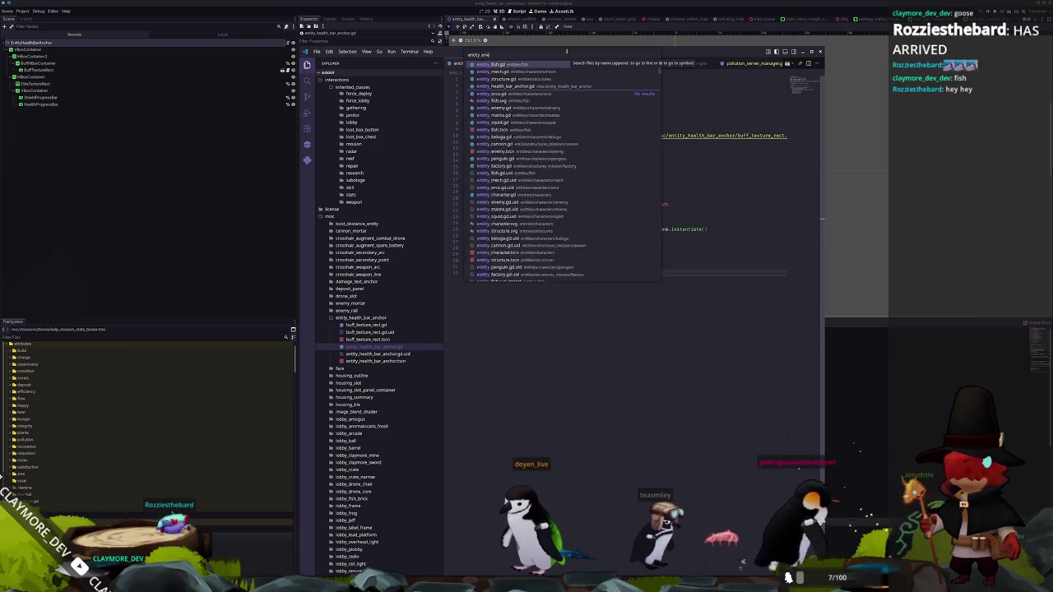
{"action": "key", "text": "Return"}
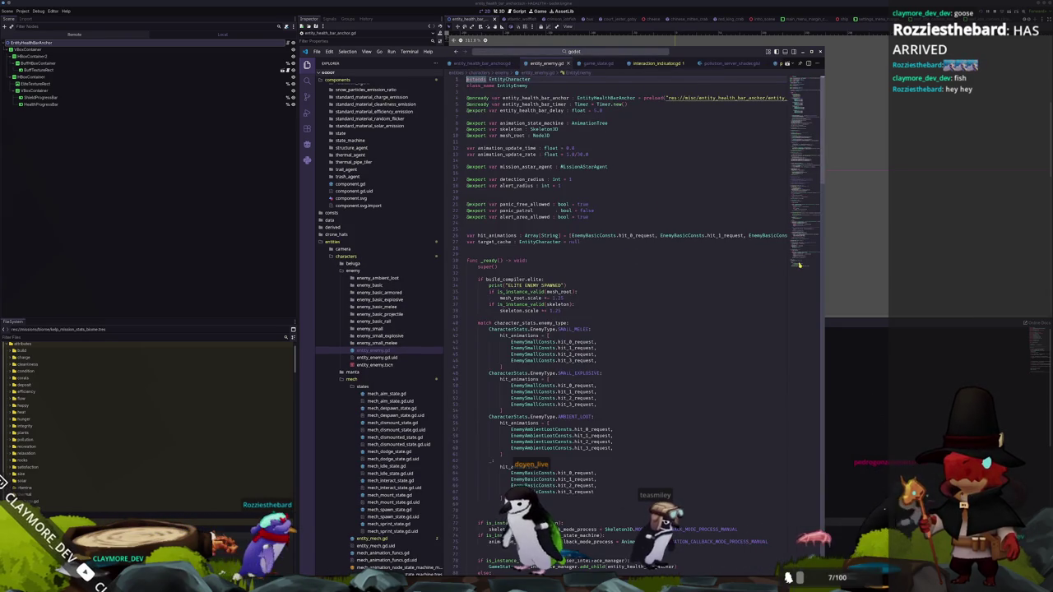
{"action": "key", "text": "ctrl+End"}
{"action": "left_click", "coordinate": [507, 381]}
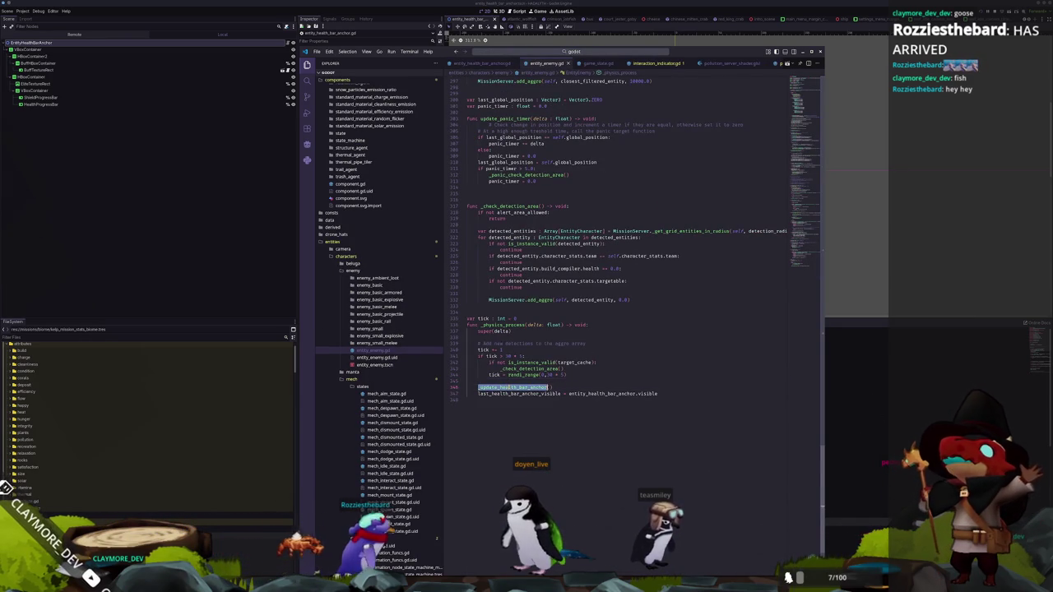
{"action": "left_click", "coordinate": [507, 386], "text": "ctrl"}
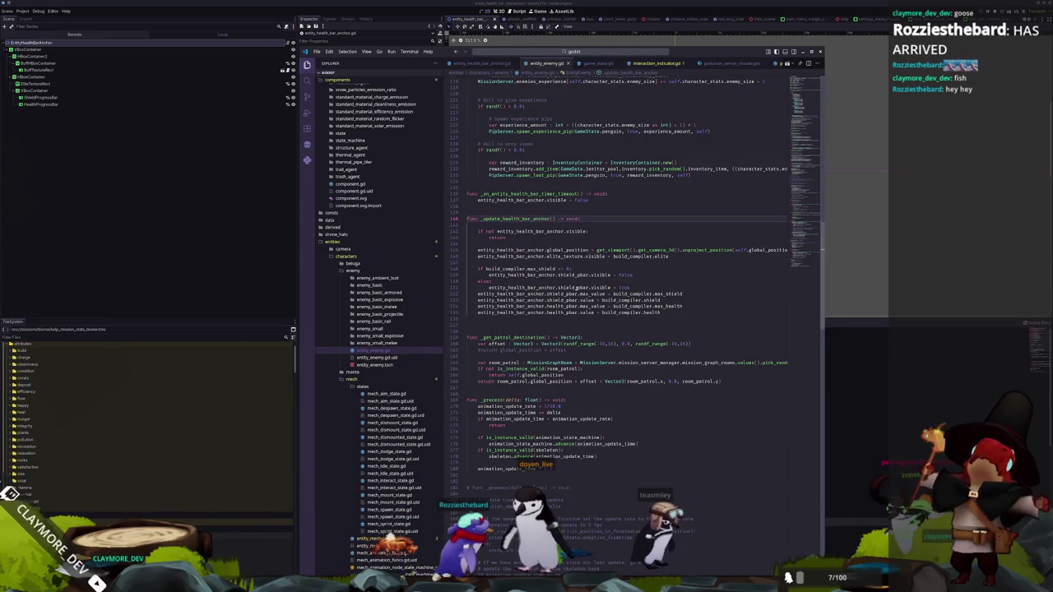
{"action": "key", "text": "Left"}
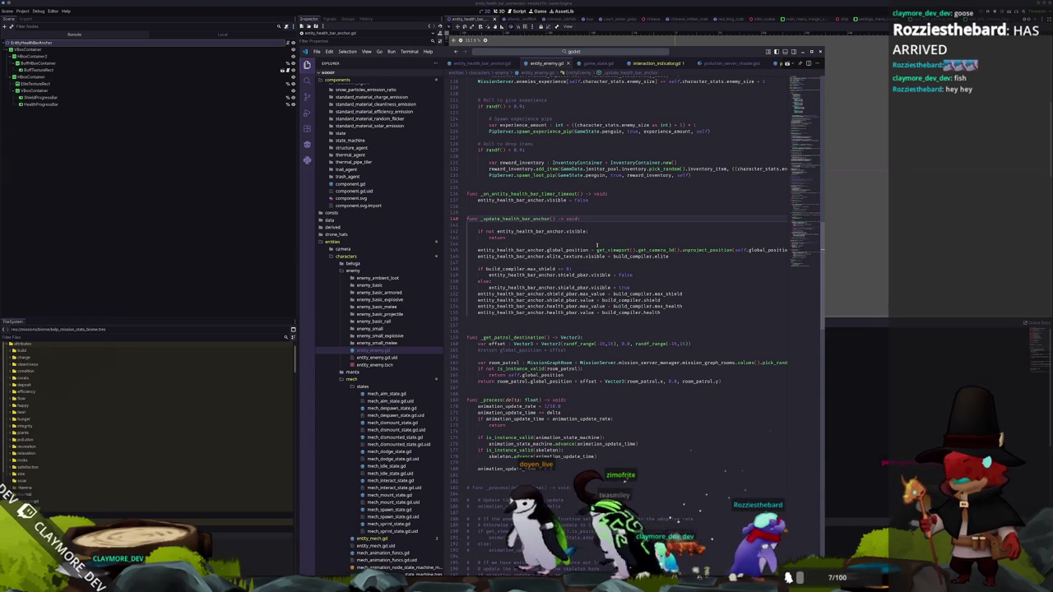
{"action": "left_click", "coordinate": [136, 144]}
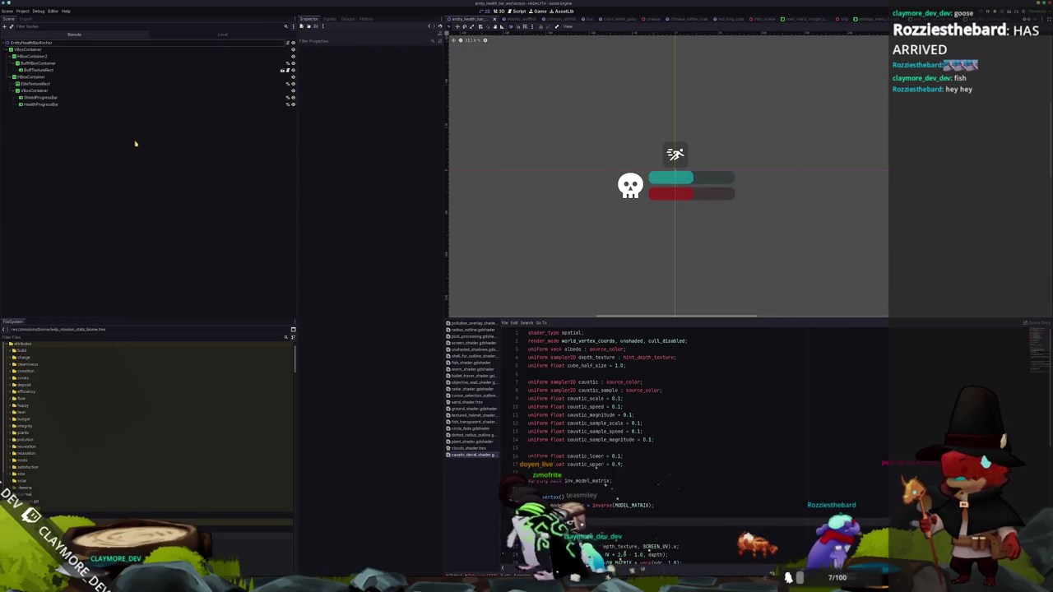
Select all ten health-bar scene nodes and expand their shared Visibility properties
{"action": "left_click", "coordinate": [110, 43]}
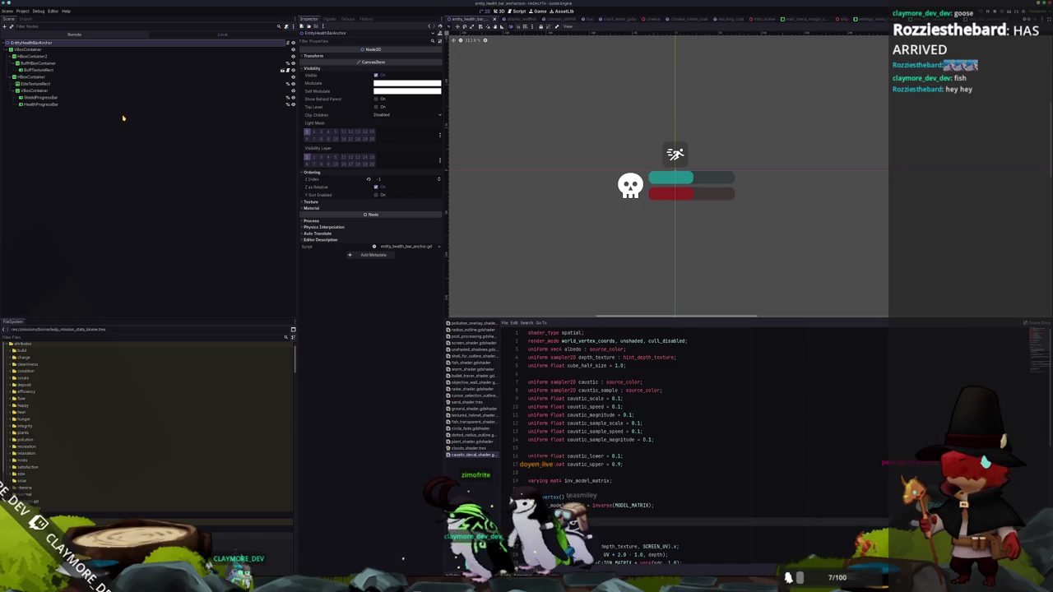
{"action": "left_click", "coordinate": [78, 104], "text": "shift"}
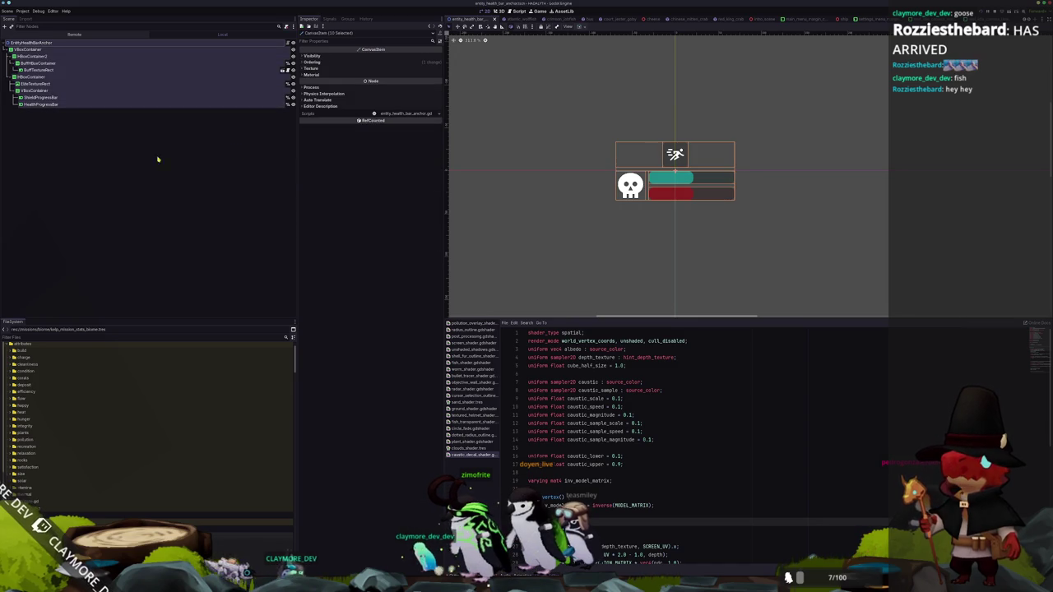
{"action": "left_click", "coordinate": [313, 55]}
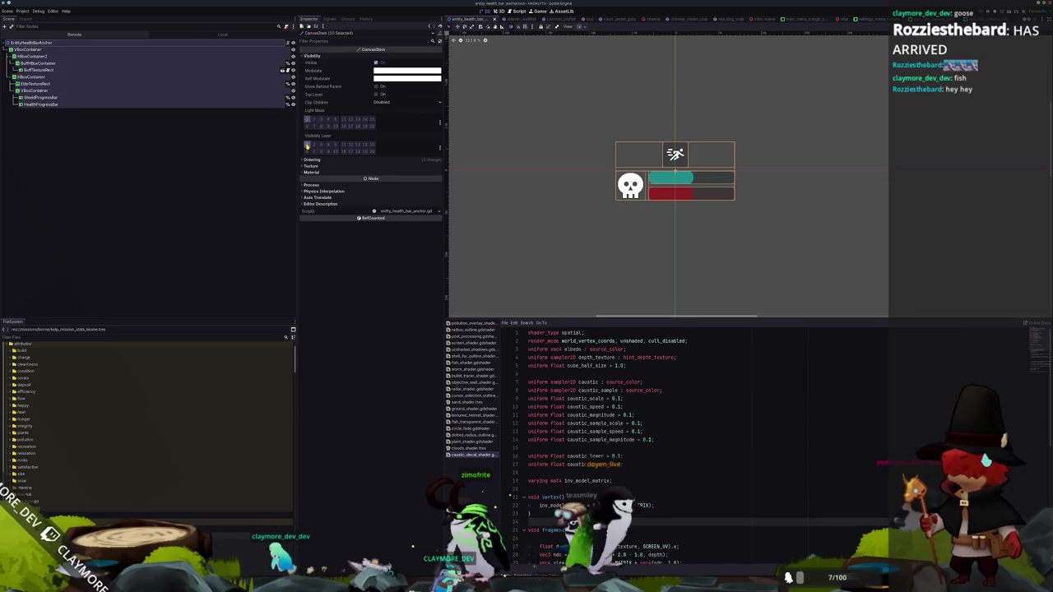
{"action": "mouse_move", "coordinate": [316, 138]}
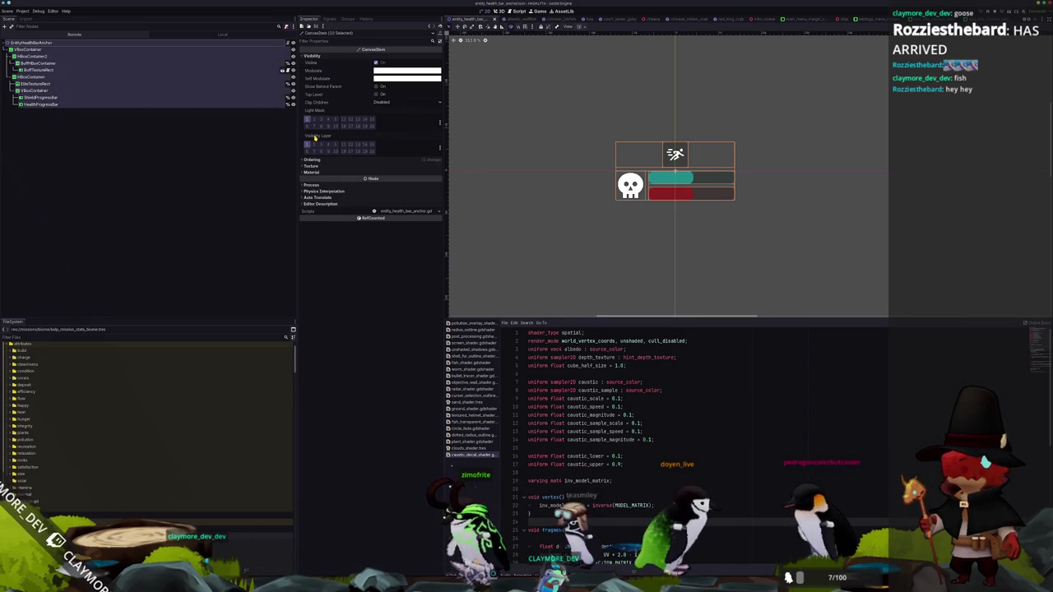
Name 2D render layer 11 'player_hidden_ui' in the project's layer names
{"action": "left_click", "coordinate": [439, 149]}
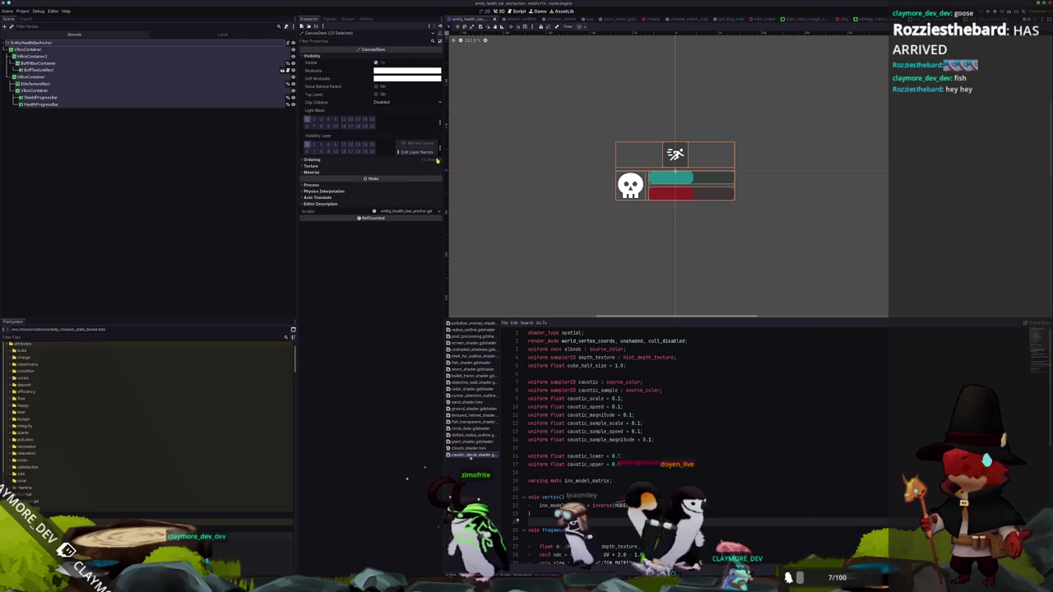
{"action": "left_click", "coordinate": [417, 152]}
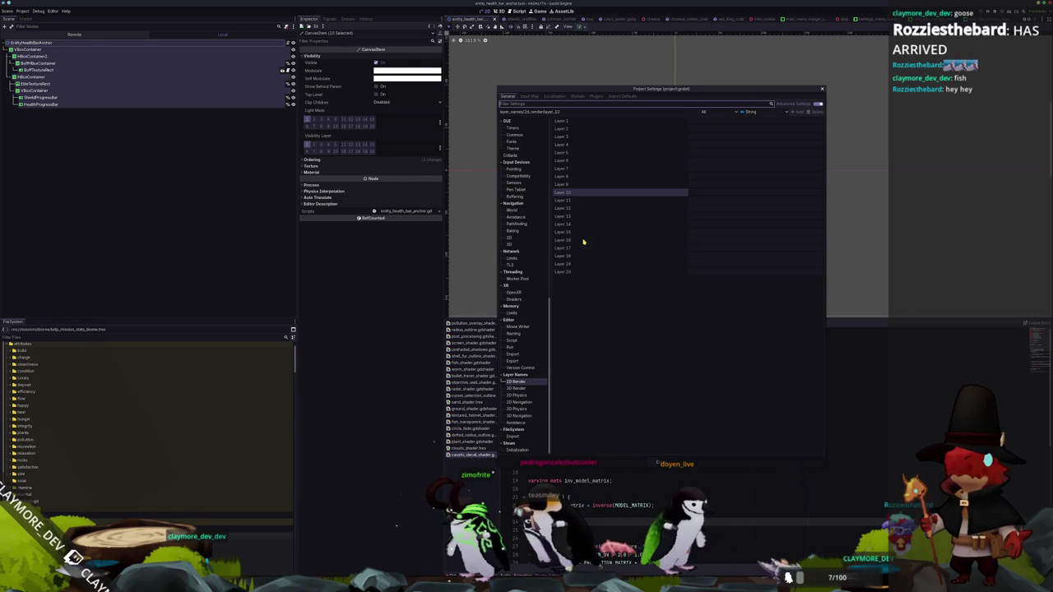
{"action": "left_click", "coordinate": [642, 200]}
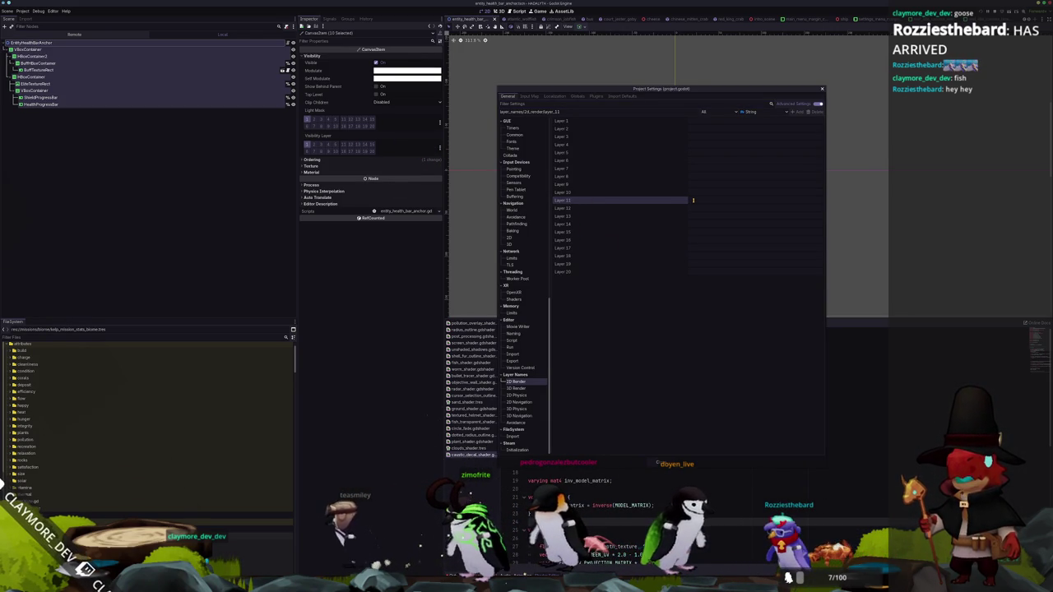
{"action": "left_click", "coordinate": [692, 200]}
{"action": "type", "text": "player_hidden"}
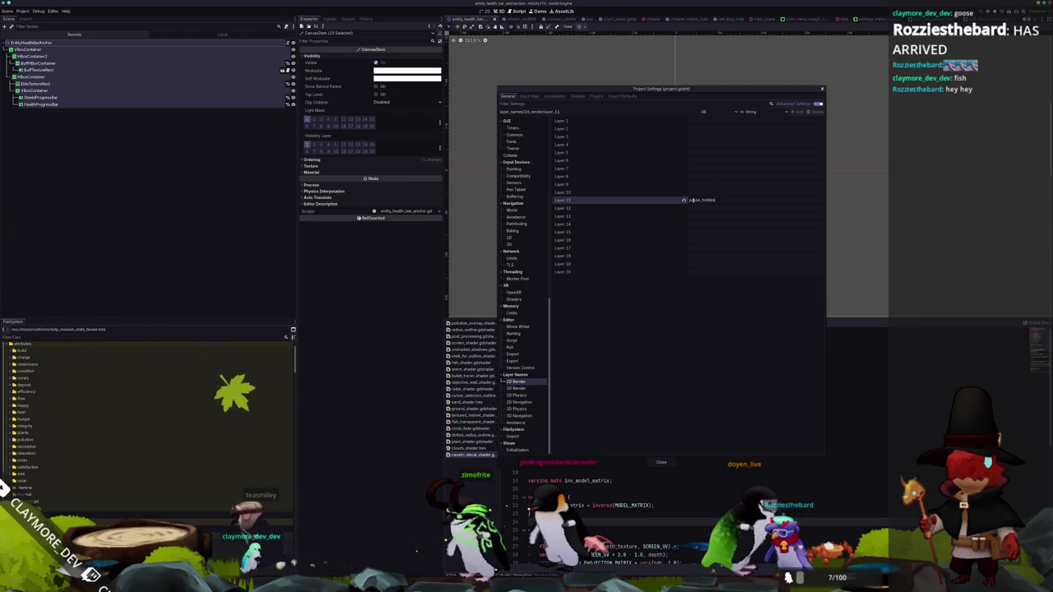
{"action": "type", "text": "_ui"}
{"action": "key", "text": "alt+Tab"}
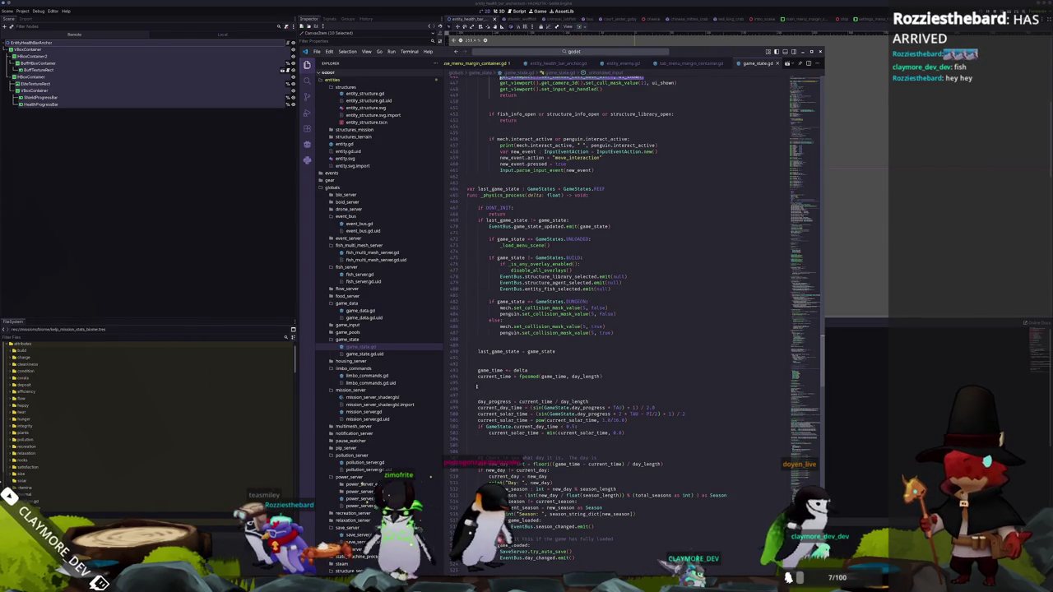
Remove an extra blank line in game_state.gd's _physics_process
{"action": "scroll", "coordinate": [479, 374], "scroll_direction": "down", "scroll_amount": 2}
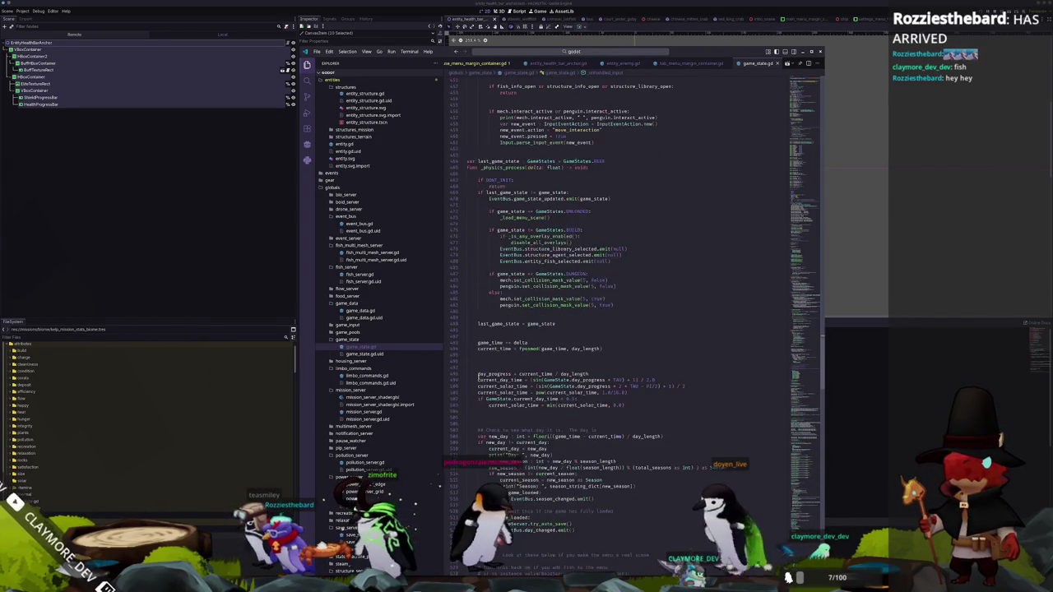
{"action": "key", "text": "BackSpace"}
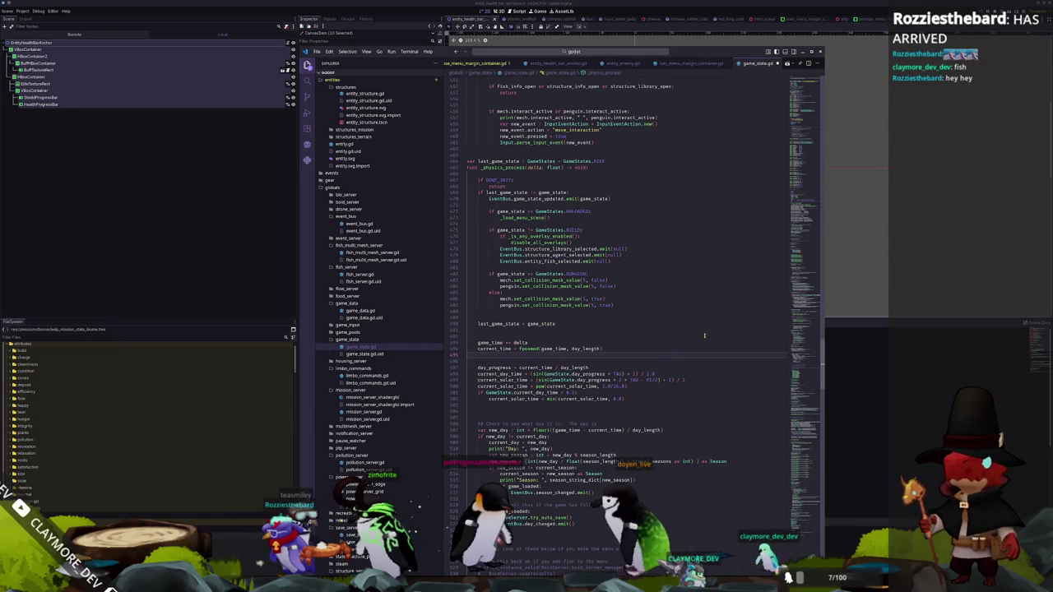
{"action": "scroll", "coordinate": [712, 335], "scroll_direction": "down", "scroll_amount": 5}
{"action": "scroll", "coordinate": [706, 336], "scroll_direction": "down", "scroll_amount": 7}
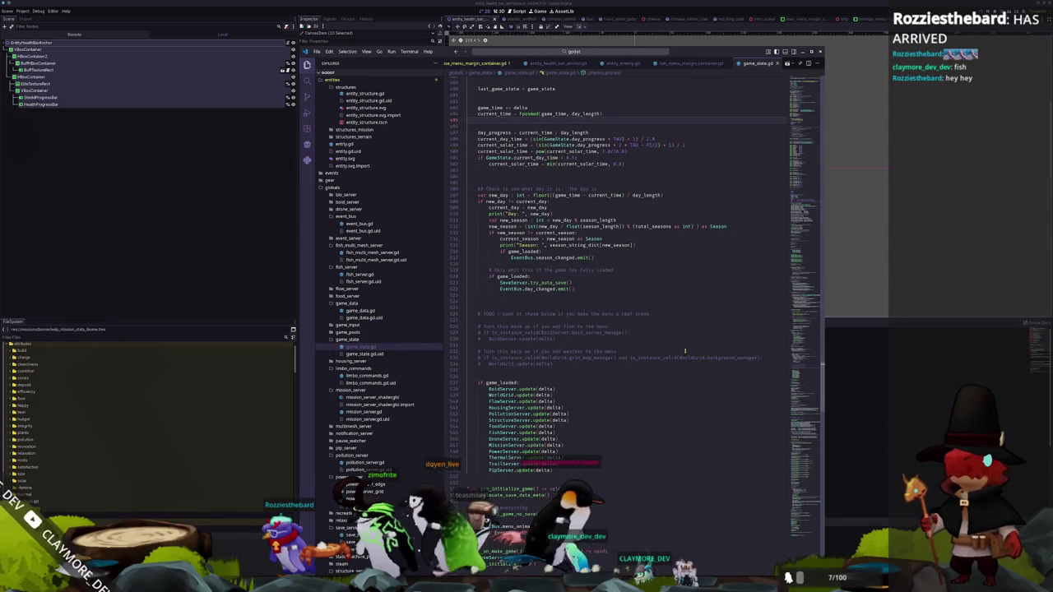
{"action": "scroll", "coordinate": [684, 351], "scroll_direction": "up", "scroll_amount": 4}
{"action": "scroll", "coordinate": [683, 352], "scroll_direction": "up", "scroll_amount": 8}
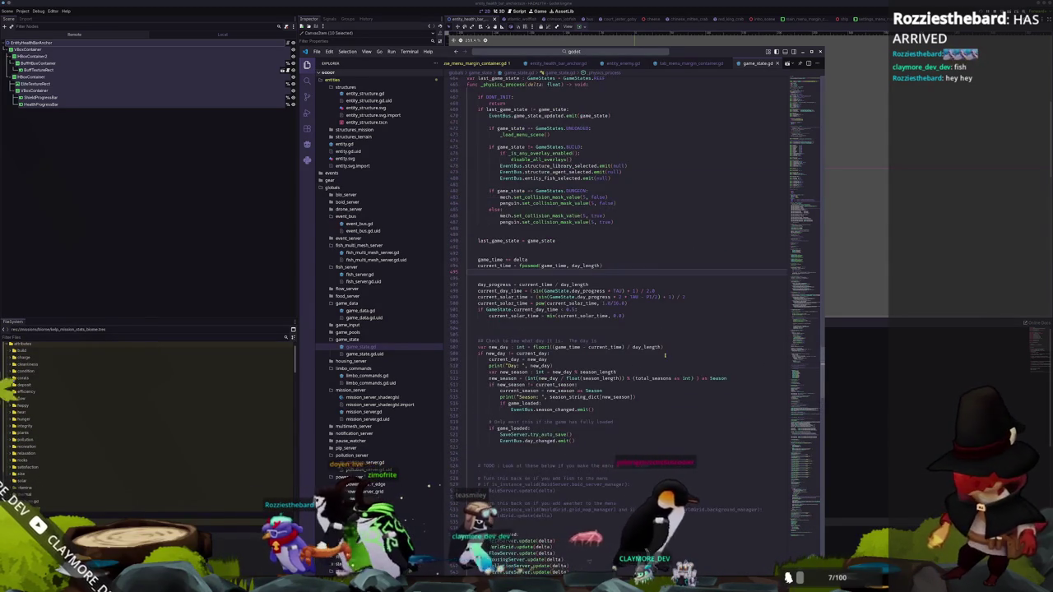
{"action": "scroll", "coordinate": [693, 347], "scroll_direction": "up", "scroll_amount": 3}
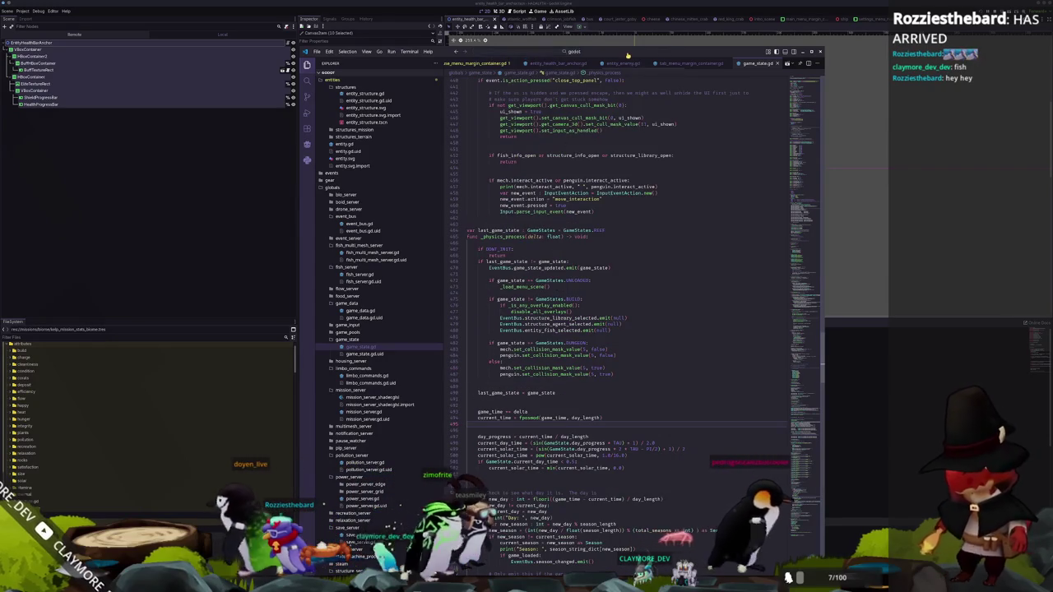
Open pause_menu_margin_container.gd via the quick file search
{"action": "left_click", "coordinate": [628, 56]}
{"action": "type", "text": "pause_menu"}
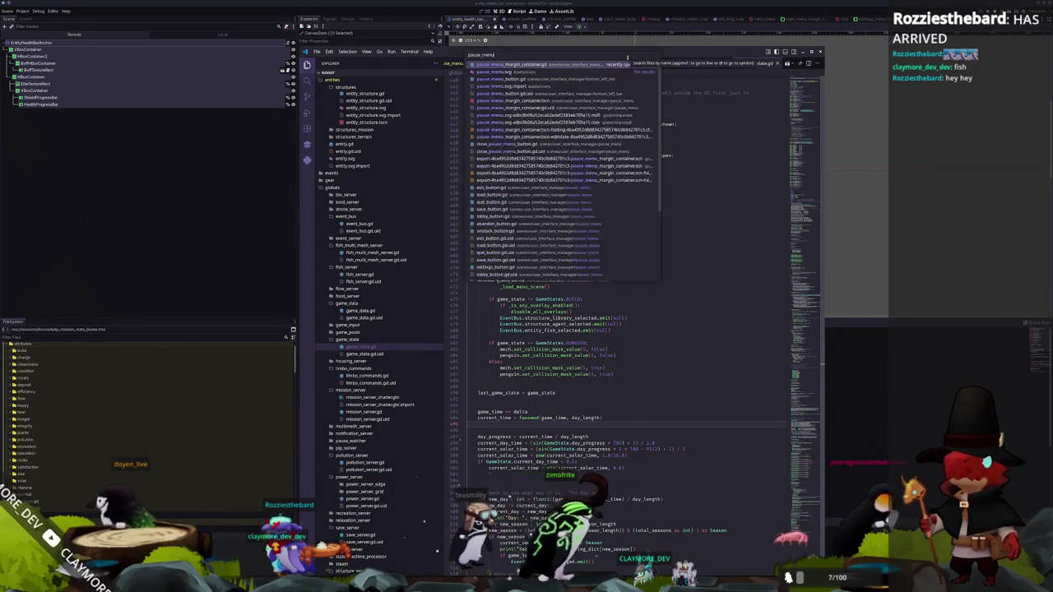
{"action": "key", "text": "Return"}
{"action": "scroll", "coordinate": [487, 279], "scroll_direction": "up", "scroll_amount": 12}
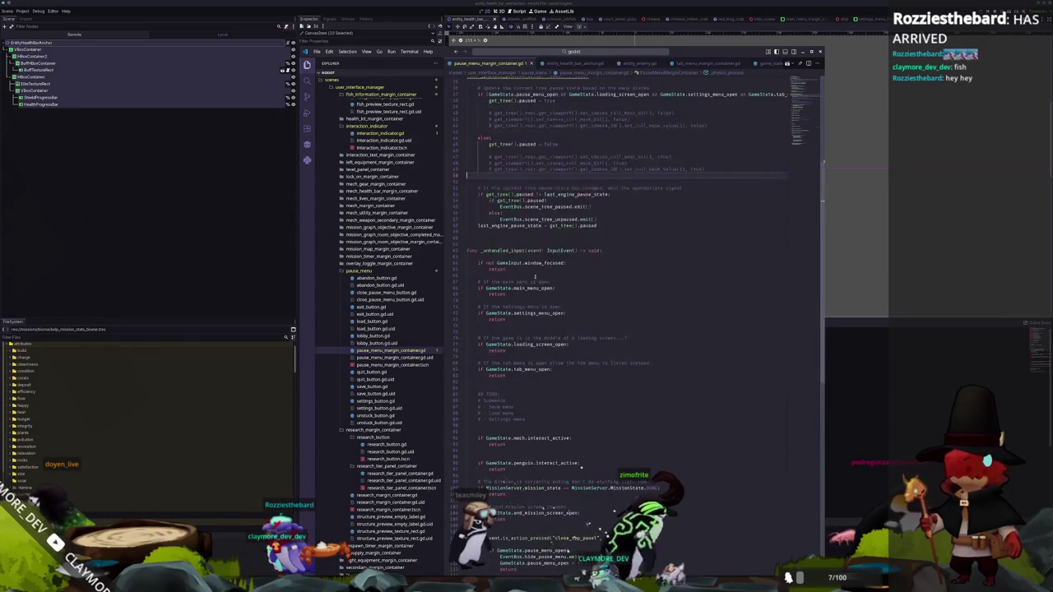
{"action": "scroll", "coordinate": [487, 279], "scroll_direction": "up", "scroll_amount": 2}
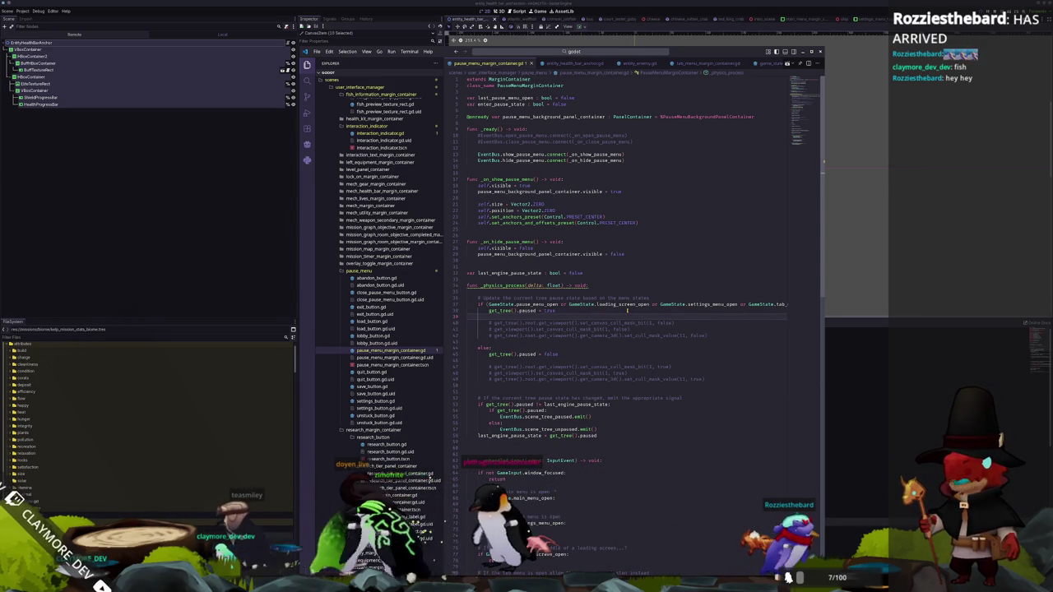
Add get_viewport().set_canvas_cull_mask_bit(1, false) in the paused branch
{"action": "key", "text": "Return"}
{"action": "key", "text": "Return"}
{"action": "key", "text": "Return"}
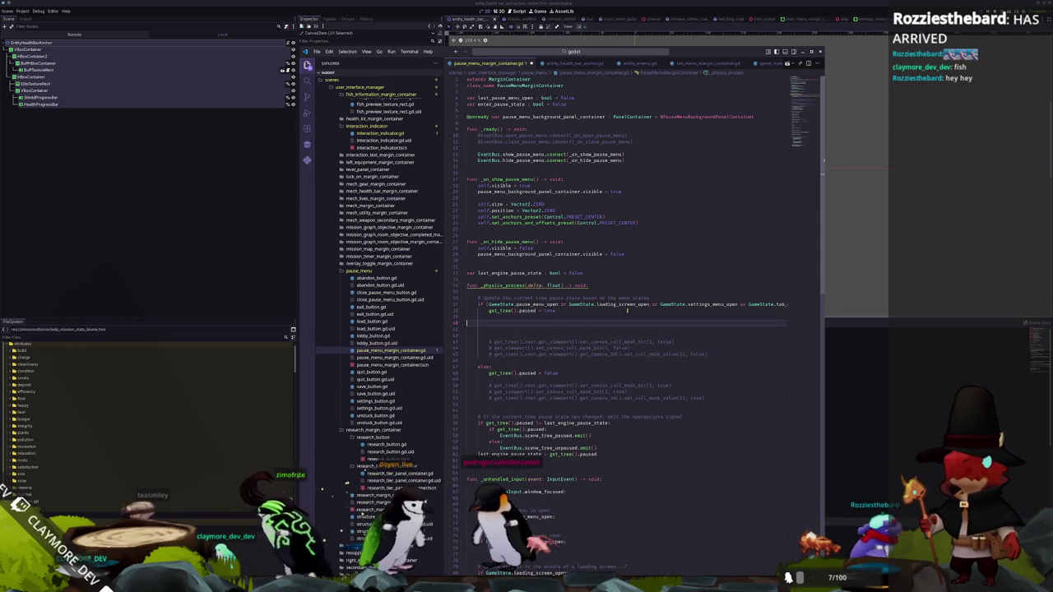
{"action": "key", "text": "Return"}
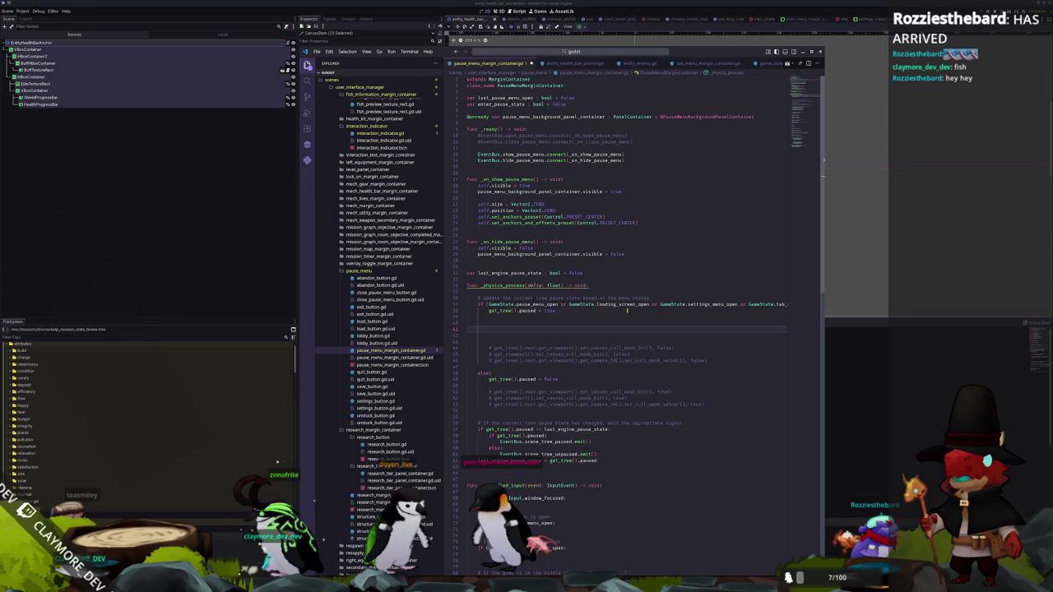
{"action": "type", "text": "get_viewport()"}
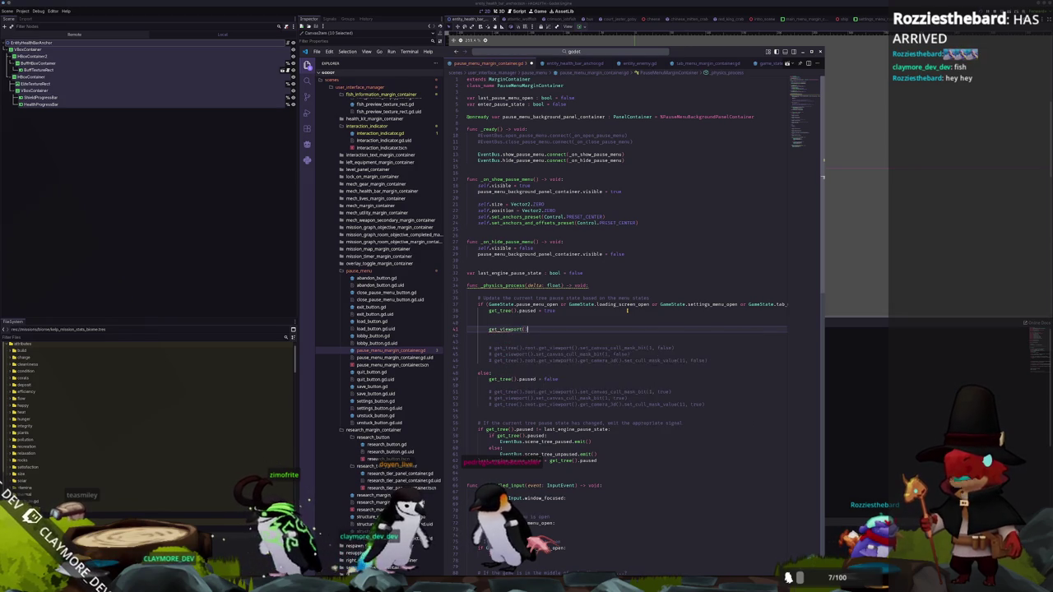
{"action": "type", "text": ".set_canvas_cull_mask_b"}
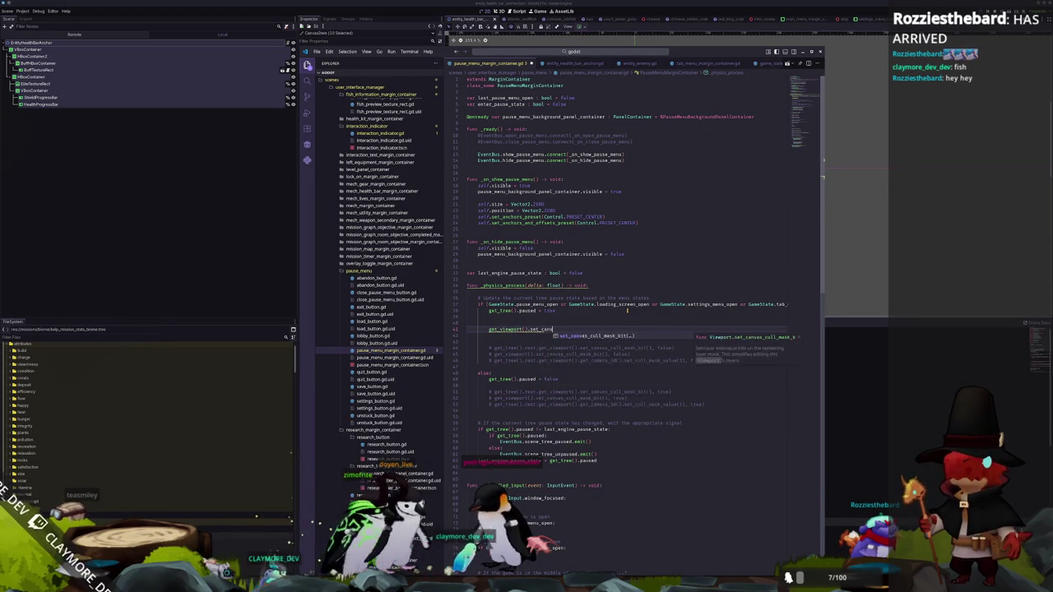
{"action": "key", "text": "Return"}
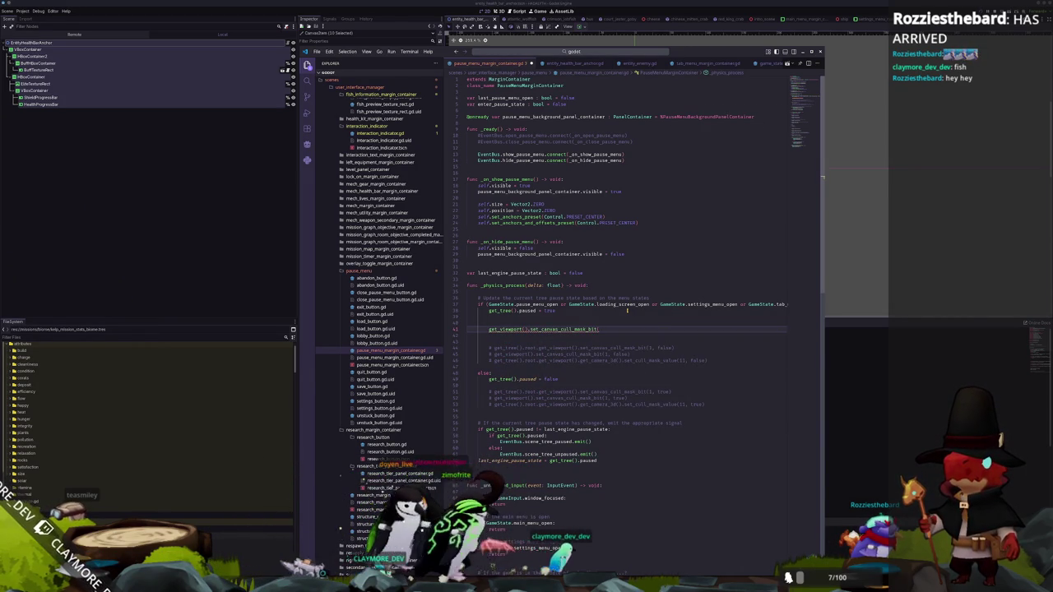
{"action": "left_click", "coordinate": [197, 203]}
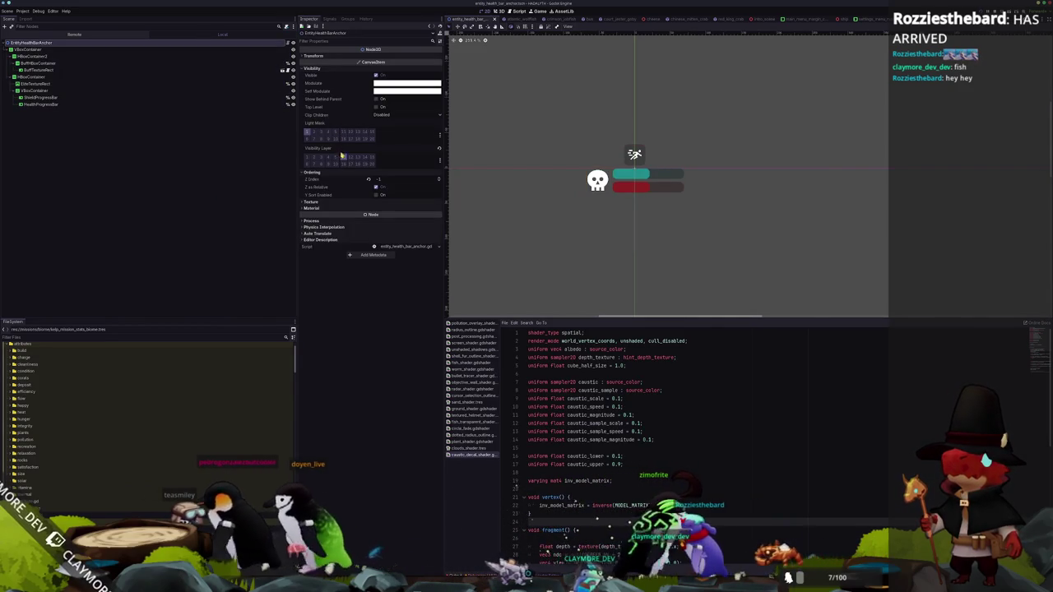
{"action": "key", "text": "alt+Tab"}
{"action": "type", "text": "1,"}
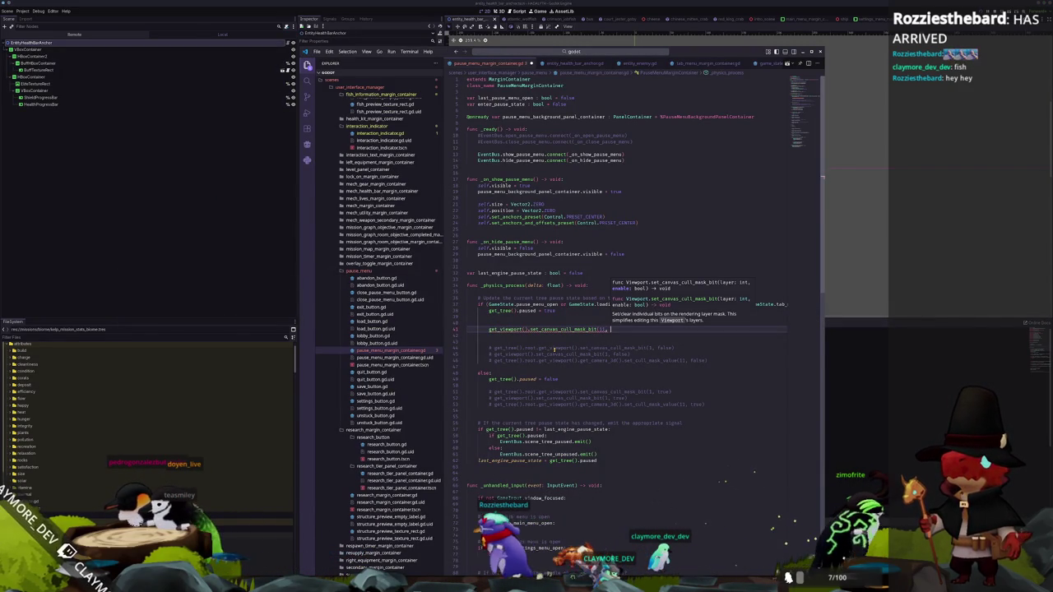
{"action": "type", "text": " false)"}
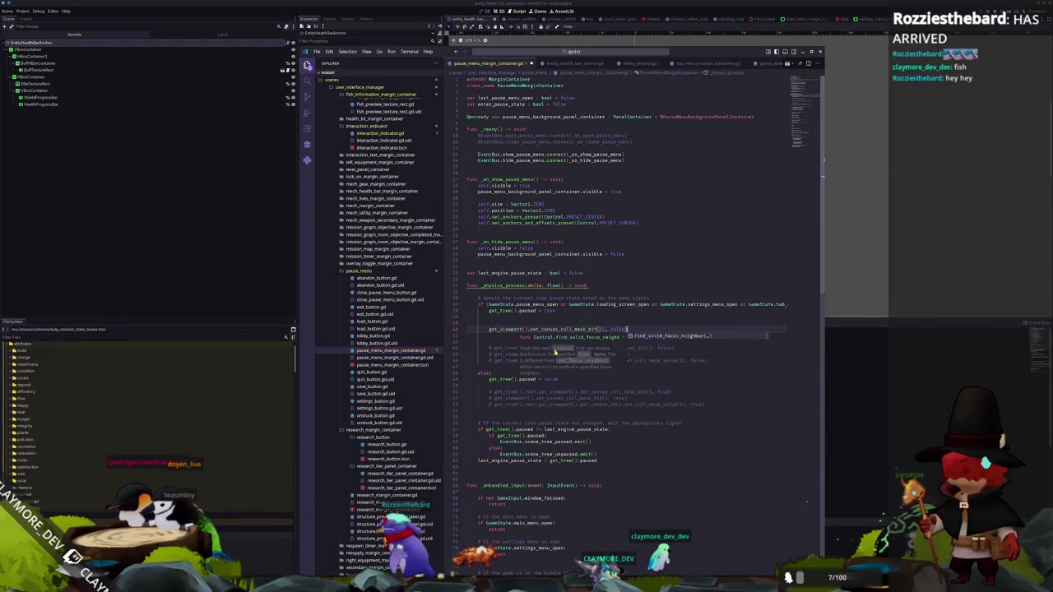
{"action": "key", "text": "shift+Home"}
{"action": "key", "text": "shift+Home"}
{"action": "key", "text": "ctrl+c"}
Add set_canvas_cull_mask_bit(1, true) in the unpause else branch
{"action": "key", "text": "Down"}
{"action": "key", "text": "Down"}
{"action": "key", "text": "Down"}
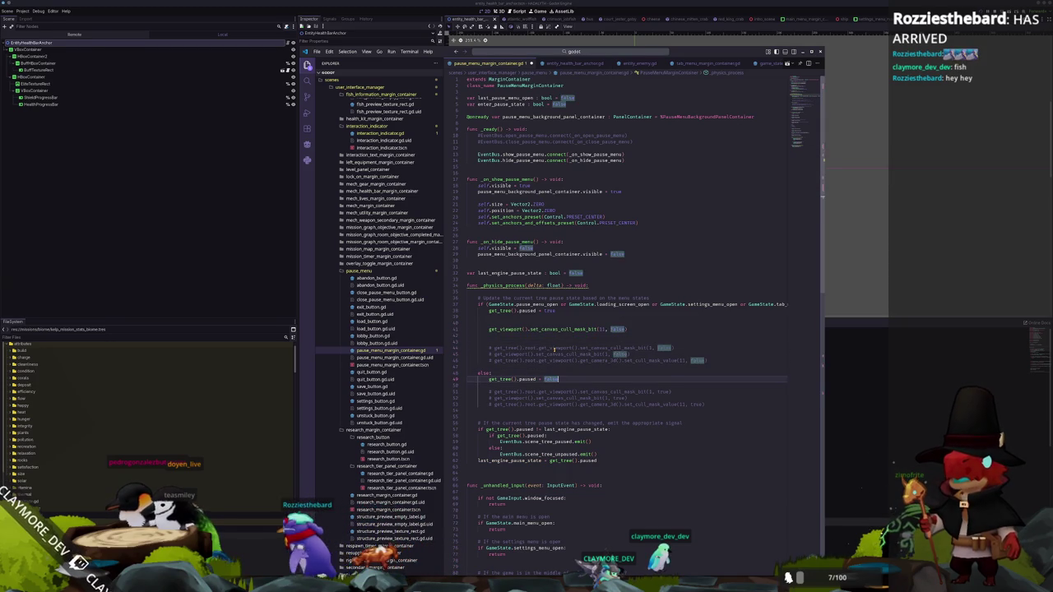
{"action": "key", "text": "Return"}
{"action": "key", "text": "Return"}
{"action": "key", "text": "ctrl+v"}
{"action": "key", "text": "BackSpace"}
{"action": "key", "text": "BackSpace"}
{"action": "key", "text": "BackSpace"}
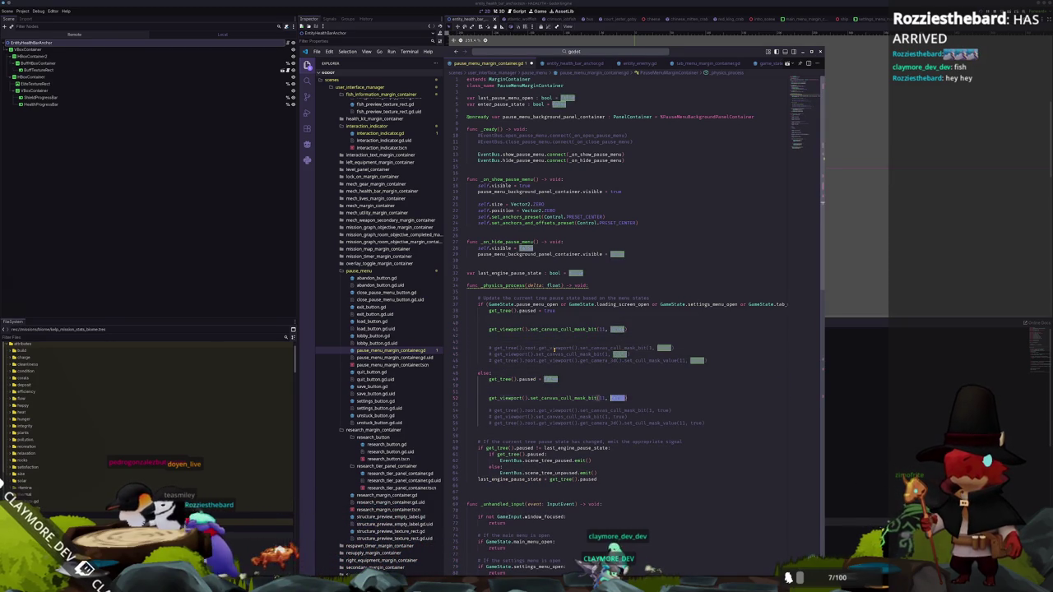
{"action": "type", "text": "true)"}
{"action": "key", "text": "Down"}
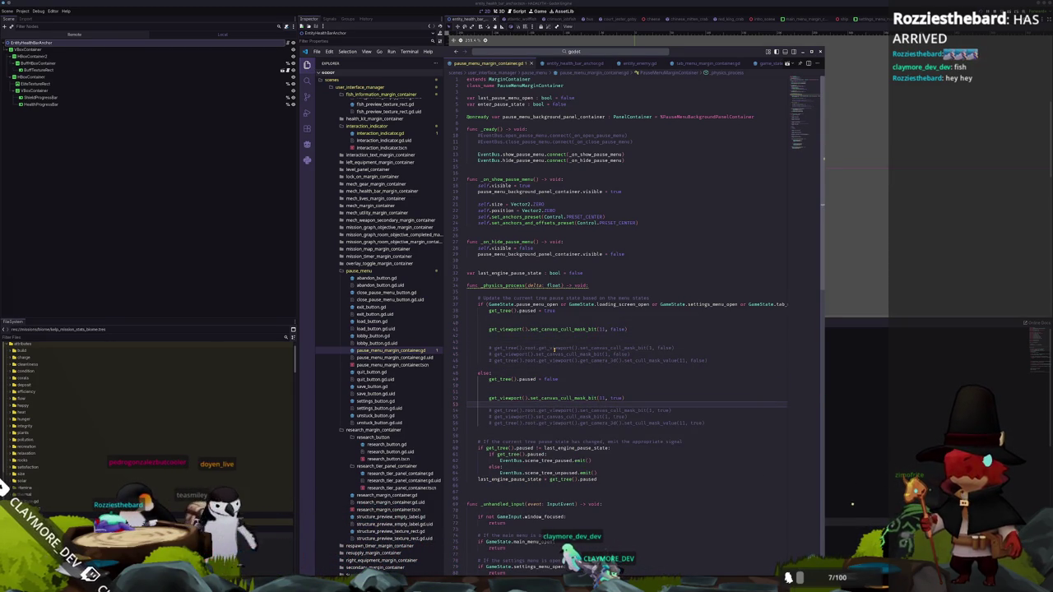
{"action": "key", "text": "alt+Tab"}
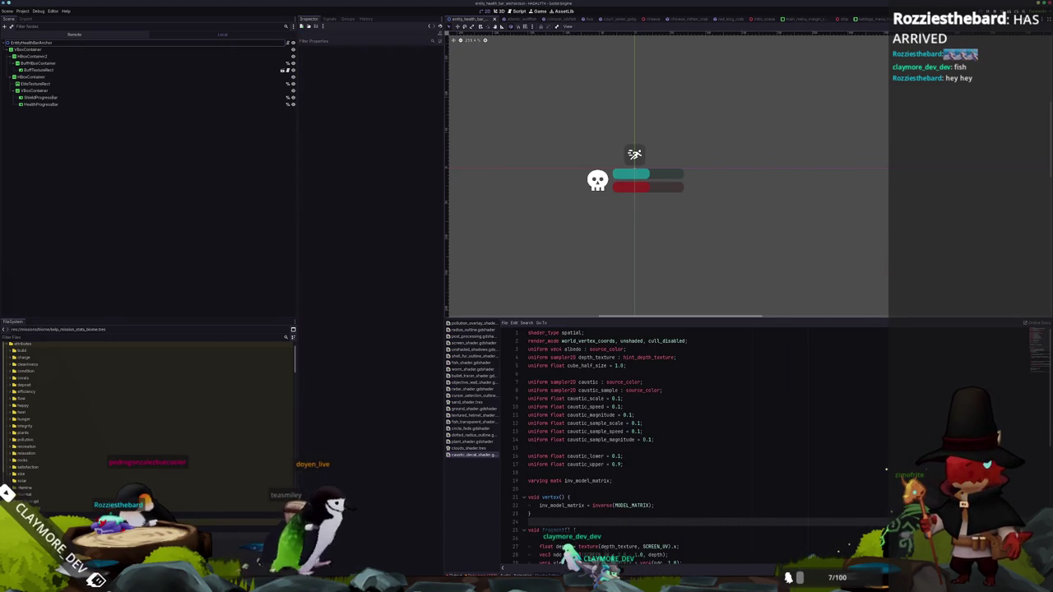
Hide the bottom panel and relaunch the game with F5 to test the change
{"action": "key", "text": "alt+Tab"}
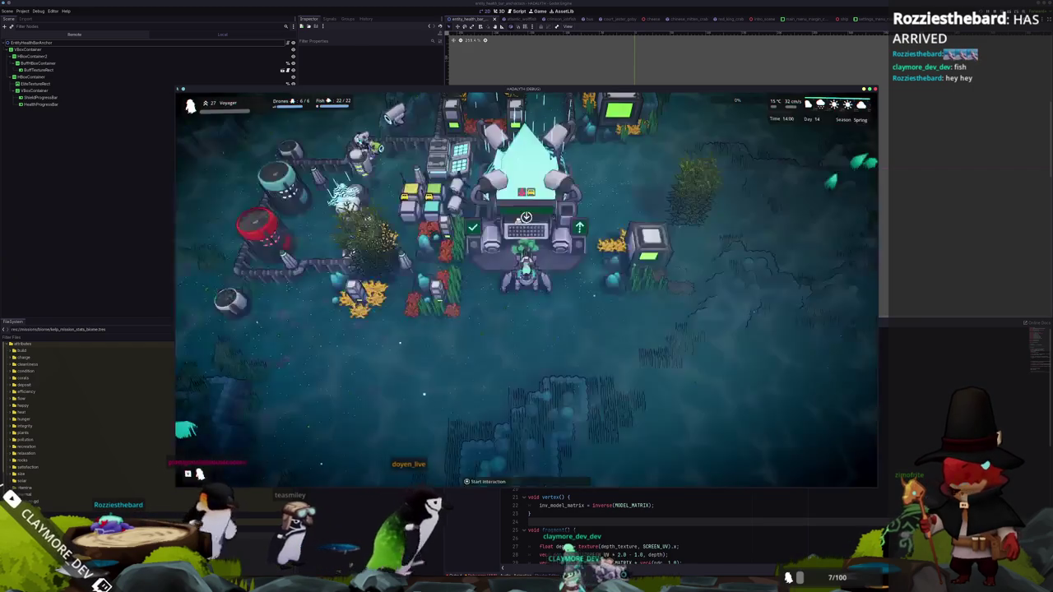
{"action": "key", "text": "alt+Tab"}
{"action": "key", "text": "ctrl+j"}
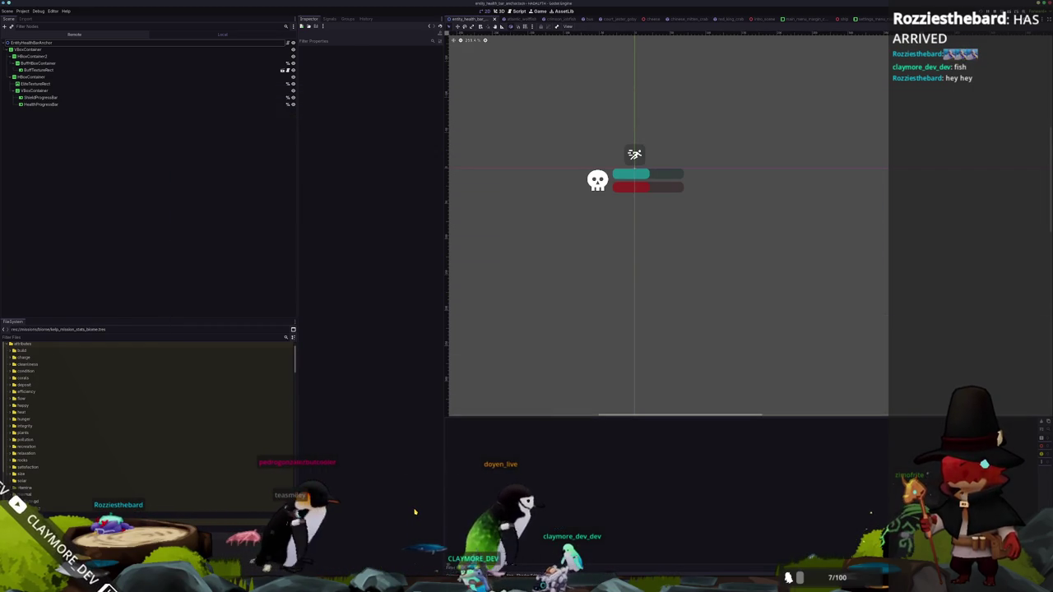
{"action": "key", "text": "F5"}
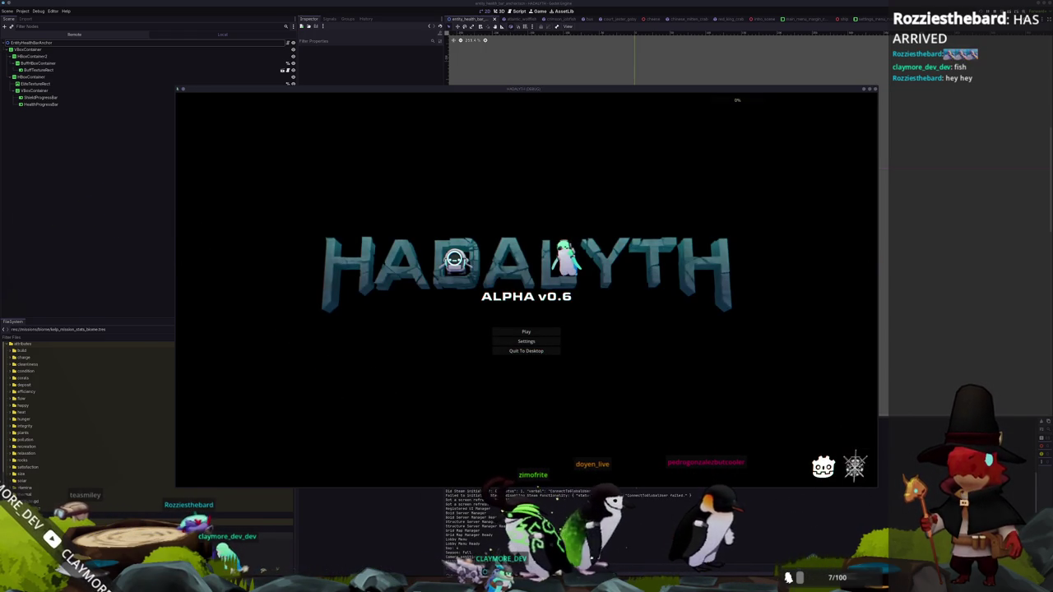
Load the Voyager save, walk onto the circular platform and start a mission
{"action": "left_click", "coordinate": [519, 331]}
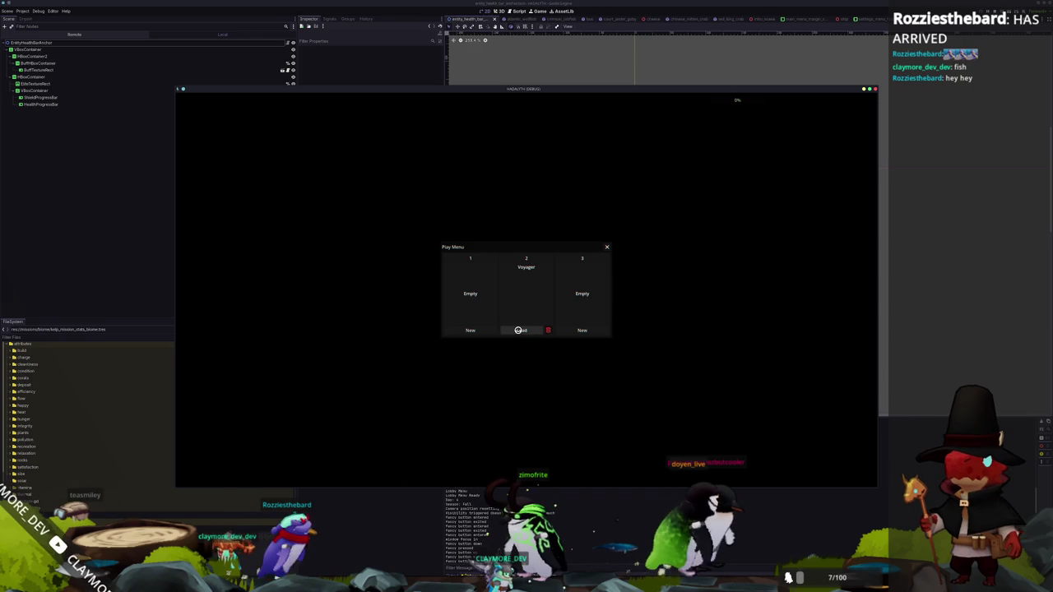
{"action": "left_click", "coordinate": [518, 330]}
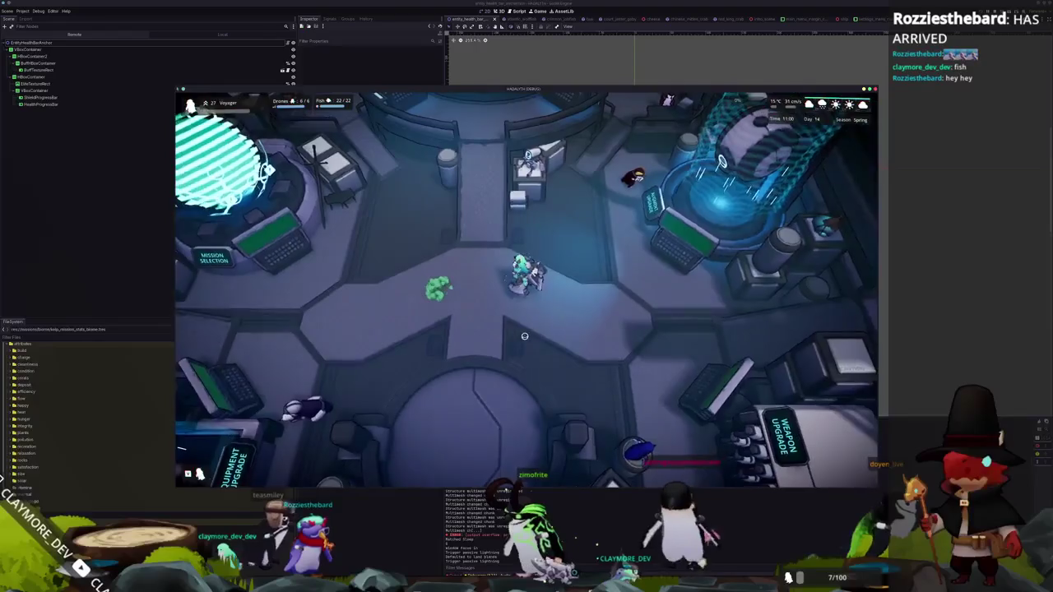
{"action": "key", "text": "s"}
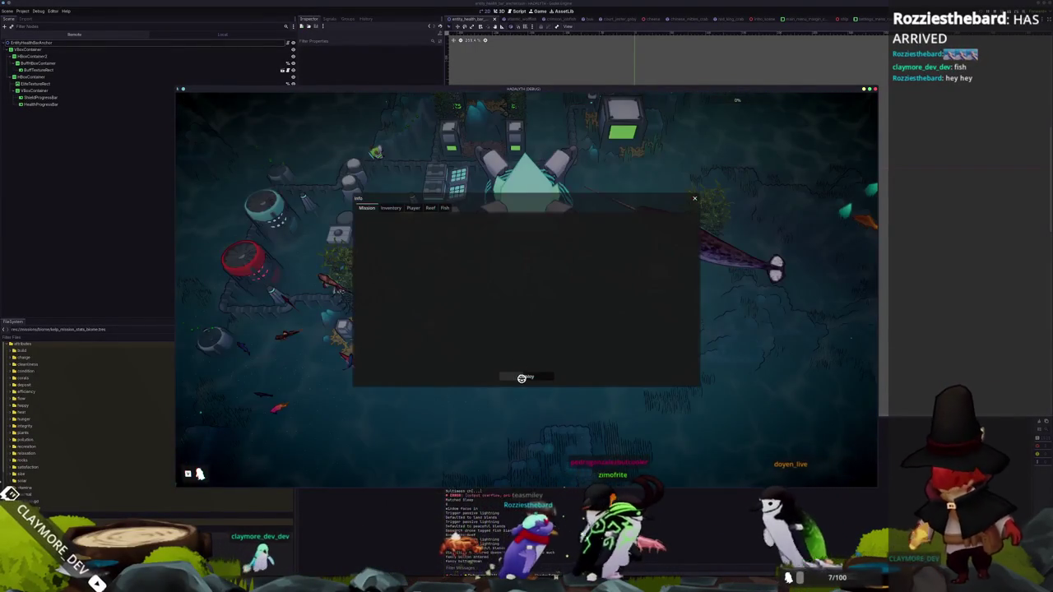
{"action": "left_click", "coordinate": [519, 374]}
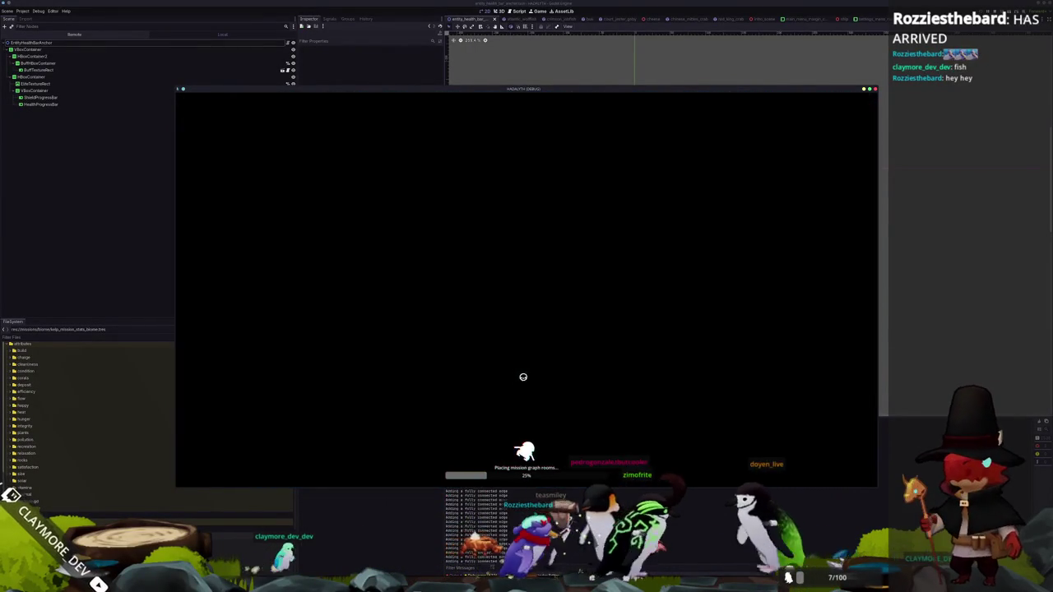
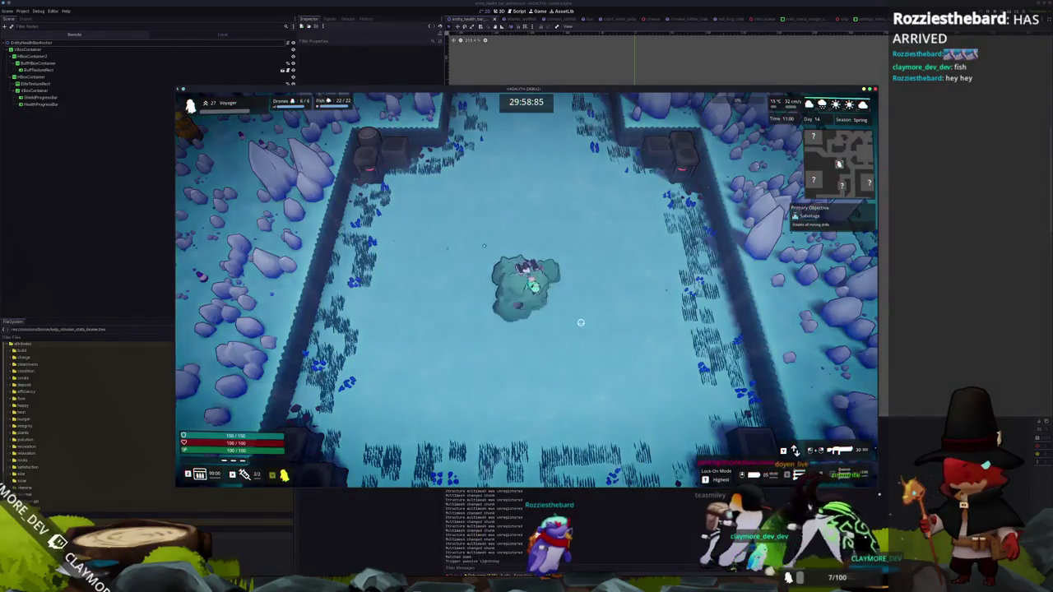
Open the in-game pause menu with Esc, switch to another window, then bring the paused game back
{"action": "key", "text": "Escape"}
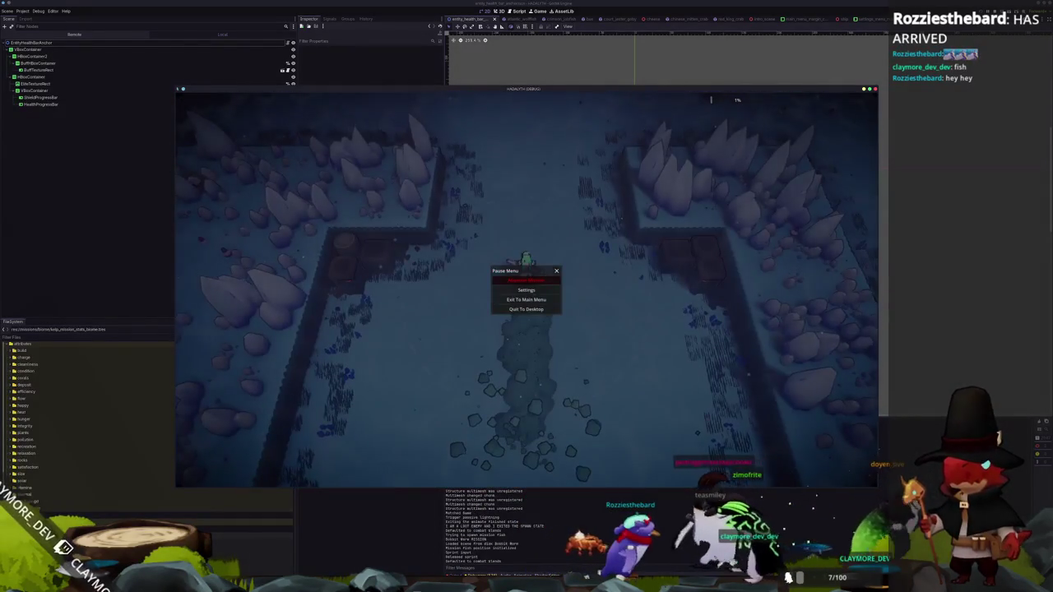
{"action": "key", "text": "alt+Tab"}
{"action": "key", "text": "alt+Tab"}
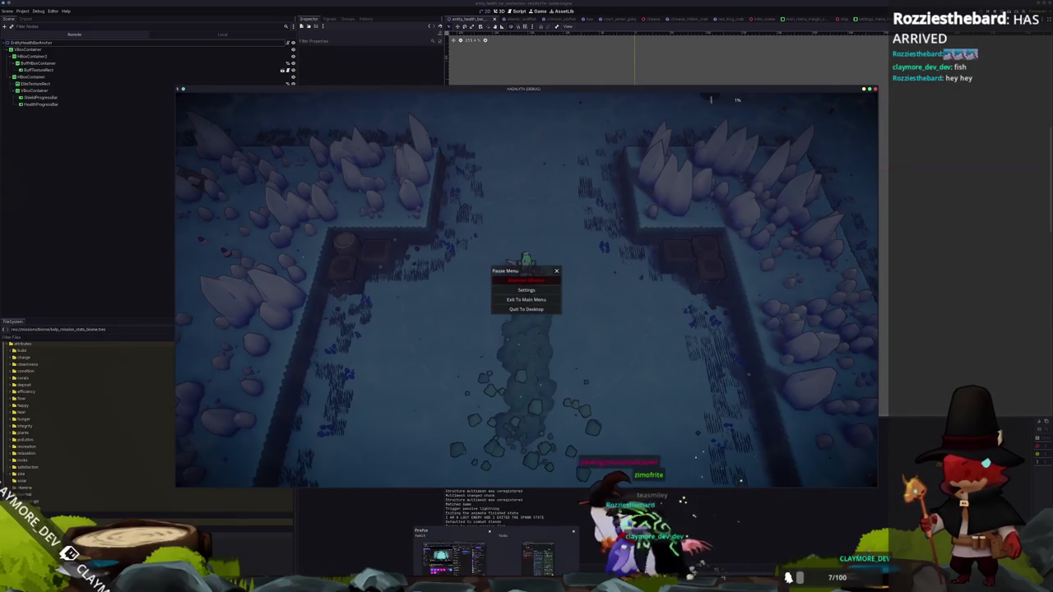
{"action": "key", "text": "alt+Tab"}
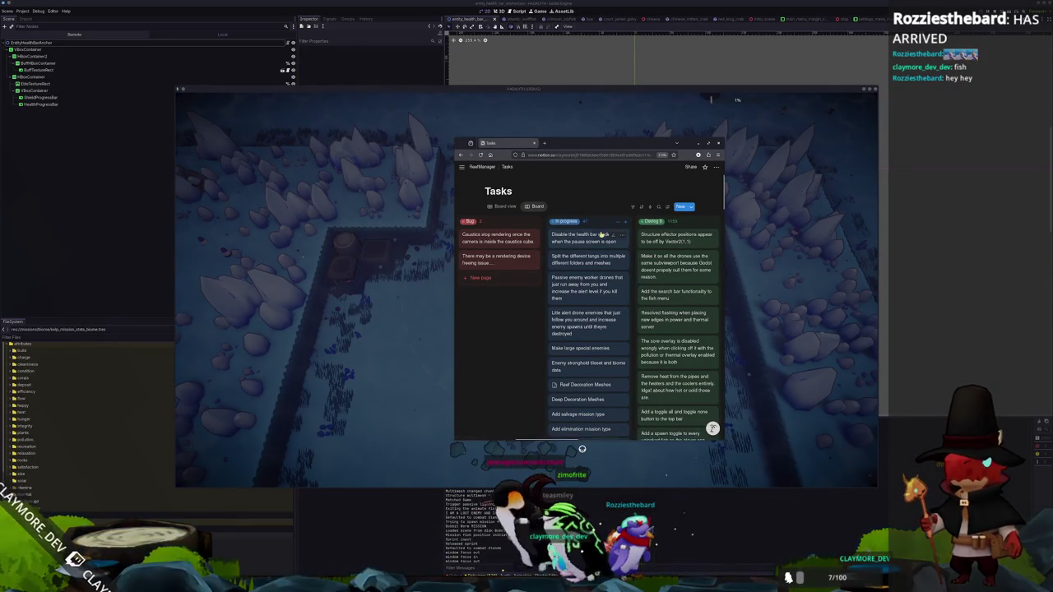
Move the health bar render layer card to Done and add a 'Speed up corridor…' card to In progress
{"action": "mouse_move", "coordinate": [626, 232]}
{"action": "left_mouse_down"}
{"action": "mouse_move", "coordinate": [672, 227]}
{"action": "mouse_move", "coordinate": [646, 227]}
{"action": "left_mouse_up"}
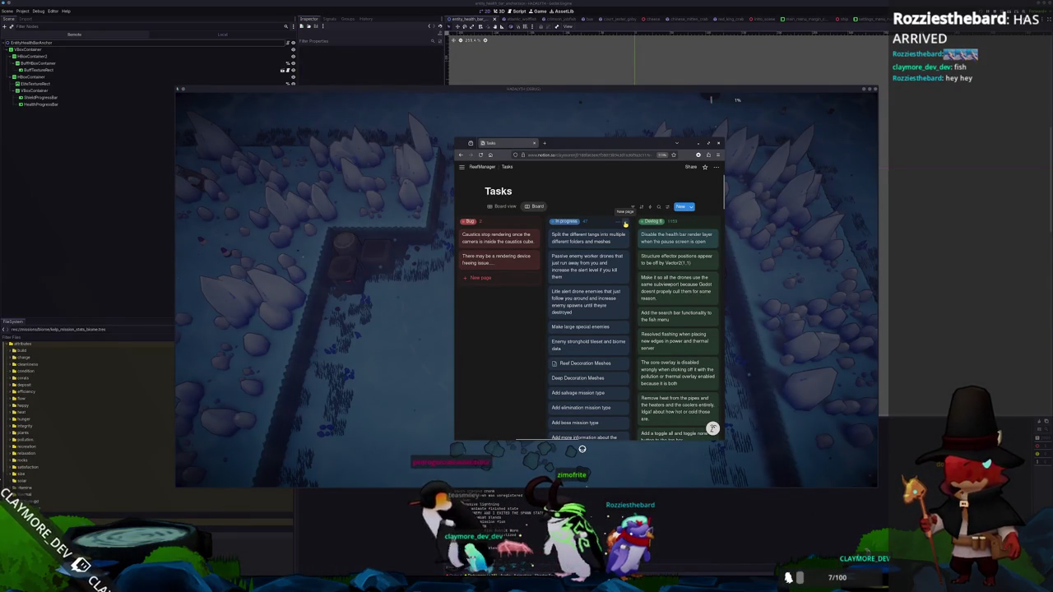
{"action": "left_click", "coordinate": [625, 223]}
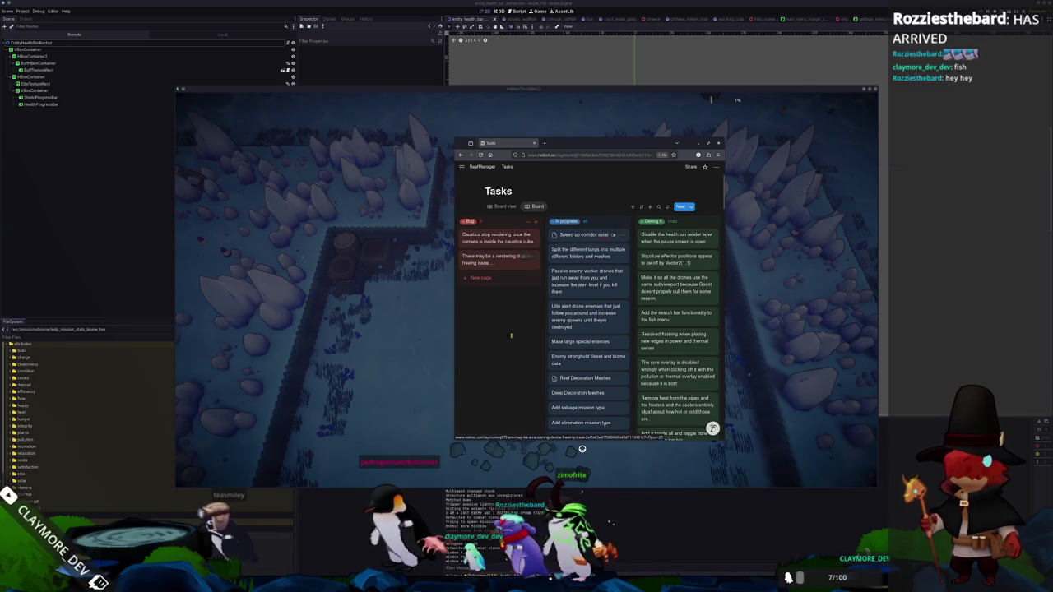
Walk the character around the mission map with WASD, rotating the camera along the way
{"action": "key", "text": "w"}
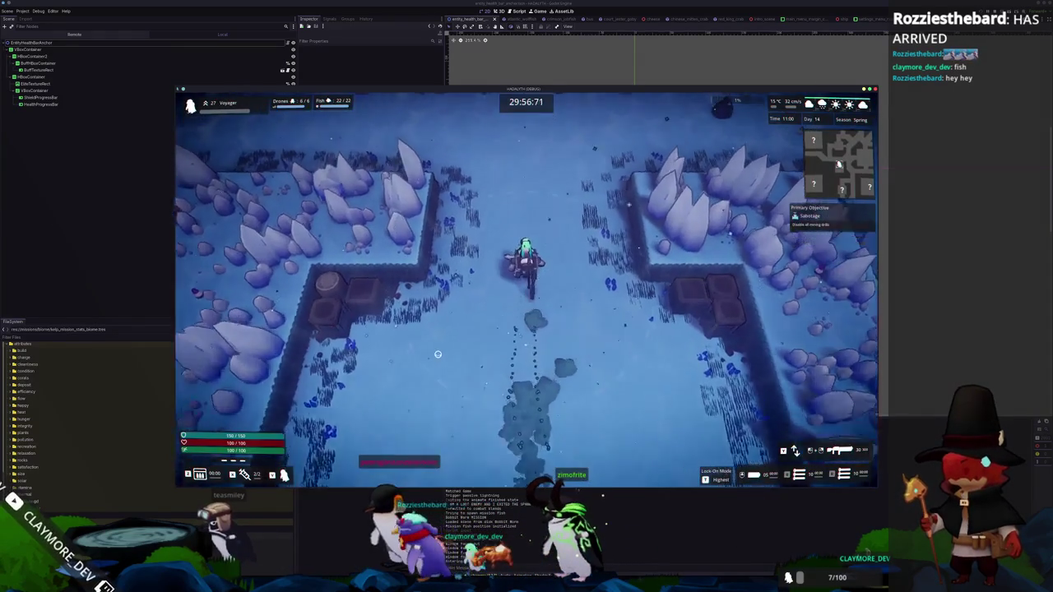
{"action": "key", "text": "a"}
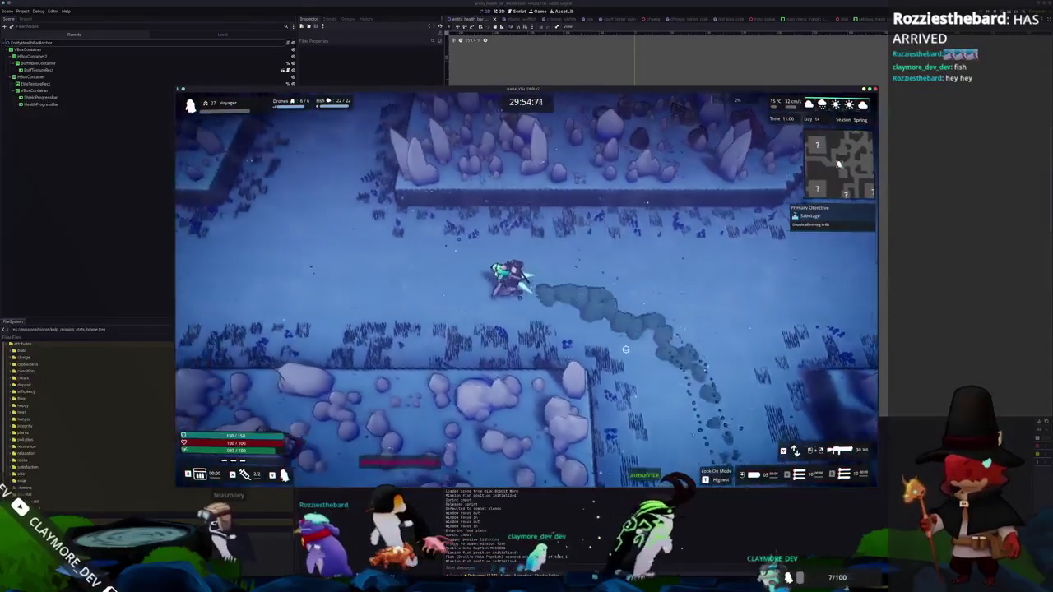
{"action": "key", "text": "w"}
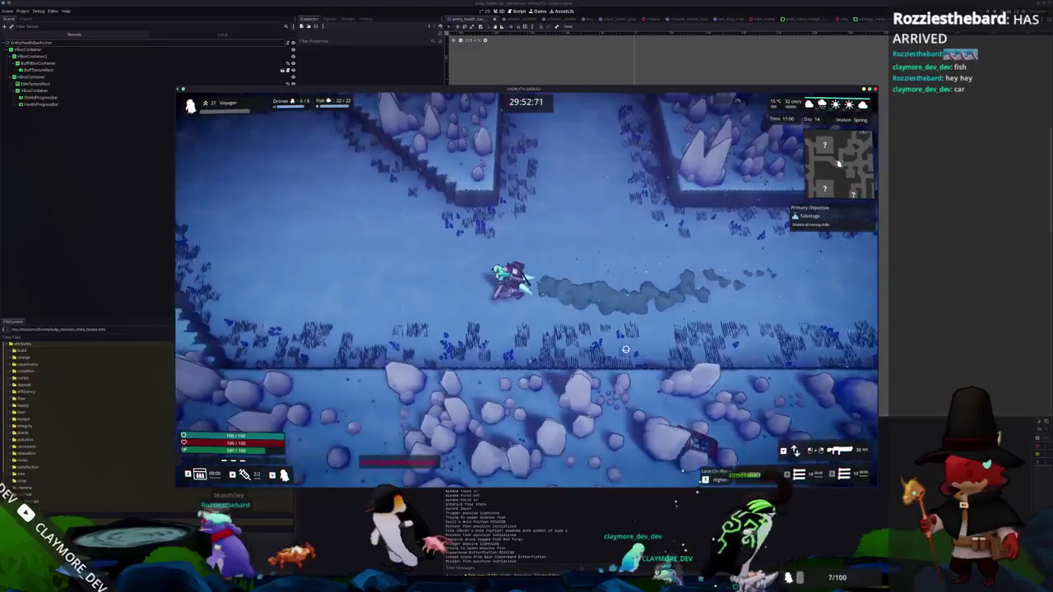
{"action": "key", "text": "w"}
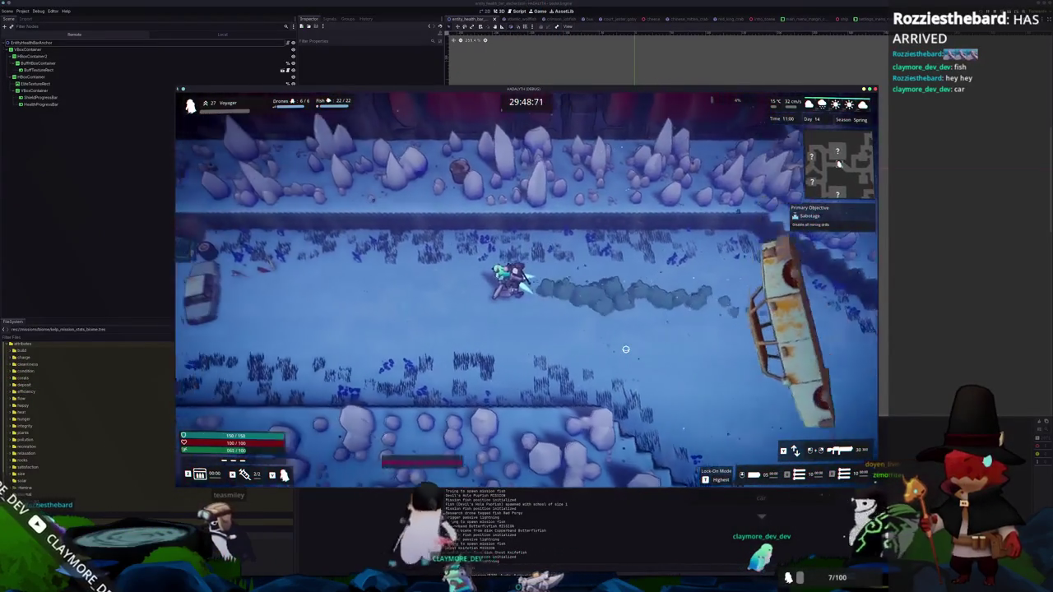
{"action": "key", "text": "s"}
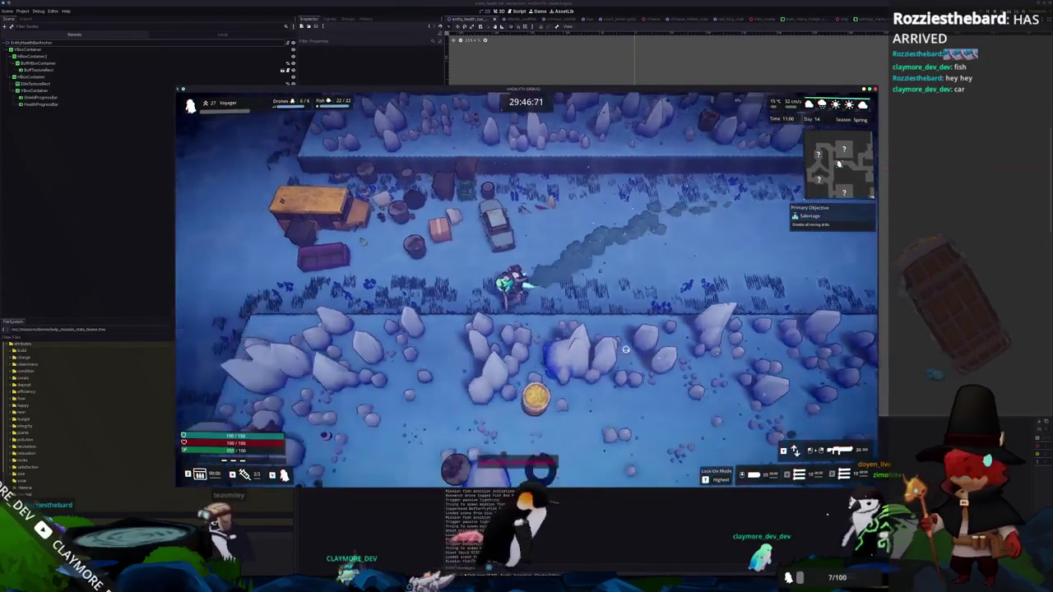
{"action": "key", "text": "e"}
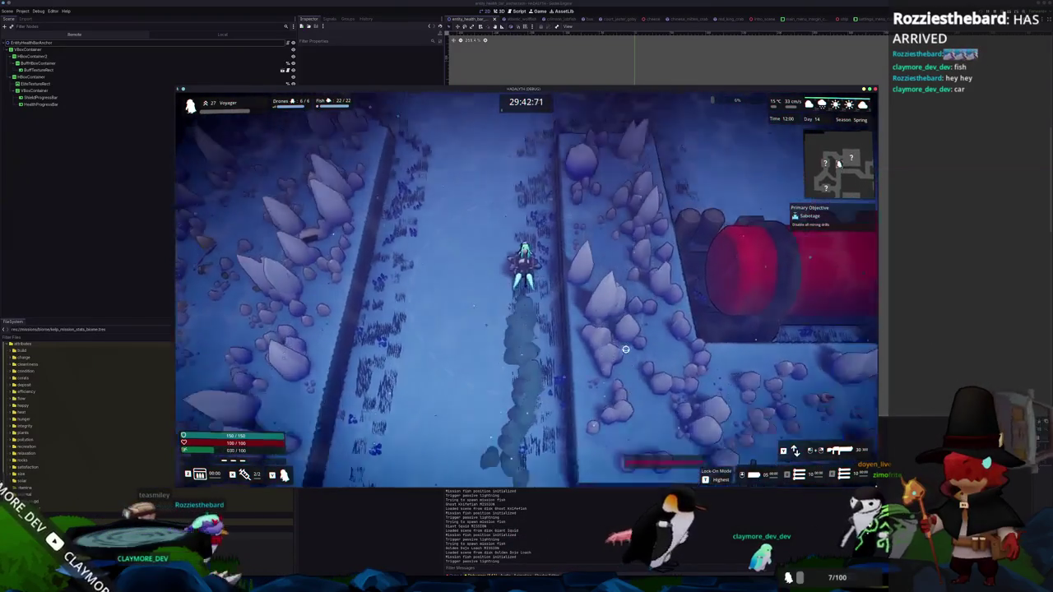
{"action": "key", "text": "d"}
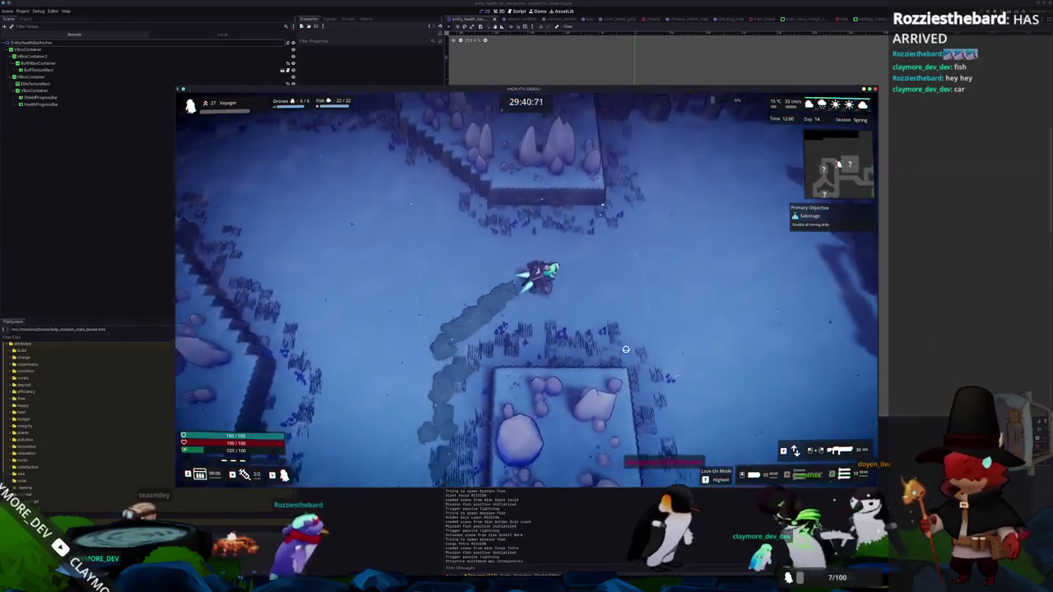
{"action": "key", "text": "d"}
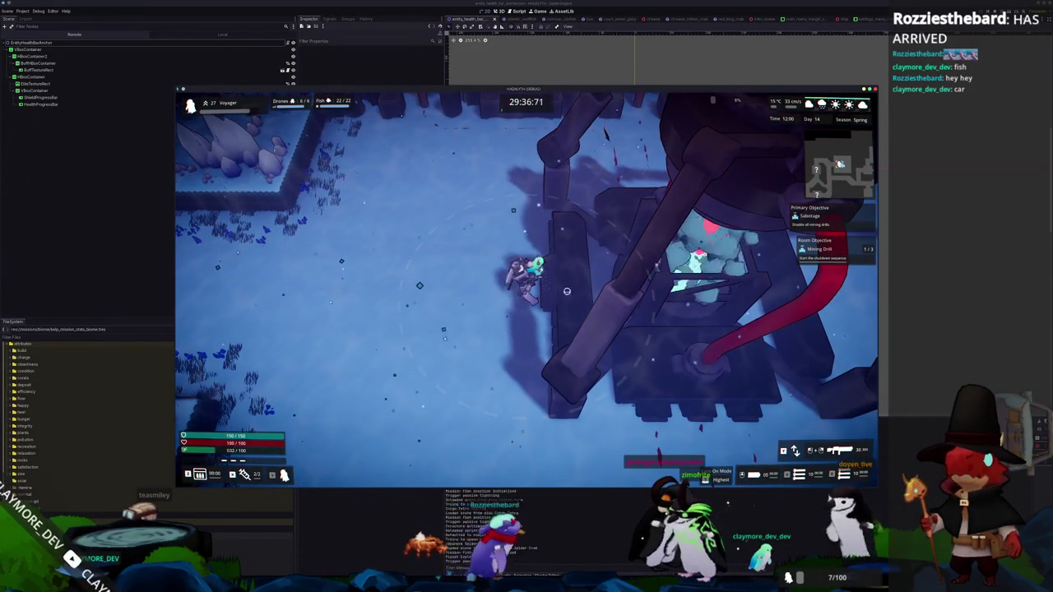
{"action": "key", "text": "a"}
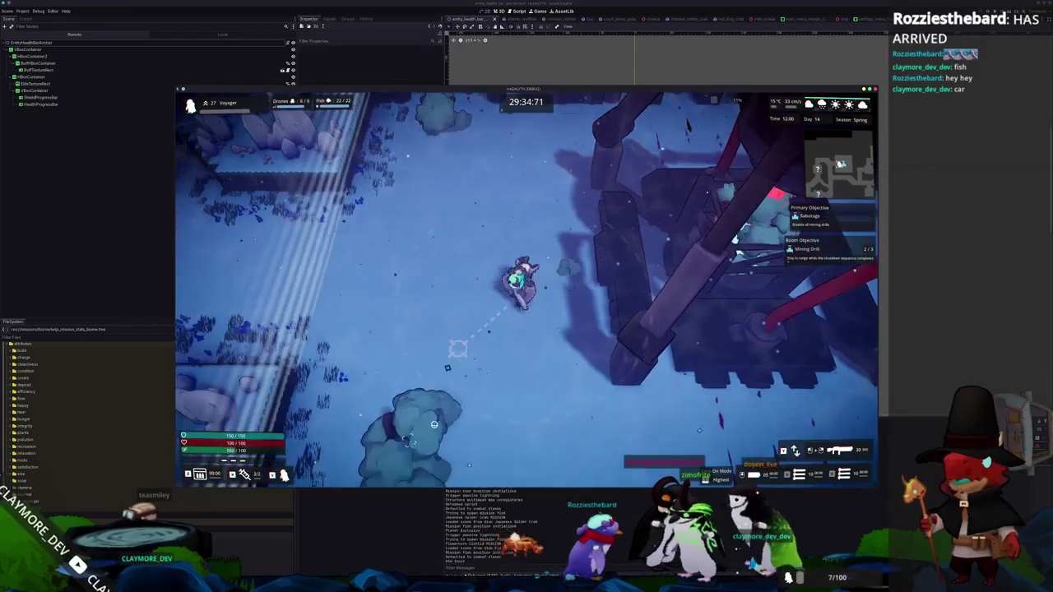
{"action": "key", "text": "s"}
Pause the game again to check the HUD, then close the game window with F8
{"action": "key", "text": "Escape"}
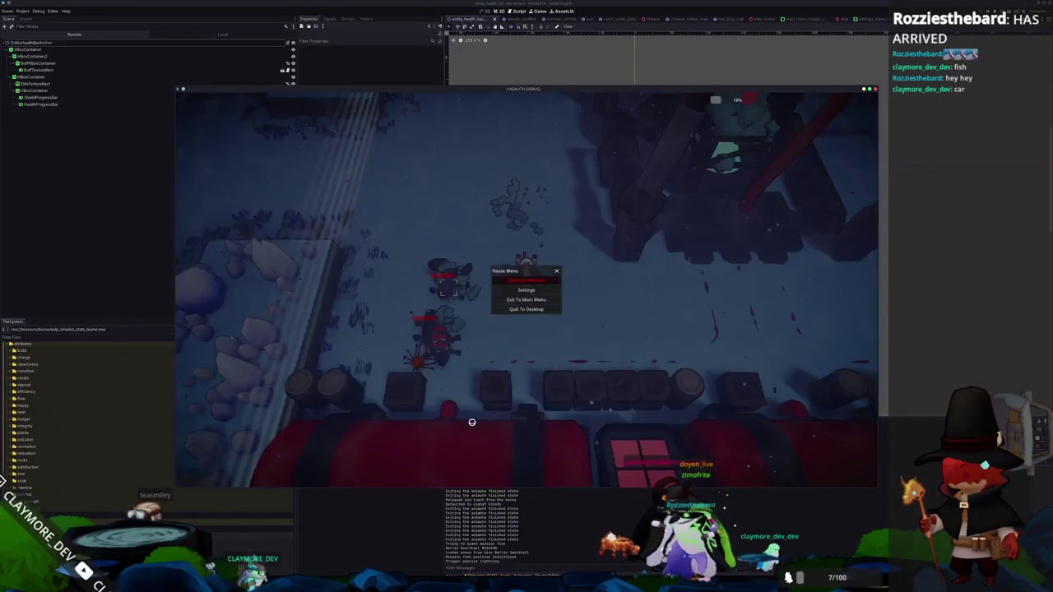
{"action": "key", "text": "Escape"}
{"action": "key", "text": "Escape"}
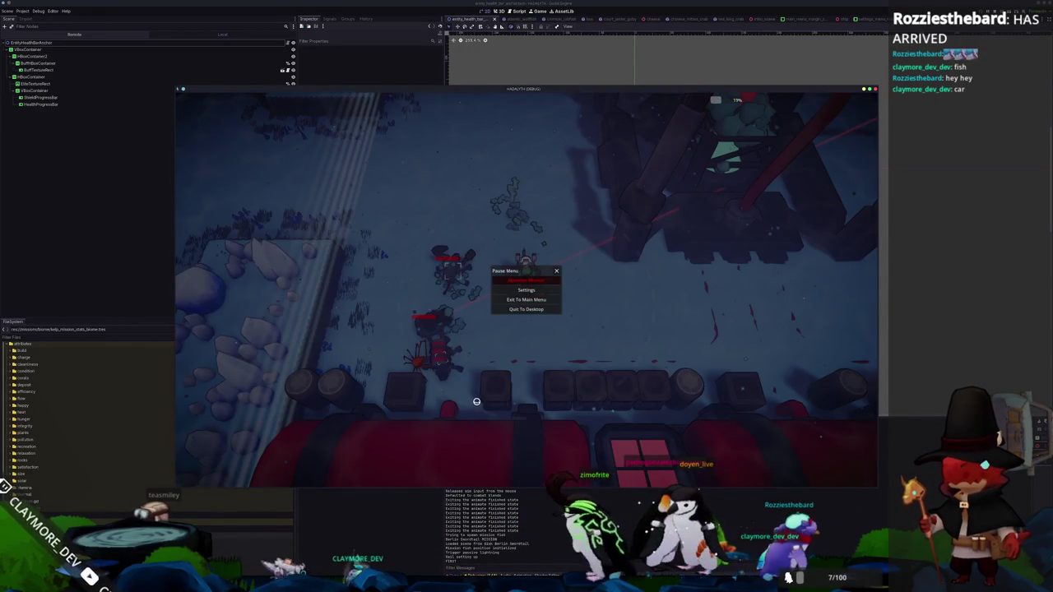
{"action": "key", "text": "F8"}
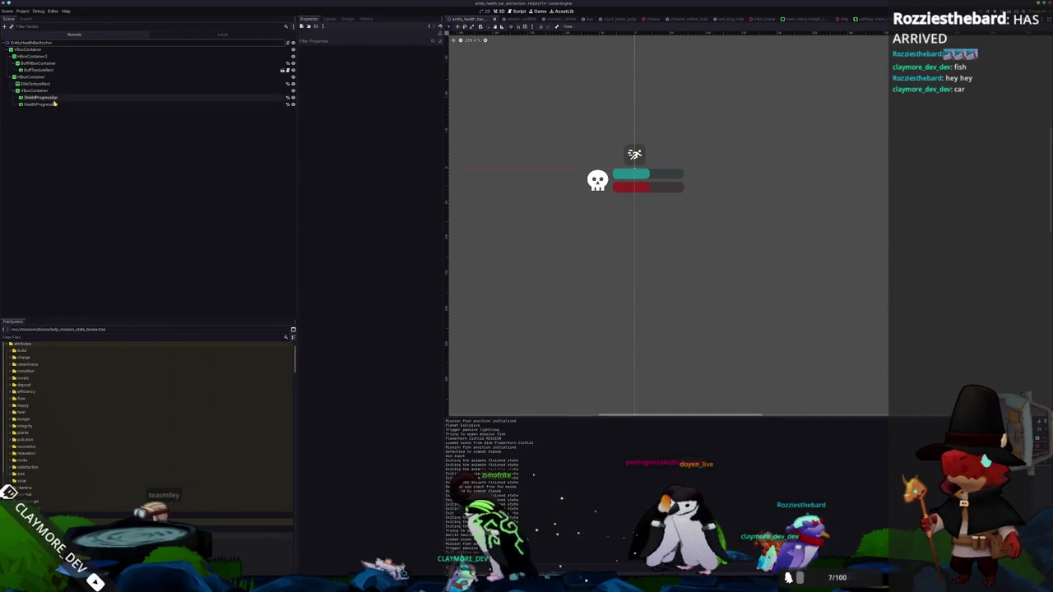
Inspect the Visibility settings of VBoxContainer through HealthProgressBar, then select EntityHealthBarAnchor
{"action": "left_click", "coordinate": [54, 102]}
{"action": "left_click", "coordinate": [45, 51], "text": "shift"}
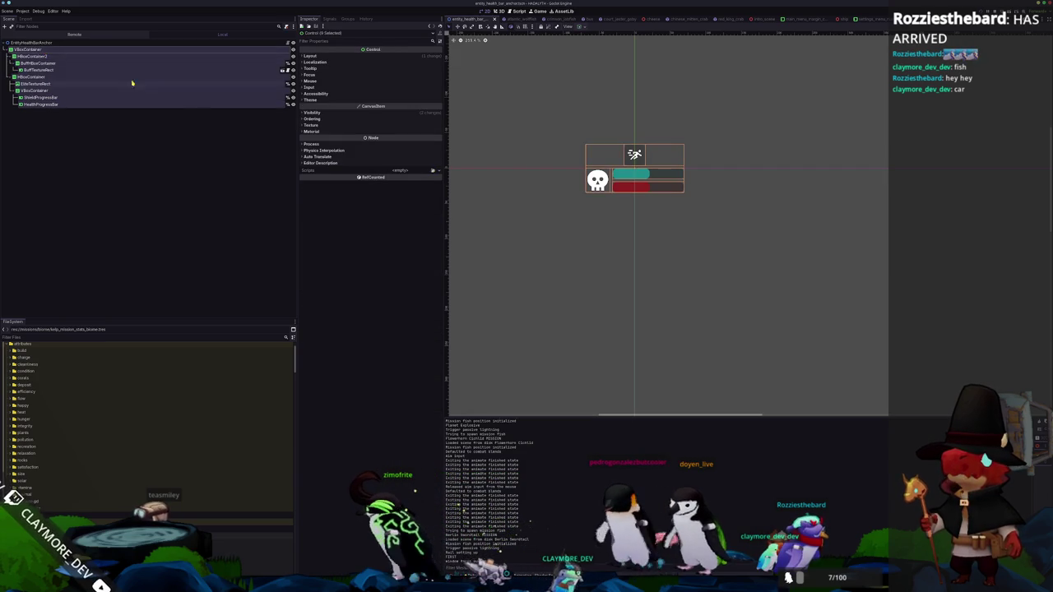
{"action": "left_click", "coordinate": [313, 113]}
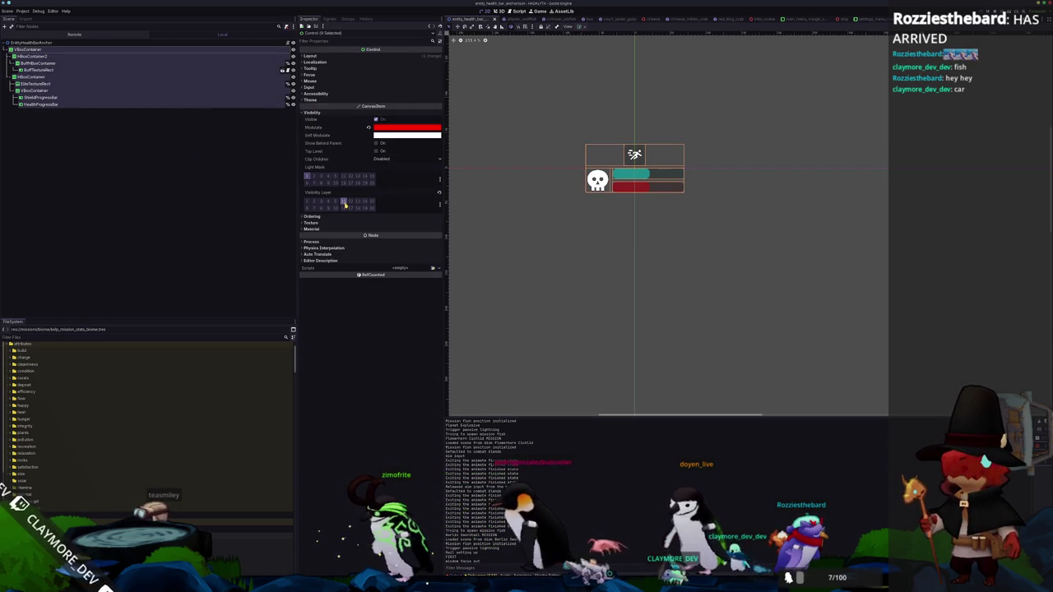
{"action": "left_click", "coordinate": [80, 43]}
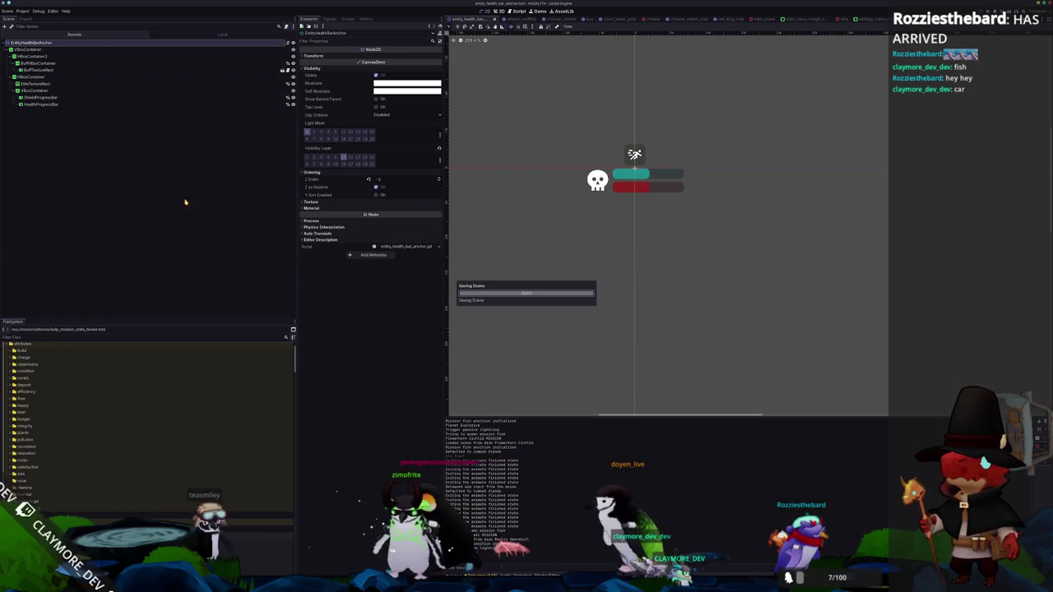
{"action": "key", "text": "alt+Tab"}
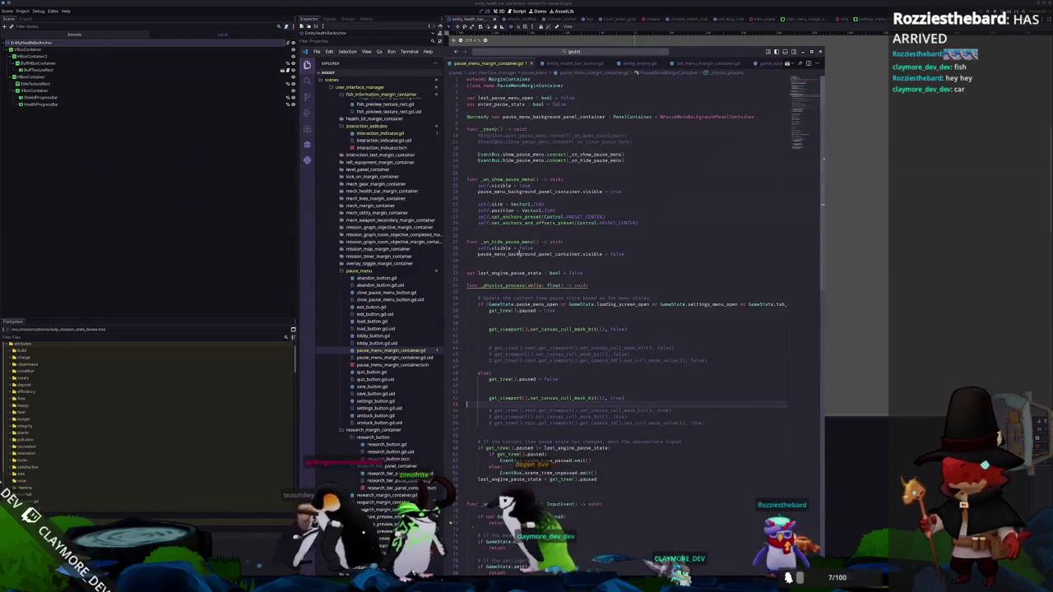
Add a root viewport set_canvas_cull_mask_bit(11, false) call on line 42 and paste it into the unpause branch
{"action": "left_click", "coordinate": [506, 336]}
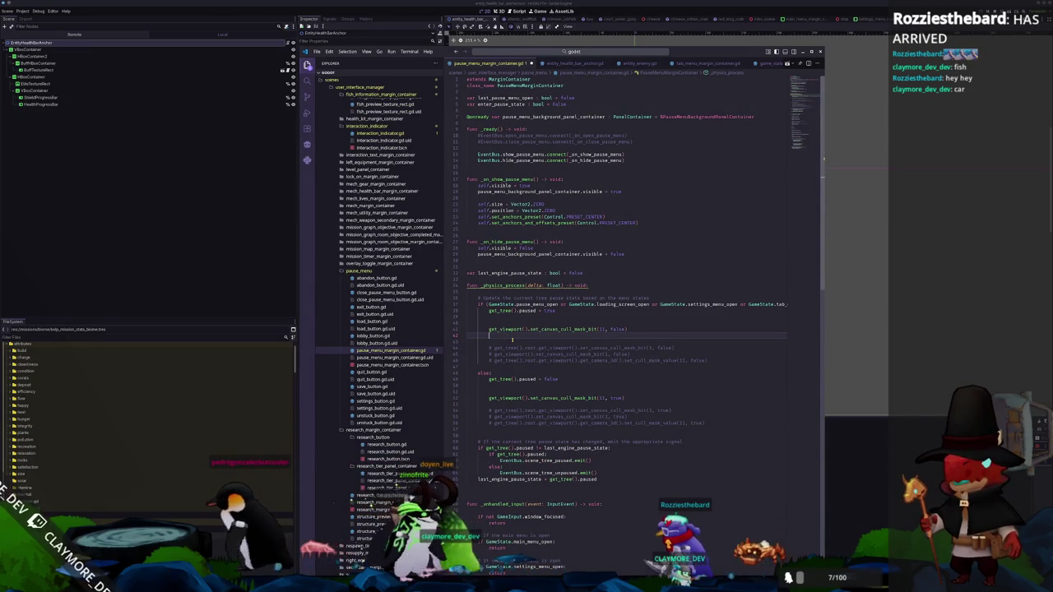
{"action": "type", "text": "get"}
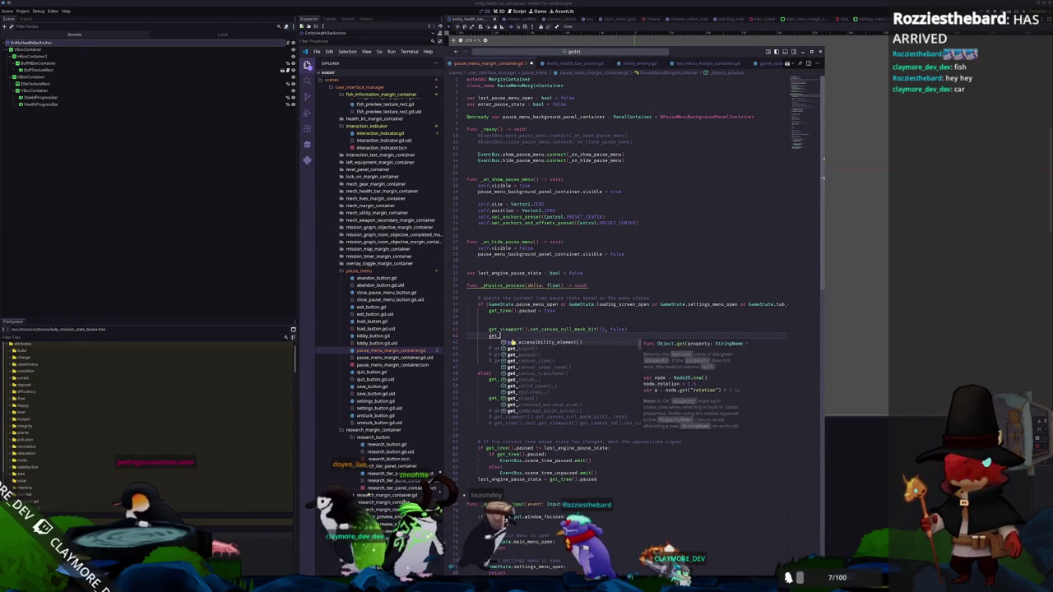
{"action": "type", "text": "_tree().root"}
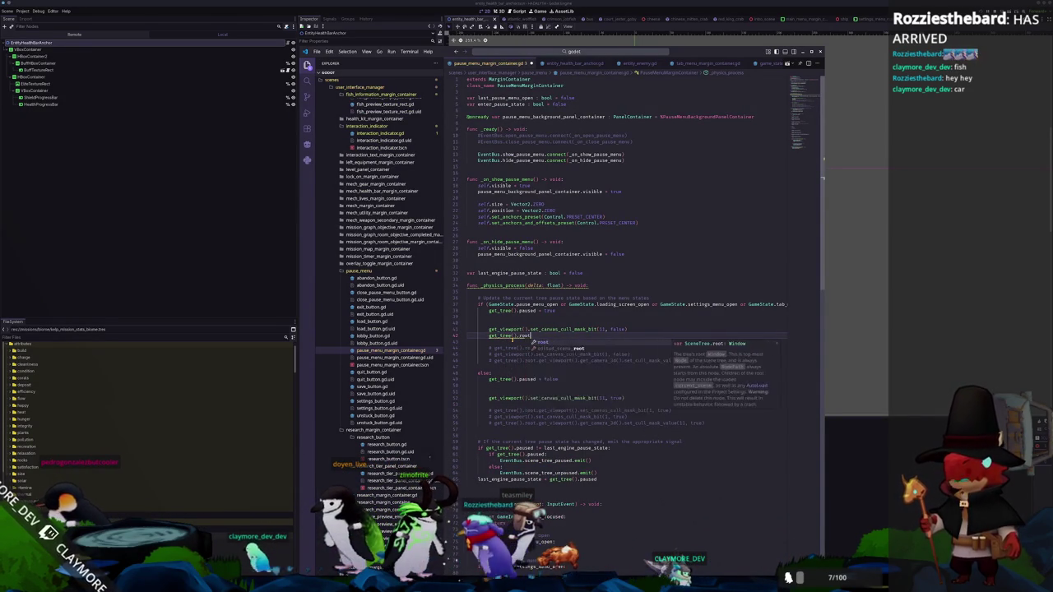
{"action": "type", "text": ".get_viewport().set_canvas_cull_mask_bit("}
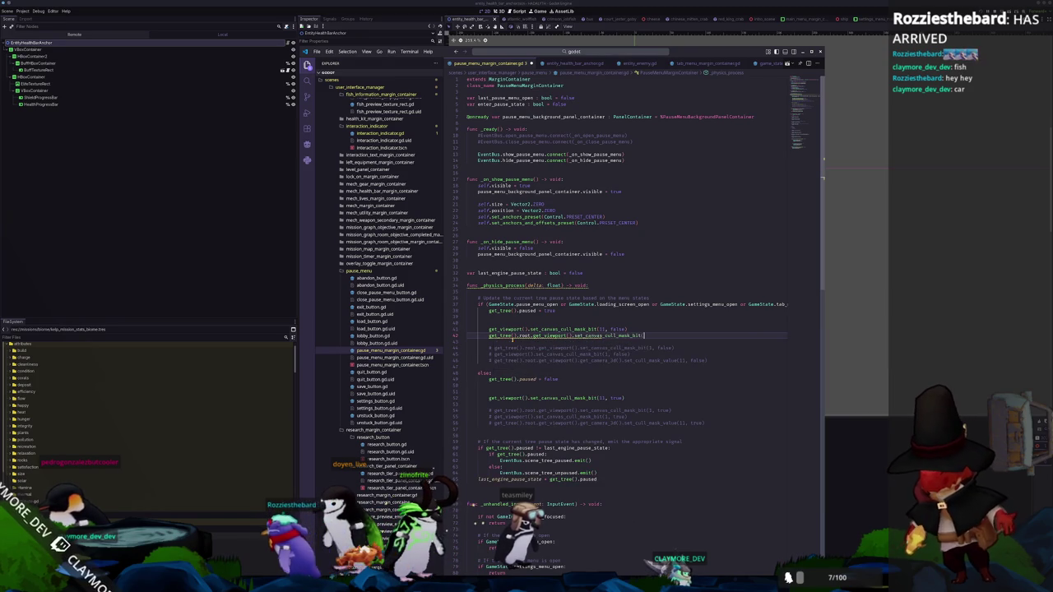
{"action": "type", "text": "1"}
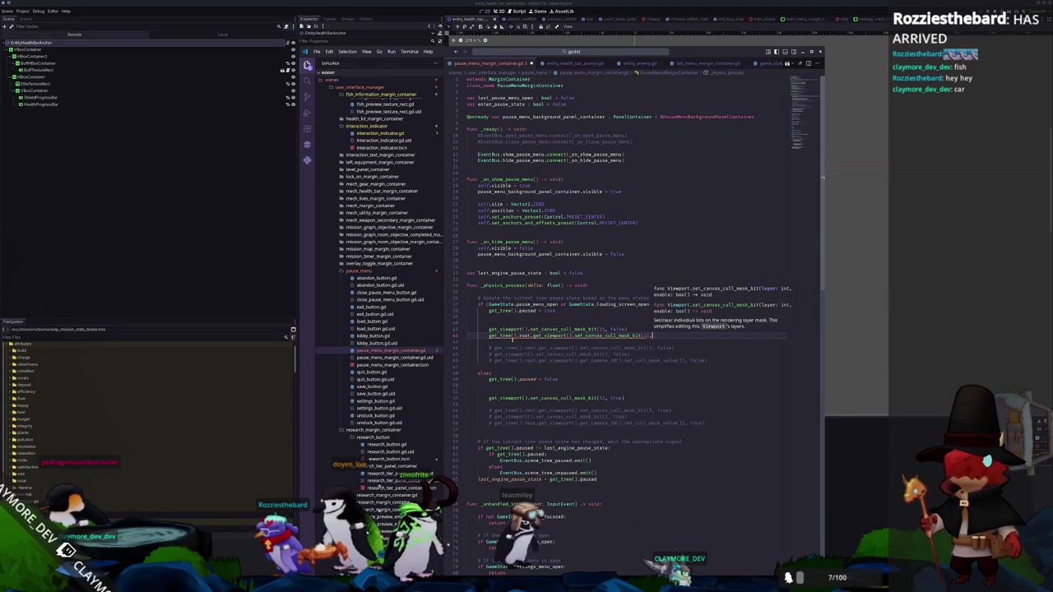
{"action": "type", "text": ", false"}
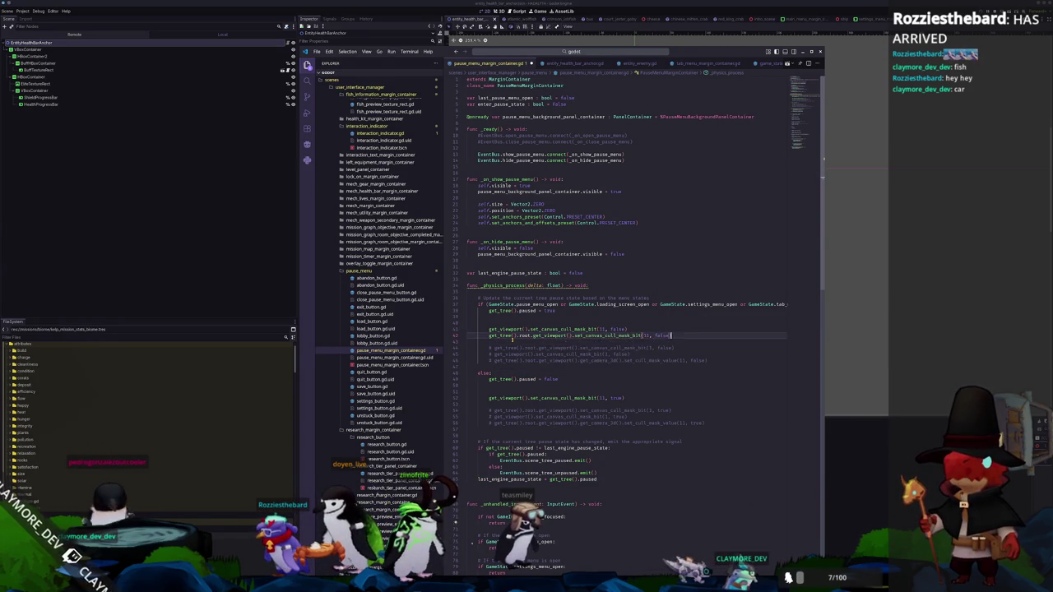
{"action": "key", "text": "Down"}
{"action": "key", "text": "Down"}
{"action": "key", "text": "Down"}
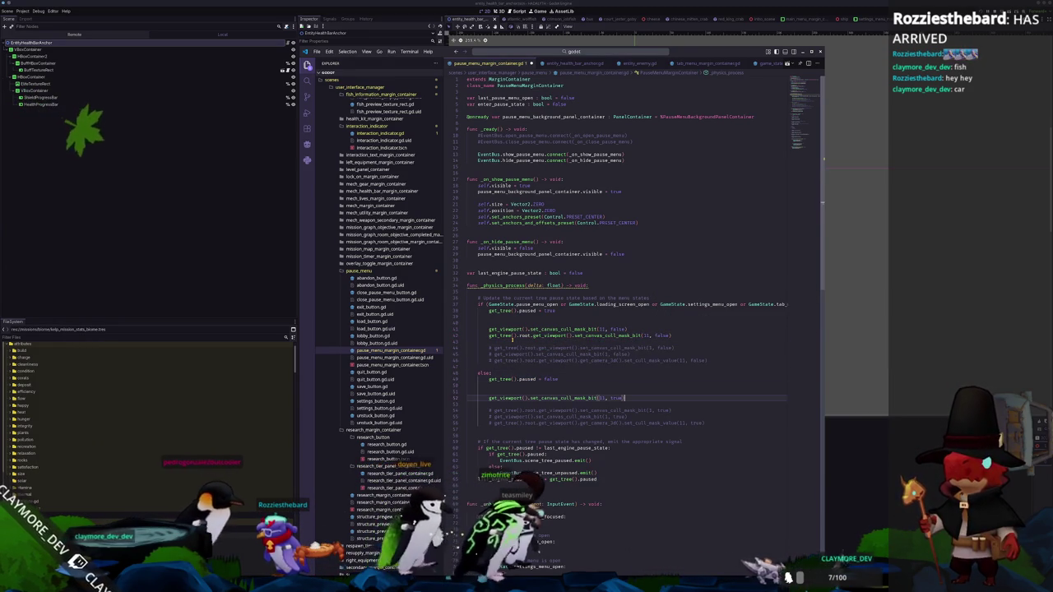
{"action": "key", "text": "Return"}
{"action": "key", "text": "ctrl+v"}
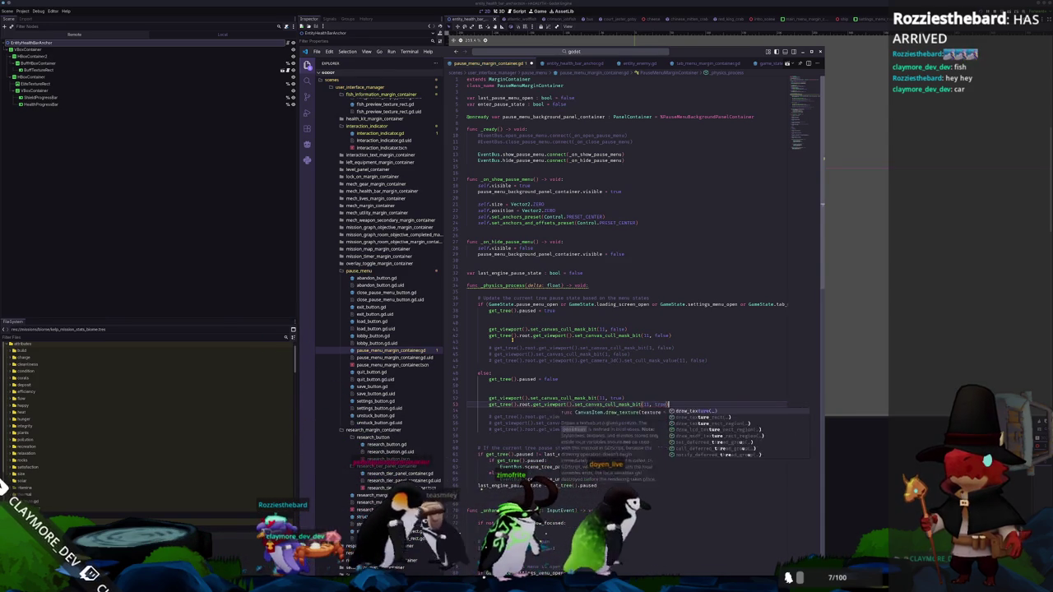
{"action": "key", "text": "alt+Tab"}
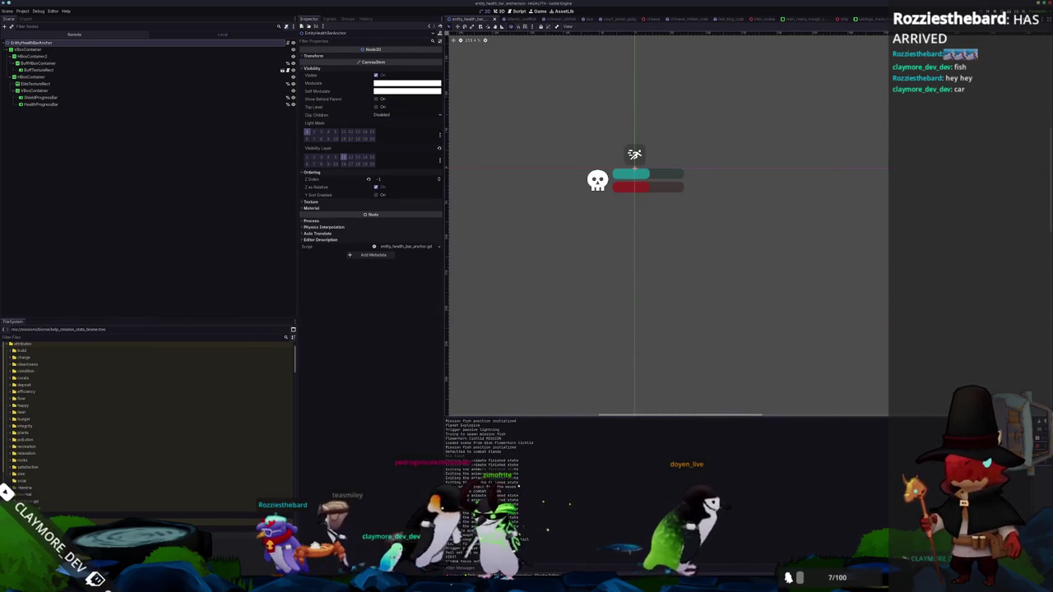
Run the game and toggle pause twice to see whether the HUD hides, then close it
{"action": "key", "text": "Escape"}
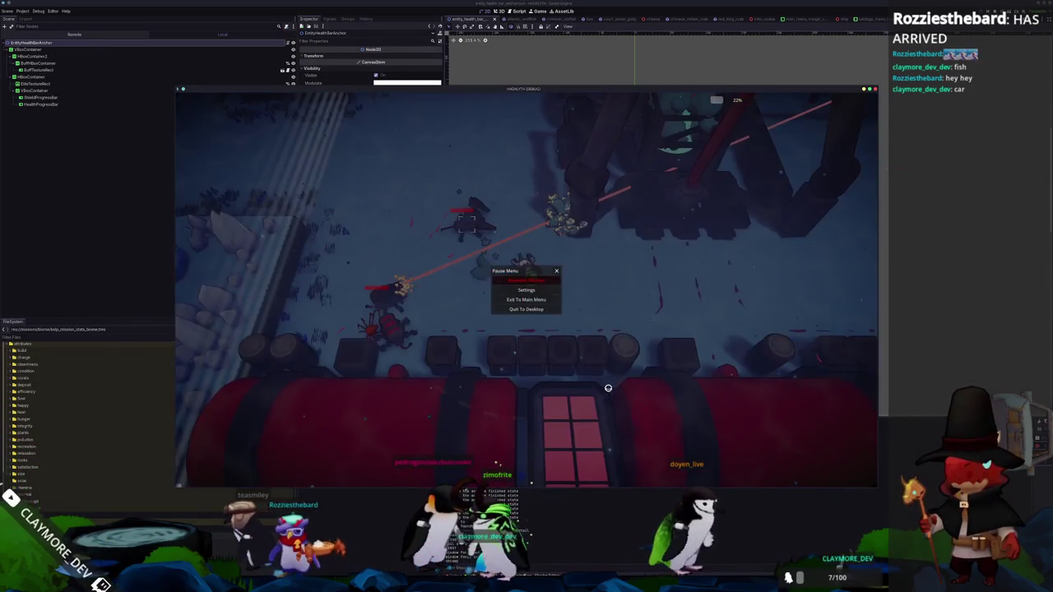
{"action": "key", "text": "Escape"}
{"action": "key", "text": "Escape"}
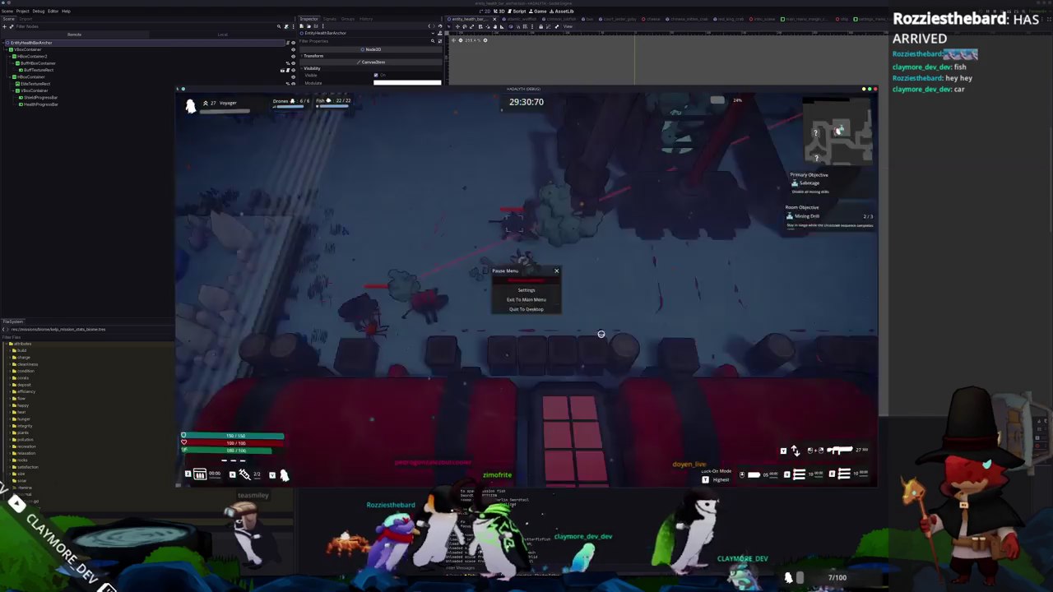
{"action": "key", "text": "Escape"}
{"action": "key", "text": "Escape"}
{"action": "left_click", "coordinate": [526, 309]}
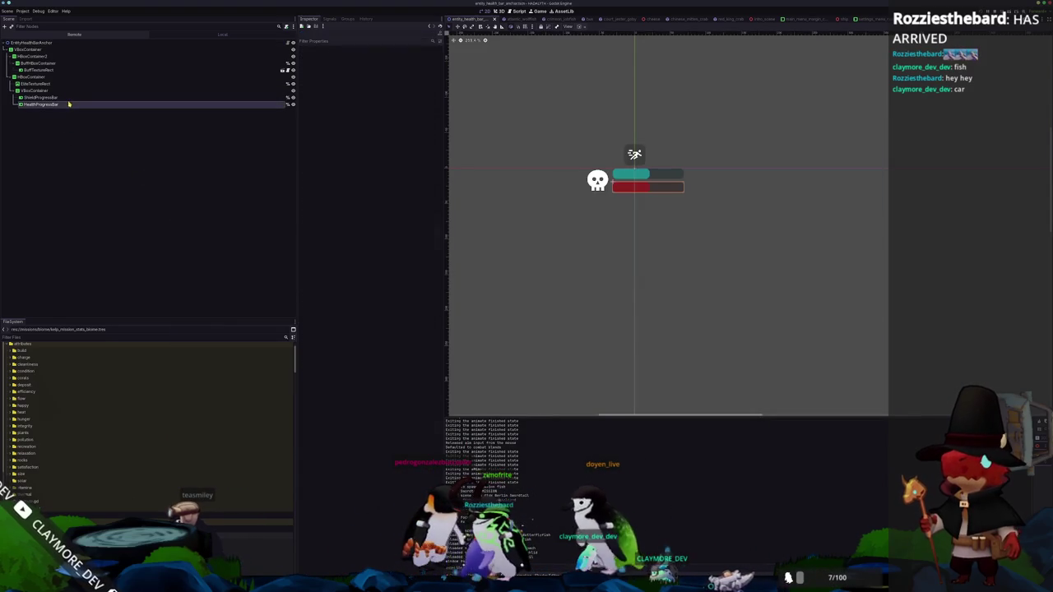
Expand HealthProgressBar's Ordering, Texture and Material settings in the Inspector
{"action": "left_click", "coordinate": [69, 105]}
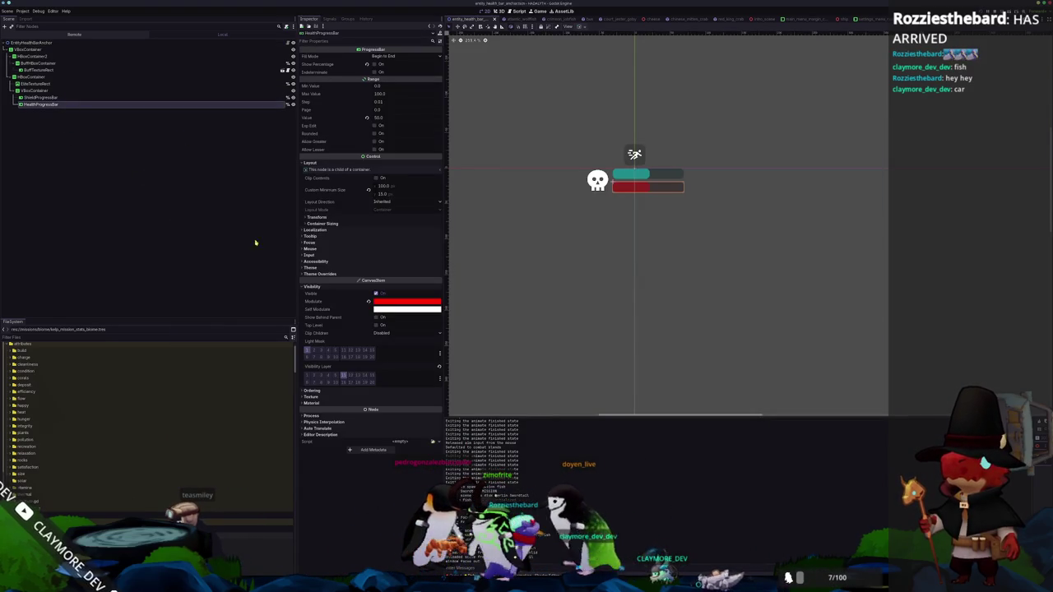
{"action": "left_click", "coordinate": [329, 390]}
{"action": "left_click", "coordinate": [329, 420]}
{"action": "left_click", "coordinate": [329, 442]}
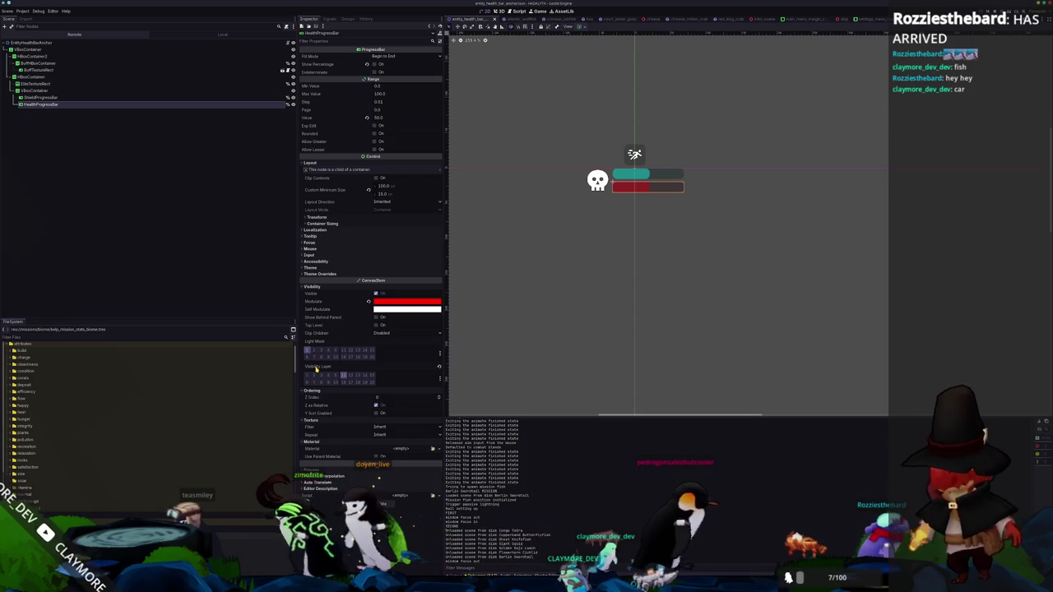
{"action": "mouse_move", "coordinate": [316, 370]}
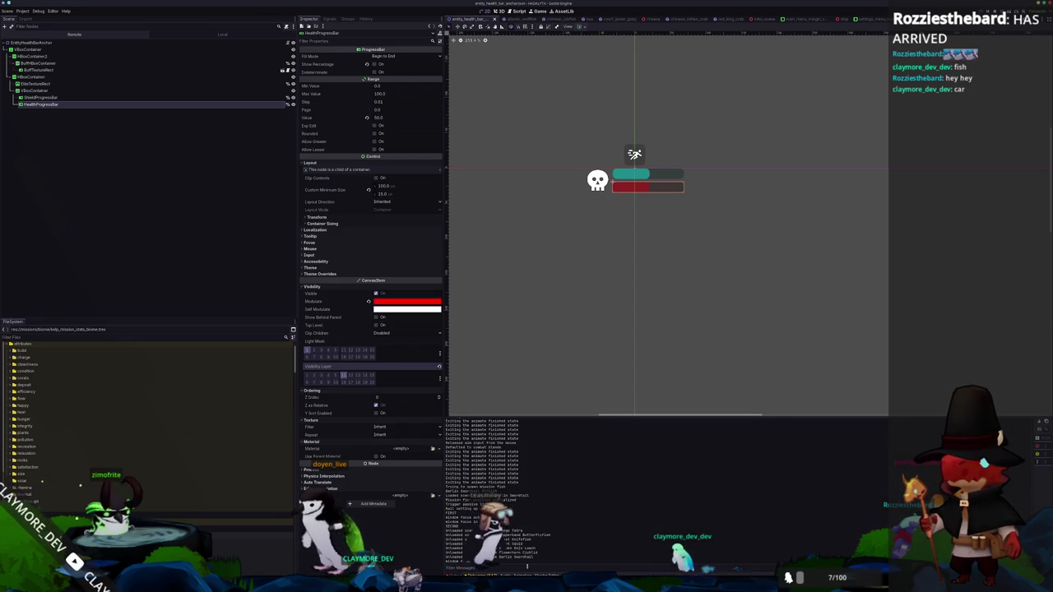
{"action": "key", "text": "alt+Tab"}
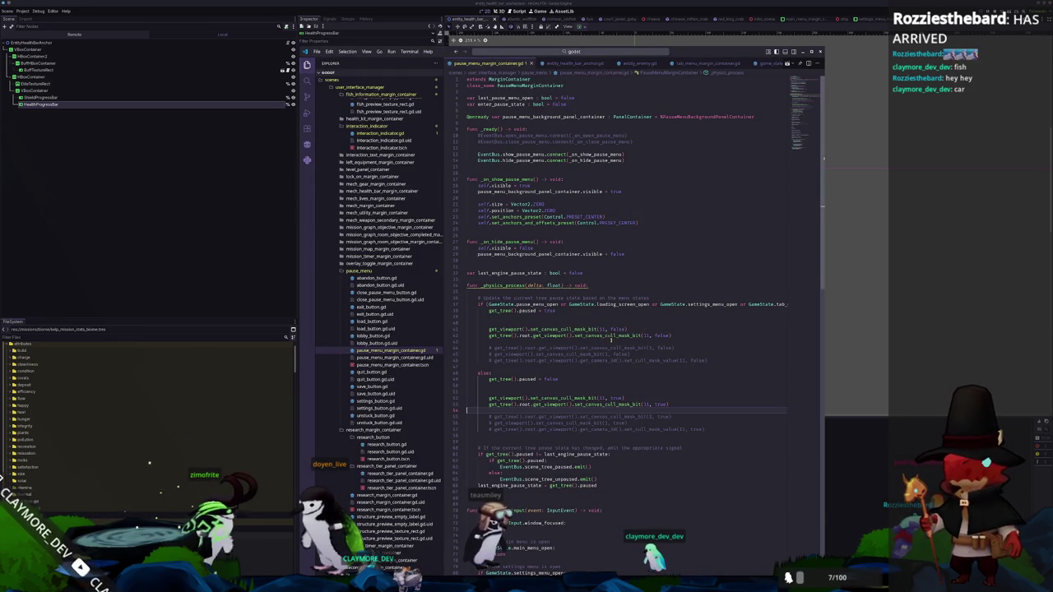
Check the set_canvas_cull_mask_bit docs and line 42's layer argument, then launch the game with F5
{"action": "mouse_move", "coordinate": [615, 337]}
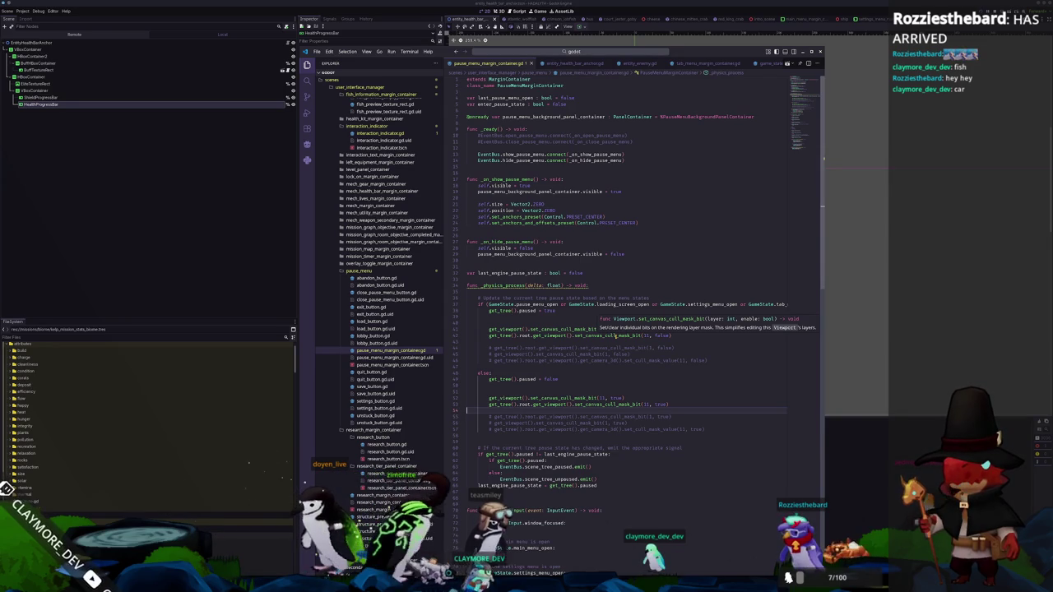
{"action": "left_click", "coordinate": [646, 335]}
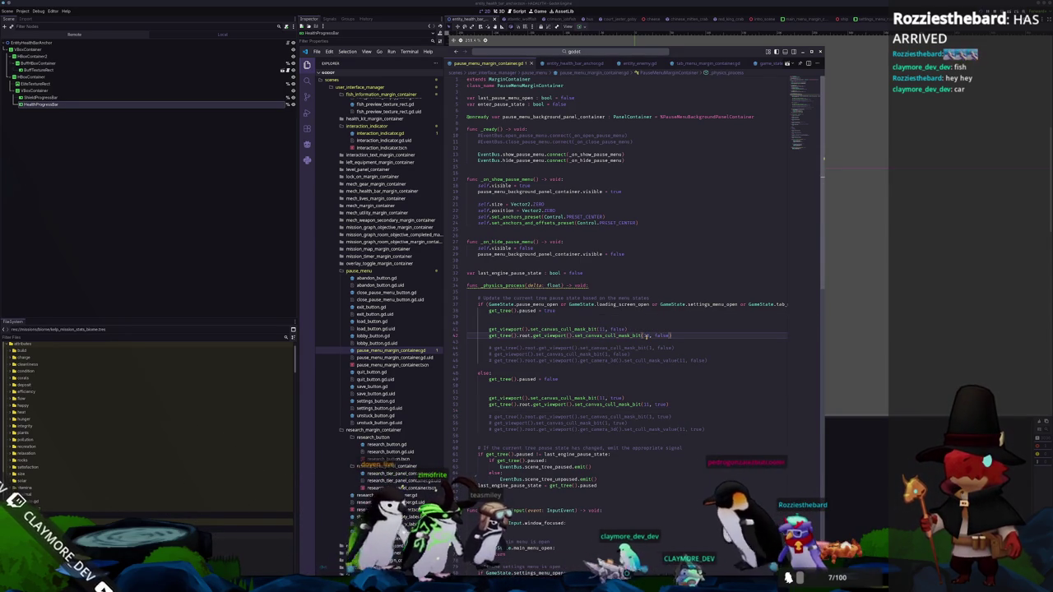
{"action": "key", "text": "F5"}
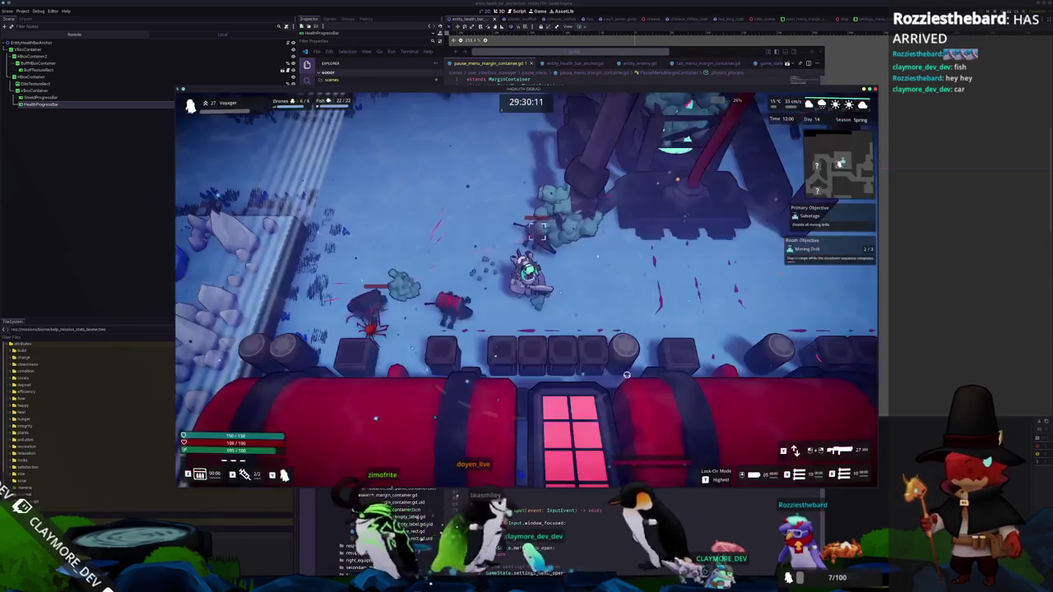
Pause the game to check the HUD, then close it and return to the Godot editor
{"action": "key", "text": "Escape"}
{"action": "left_click", "coordinate": [526, 309]}
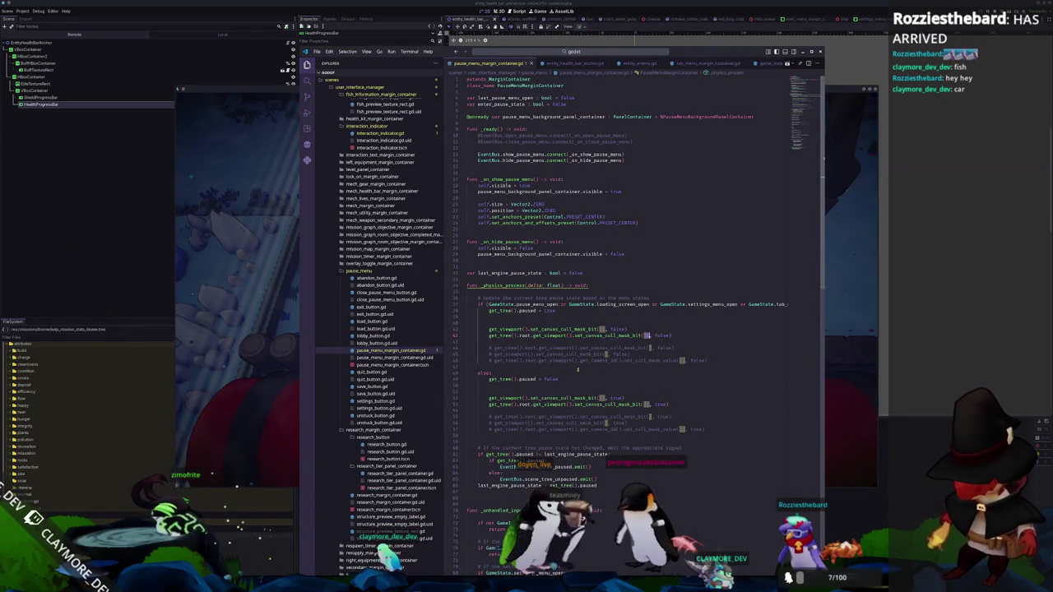
{"action": "left_click", "coordinate": [104, 98]}
Inspect Visibility for HBoxContainer2, BuffHBoxContainer, BuffTextureRect and HBoxContainer
{"action": "left_click", "coordinate": [74, 49]}
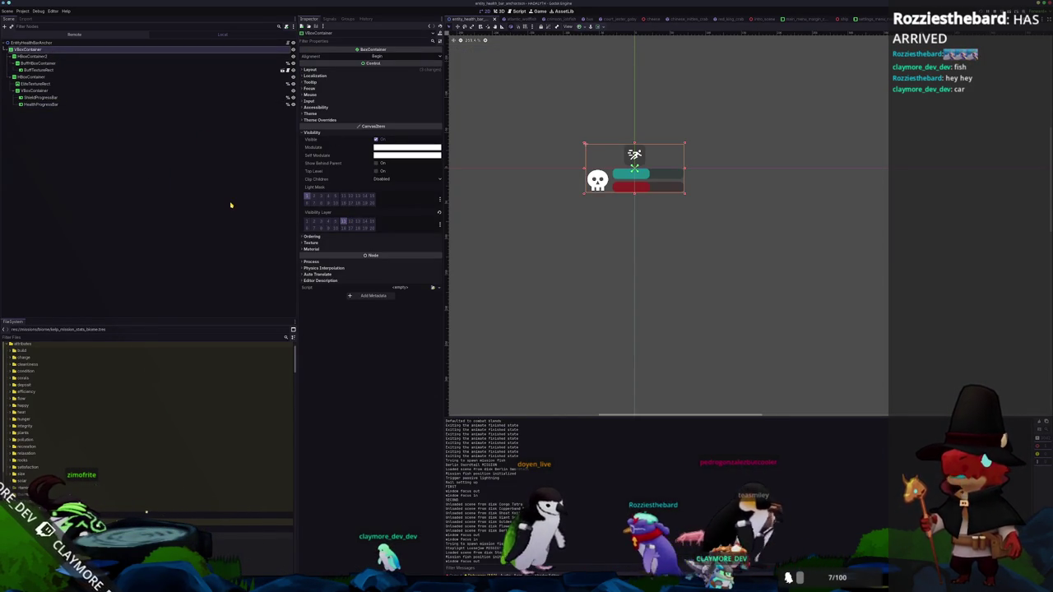
{"action": "key", "text": "Down"}
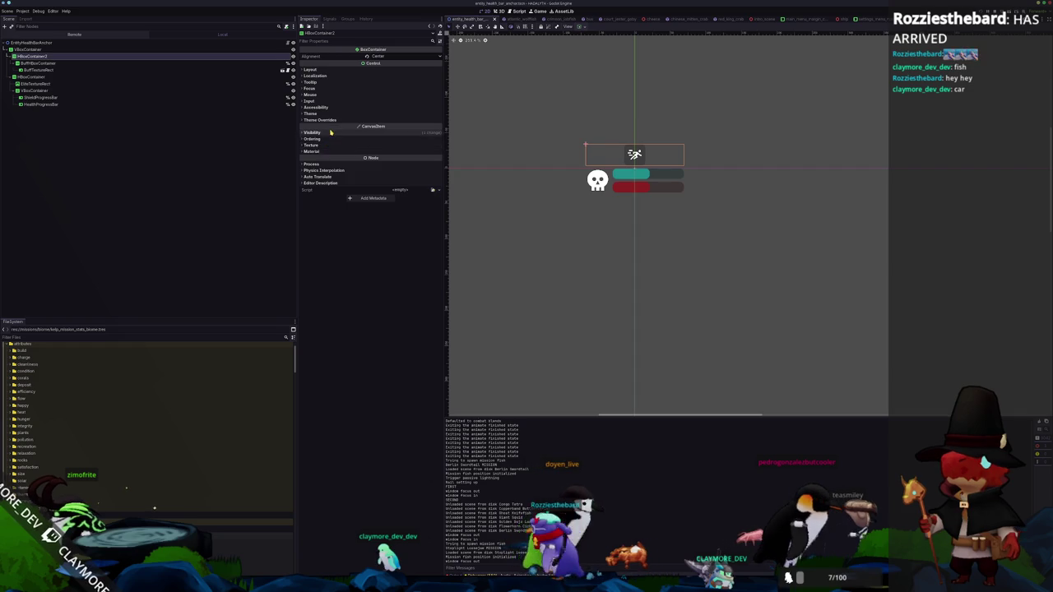
{"action": "left_click", "coordinate": [313, 132]}
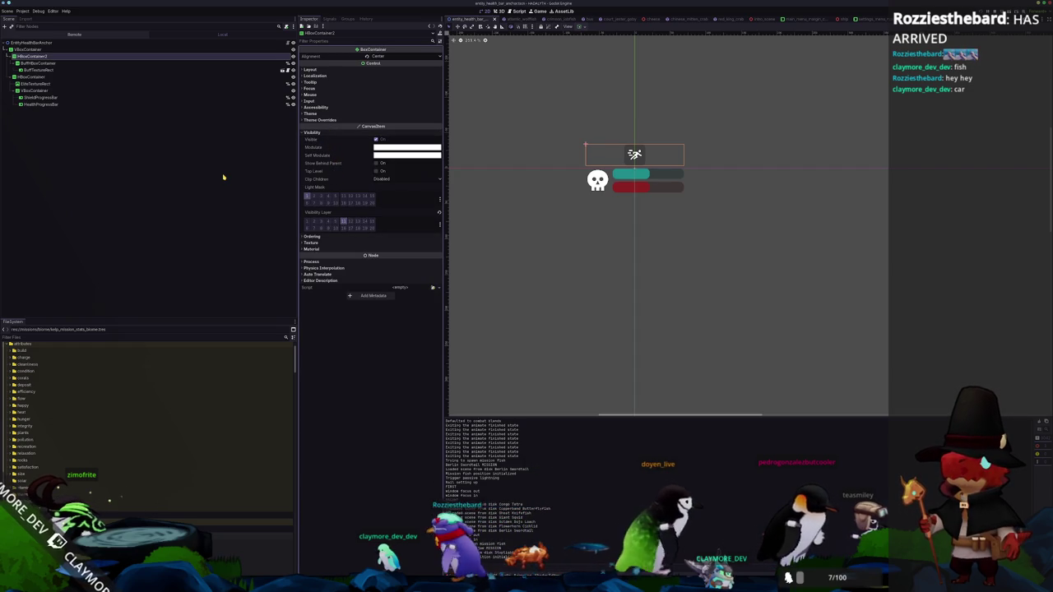
{"action": "left_click", "coordinate": [99, 64]}
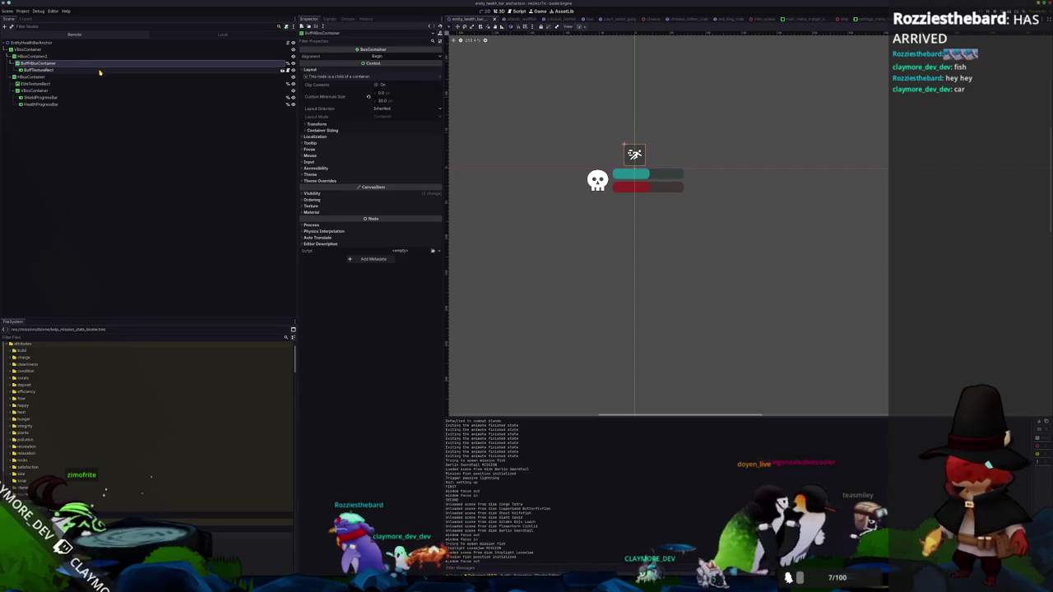
{"action": "left_click", "coordinate": [313, 193]}
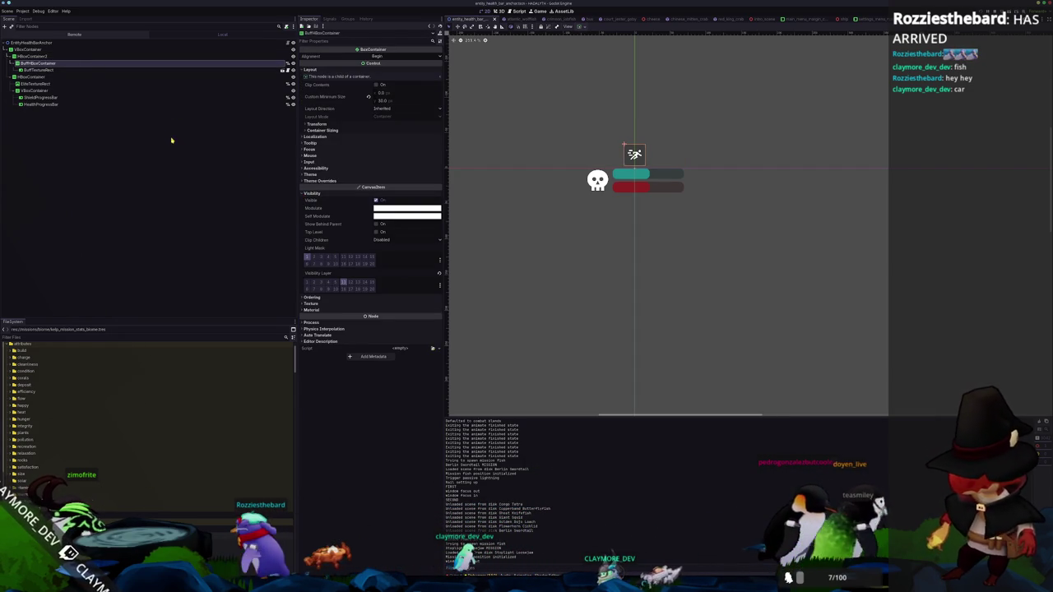
{"action": "left_click", "coordinate": [85, 70]}
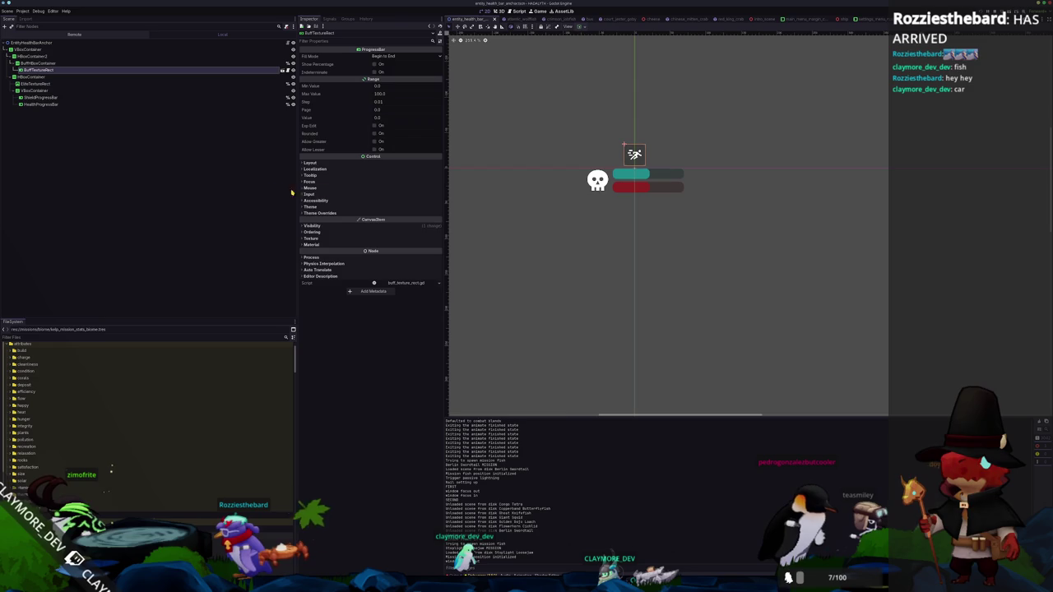
{"action": "left_click", "coordinate": [323, 227]}
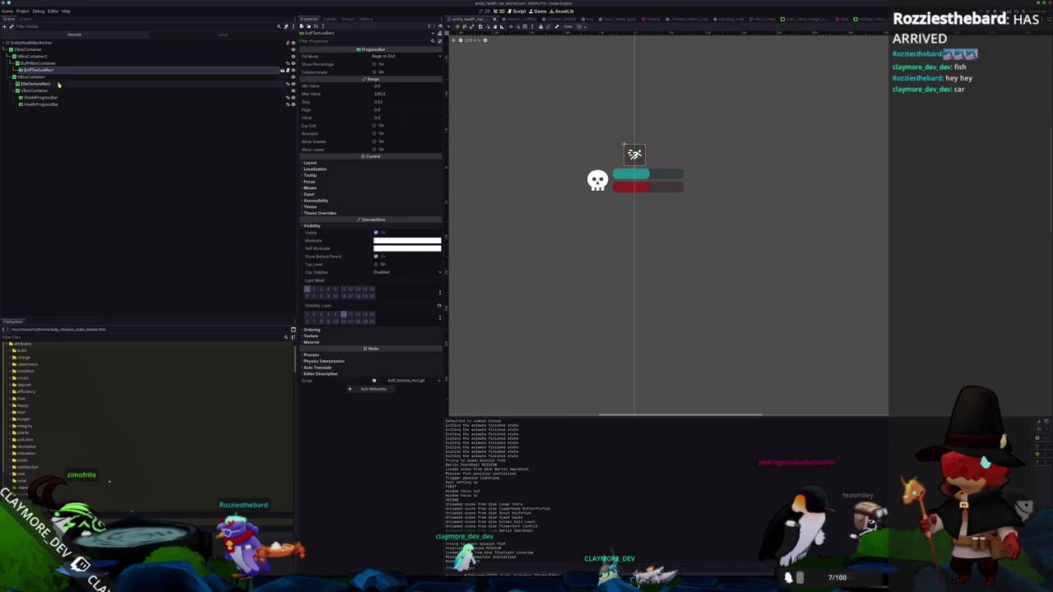
{"action": "left_click", "coordinate": [33, 76]}
{"action": "left_click", "coordinate": [312, 281]}
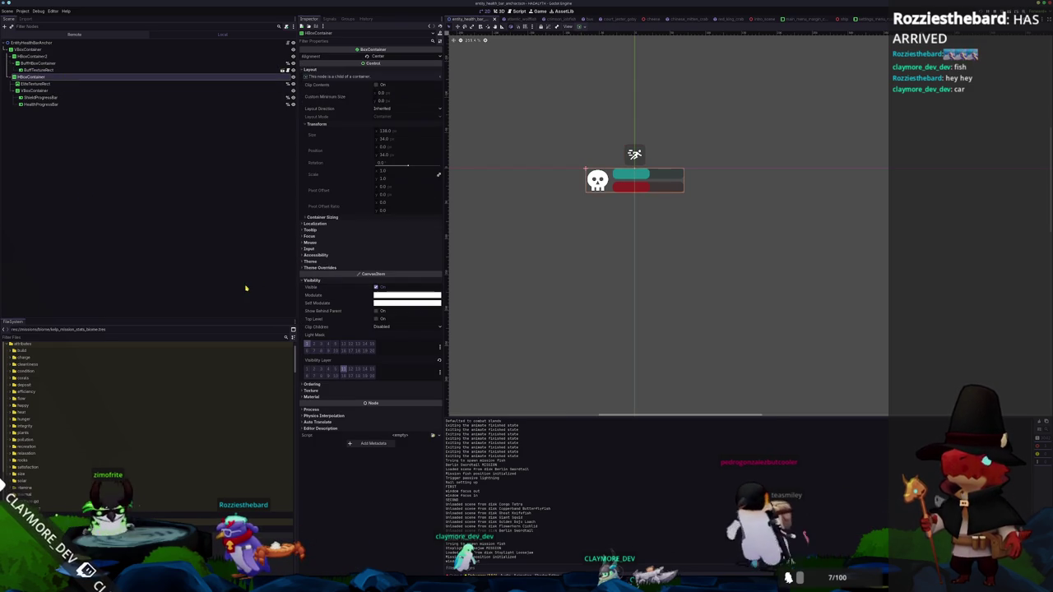
{"action": "key", "text": "alt+Tab"}
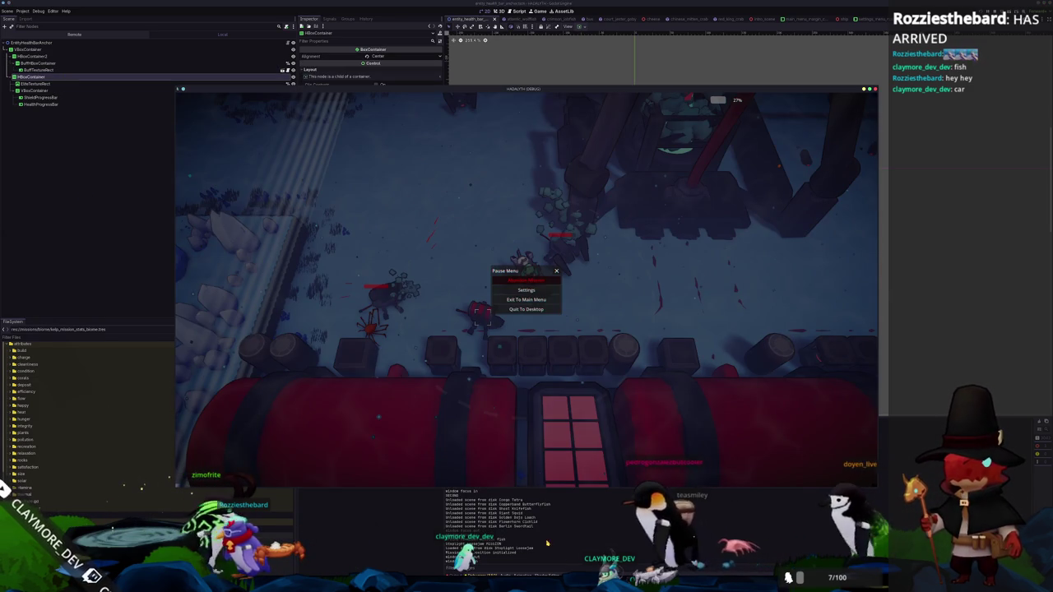
{"action": "key", "text": "alt+Tab"}
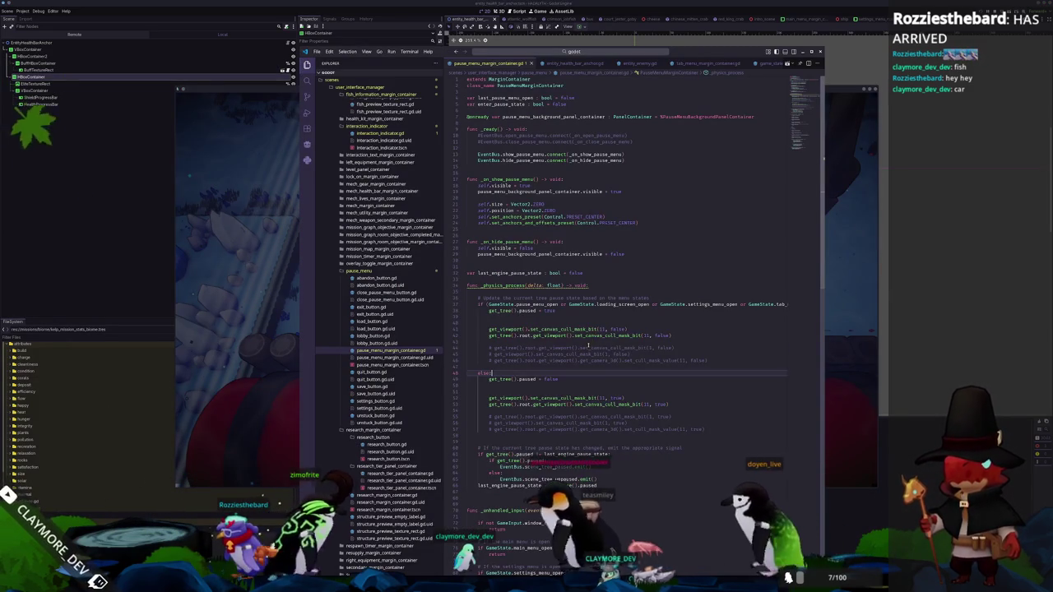
{"action": "left_click", "coordinate": [700, 341]}
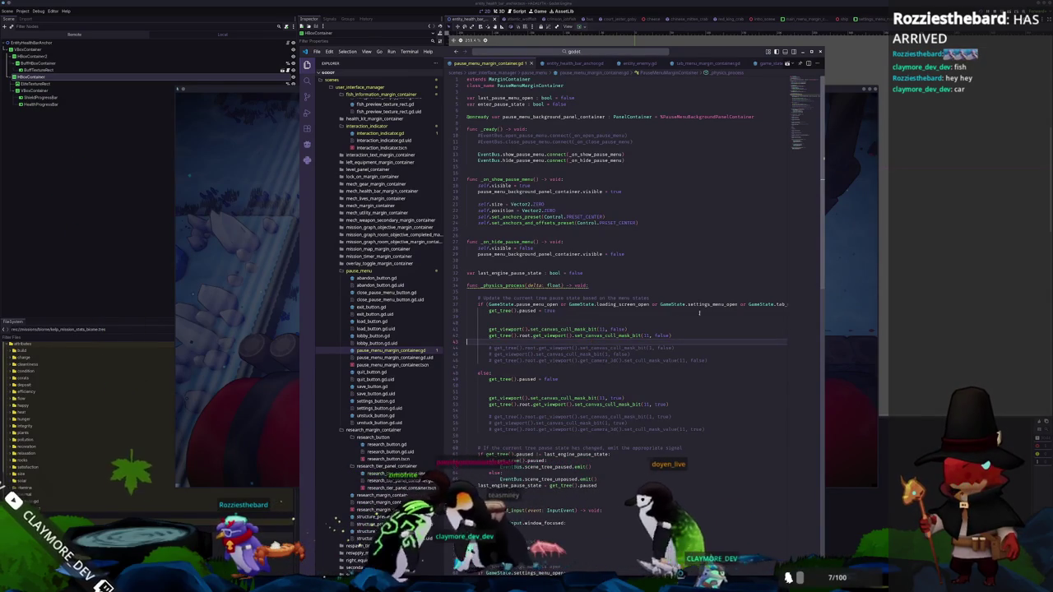
{"action": "left_click", "coordinate": [635, 329]}
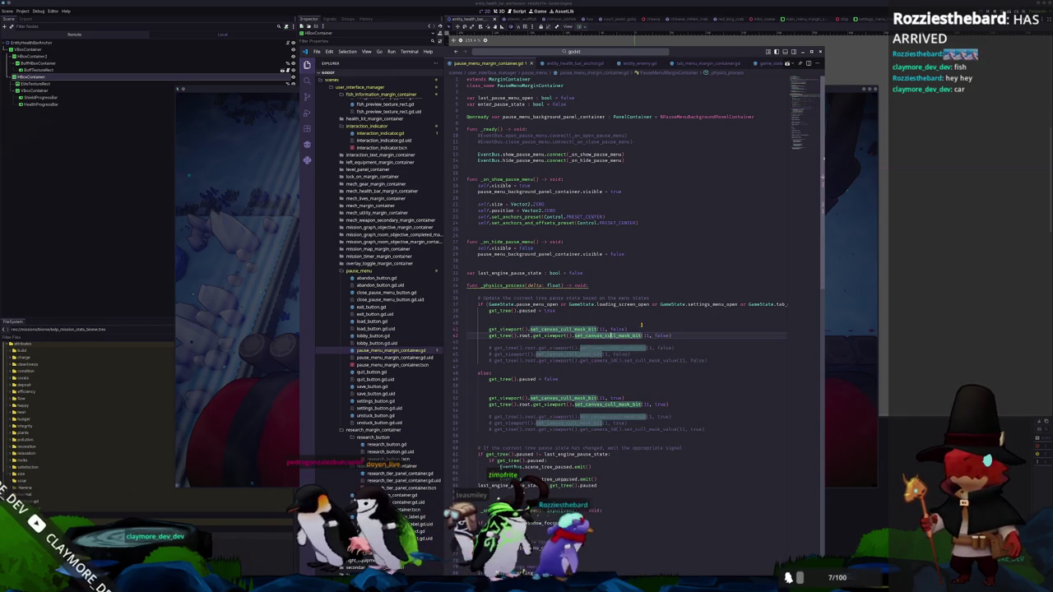
{"action": "key", "text": "Down"}
{"action": "key", "text": "Down"}
{"action": "key", "text": "Down"}
{"action": "key", "text": "Down"}
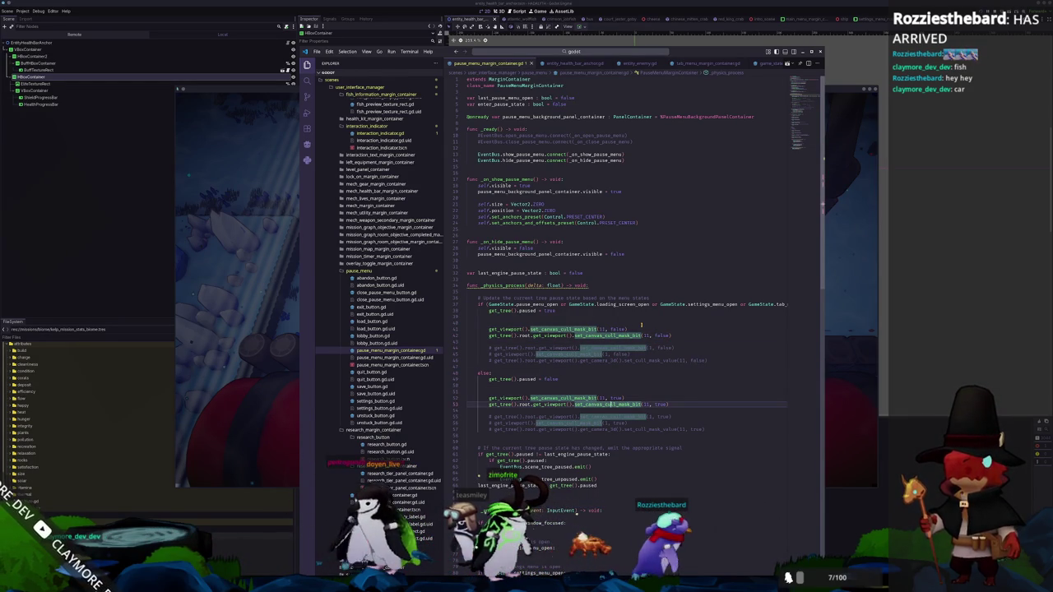
{"action": "key", "text": "Up"}
{"action": "key", "text": "ctrl+shift+Right"}
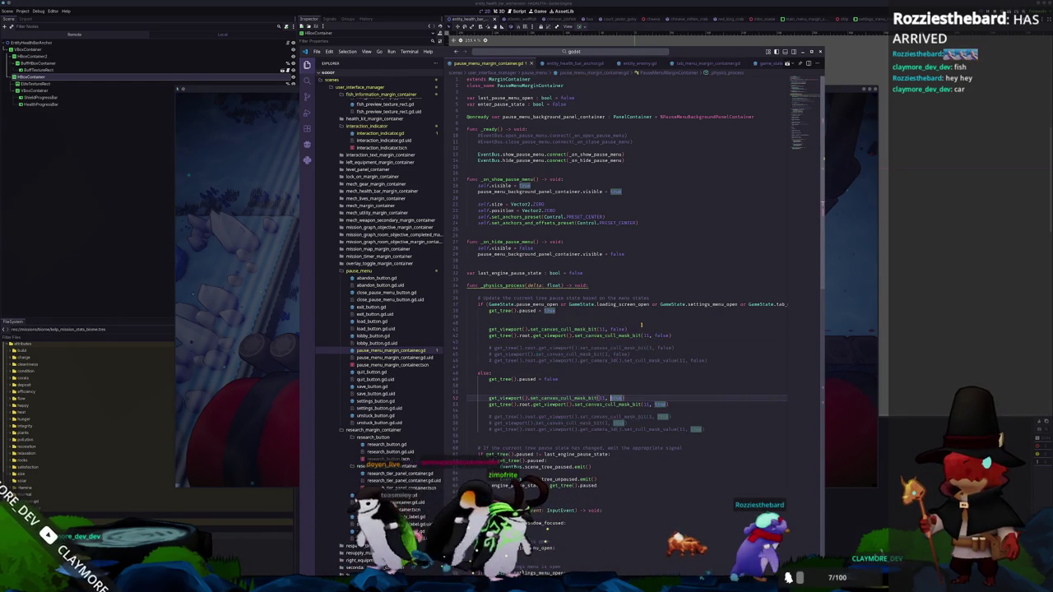
Select the EntityHealthBarAnchor root node and expand its Texture and Material settings
{"action": "left_click", "coordinate": [180, 129]}
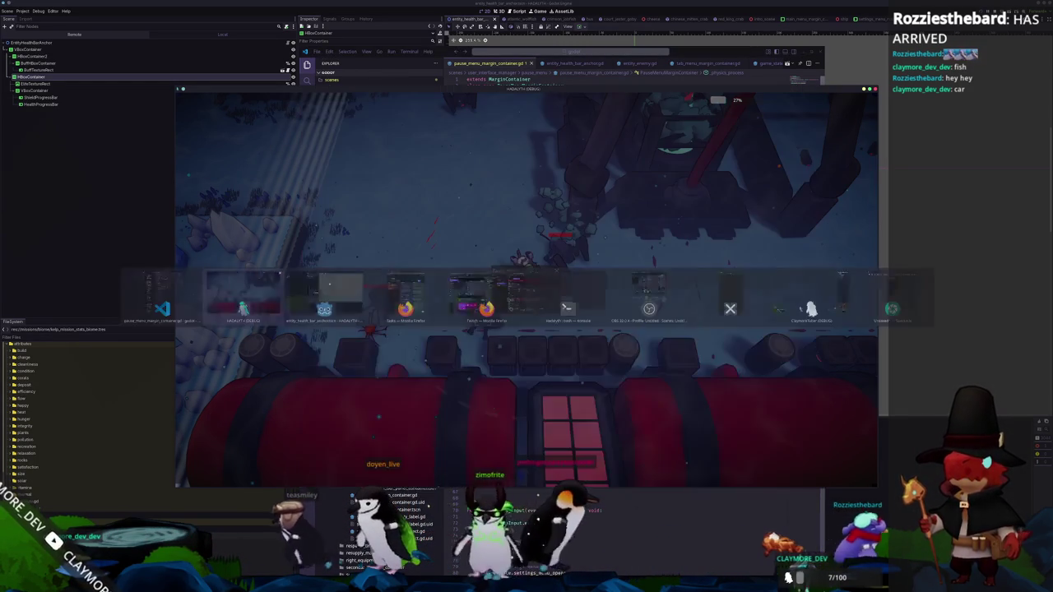
{"action": "left_click", "coordinate": [88, 125]}
{"action": "left_click", "coordinate": [33, 42]}
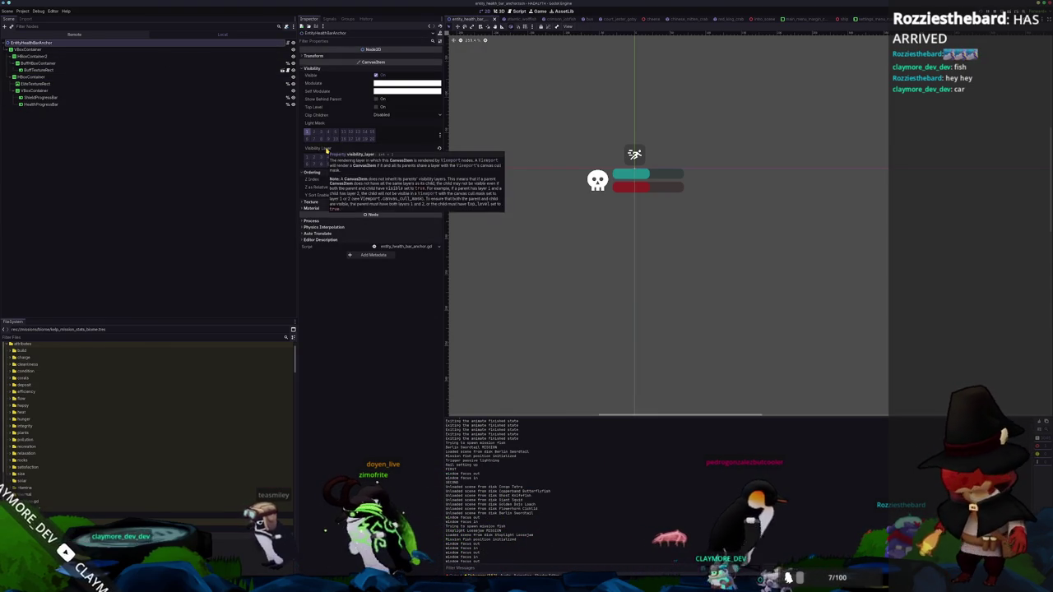
{"action": "left_click", "coordinate": [311, 201]}
{"action": "left_click", "coordinate": [311, 223]}
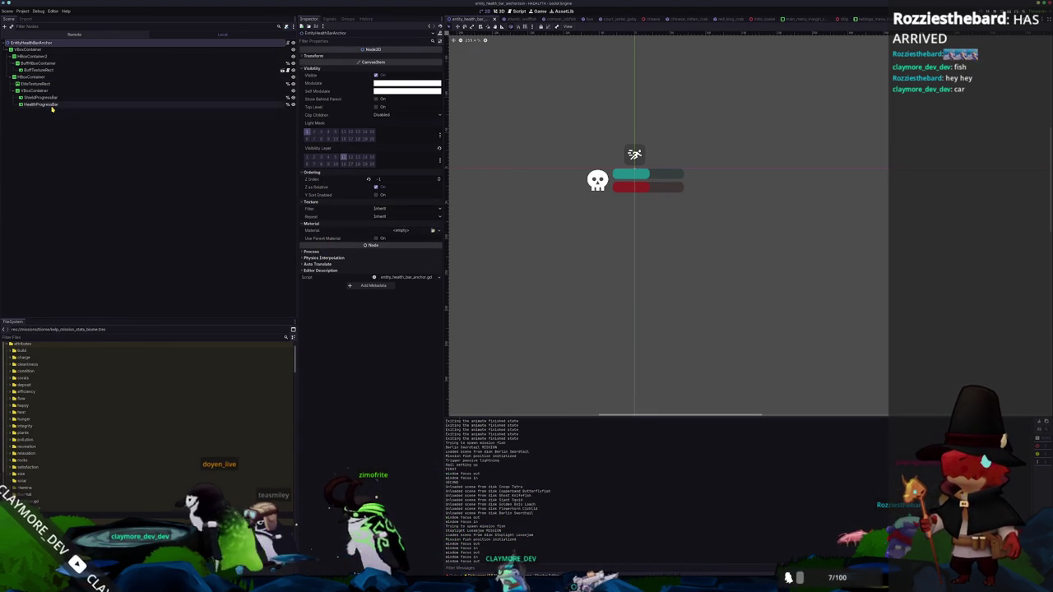
Toggle a visibility layer on all ten health bar nodes, save the scene, and recentre the canvas
{"action": "left_click", "coordinate": [51, 105], "text": "shift"}
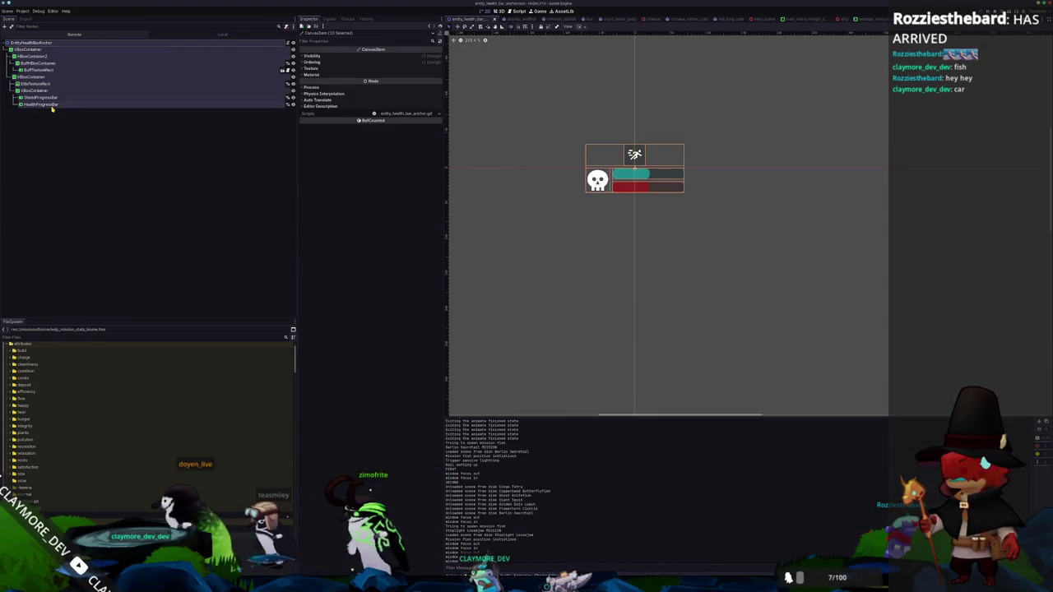
{"action": "left_click", "coordinate": [327, 56]}
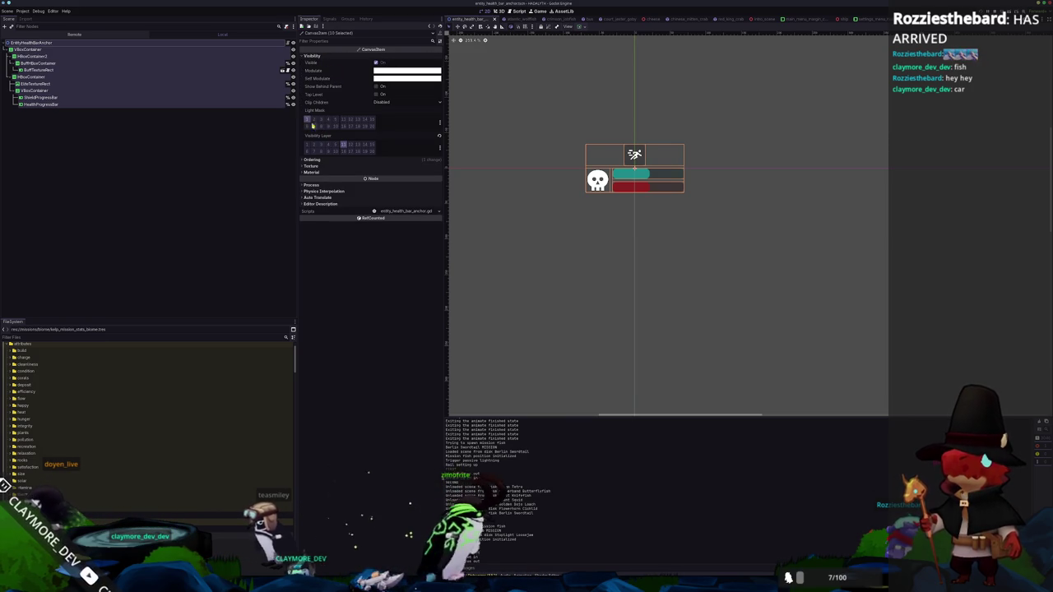
{"action": "left_click", "coordinate": [343, 146]}
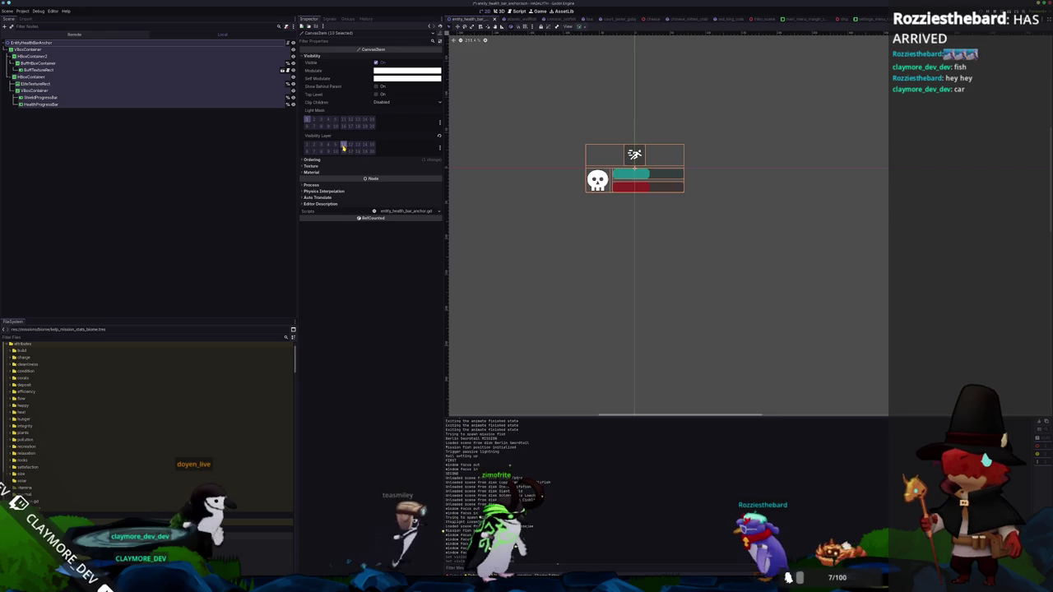
{"action": "key", "text": "ctrl+s"}
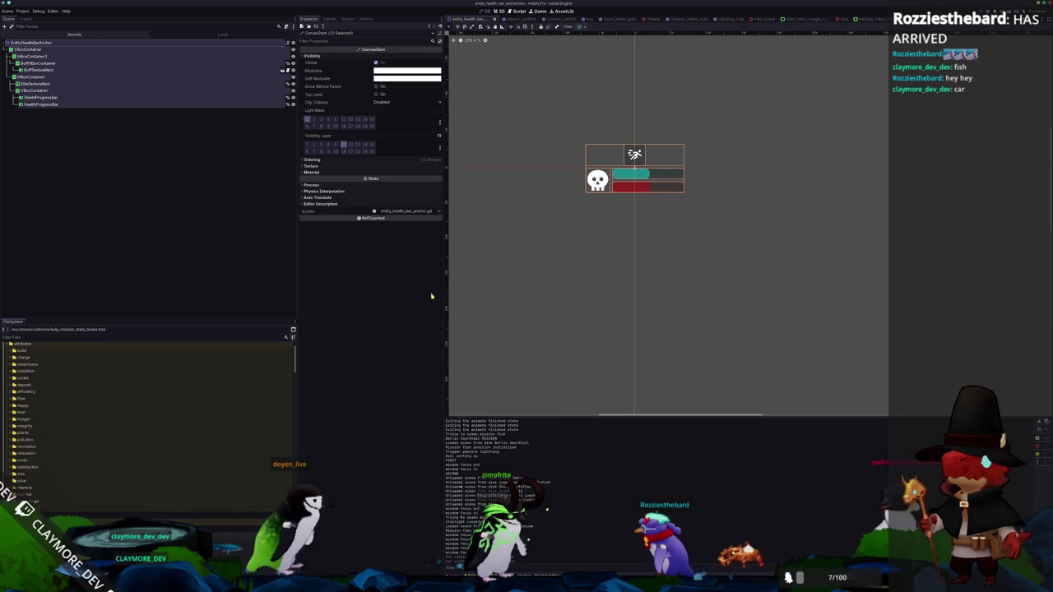
{"action": "left_click_drag", "start_coordinate": [498, 262], "coordinate": [510, 282]}
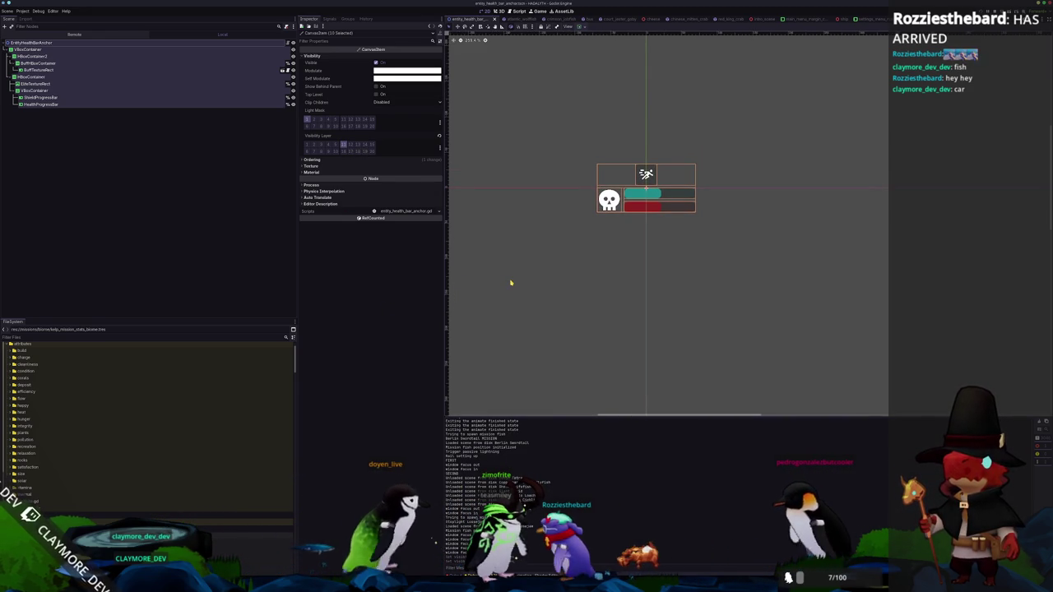
{"action": "scroll", "coordinate": [479, 17], "scroll_direction": "up", "scroll_amount": 3}
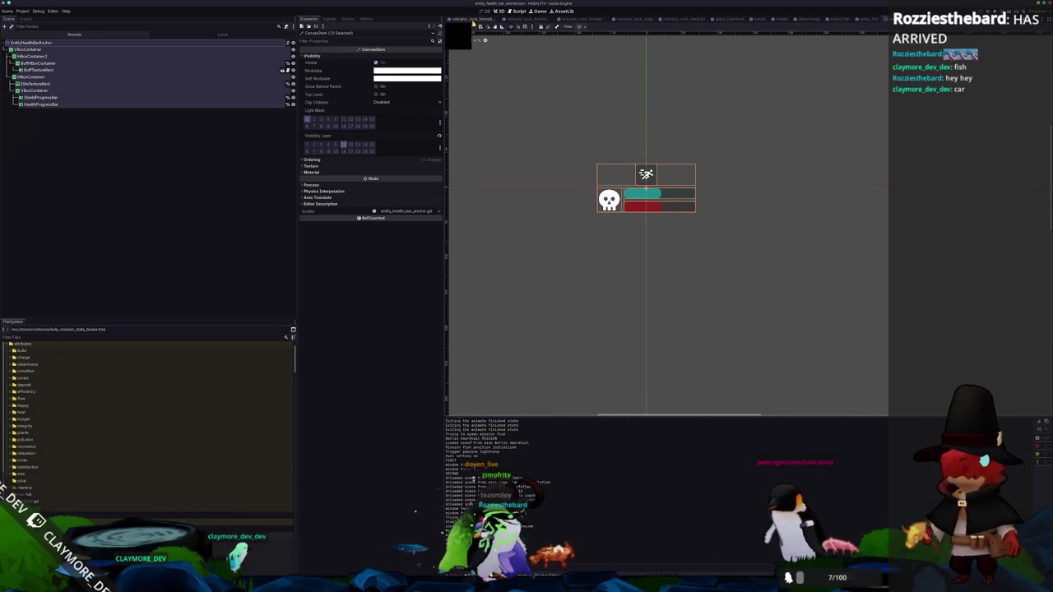
{"action": "scroll", "coordinate": [473, 20], "scroll_direction": "up", "scroll_amount": 3}
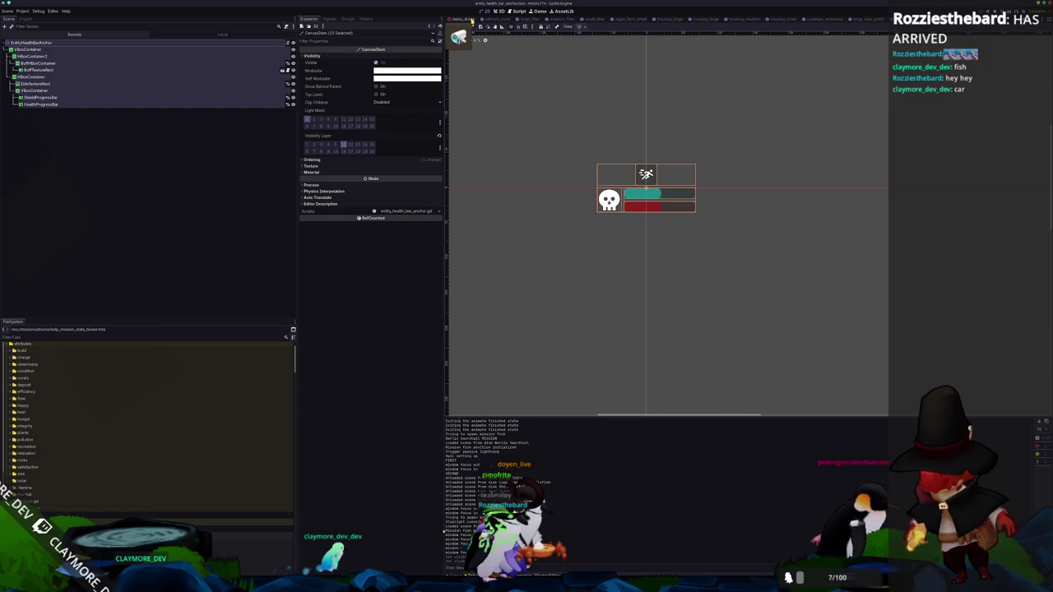
{"action": "scroll", "coordinate": [471, 18], "scroll_direction": "down", "scroll_amount": 3}
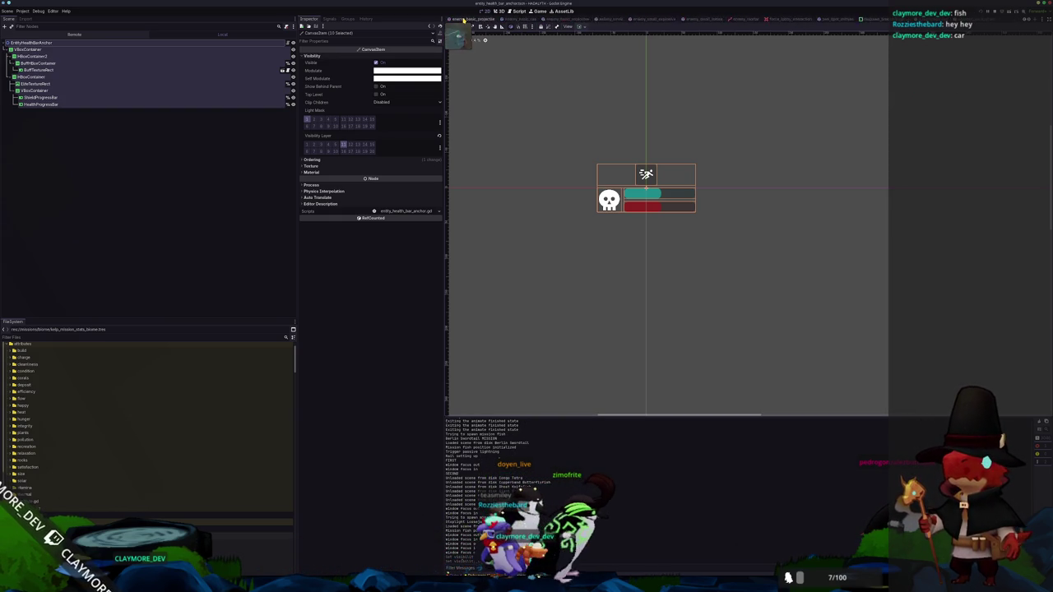
Switch the Scene dock to the running game's Remote tree, check the paused game, and save the scene
{"action": "left_click", "coordinate": [33, 34]}
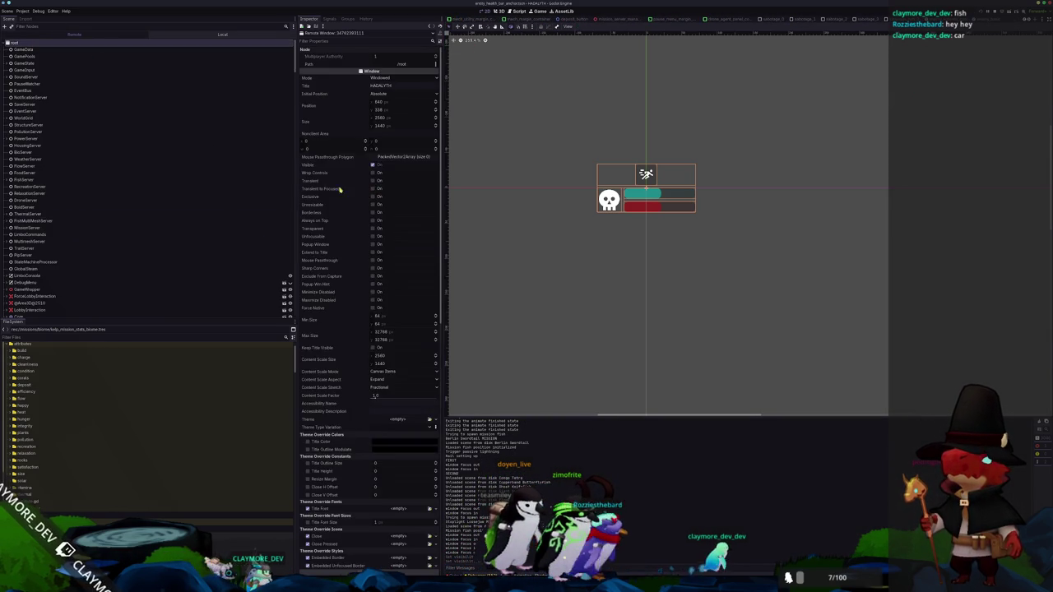
{"action": "scroll", "coordinate": [333, 349], "scroll_direction": "down", "scroll_amount": 10}
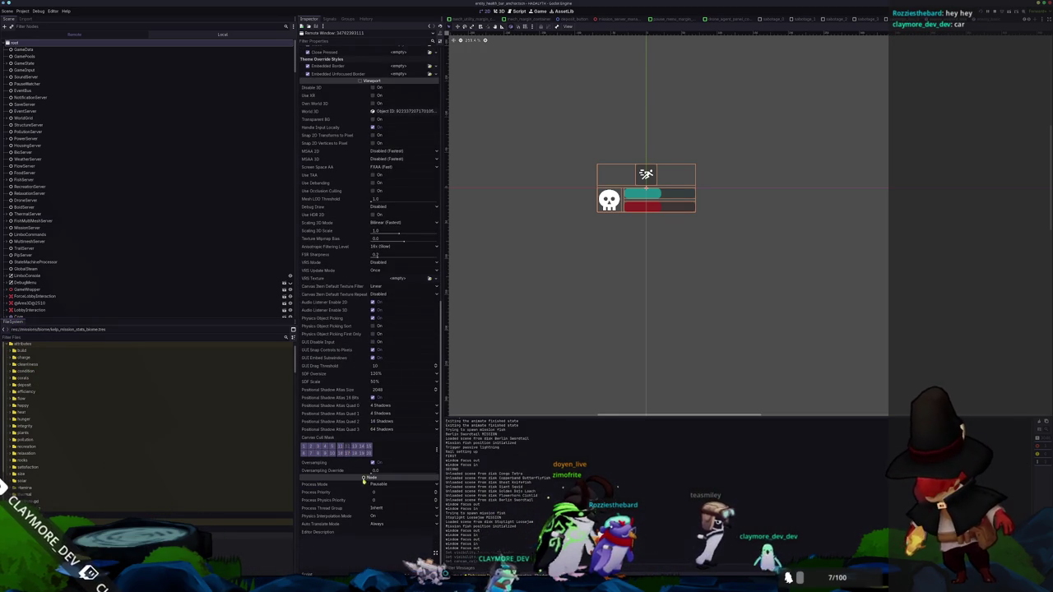
{"action": "key", "text": "alt+Tab"}
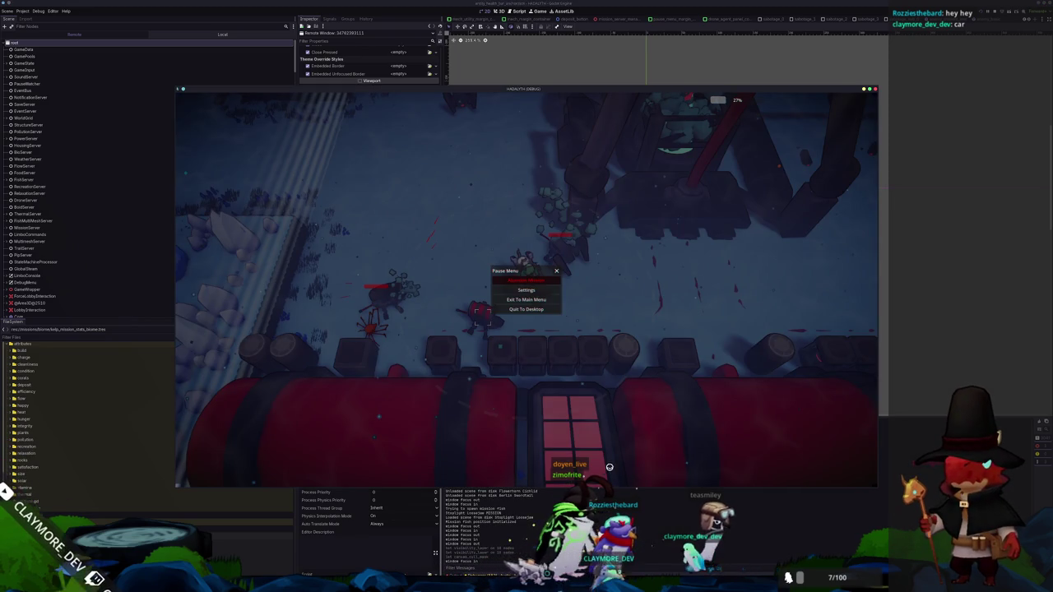
{"action": "left_click", "coordinate": [355, 546]}
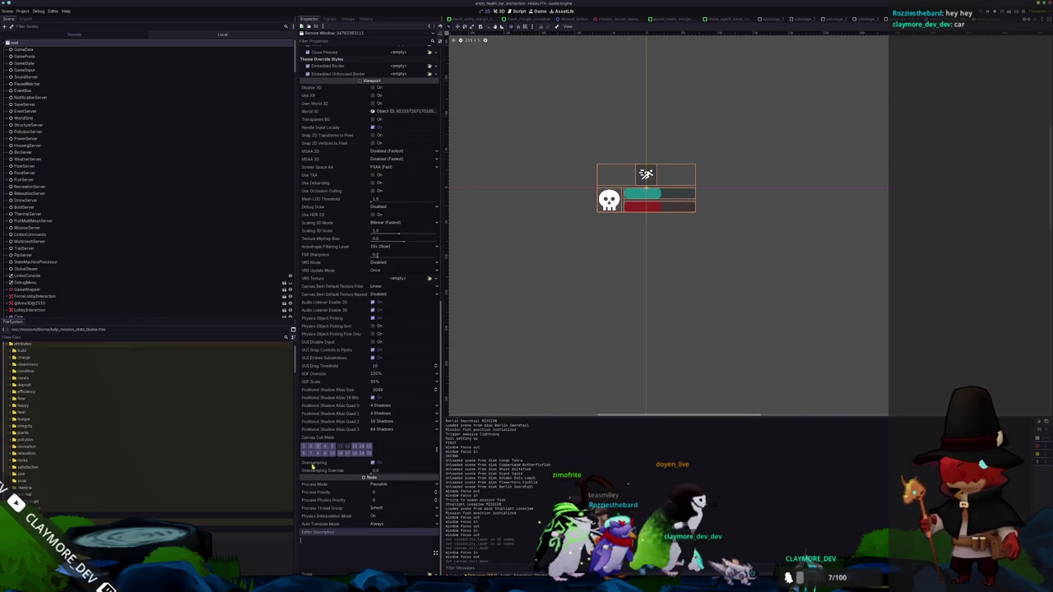
{"action": "key", "text": "ctrl+s"}
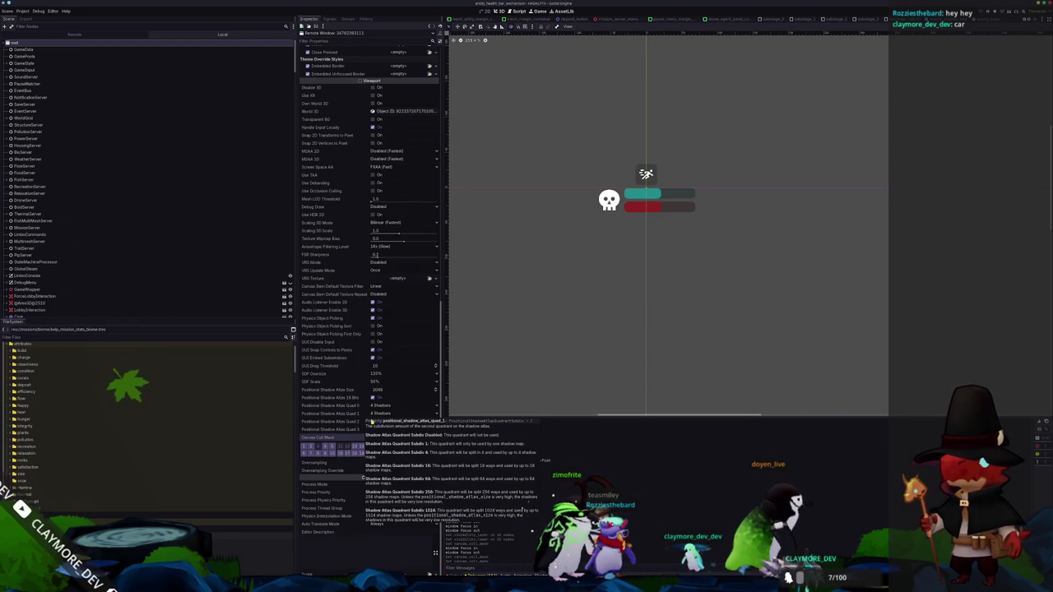
{"action": "key", "text": "alt+Tab"}
{"action": "key", "text": "alt+Tab"}
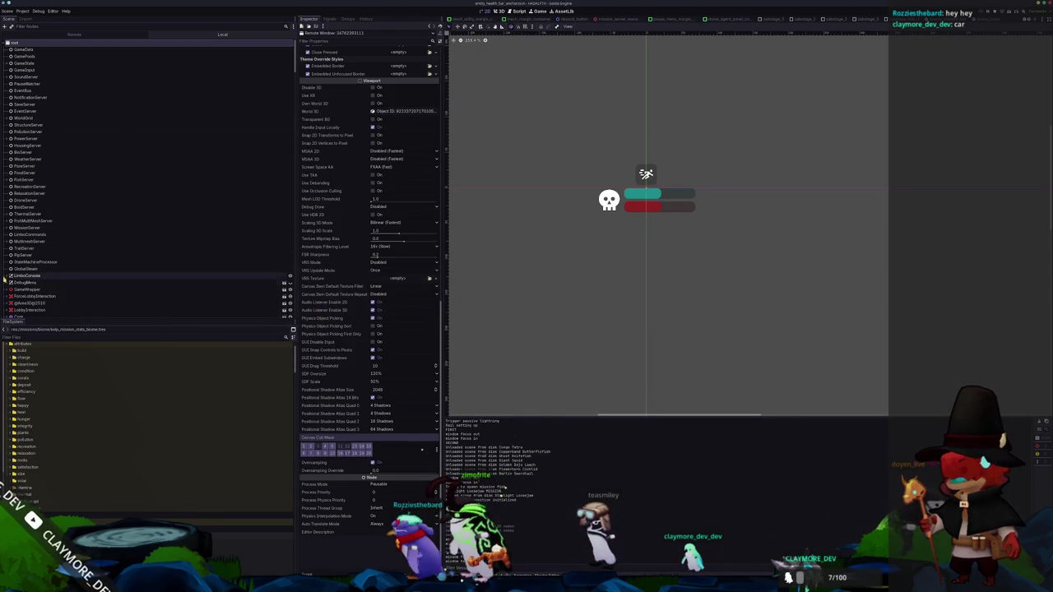
Expand GameWrapper and GameWorldManager, then select UIPostProcessingViewport
{"action": "scroll", "coordinate": [123, 206], "scroll_direction": "down", "scroll_amount": 5}
{"action": "left_click", "coordinate": [6, 185]}
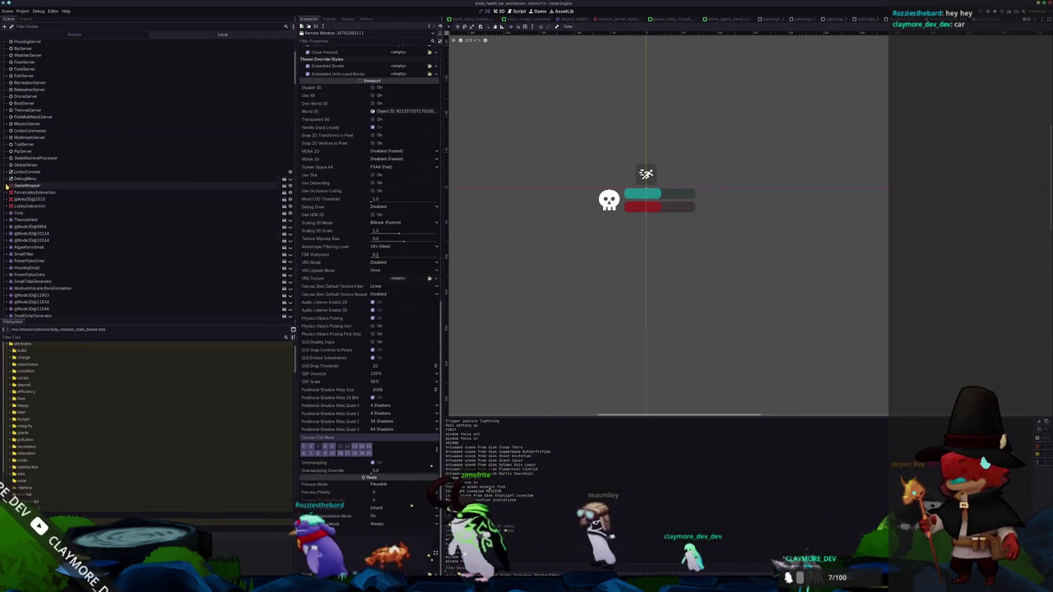
{"action": "left_click", "coordinate": [13, 192]}
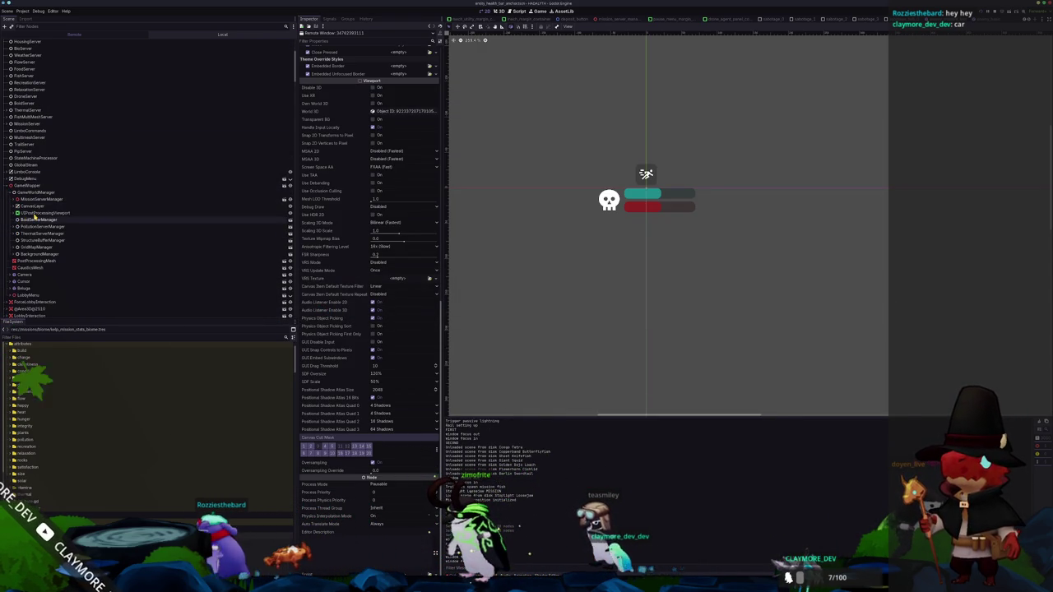
{"action": "left_click", "coordinate": [34, 213]}
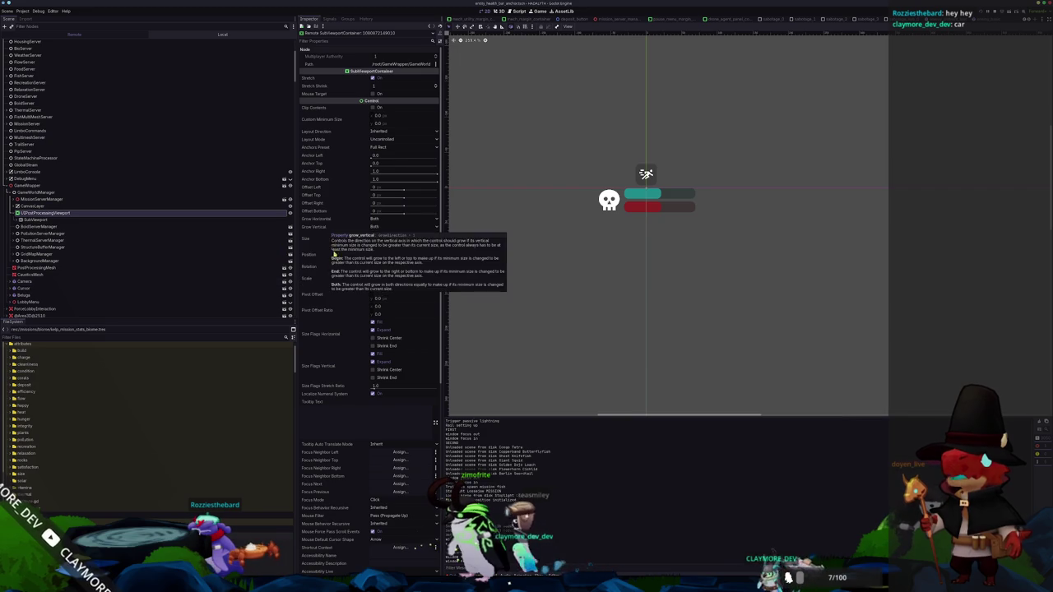
Expand UserInterfaceManager in the remote tree and inspect the SubViewport's properties
{"action": "scroll", "coordinate": [345, 329], "scroll_direction": "down", "scroll_amount": 5}
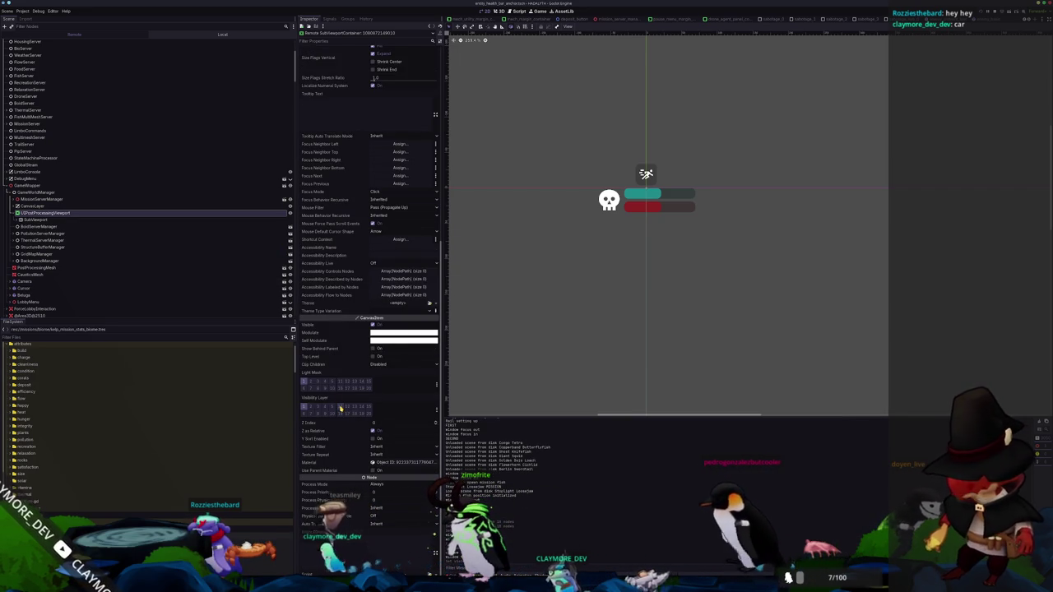
{"action": "left_click", "coordinate": [22, 226]}
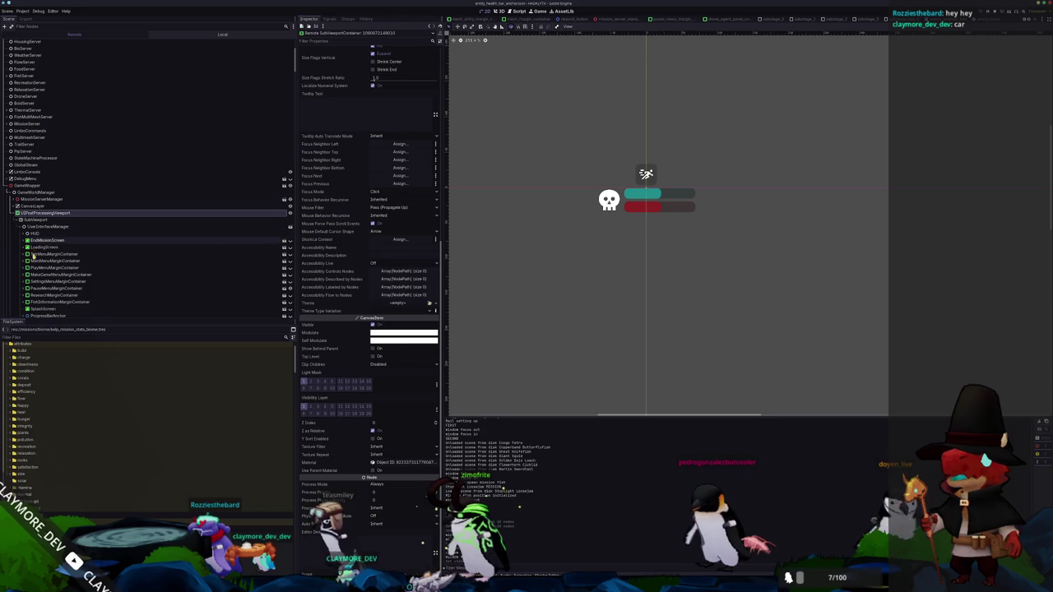
{"action": "scroll", "coordinate": [41, 276], "scroll_direction": "down", "scroll_amount": 2}
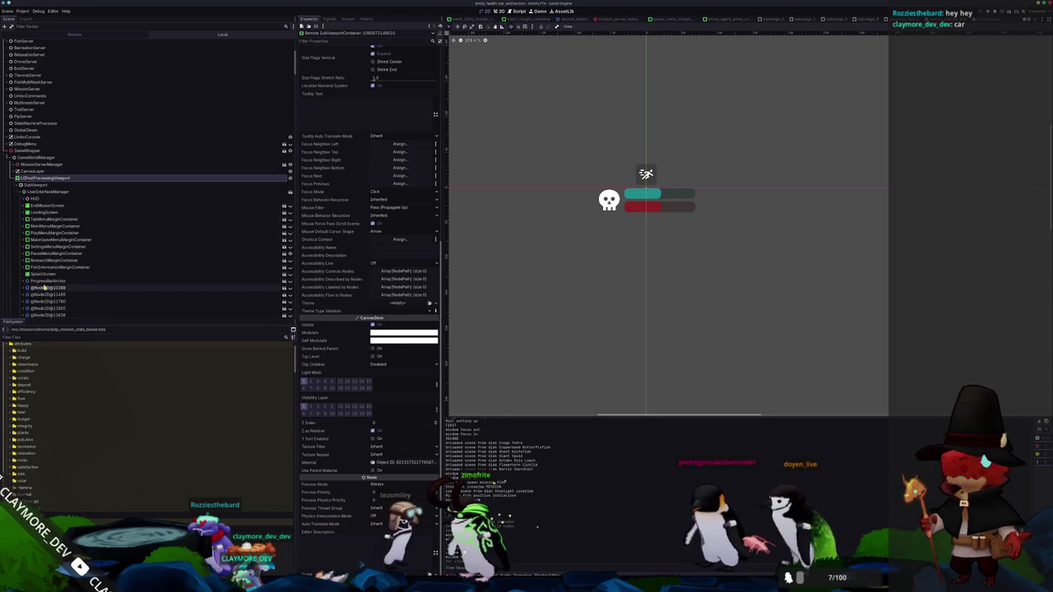
{"action": "scroll", "coordinate": [65, 180], "scroll_direction": "down", "scroll_amount": 4}
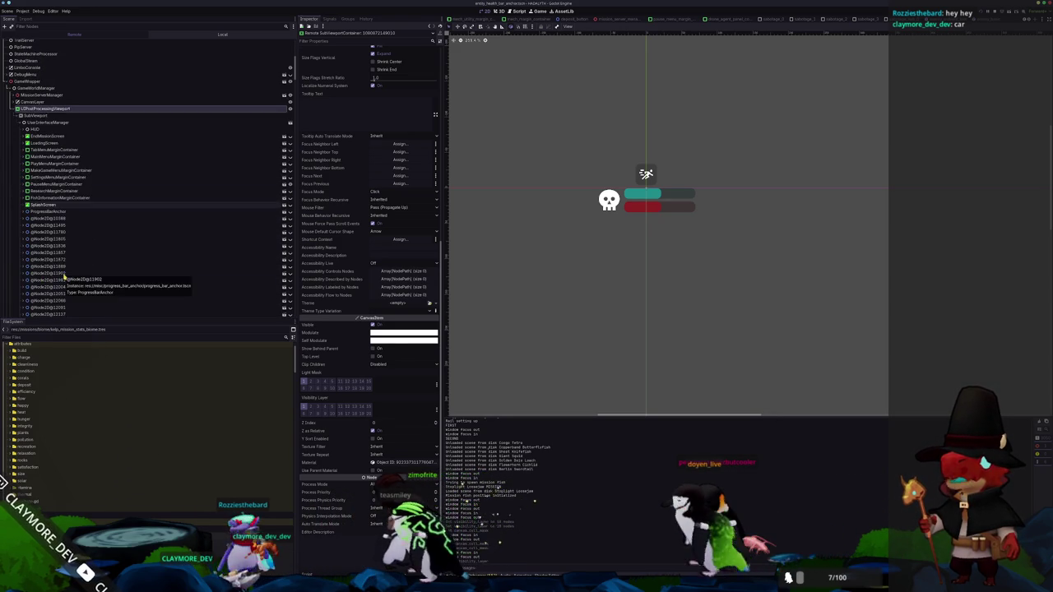
{"action": "left_click", "coordinate": [40, 116]}
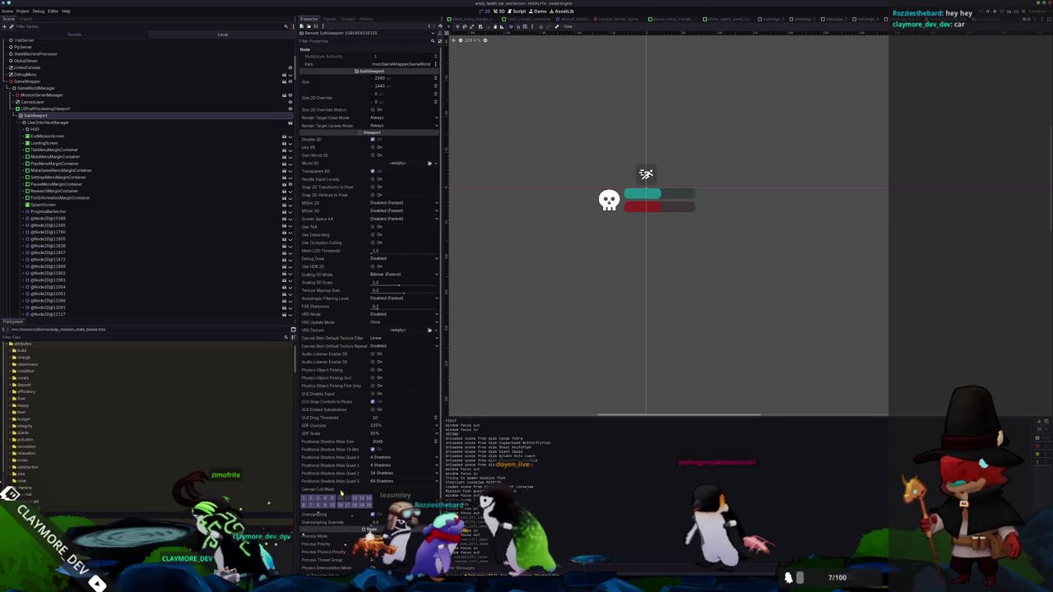
{"action": "key", "text": "alt+Tab"}
{"action": "key", "text": "alt+Tab"}
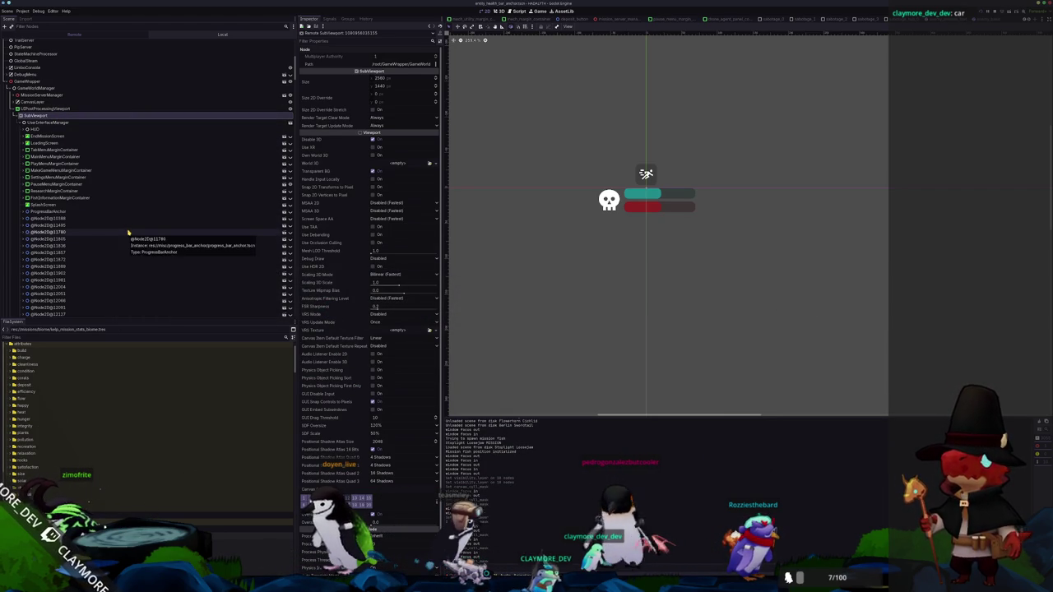
Expand HUD, inspect the remote PauseMenuMarginContainer, then recheck the SubViewport's Canvas Cull Mask
{"action": "scroll", "coordinate": [130, 231], "scroll_direction": "down", "scroll_amount": 3}
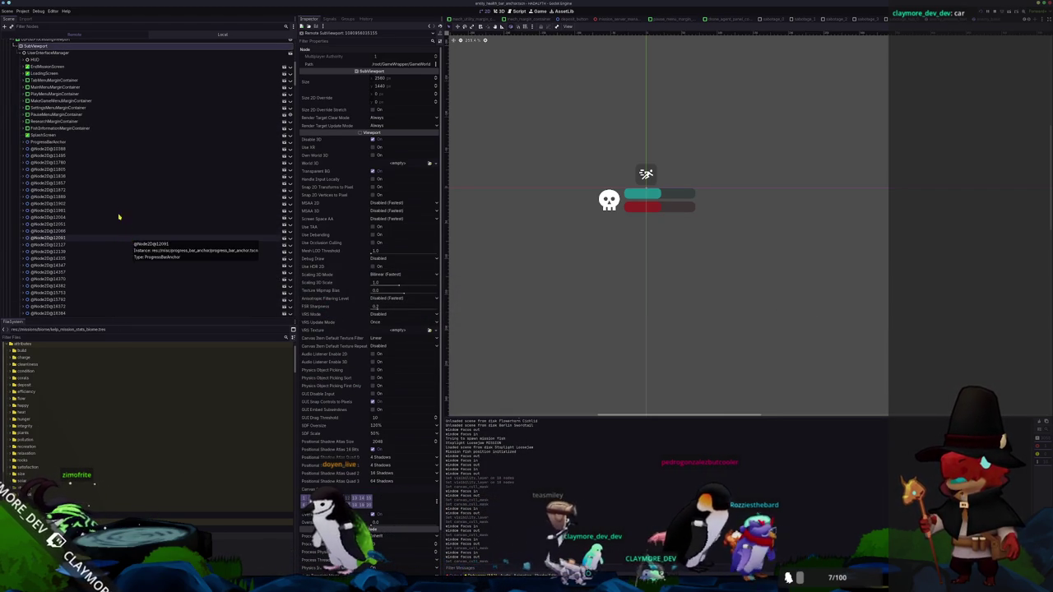
{"action": "scroll", "coordinate": [90, 206], "scroll_direction": "down", "scroll_amount": 10}
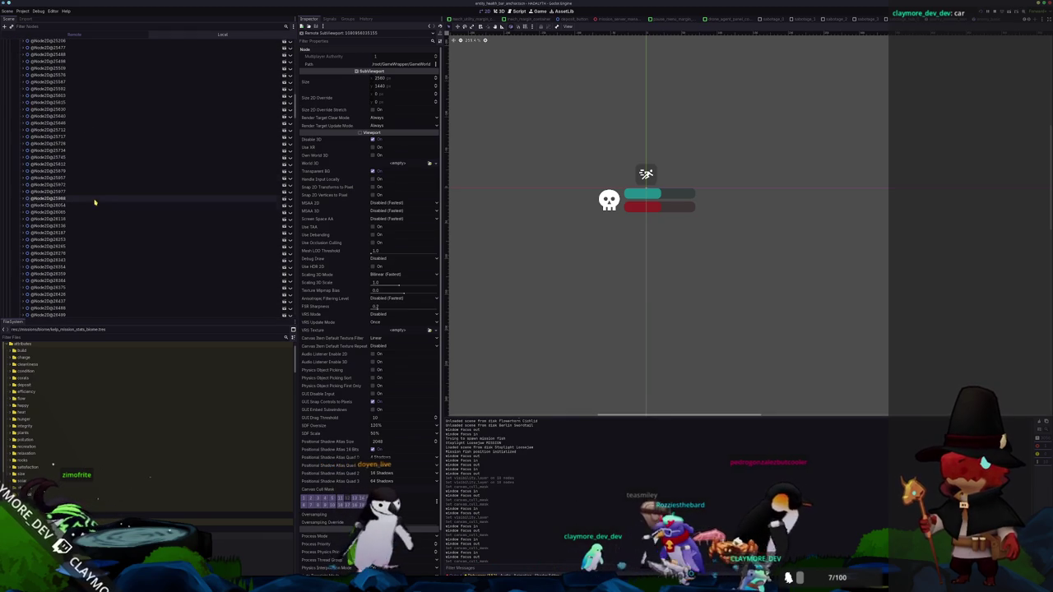
{"action": "scroll", "coordinate": [96, 200], "scroll_direction": "down", "scroll_amount": 7}
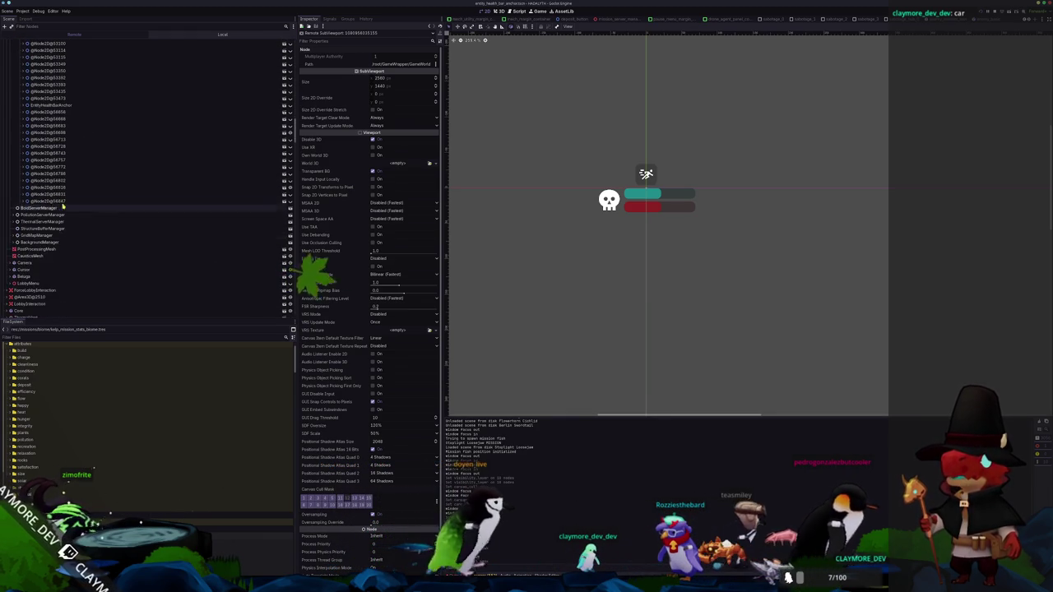
{"action": "scroll", "coordinate": [52, 196], "scroll_direction": "up", "scroll_amount": 15}
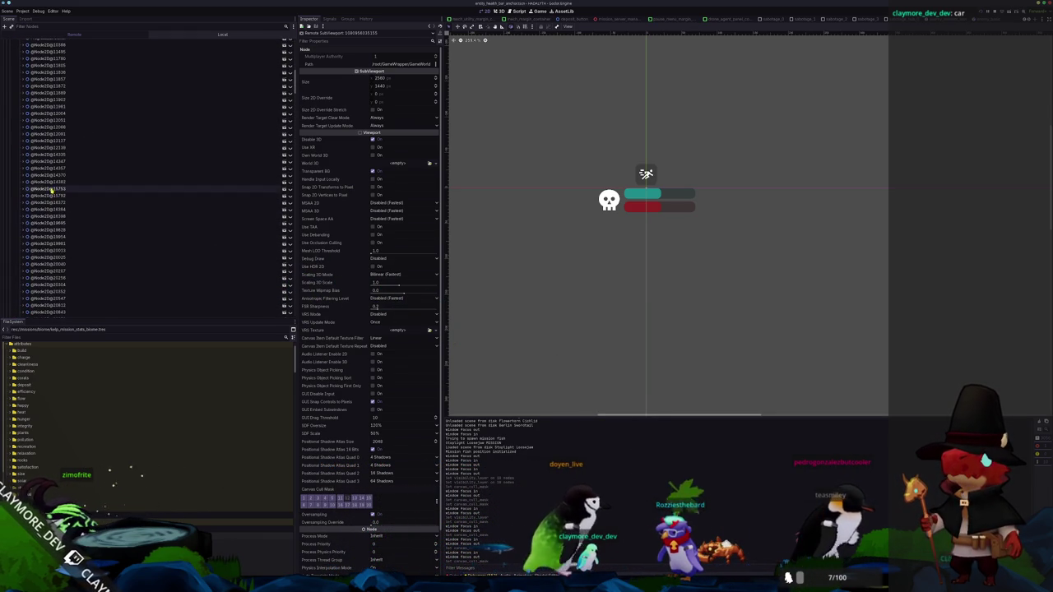
{"action": "scroll", "coordinate": [40, 206], "scroll_direction": "down", "scroll_amount": 4}
{"action": "left_click", "coordinate": [24, 129]}
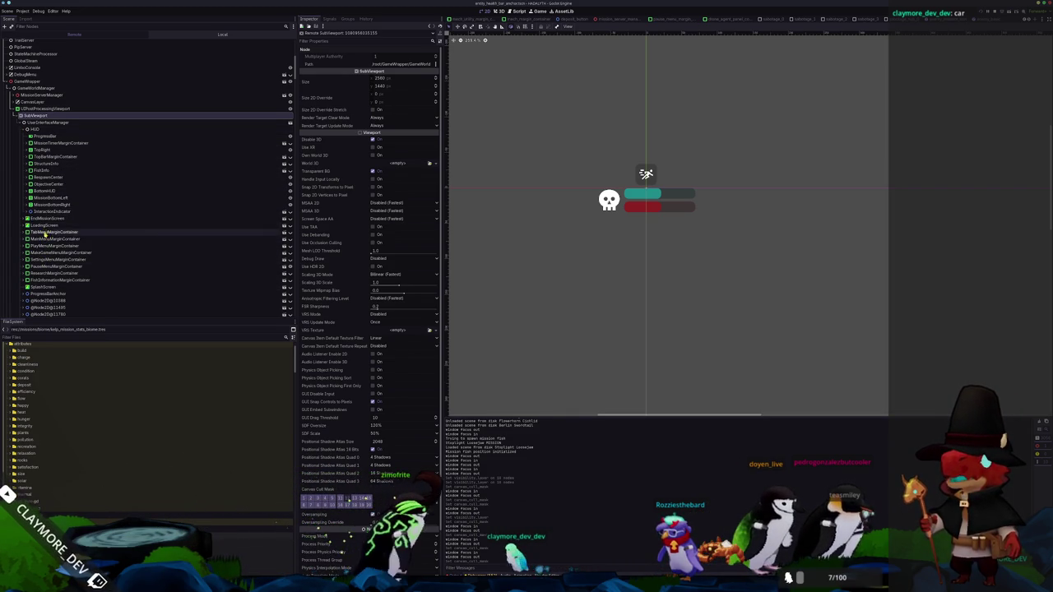
{"action": "left_click", "coordinate": [54, 267]}
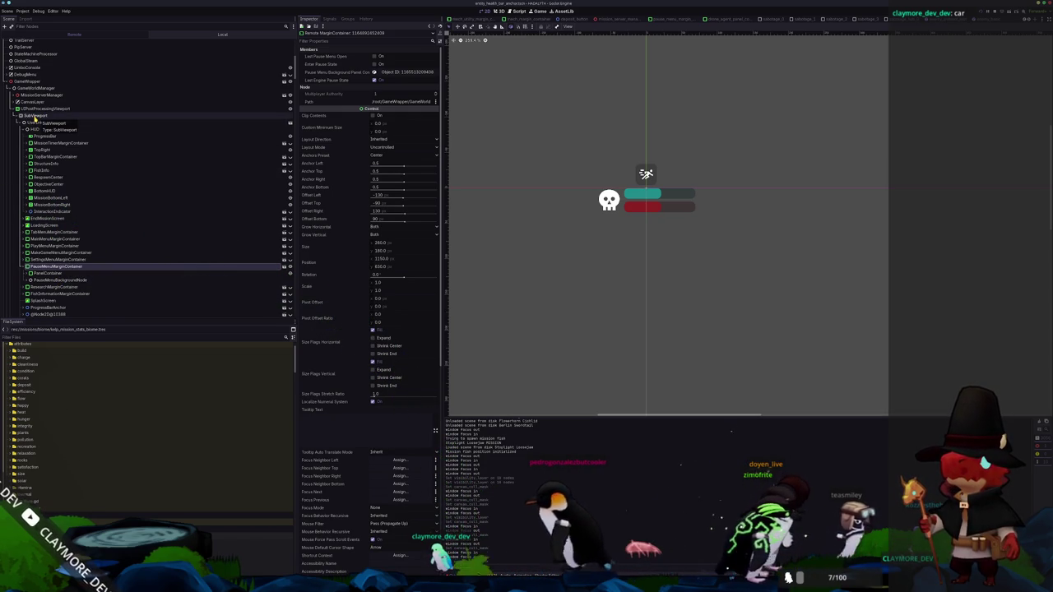
{"action": "left_click", "coordinate": [35, 116]}
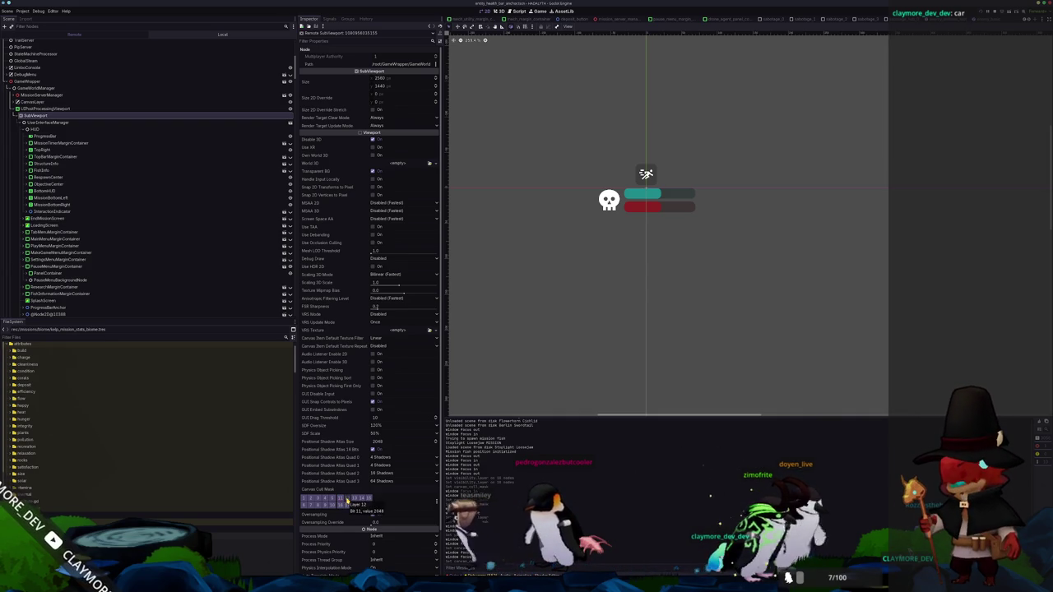
{"action": "key", "text": "alt+Tab"}
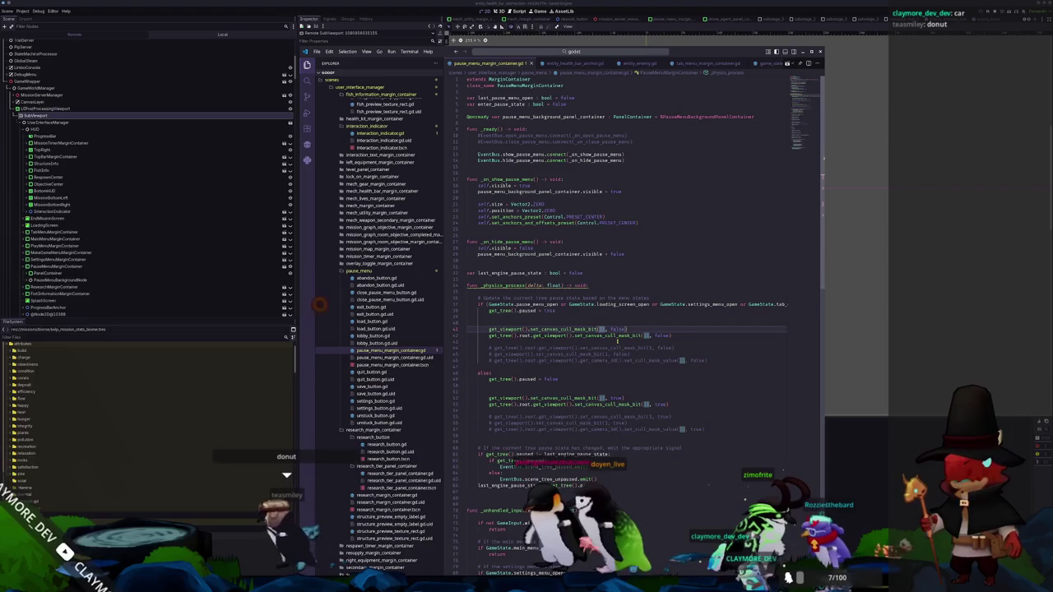
Change the cull mask bit arguments in the pause and unpause calls to 10
{"action": "type", "text": "1"}
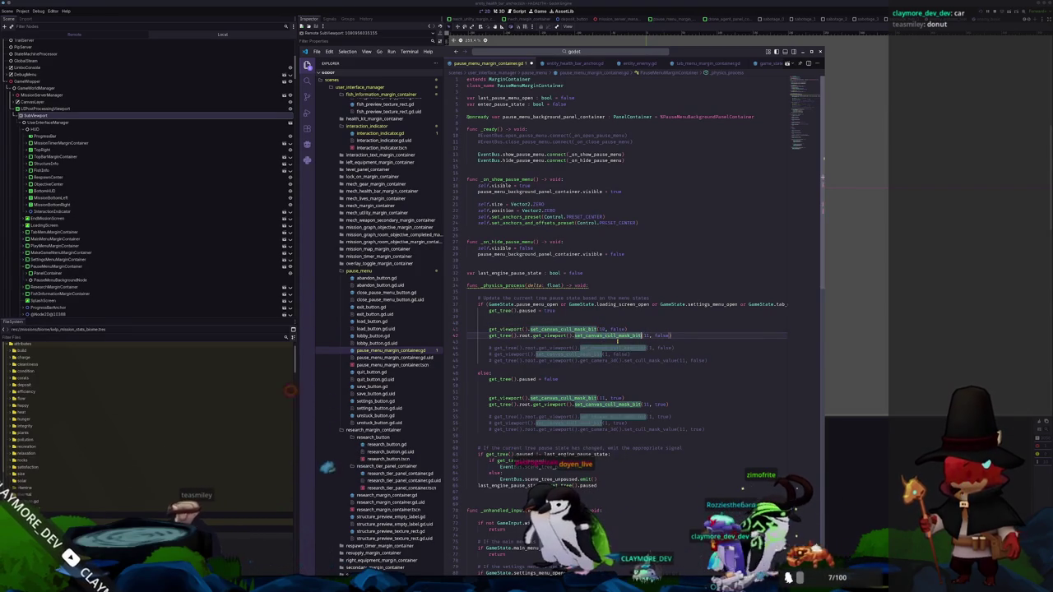
{"action": "type", "text": "0"}
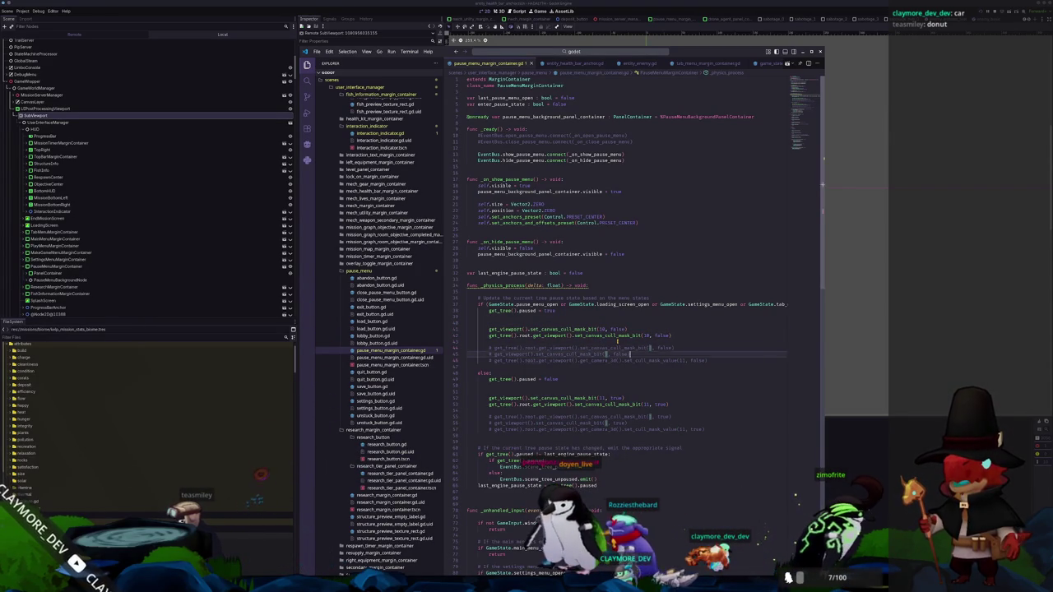
{"action": "key", "text": "Down"}
{"action": "key", "text": "Down"}
{"action": "key", "text": "Down"}
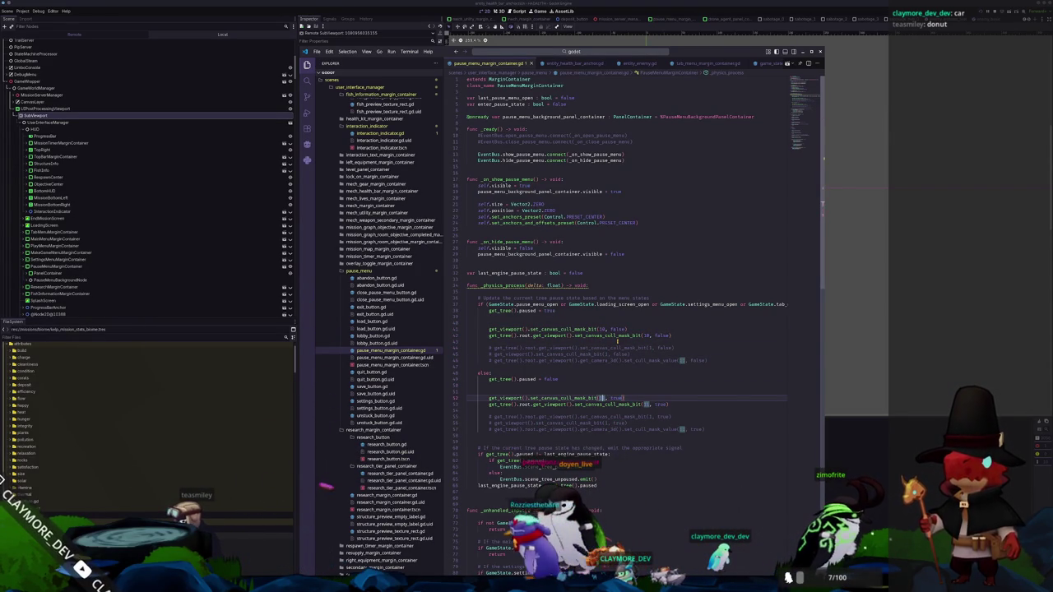
{"action": "key", "text": "shift+Left"}
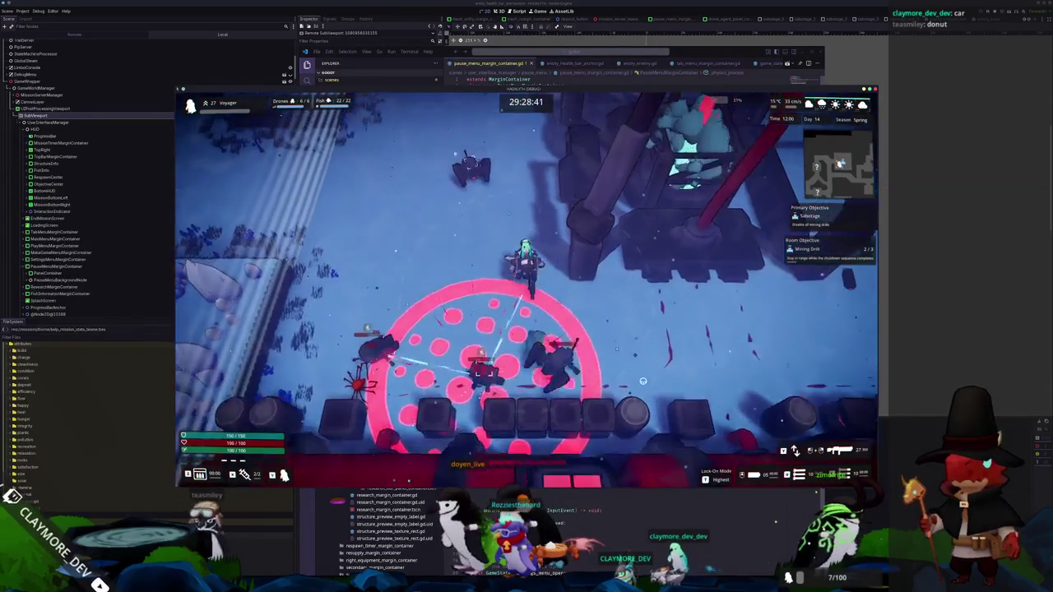
Toggle pause with Esc to confirm the HUD hides, then move the player with W and D
{"action": "key", "text": "Escape"}
{"action": "key", "text": "Escape"}
{"action": "key", "text": "Escape"}
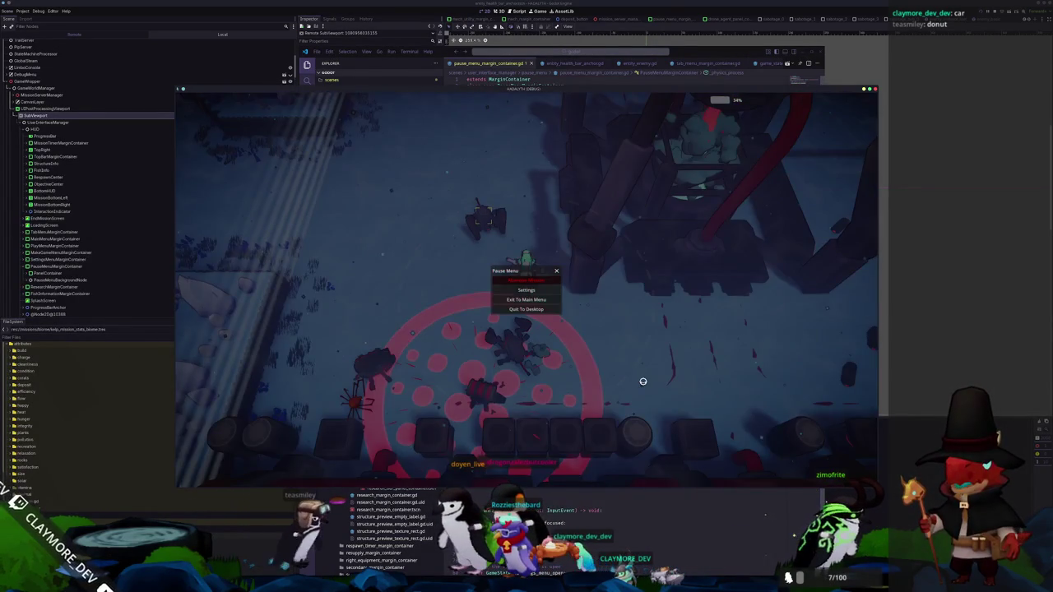
{"action": "key", "text": "Escape"}
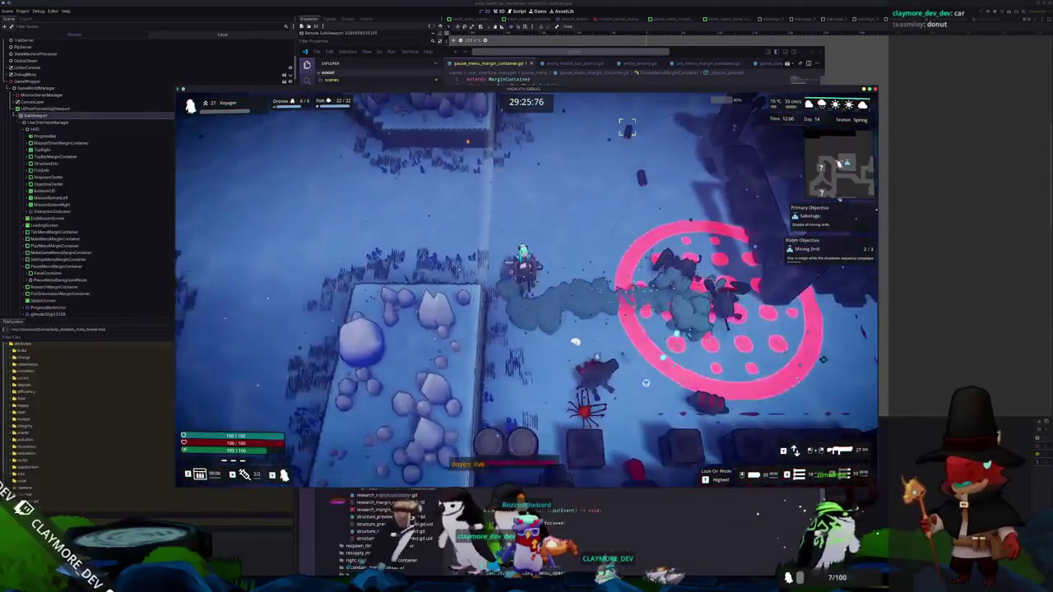
{"action": "key", "text": "Escape"}
{"action": "key", "text": "Escape"}
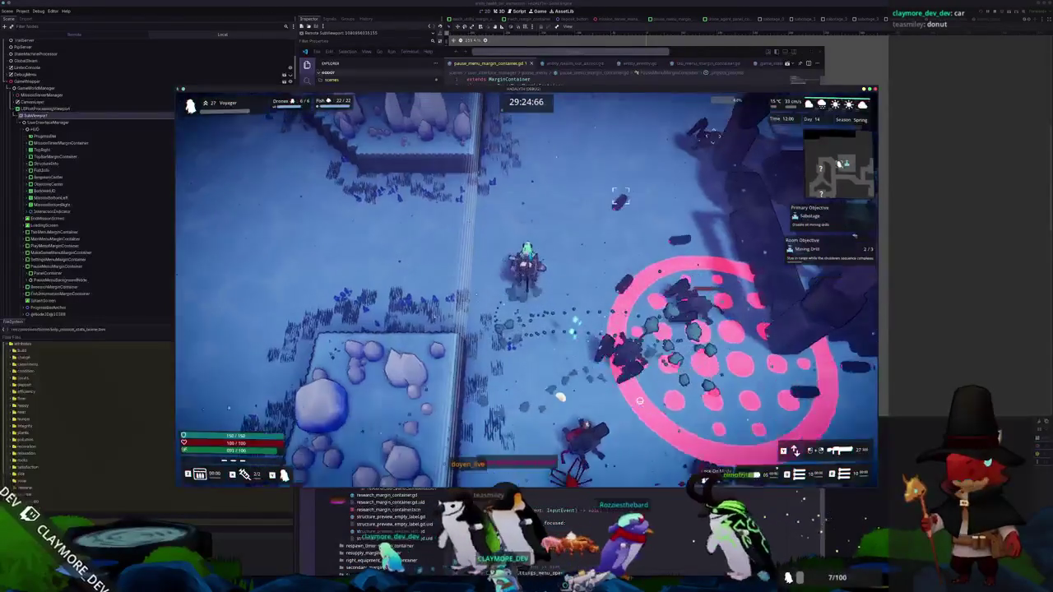
{"action": "key", "text": "w"}
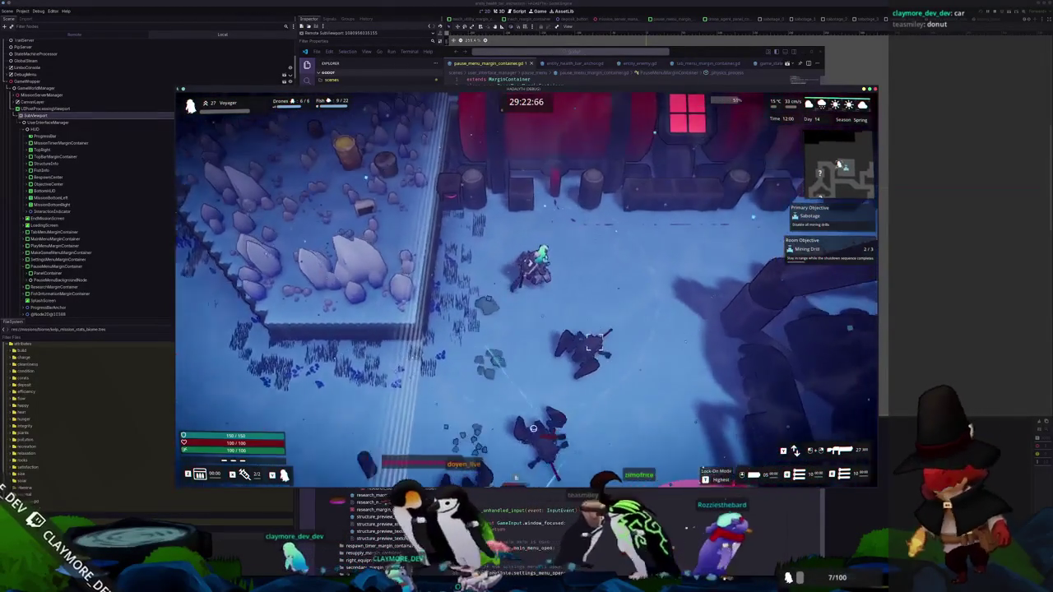
{"action": "key", "text": "d"}
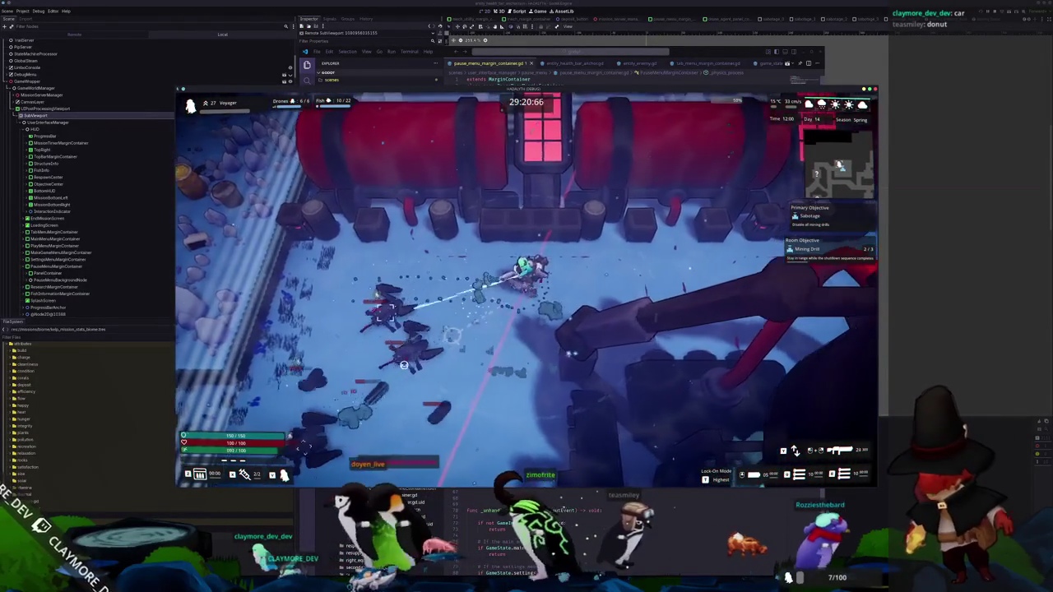
{"action": "key", "text": "d"}
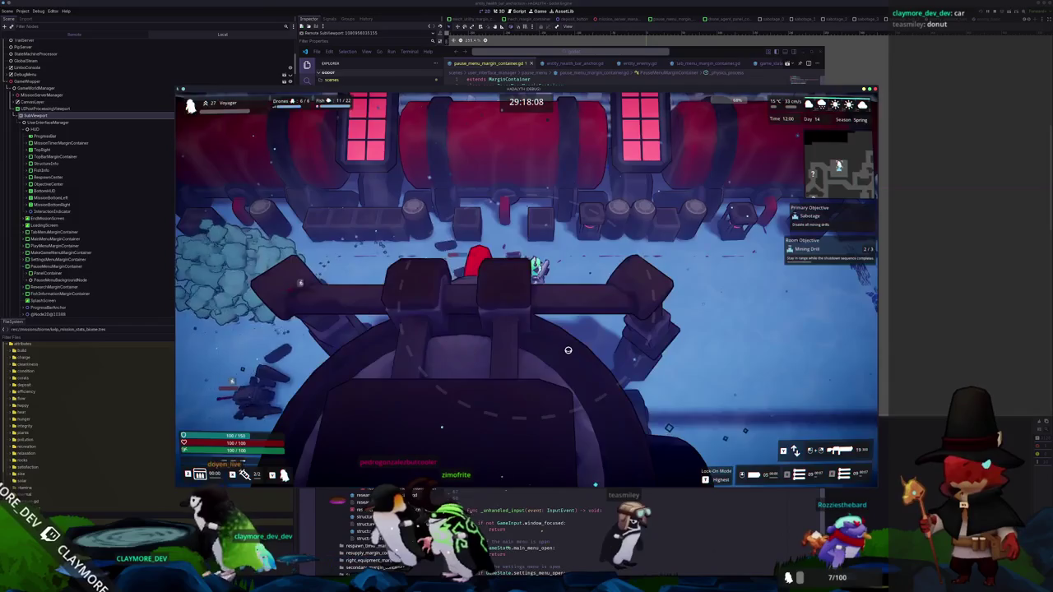
Open and close the mission info panel with Tab several times
{"action": "key", "text": "Tab"}
{"action": "key", "text": "Tab"}
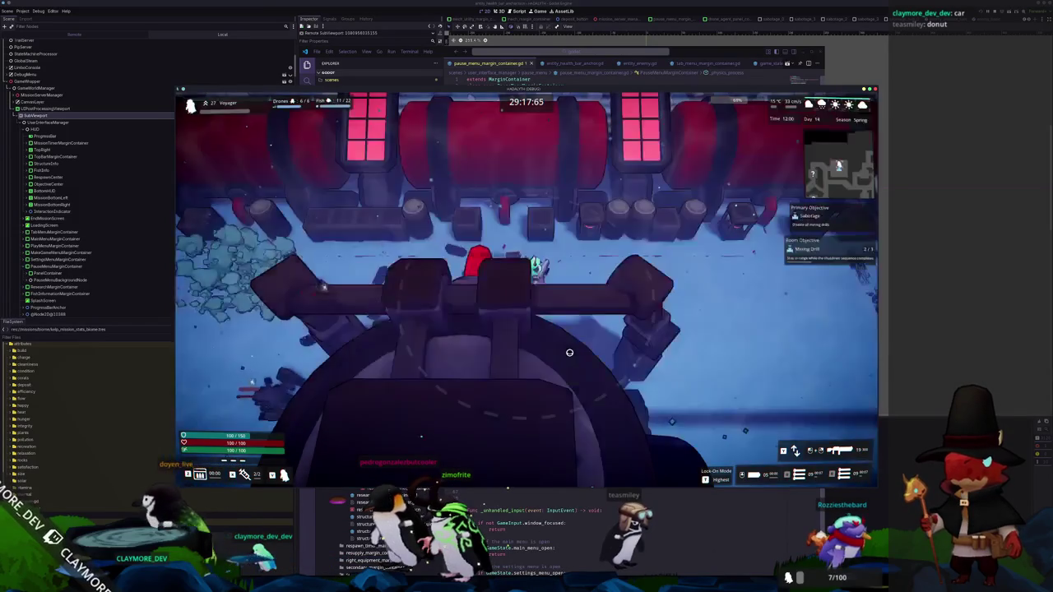
{"action": "key", "text": "Tab"}
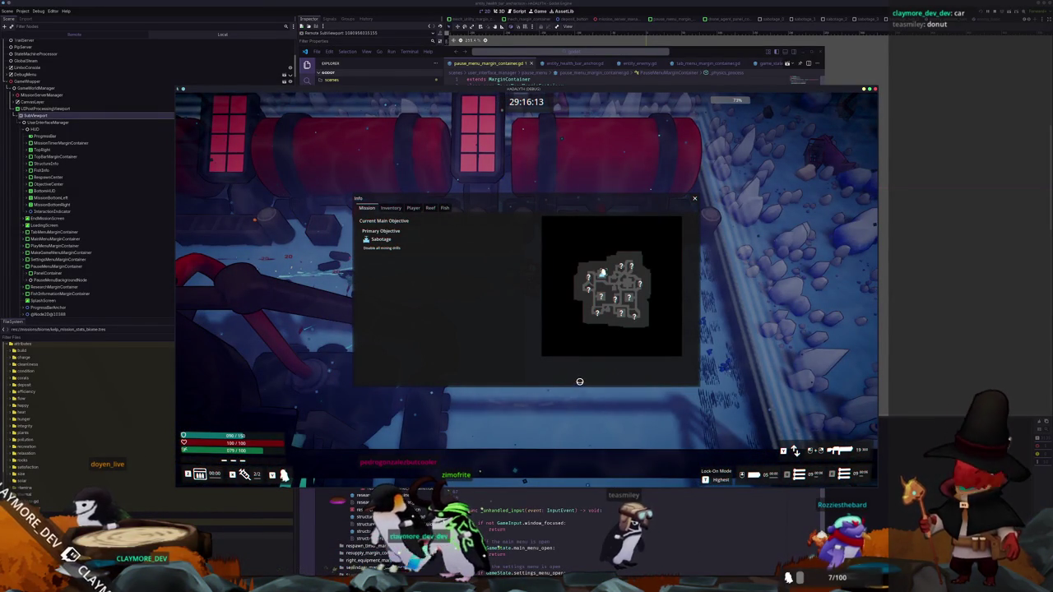
{"action": "key", "text": "Tab"}
{"action": "key", "text": "s"}
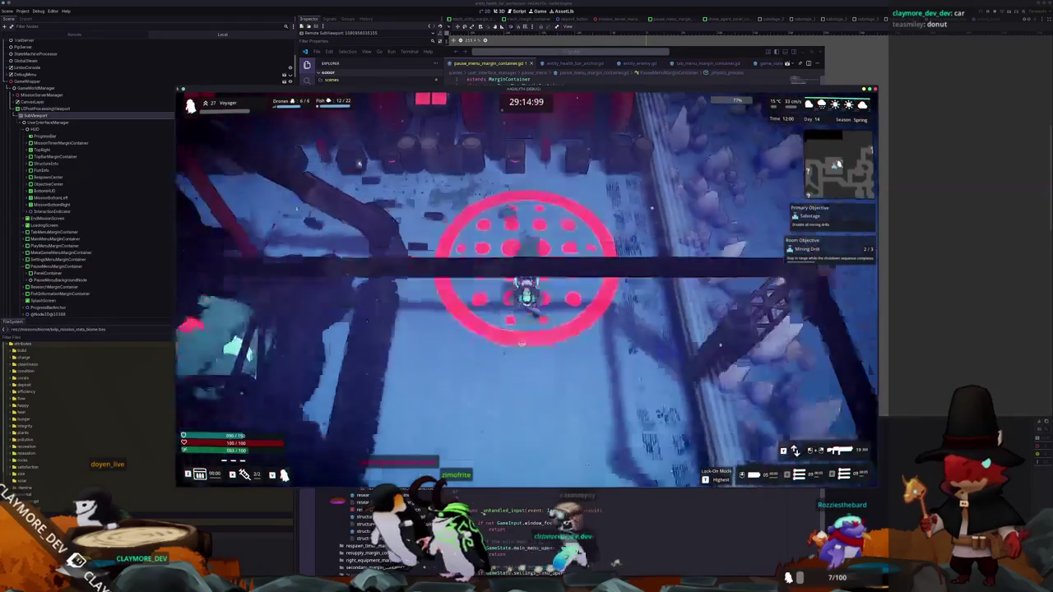
{"action": "key", "text": "Tab"}
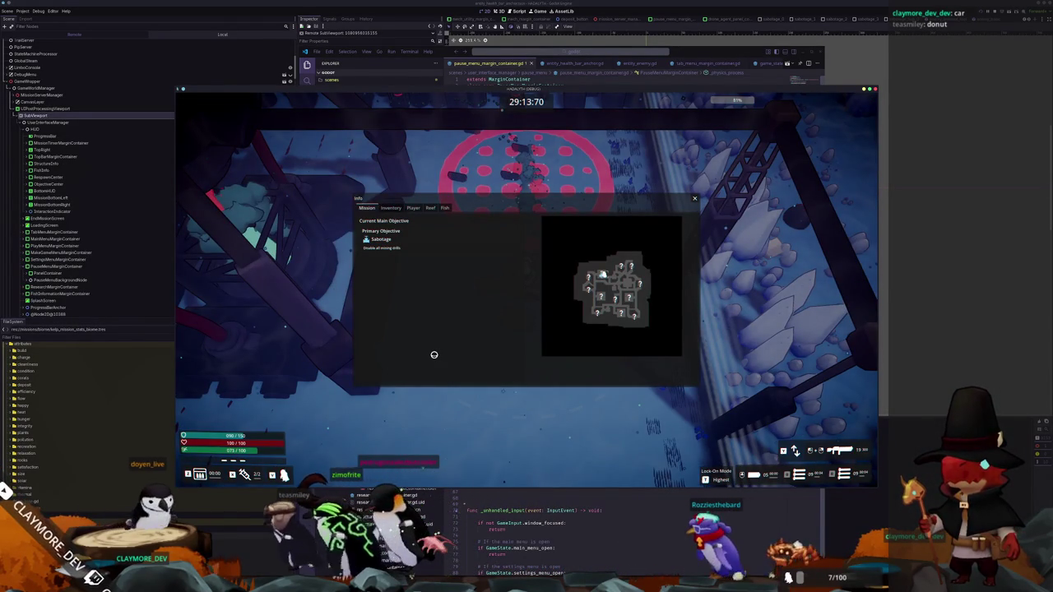
{"action": "key", "text": "Tab"}
Pause and resume repeatedly with Esc, checking that the HUD hides and returns
{"action": "key", "text": "Escape"}
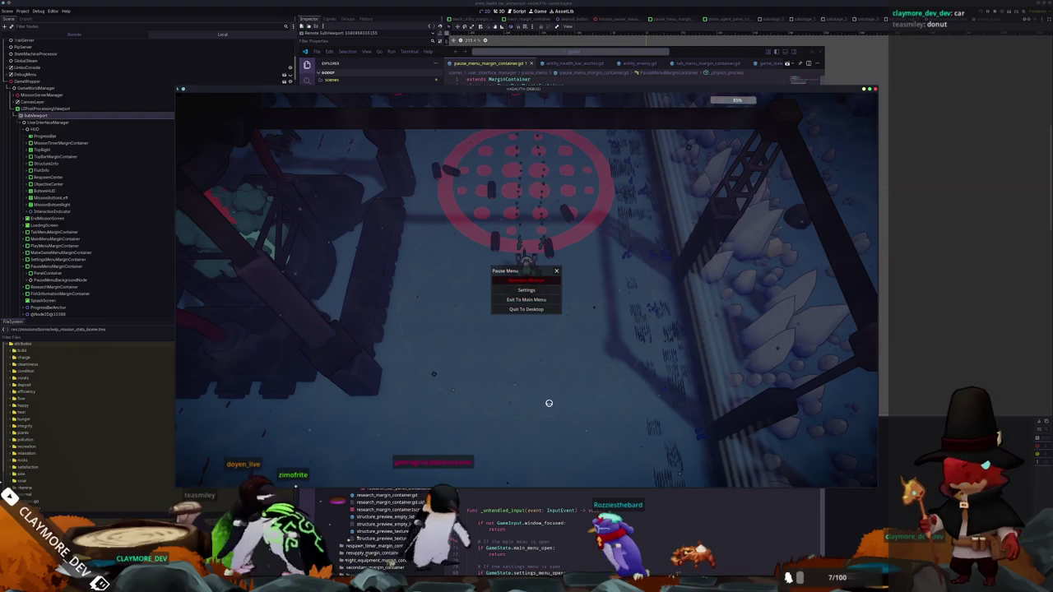
{"action": "key", "text": "Escape"}
{"action": "key", "text": "Escape"}
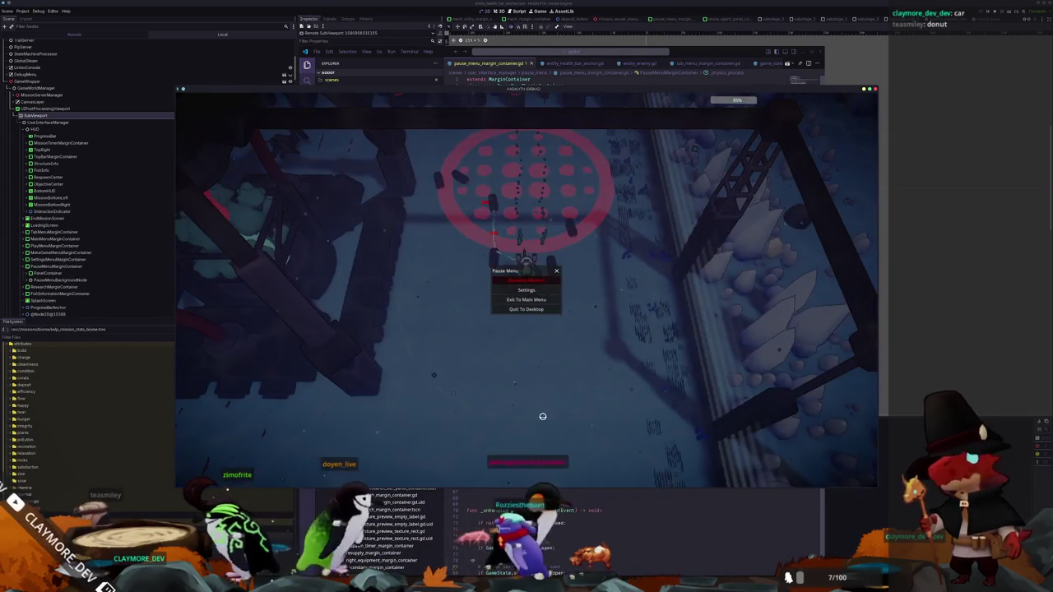
{"action": "key", "text": "Escape"}
{"action": "key", "text": "Escape"}
{"action": "key", "text": "Escape"}
{"action": "key", "text": "Escape"}
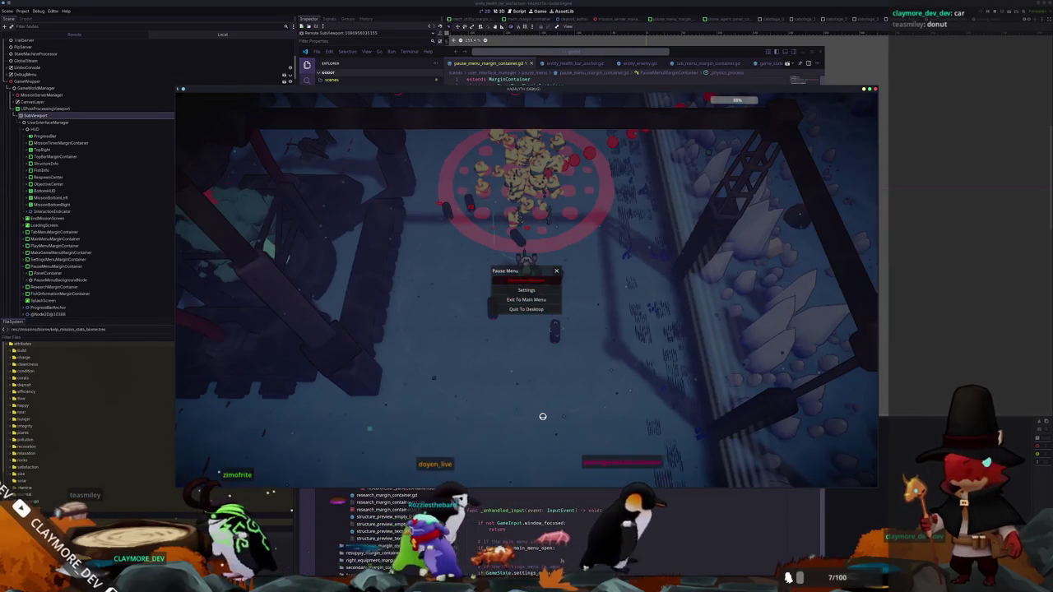
{"action": "key", "text": "Escape"}
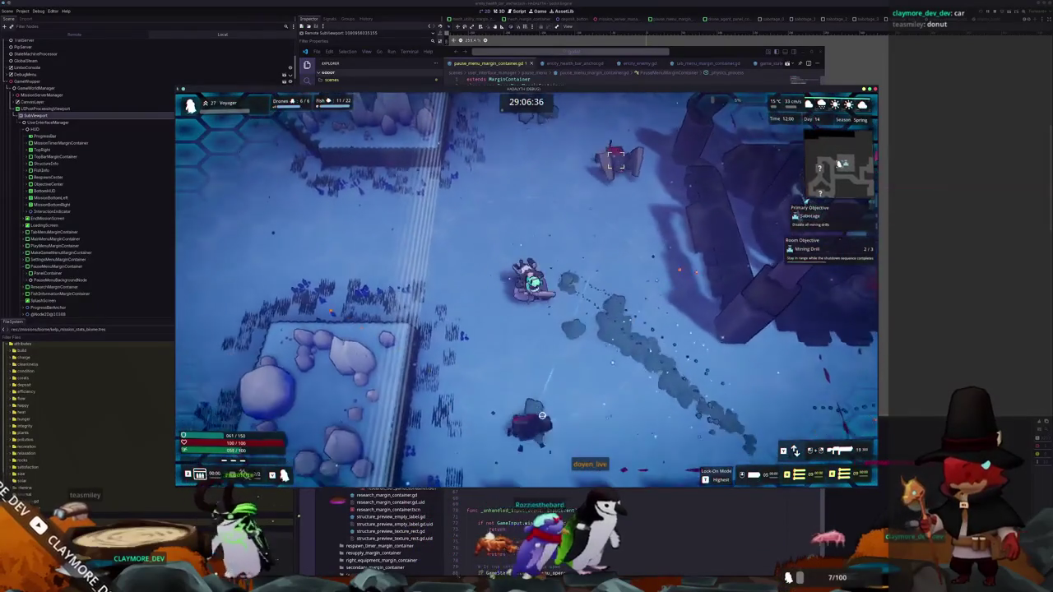
{"action": "key", "text": "Escape"}
Stop the running game and search Quick Open for 'targetting' resources
{"action": "left_click", "coordinate": [526, 309]}
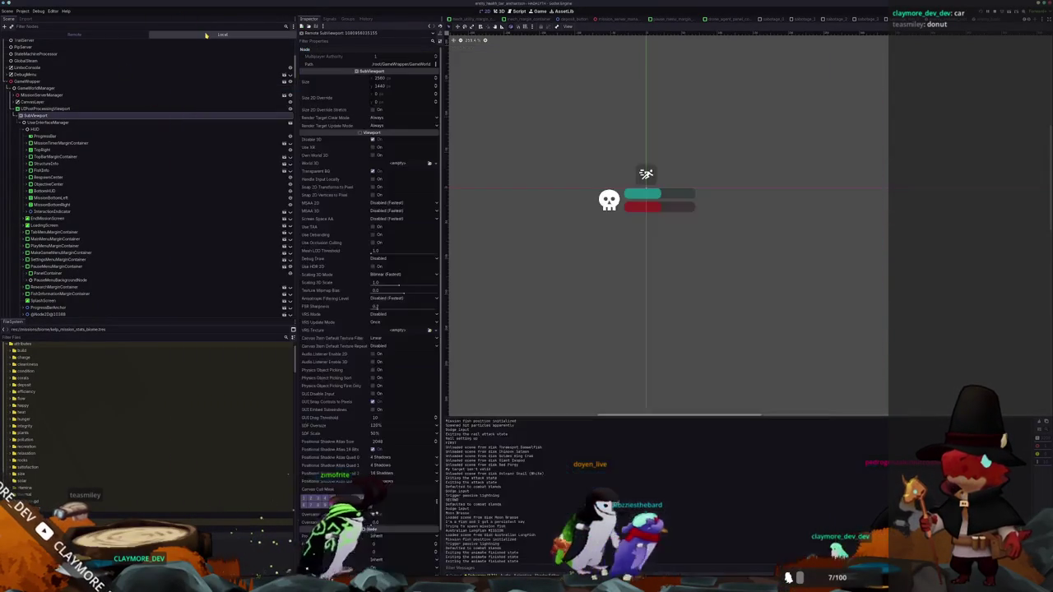
{"action": "key", "text": "alt+shift+o"}
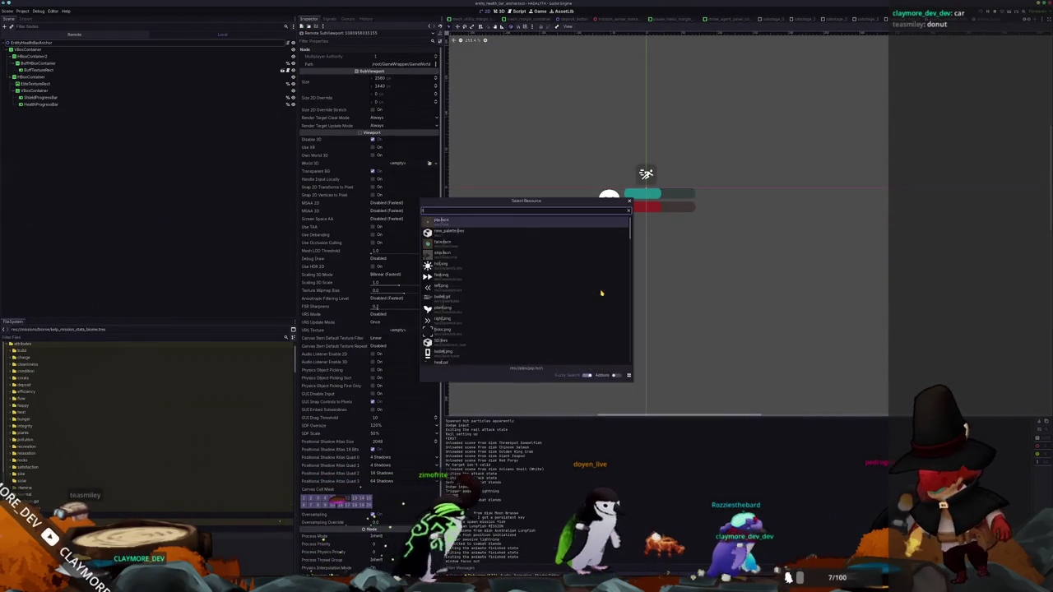
{"action": "type", "text": "targetting"}
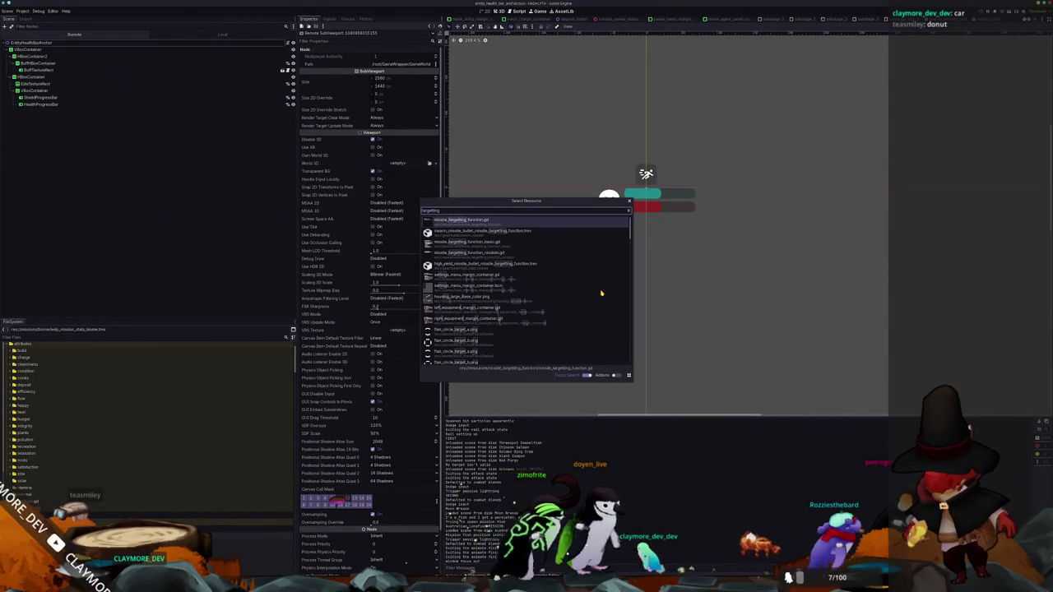
{"action": "key", "text": "Down"}
{"action": "key", "text": "Down"}
{"action": "key", "text": "Down"}
{"action": "key", "text": "Up"}
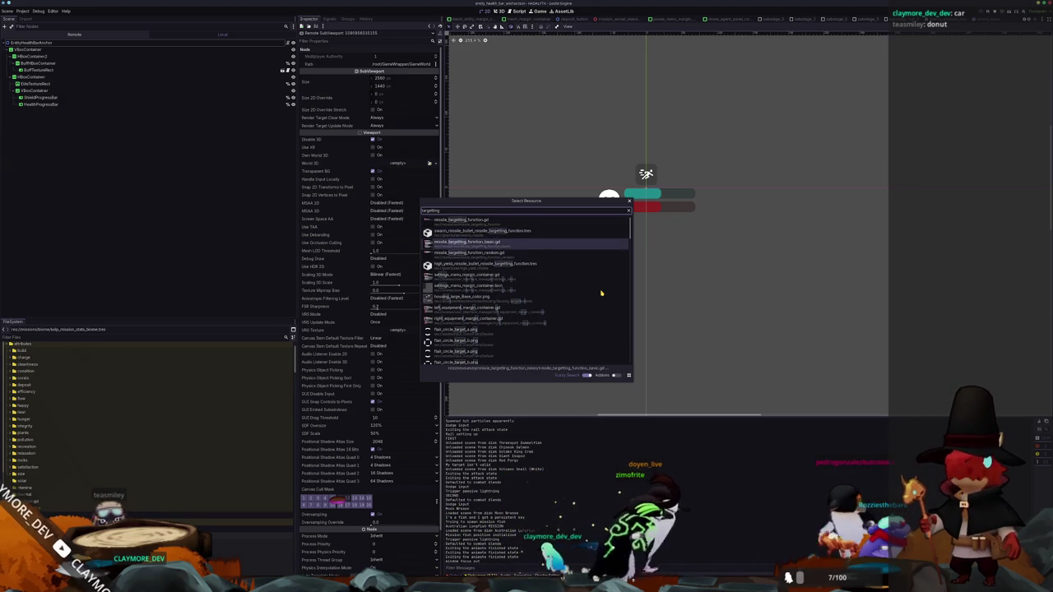
{"action": "key", "text": "Up"}
Search Quick Open for 'entity_mech', then 'mech', and open the mech scene
{"action": "key", "text": "ctrl+a"}
{"action": "type", "text": "entity_mech"}
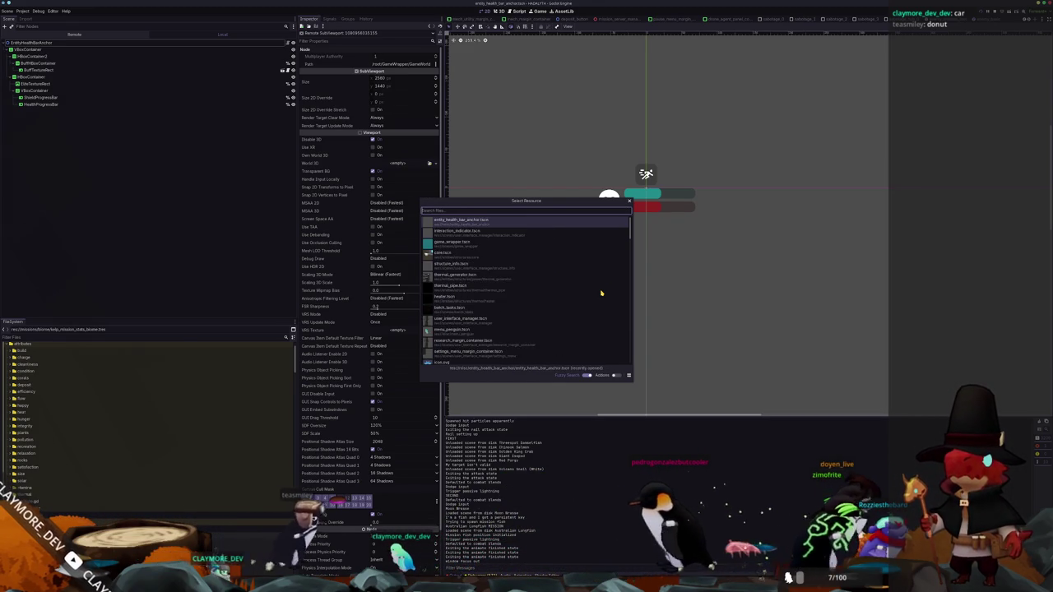
{"action": "key", "text": "ctrl+a"}
{"action": "type", "text": "mech"}
{"action": "key", "text": "Down"}
{"action": "key", "text": "Down"}
{"action": "key", "text": "Down"}
{"action": "key", "text": "Down"}
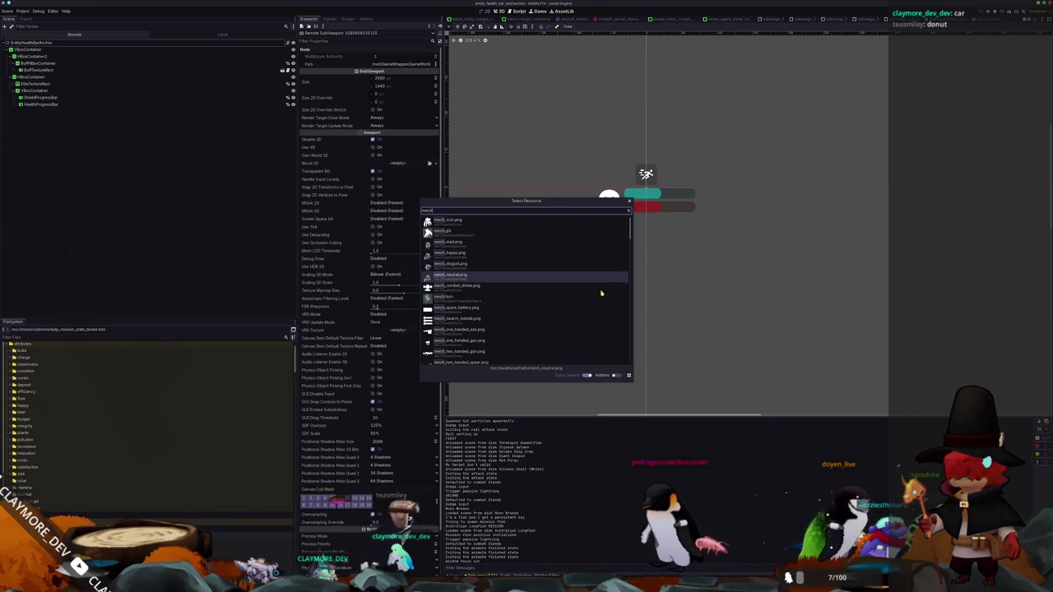
{"action": "key", "text": "Up"}
{"action": "key", "text": "Return"}
{"action": "scroll", "coordinate": [47, 306], "scroll_direction": "down", "scroll_amount": 10}
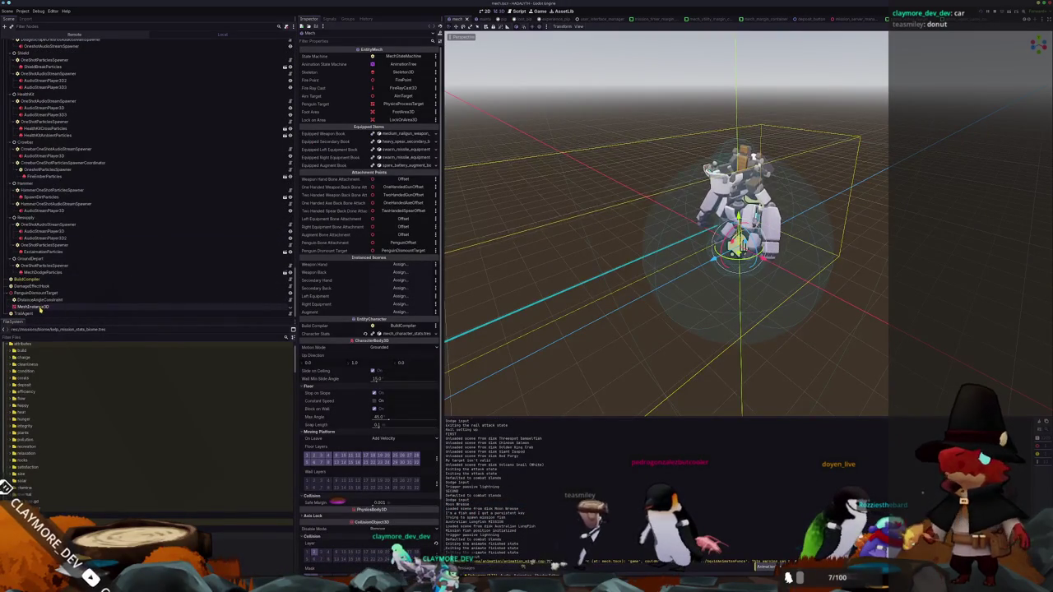
Put both lock-on indicator TextureRects on visibility layer 2, then open LockOnArea3D's script
{"action": "scroll", "coordinate": [66, 260], "scroll_direction": "up", "scroll_amount": 5}
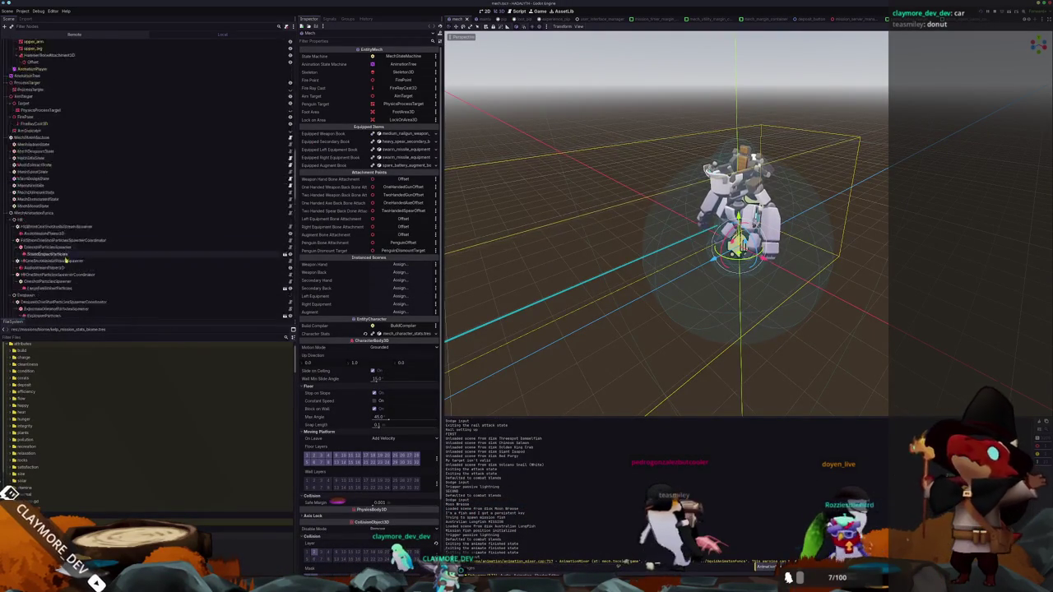
{"action": "scroll", "coordinate": [66, 260], "scroll_direction": "up", "scroll_amount": 10}
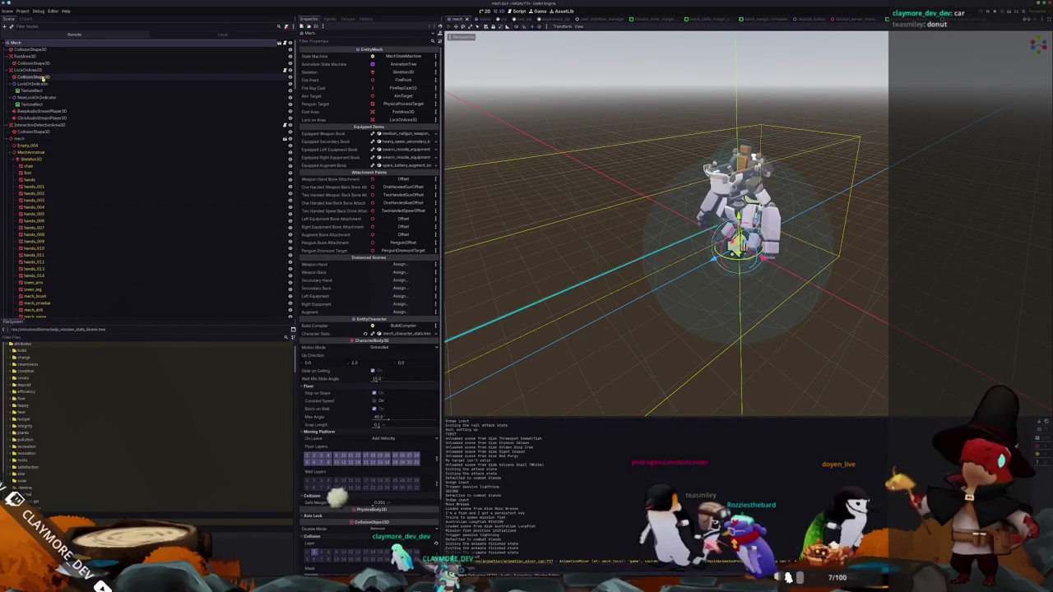
{"action": "left_click", "coordinate": [31, 91]}
{"action": "left_click", "coordinate": [33, 105], "text": "ctrl"}
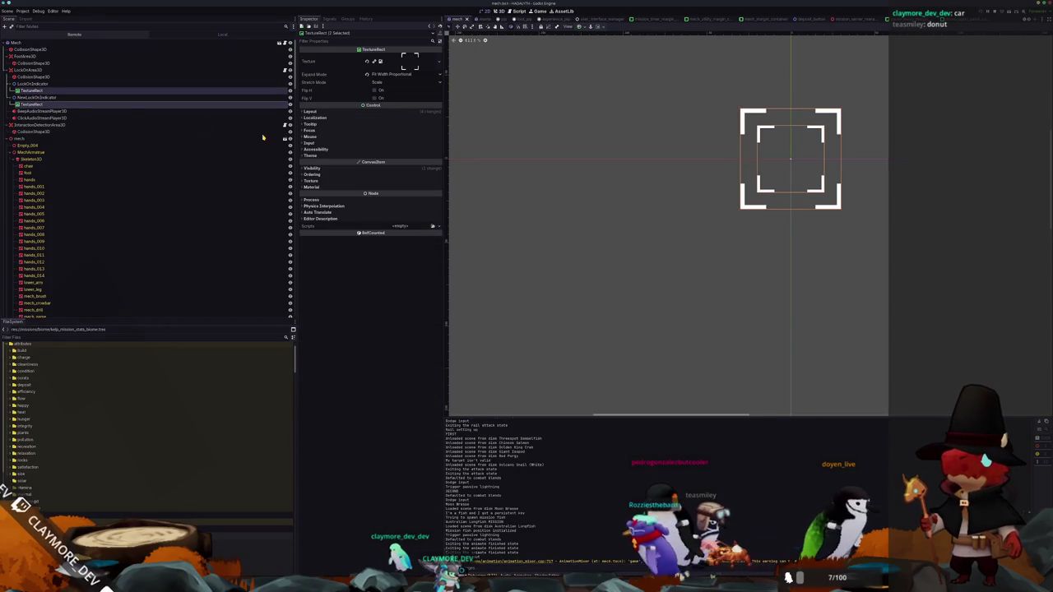
{"action": "left_click", "coordinate": [313, 168]}
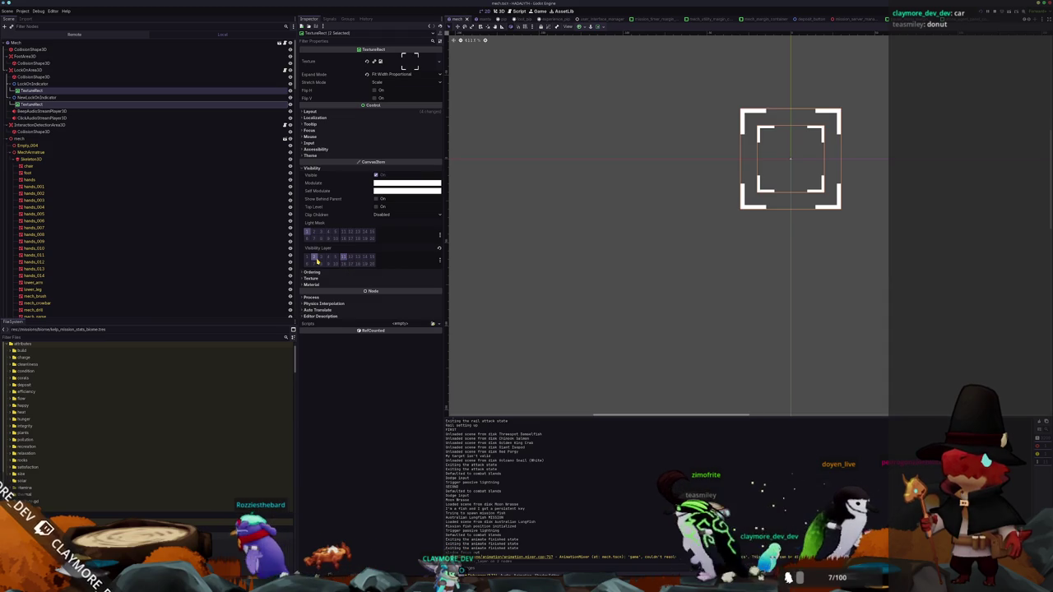
{"action": "left_click", "coordinate": [314, 258]}
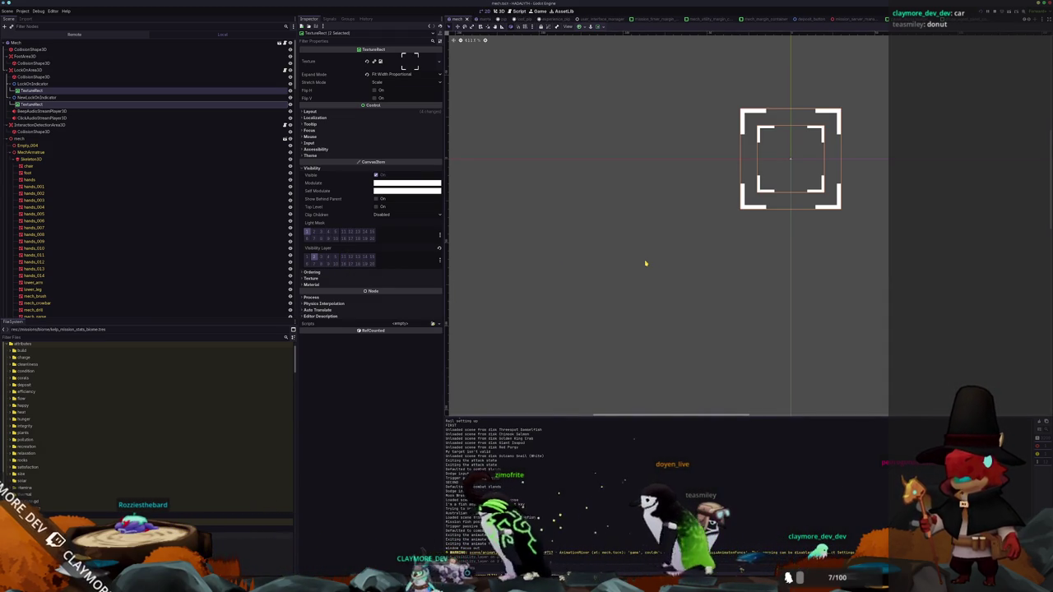
{"action": "left_click", "coordinate": [214, 69]}
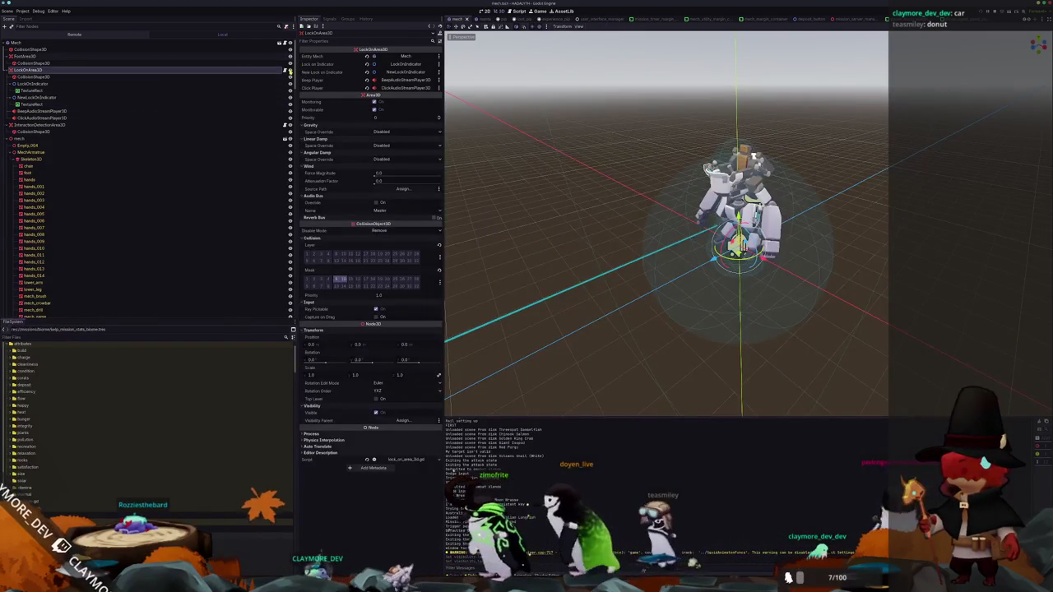
{"action": "left_click", "coordinate": [289, 71]}
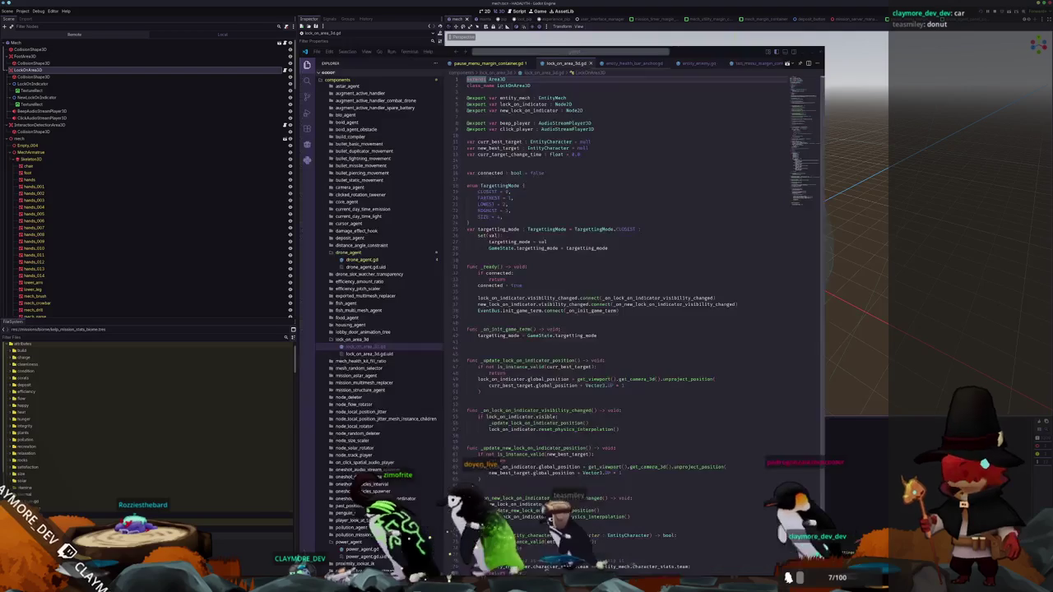
Scroll through lock_on_area_3d.gd to read its targeting code
{"action": "scroll", "coordinate": [668, 368], "scroll_direction": "down", "scroll_amount": 5}
{"action": "scroll", "coordinate": [658, 427], "scroll_direction": "down", "scroll_amount": 12}
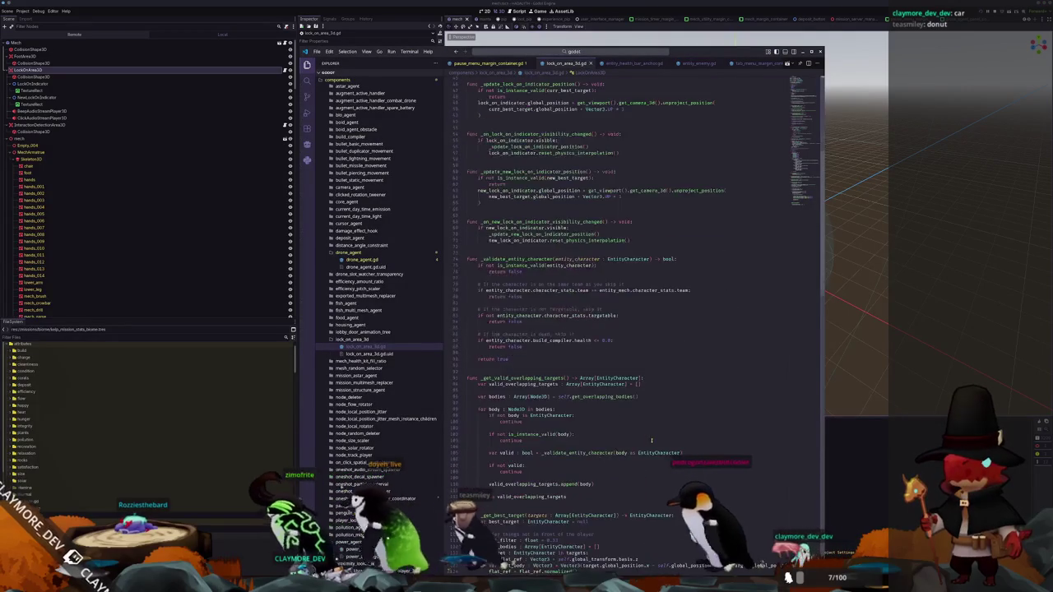
{"action": "scroll", "coordinate": [646, 473], "scroll_direction": "down", "scroll_amount": 10}
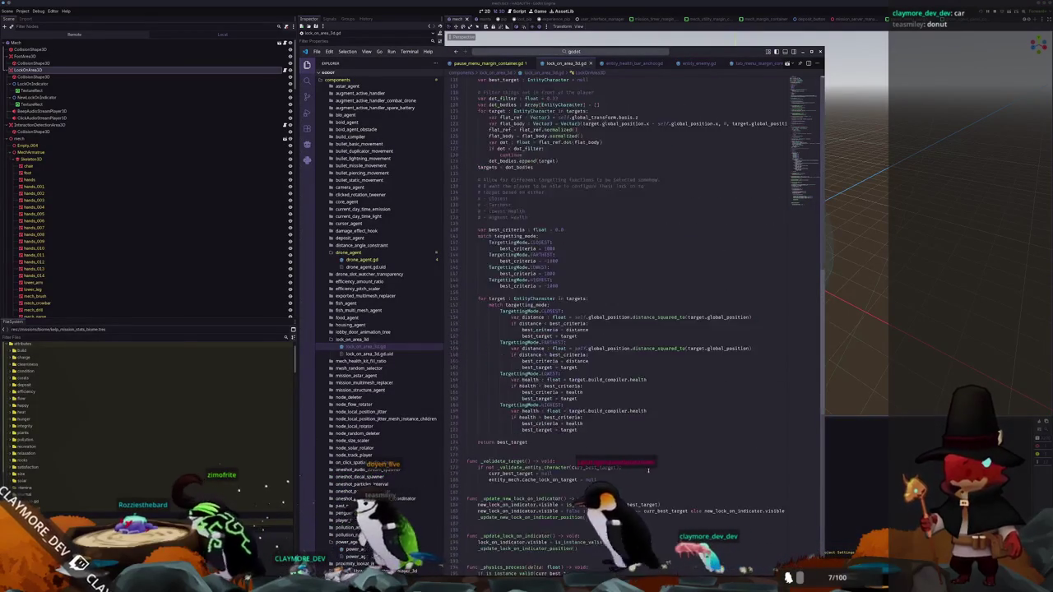
{"action": "scroll", "coordinate": [646, 468], "scroll_direction": "down", "scroll_amount": 7}
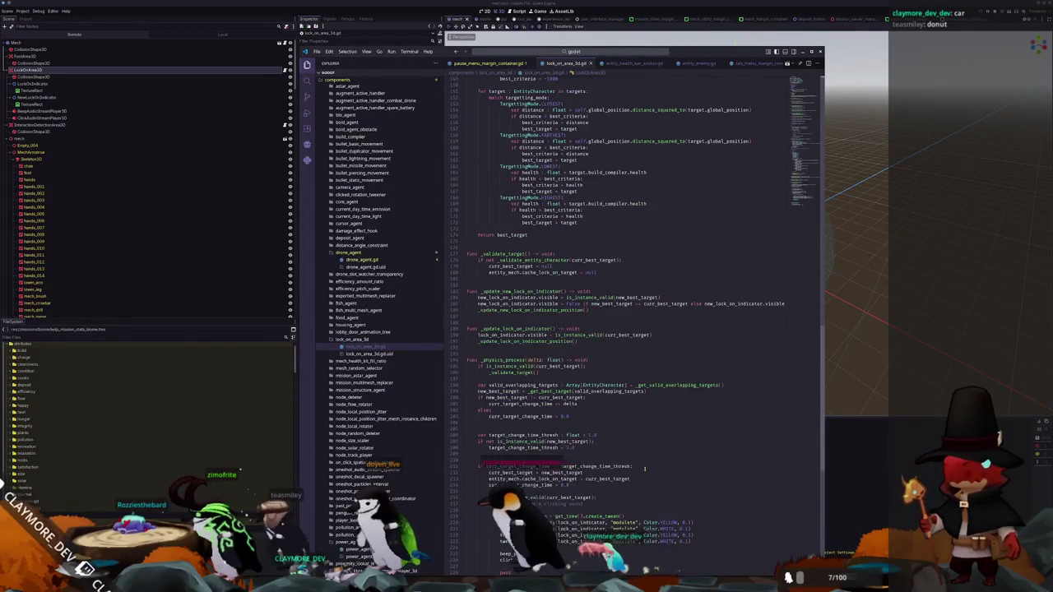
{"action": "scroll", "coordinate": [645, 469], "scroll_direction": "down", "scroll_amount": 5}
{"action": "scroll", "coordinate": [645, 469], "scroll_direction": "up", "scroll_amount": 20}
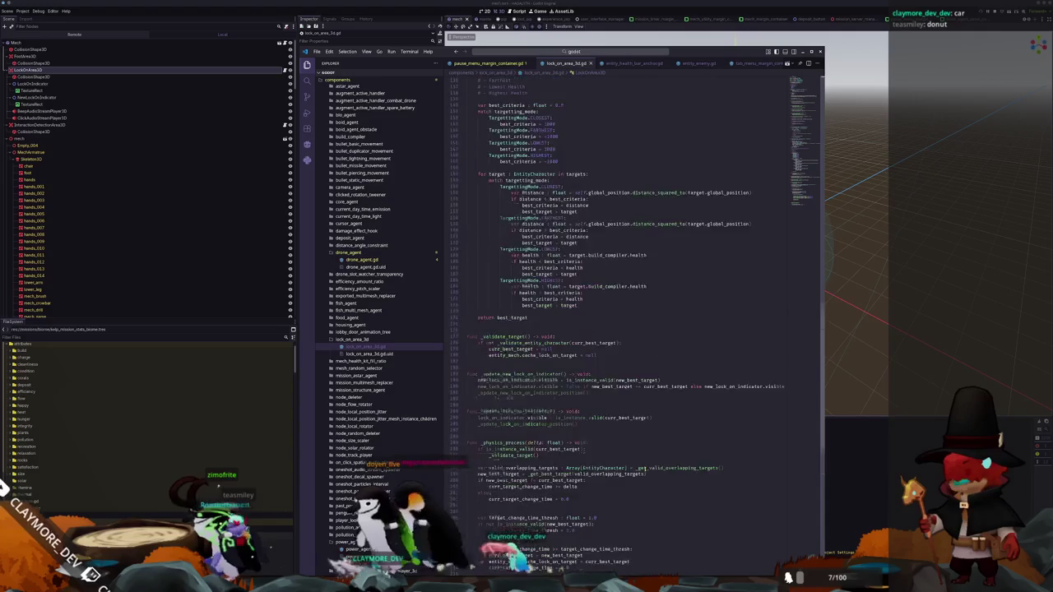
{"action": "scroll", "coordinate": [645, 471], "scroll_direction": "up", "scroll_amount": 14}
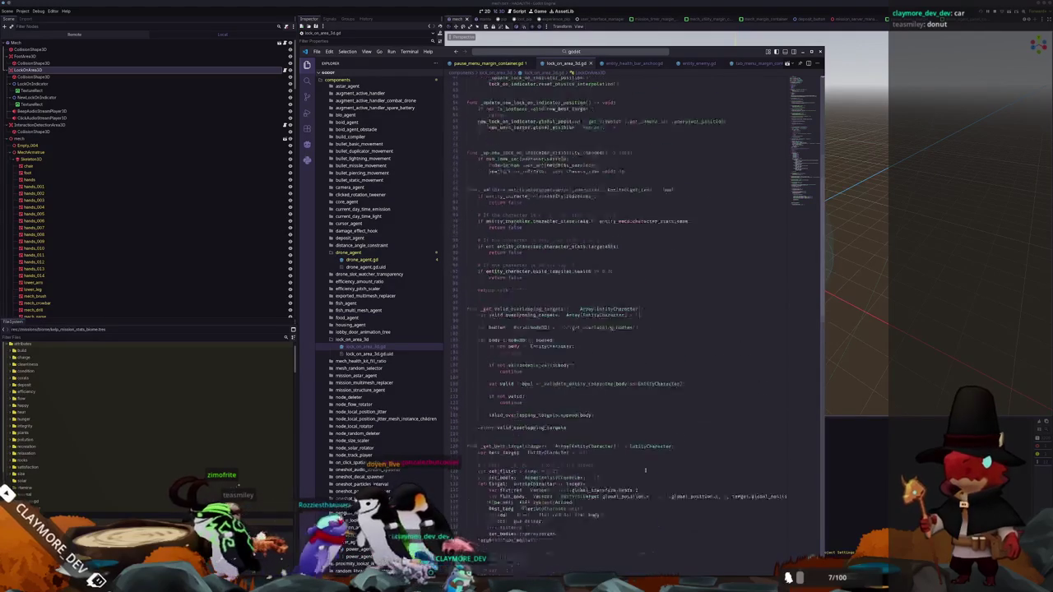
{"action": "scroll", "coordinate": [644, 467], "scroll_direction": "up", "scroll_amount": 12}
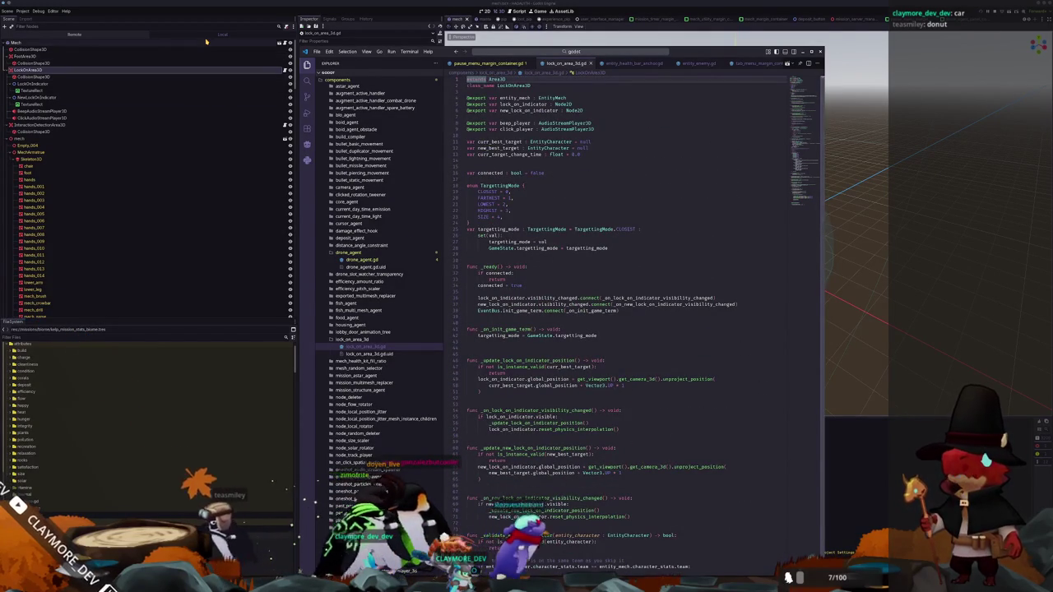
Select Mech in Godot, search project files for 'target', and return to the Godot editor
{"action": "left_click", "coordinate": [248, 43]}
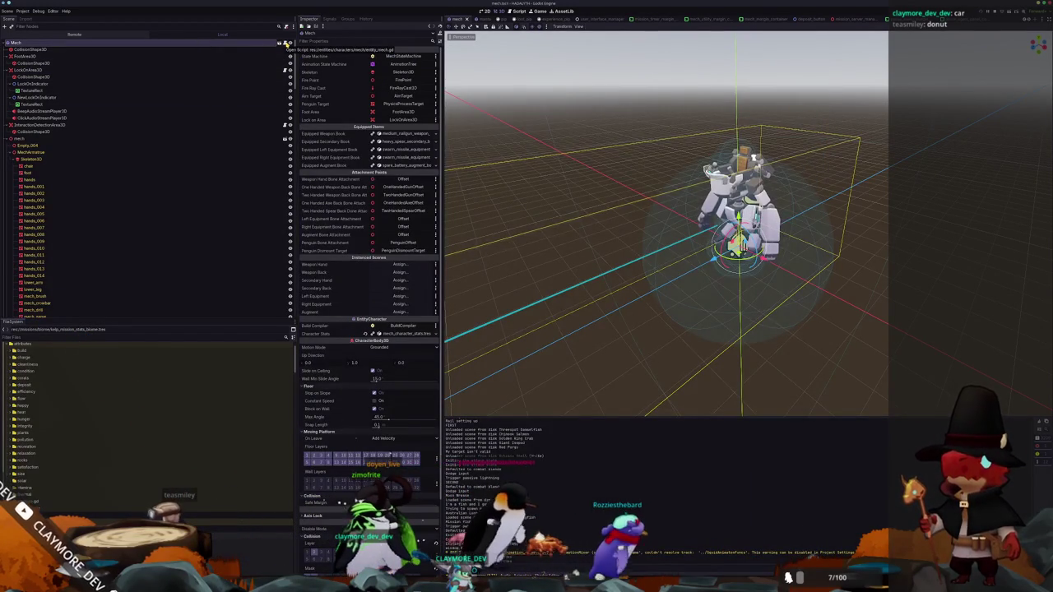
{"action": "key", "text": "alt+Tab"}
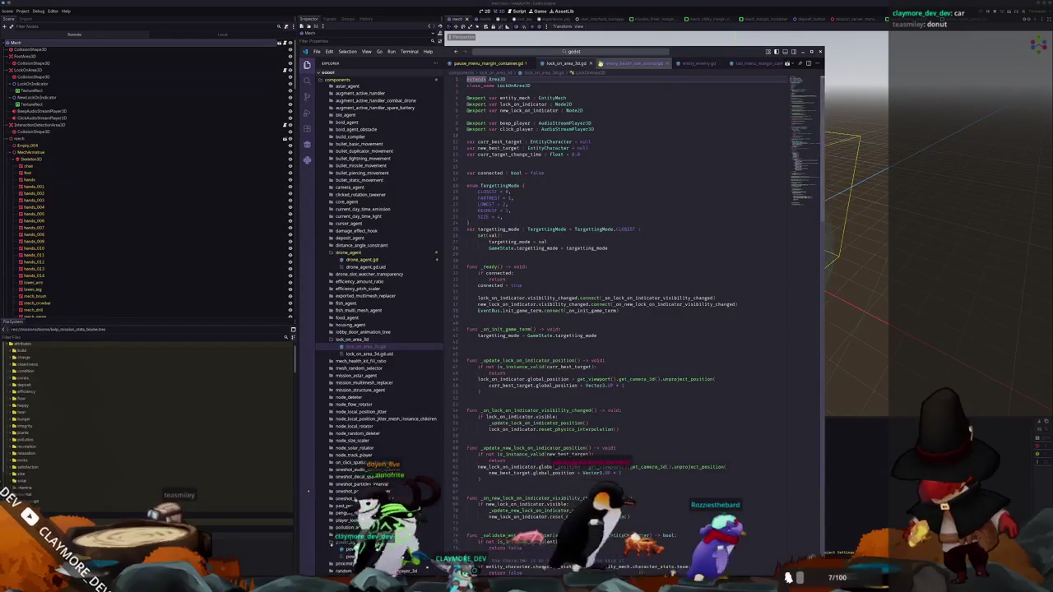
{"action": "left_click", "coordinate": [603, 55]}
{"action": "type", "text": "targett"}
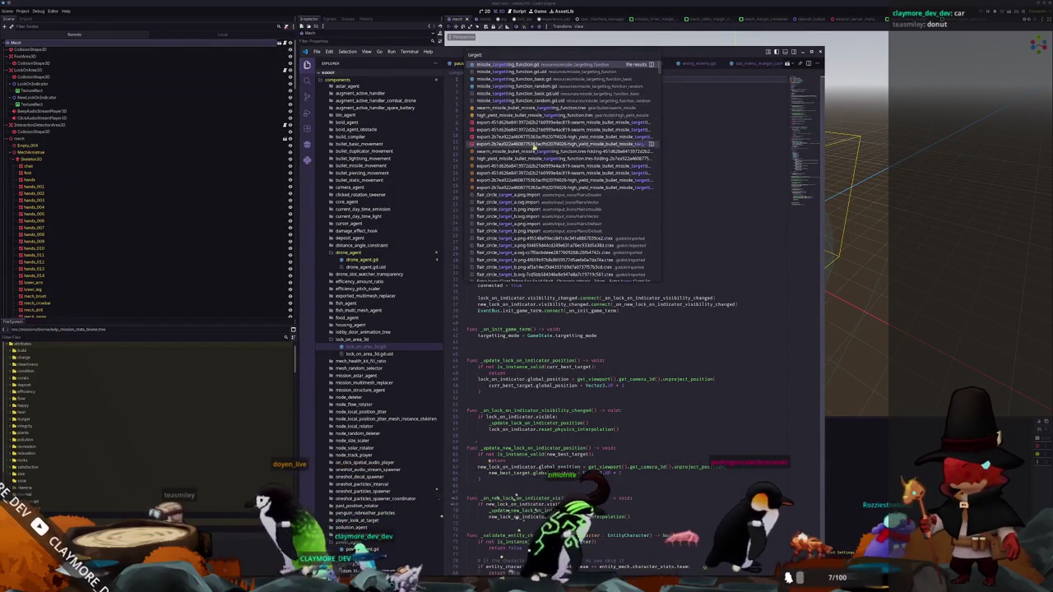
{"action": "scroll", "coordinate": [543, 144], "scroll_direction": "down", "scroll_amount": 5}
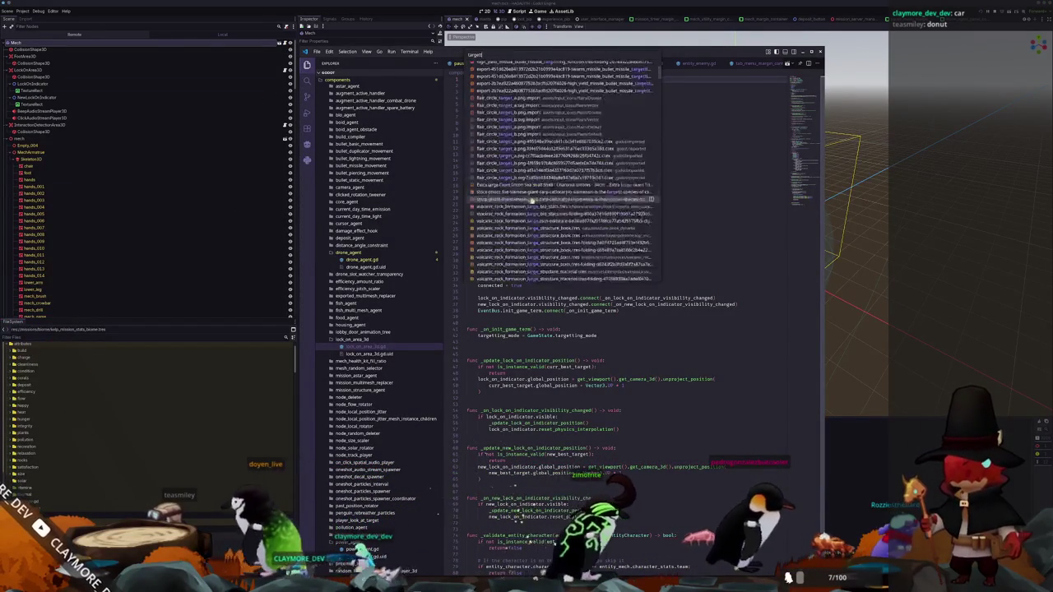
{"action": "key", "text": "alt+Tab"}
Search Quick Open for 'targetting_mdicator' and close it without opening anything
{"action": "key", "text": "shift+alt+o"}
{"action": "type", "text": "targetting_m"}
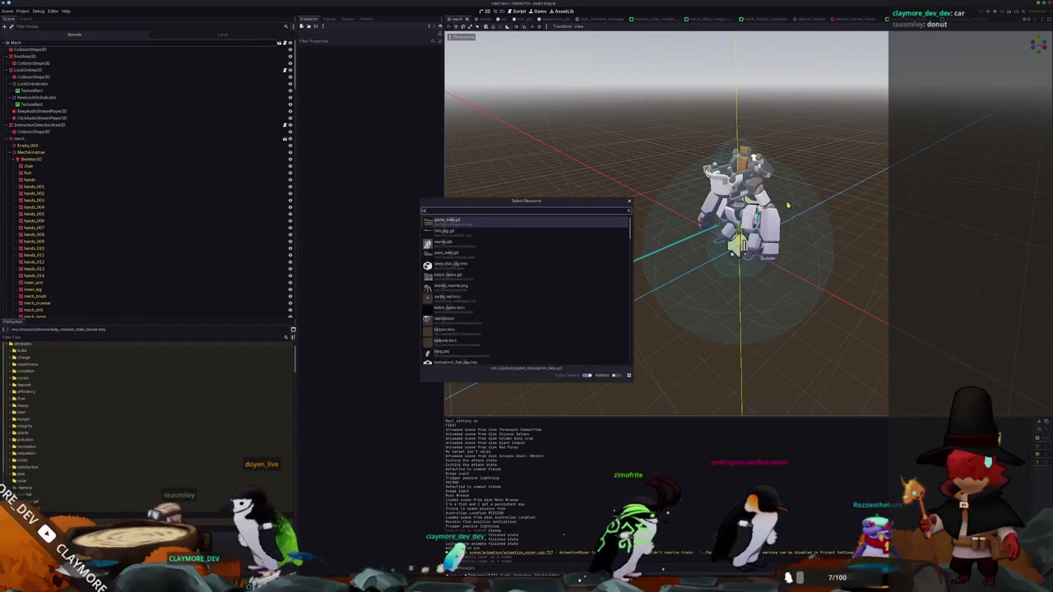
{"action": "type", "text": "dica"}
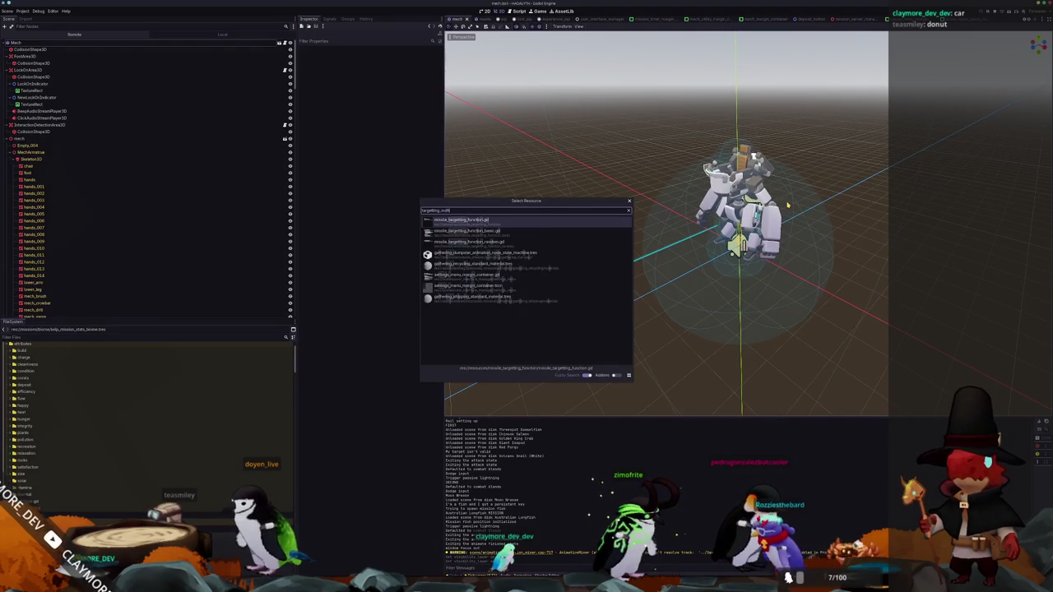
{"action": "type", "text": "tor"}
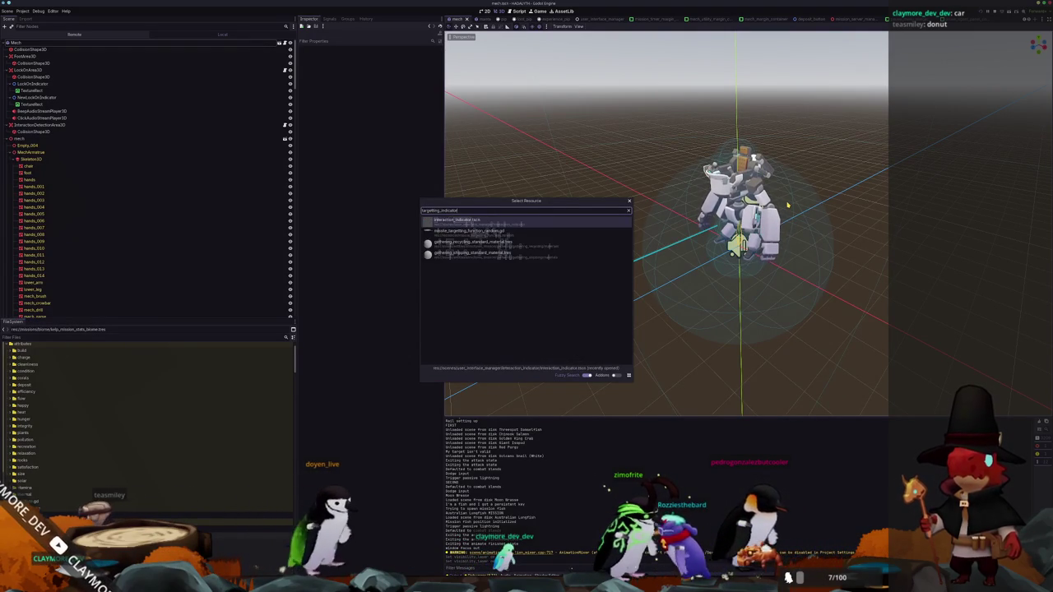
{"action": "key", "text": "Down"}
{"action": "key", "text": "Down"}
{"action": "key", "text": "Up"}
{"action": "key", "text": "Up"}
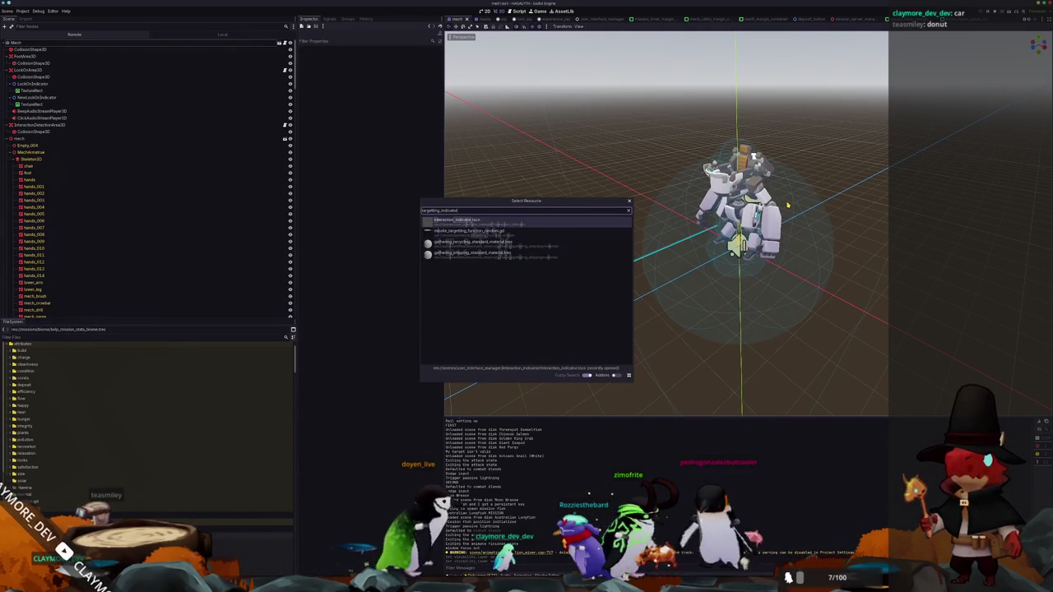
{"action": "key", "text": "Return"}
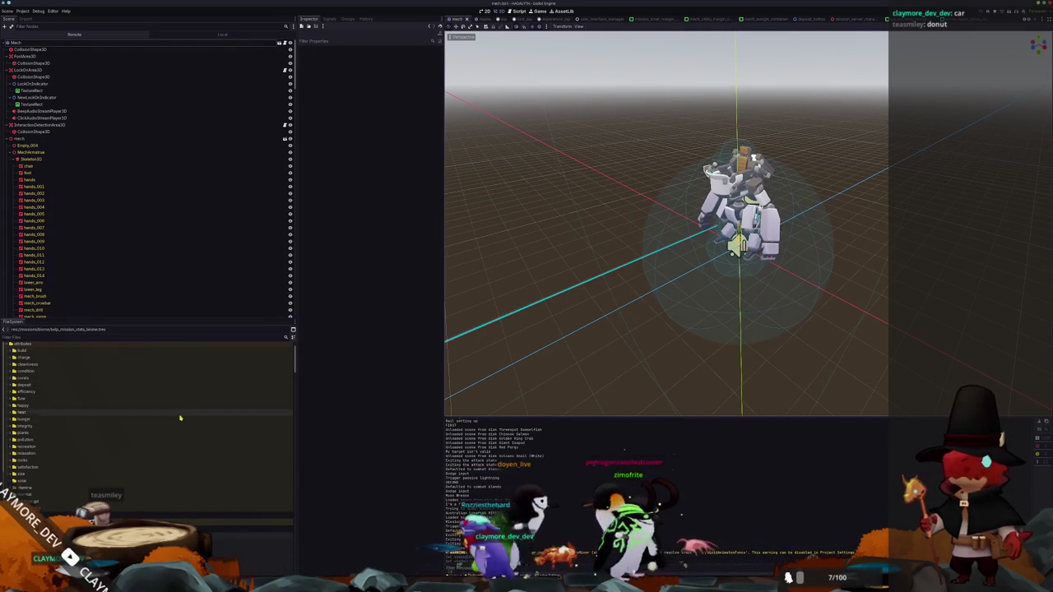
{"action": "scroll", "coordinate": [180, 418], "scroll_direction": "down", "scroll_amount": 2}
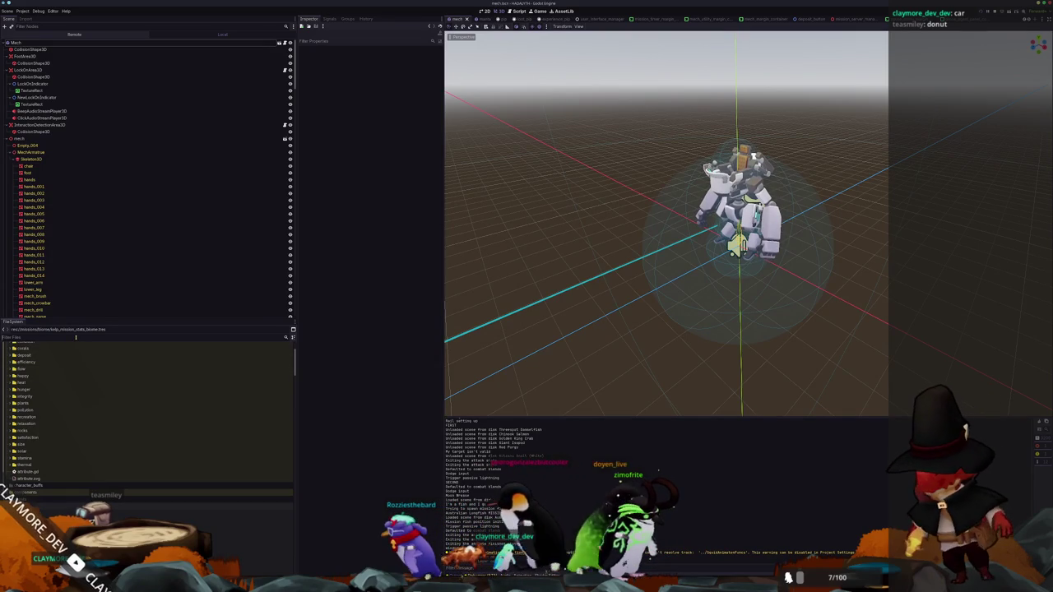
Filter the FileSystem by 'indic' then 'target', open gear/bullet, and clear the filter
{"action": "type", "text": "indicator"}
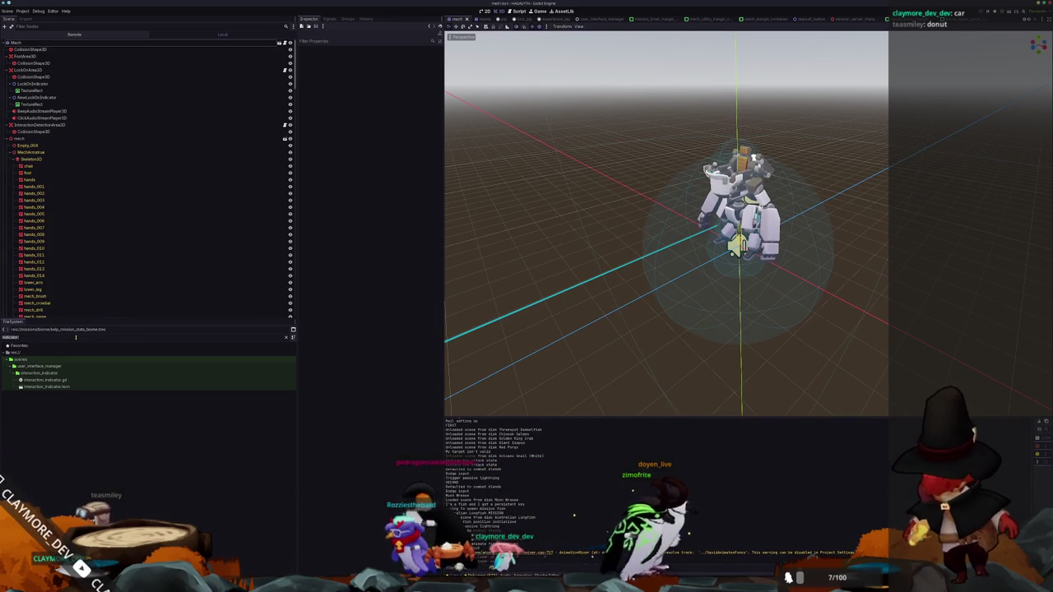
{"action": "key", "text": "ctrl+a"}
{"action": "type", "text": "target"}
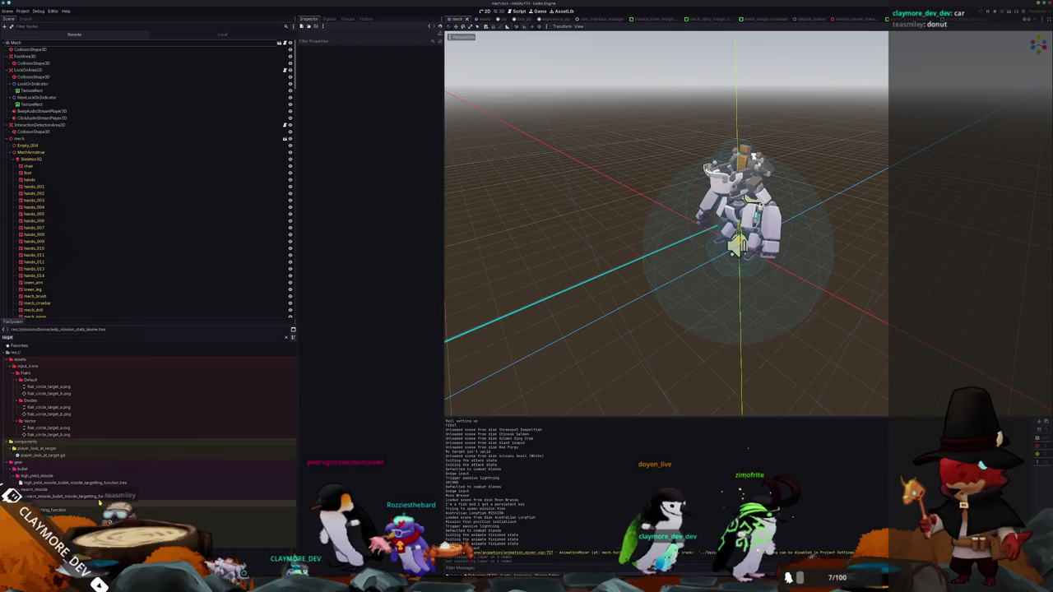
{"action": "left_click", "coordinate": [47, 469]}
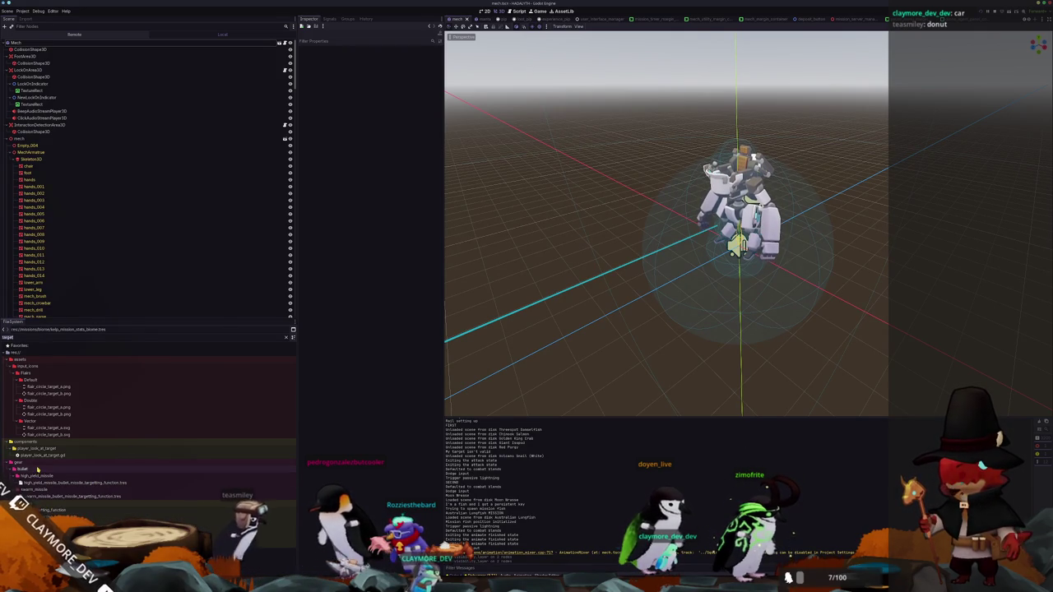
{"action": "left_click", "coordinate": [286, 337]}
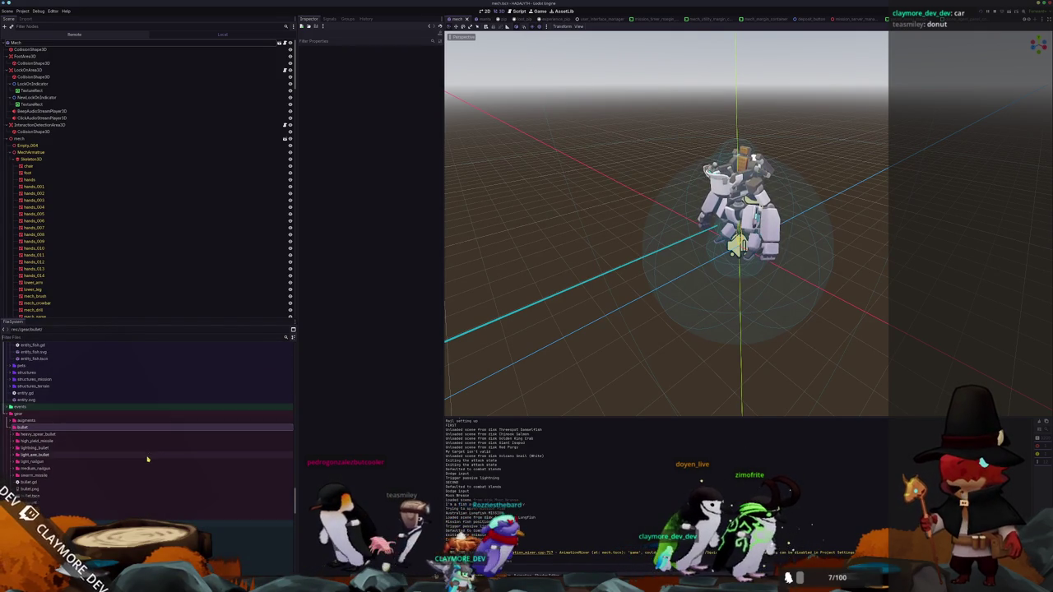
{"action": "scroll", "coordinate": [148, 459], "scroll_direction": "down", "scroll_amount": 3}
{"action": "scroll", "coordinate": [122, 446], "scroll_direction": "up", "scroll_amount": 3}
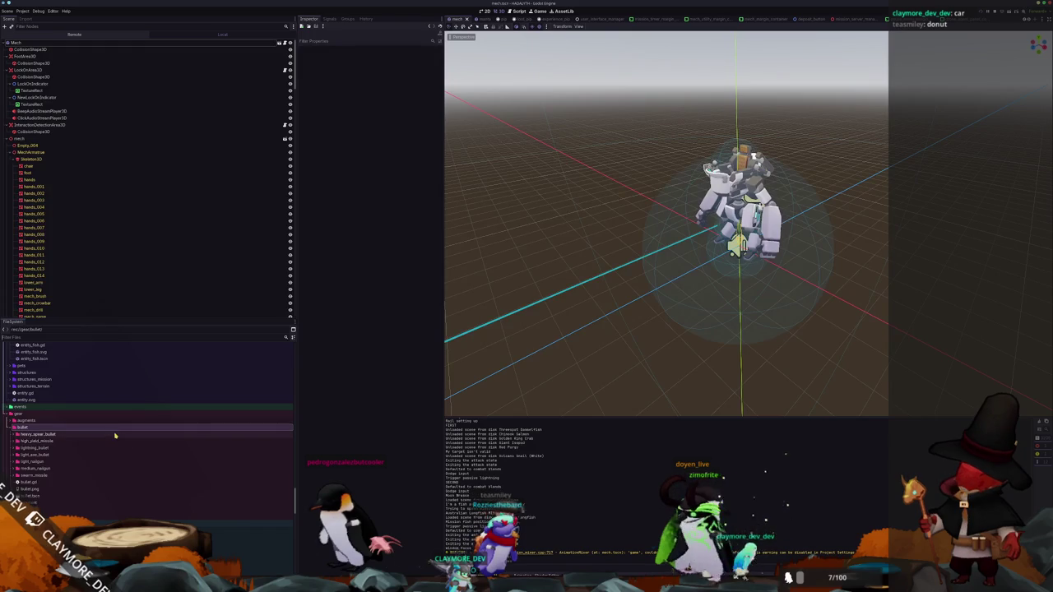
{"action": "scroll", "coordinate": [115, 436], "scroll_direction": "down", "scroll_amount": 2}
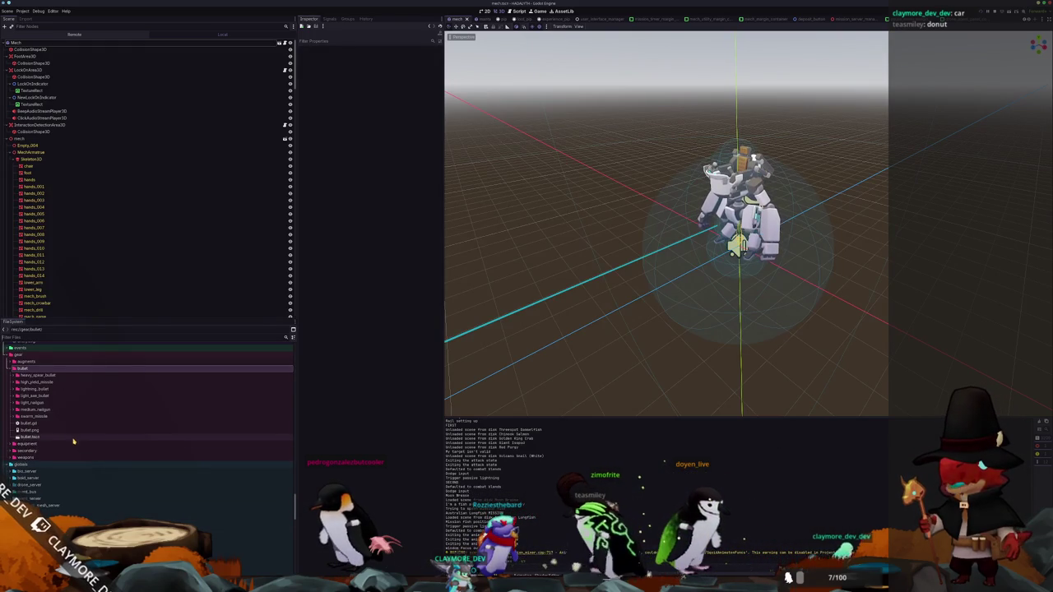
{"action": "scroll", "coordinate": [72, 440], "scroll_direction": "up", "scroll_amount": 2}
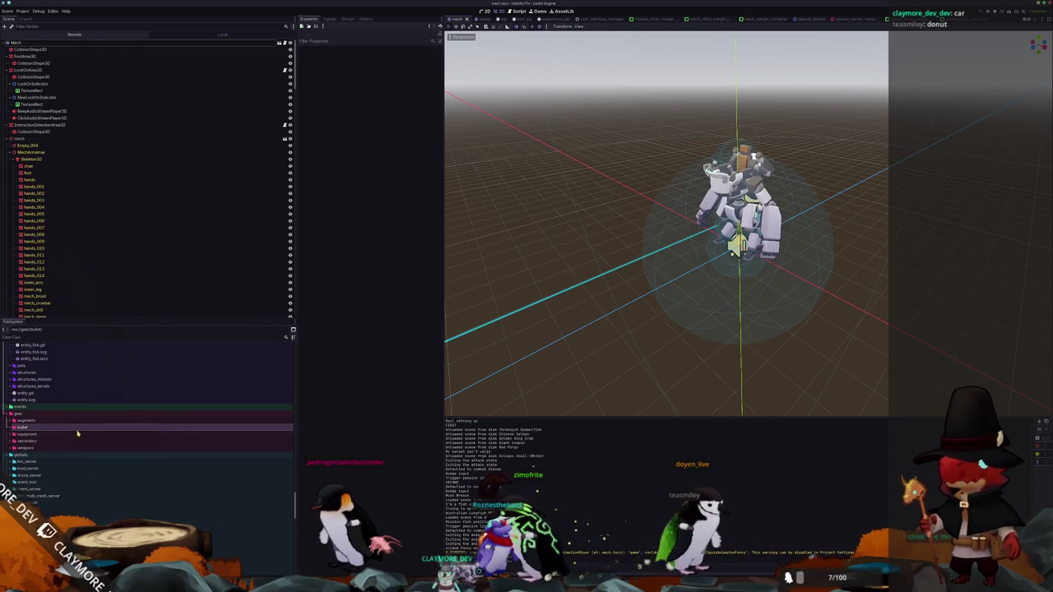
{"action": "scroll", "coordinate": [72, 442], "scroll_direction": "down", "scroll_amount": 10}
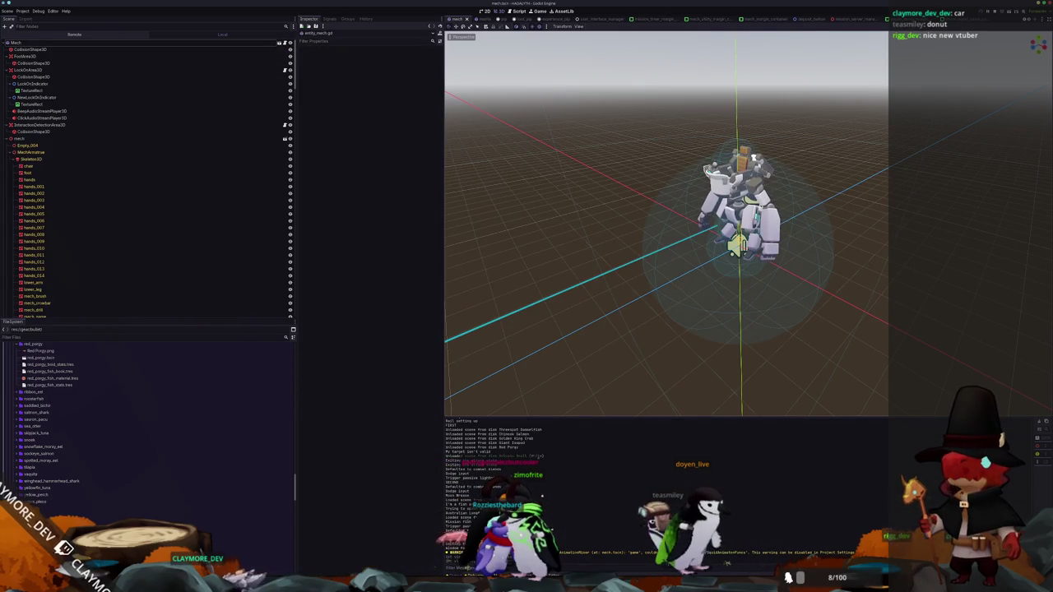
Scroll through entity_mech.gd to read its weapon-equip code
{"action": "scroll", "coordinate": [750, 277], "scroll_direction": "down", "scroll_amount": 15}
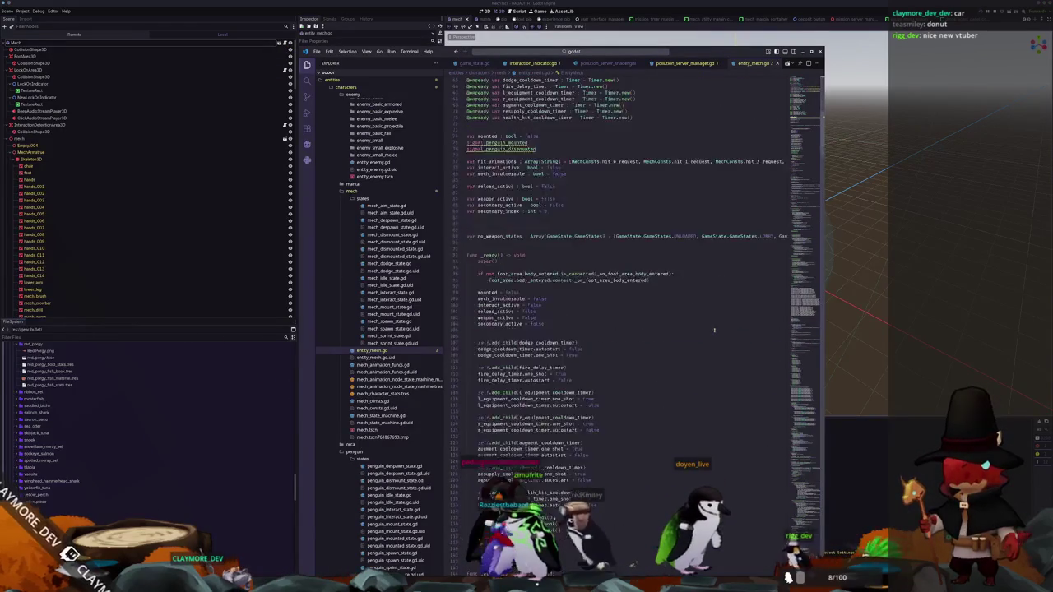
{"action": "scroll", "coordinate": [757, 357], "scroll_direction": "down", "scroll_amount": 4}
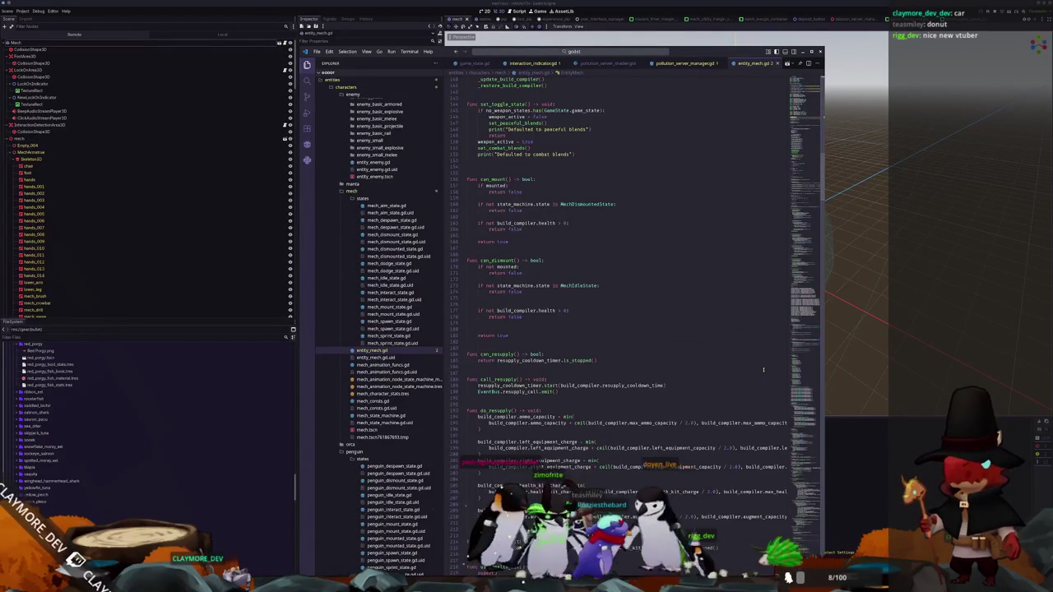
{"action": "scroll", "coordinate": [801, 310], "scroll_direction": "down", "scroll_amount": 20}
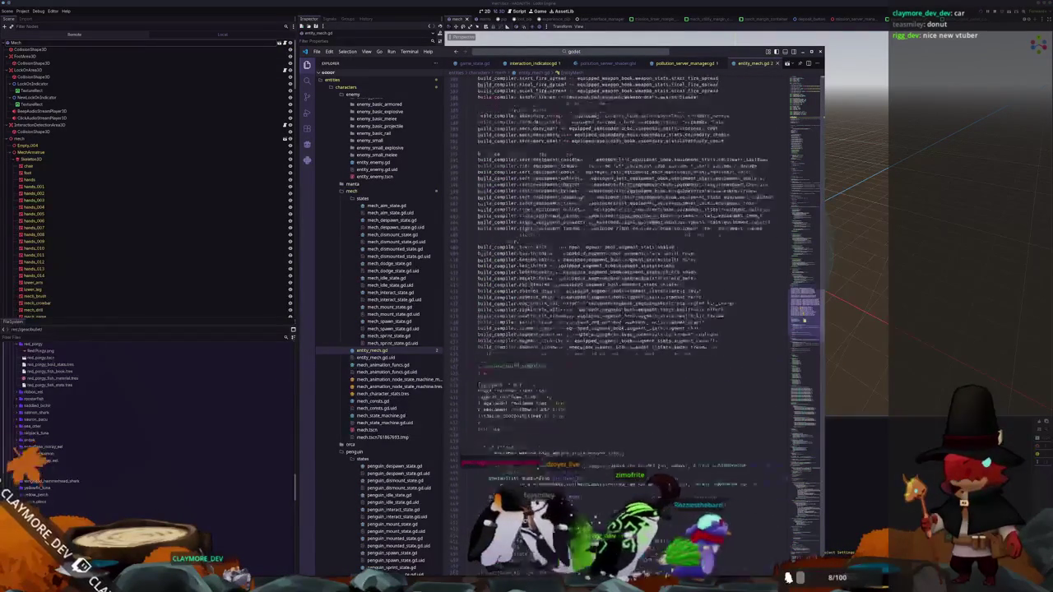
{"action": "left_click_drag", "start_coordinate": [804, 332], "coordinate": [806, 418]}
{"action": "scroll", "coordinate": [762, 405], "scroll_direction": "down", "scroll_amount": 8}
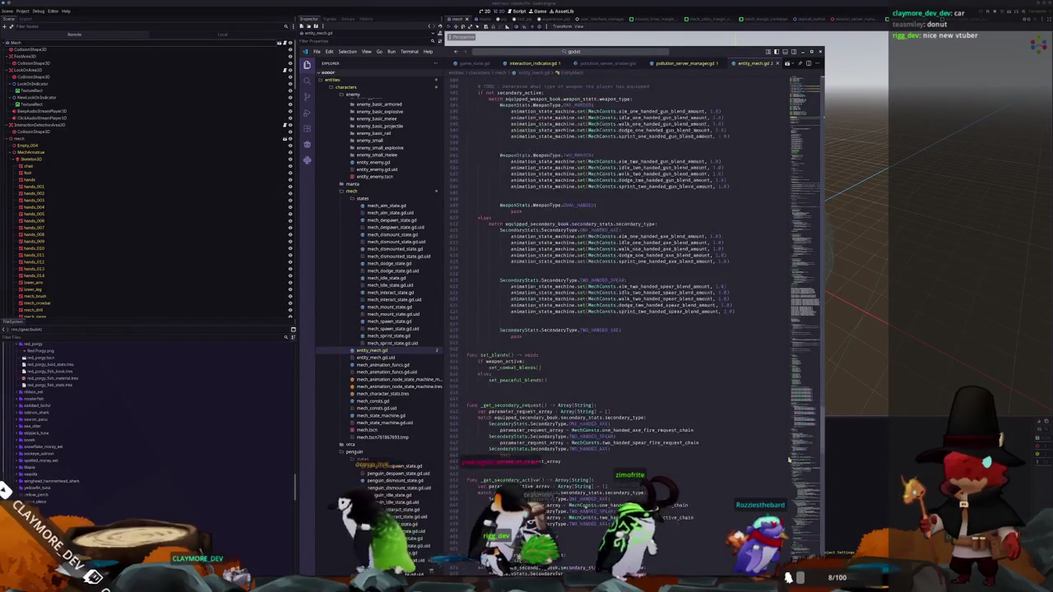
{"action": "scroll", "coordinate": [797, 444], "scroll_direction": "down", "scroll_amount": 20}
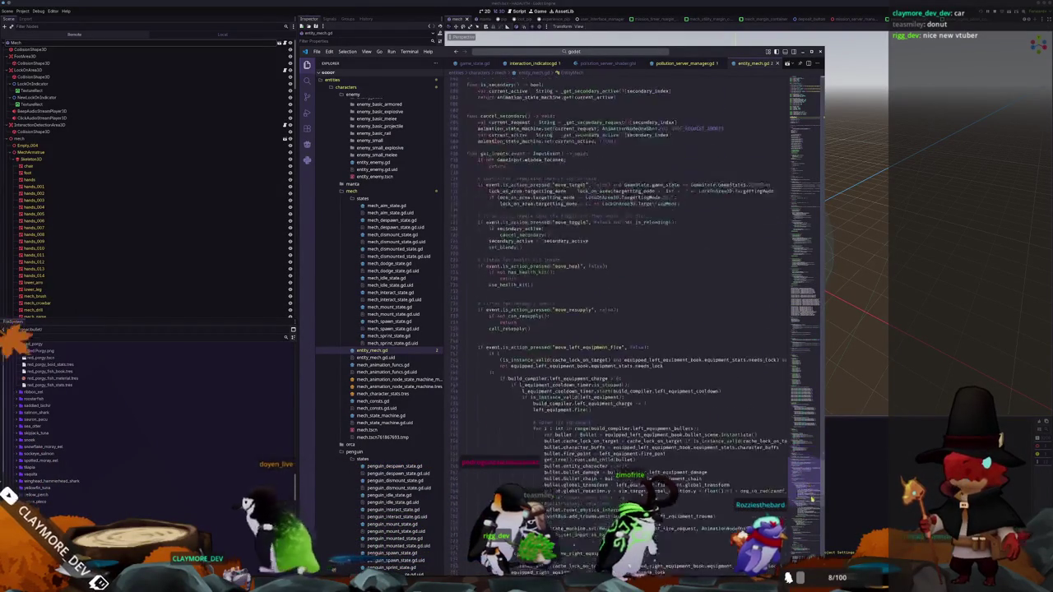
{"action": "scroll", "coordinate": [762, 401], "scroll_direction": "up", "scroll_amount": 1}
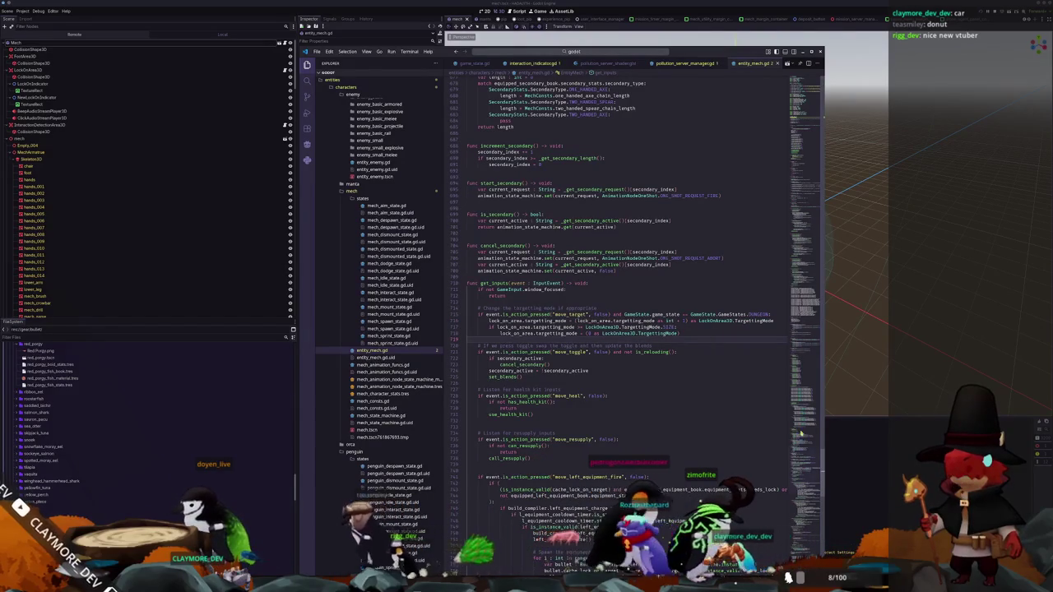
{"action": "scroll", "coordinate": [805, 469], "scroll_direction": "down", "scroll_amount": 18}
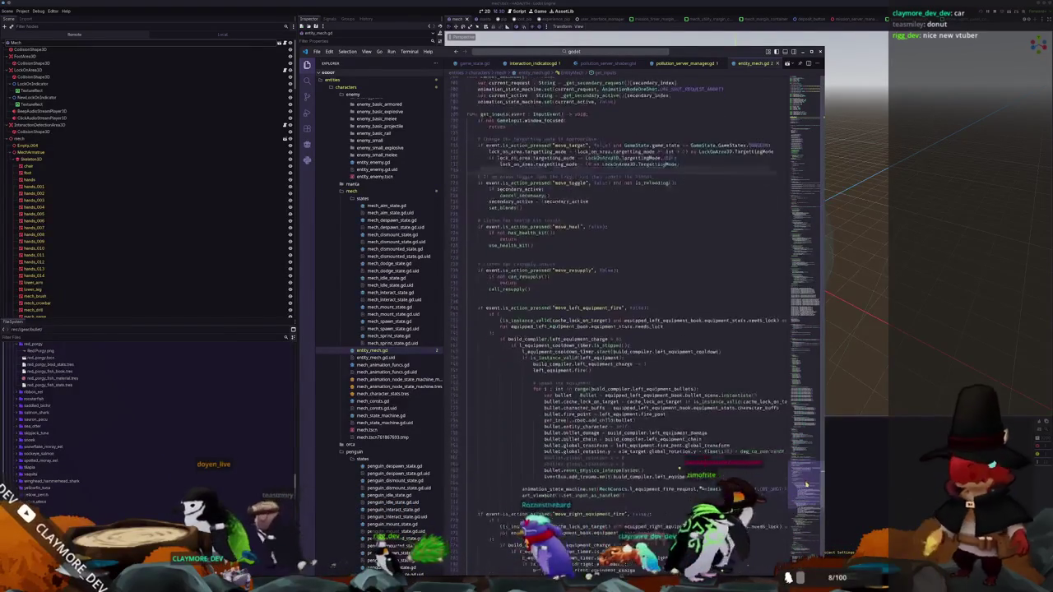
{"action": "scroll", "coordinate": [625, 329], "scroll_direction": "down", "scroll_amount": 4}
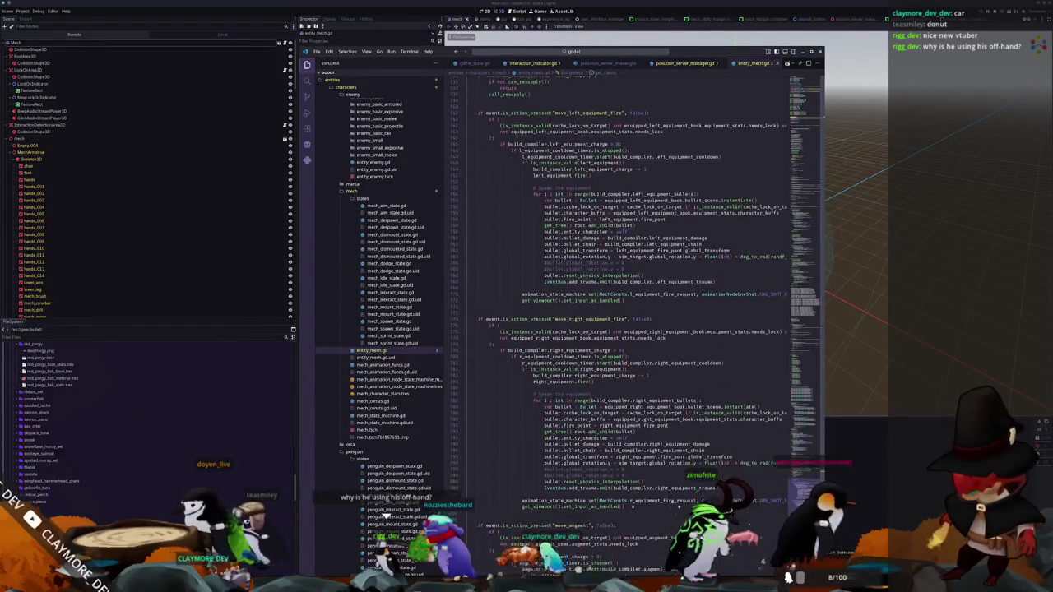
{"action": "scroll", "coordinate": [625, 329], "scroll_direction": "down", "scroll_amount": 5}
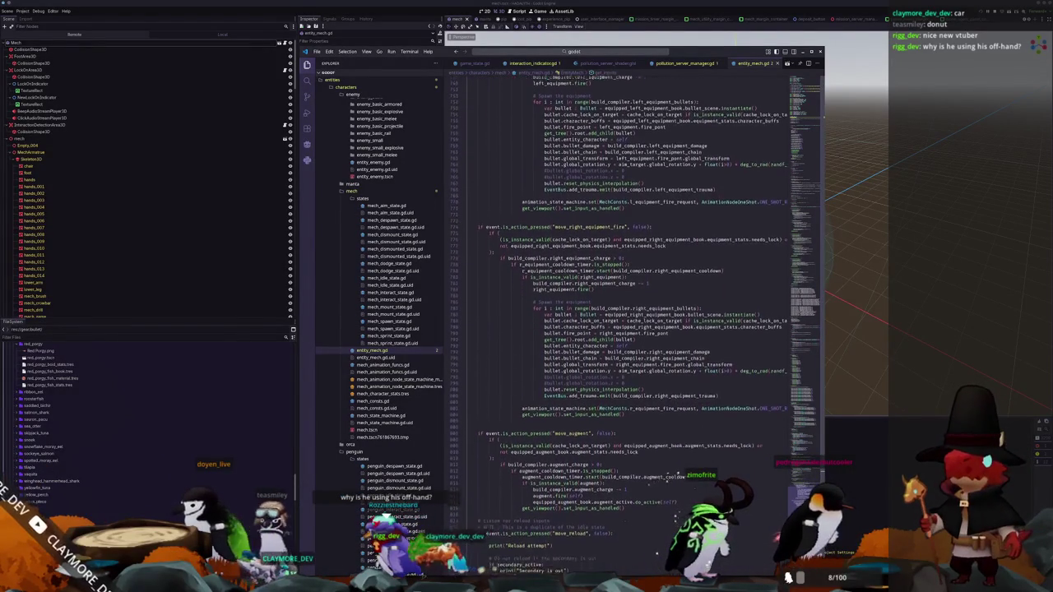
{"action": "scroll", "coordinate": [810, 271], "scroll_direction": "down", "scroll_amount": 10}
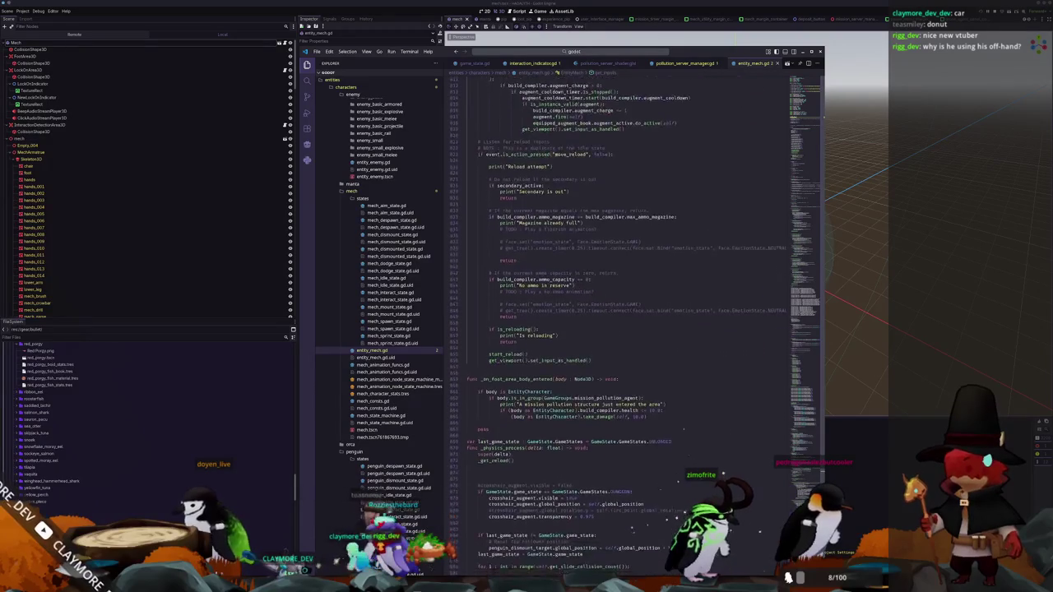
{"action": "mouse_move", "coordinate": [810, 272]}
{"action": "left_mouse_down"}
{"action": "mouse_move", "coordinate": [815, 135]}
{"action": "mouse_move", "coordinate": [814, 148]}
{"action": "left_mouse_up"}
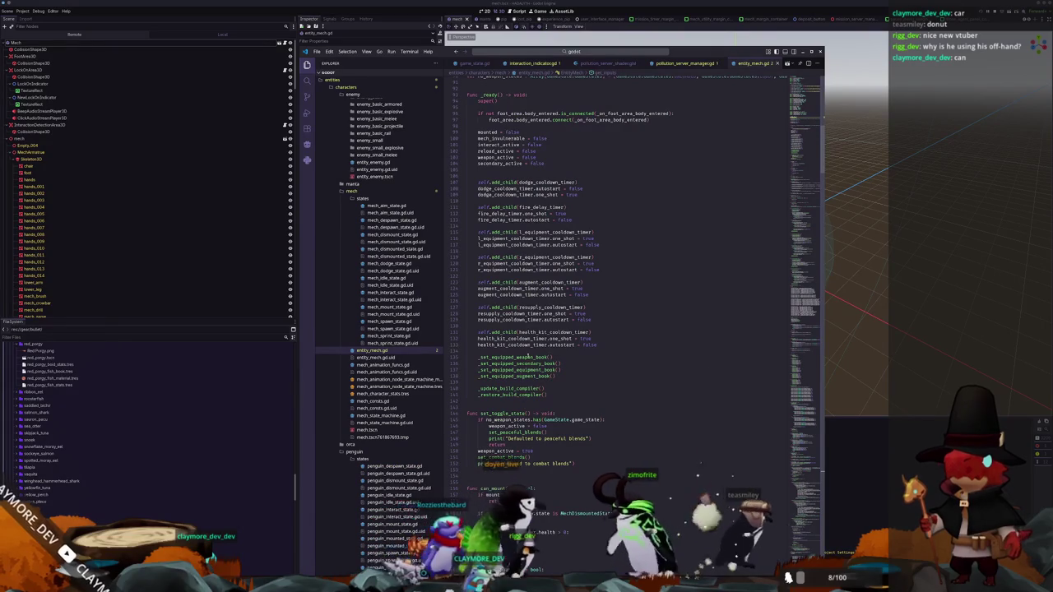
Jump to the _set_equipped_weapon_book definition, then filter Godot's FileSystem for 'crosshair'
{"action": "left_click", "coordinate": [524, 357], "text": "ctrl"}
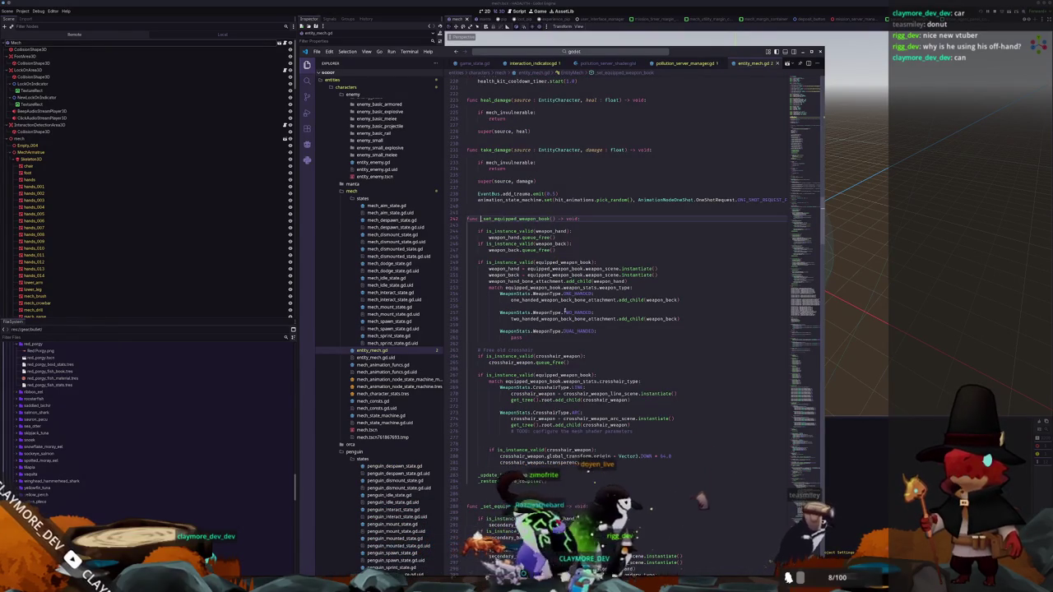
{"action": "scroll", "coordinate": [602, 363], "scroll_direction": "down", "scroll_amount": 1}
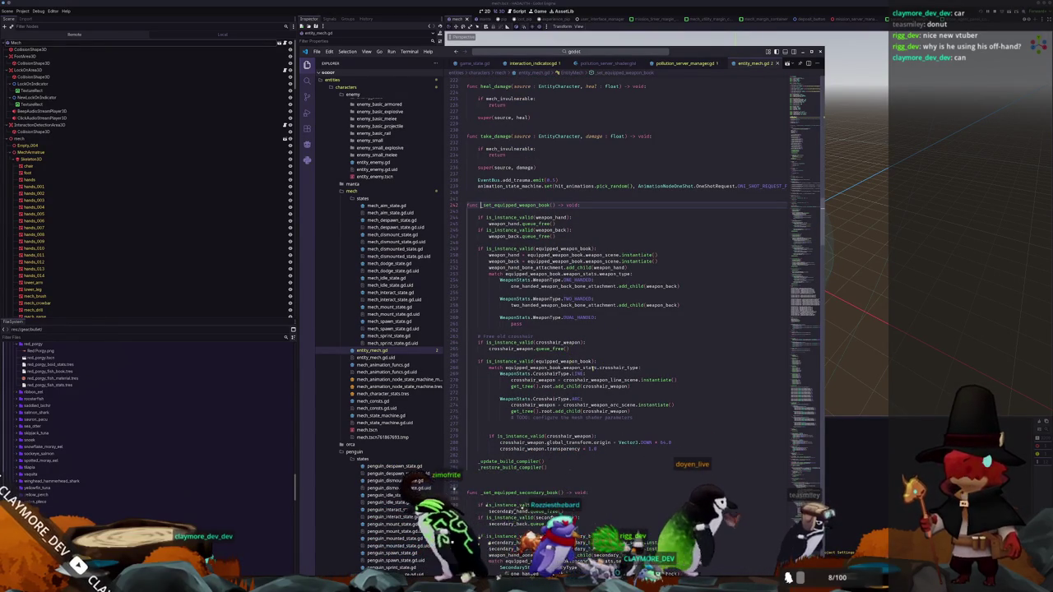
{"action": "mouse_move", "coordinate": [609, 380]}
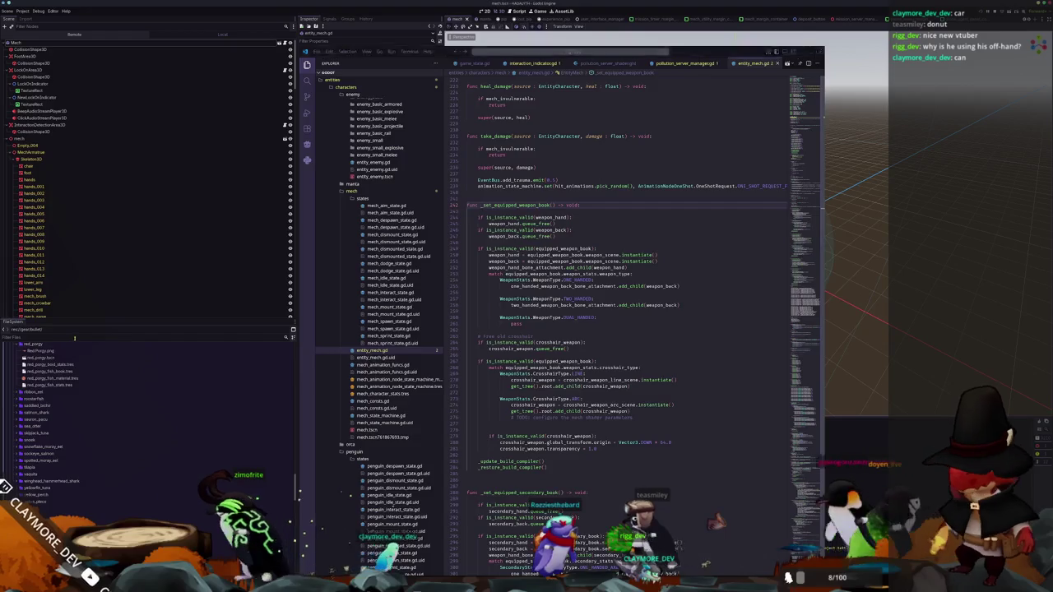
{"action": "left_click", "coordinate": [107, 338]}
{"action": "type", "text": "crosshair"}
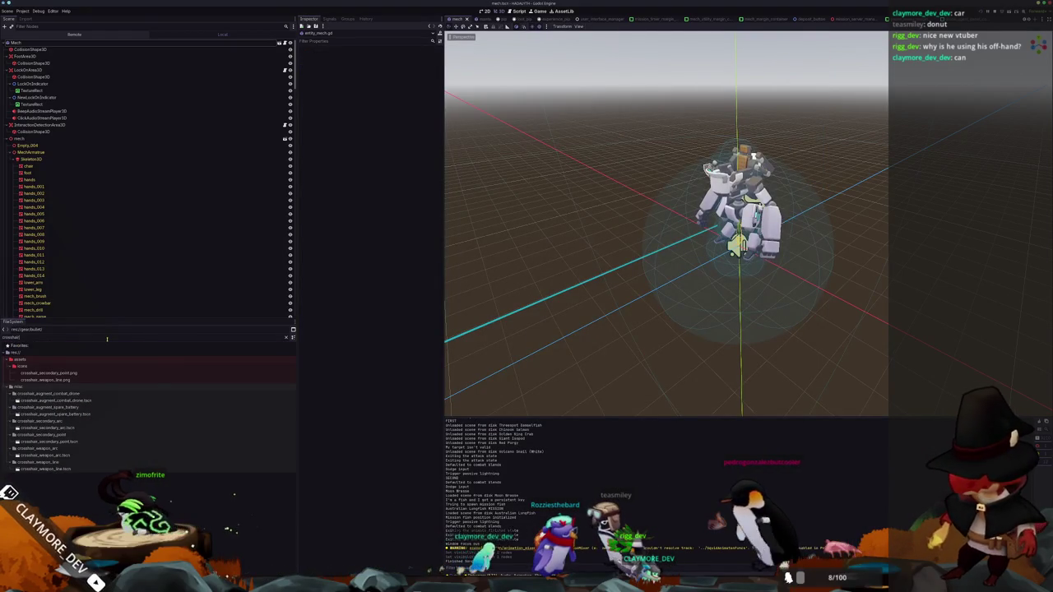
Open the six crosshair scenes, crosshair_augment_combat_drone through crosshair_weapon_line, and collapse Material Override
{"action": "double_click", "coordinate": [73, 400]}
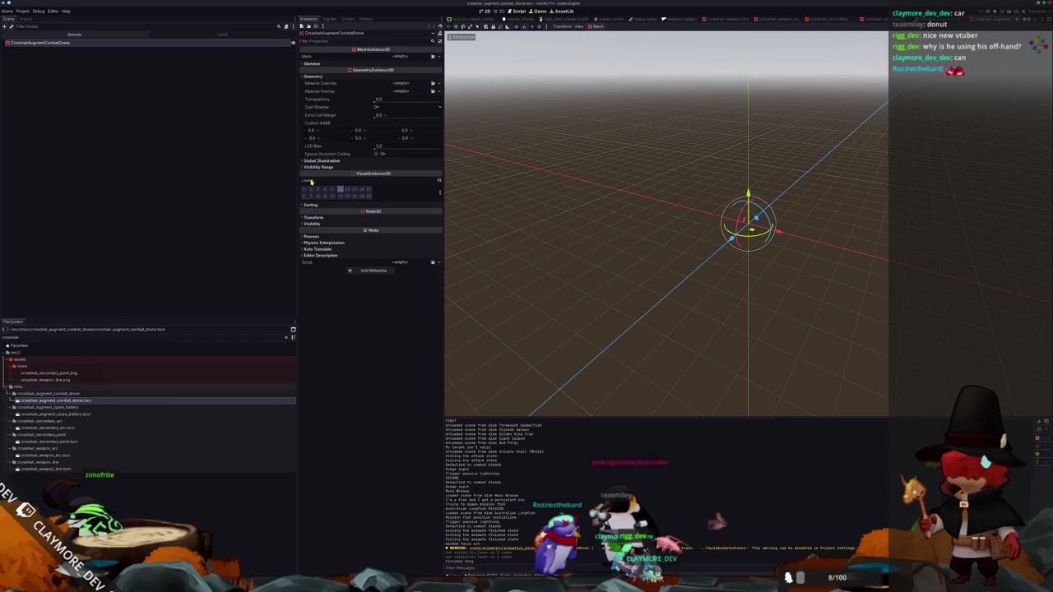
{"action": "left_click", "coordinate": [47, 414]}
{"action": "double_click", "coordinate": [47, 414]}
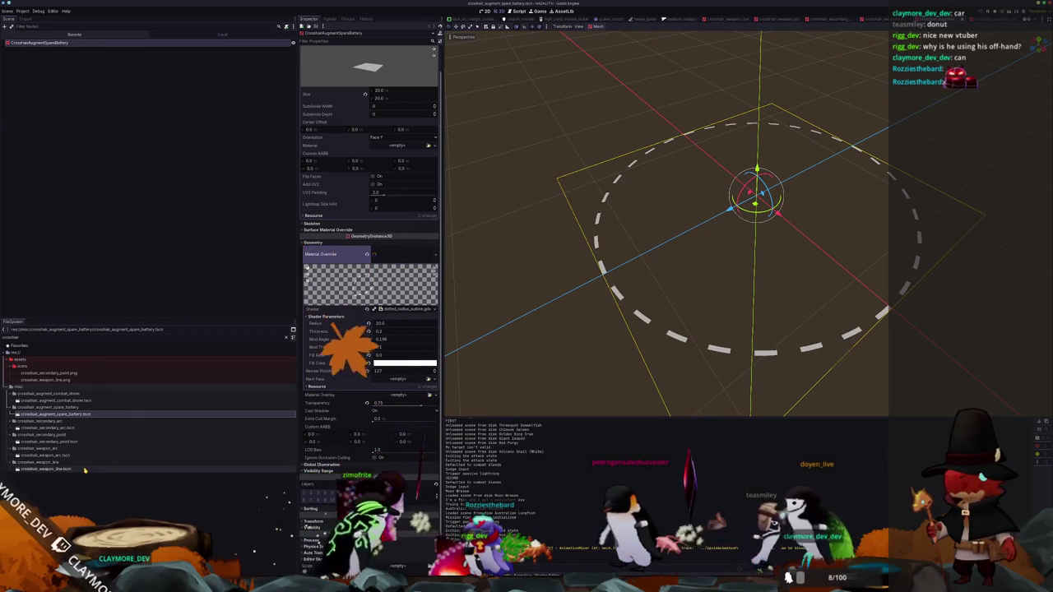
{"action": "double_click", "coordinate": [78, 428]}
{"action": "double_click", "coordinate": [82, 442]}
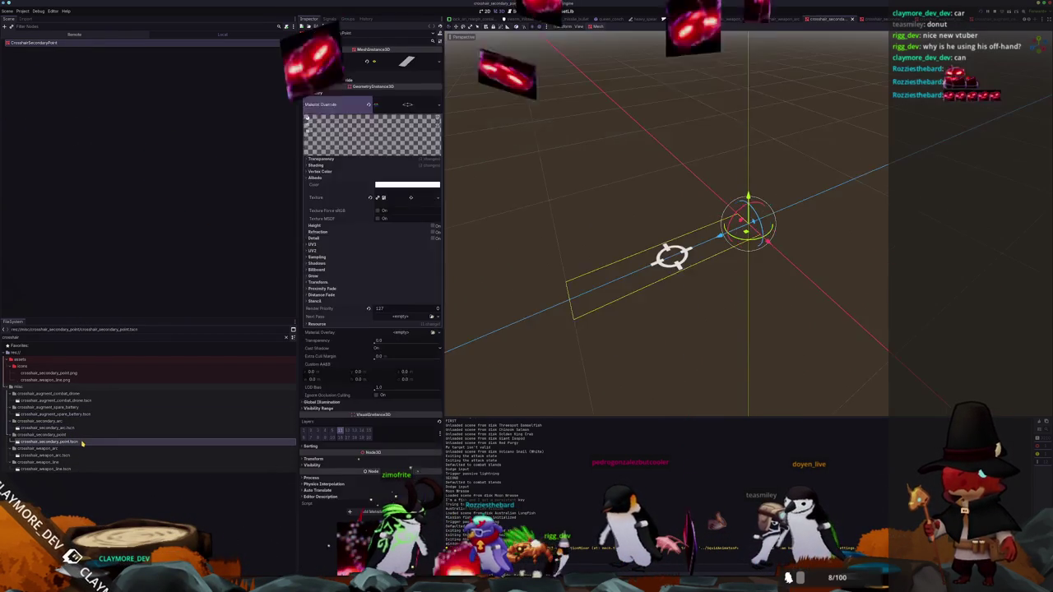
{"action": "double_click", "coordinate": [74, 455]}
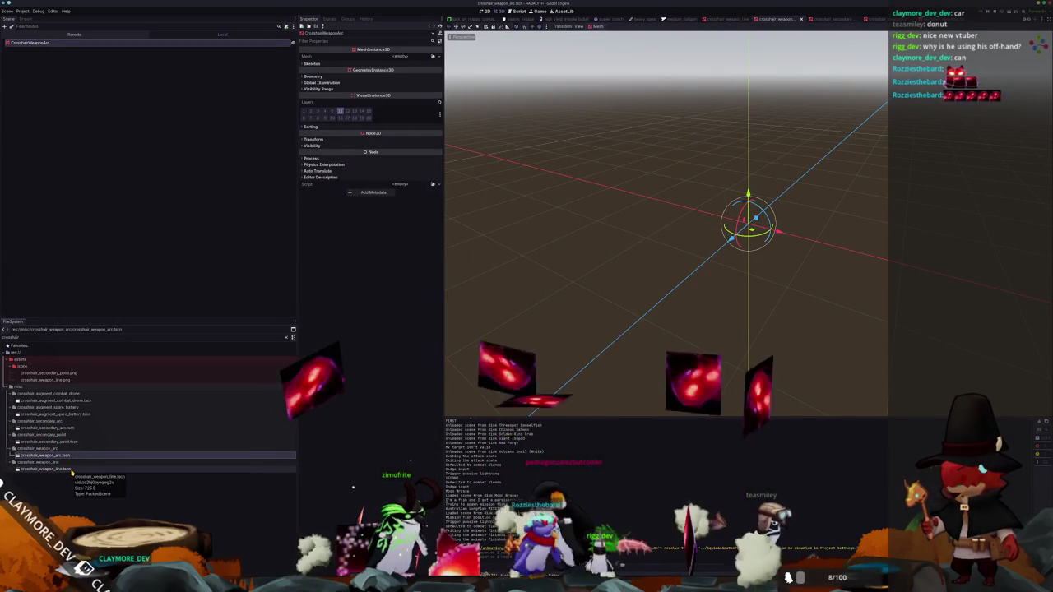
{"action": "double_click", "coordinate": [74, 469]}
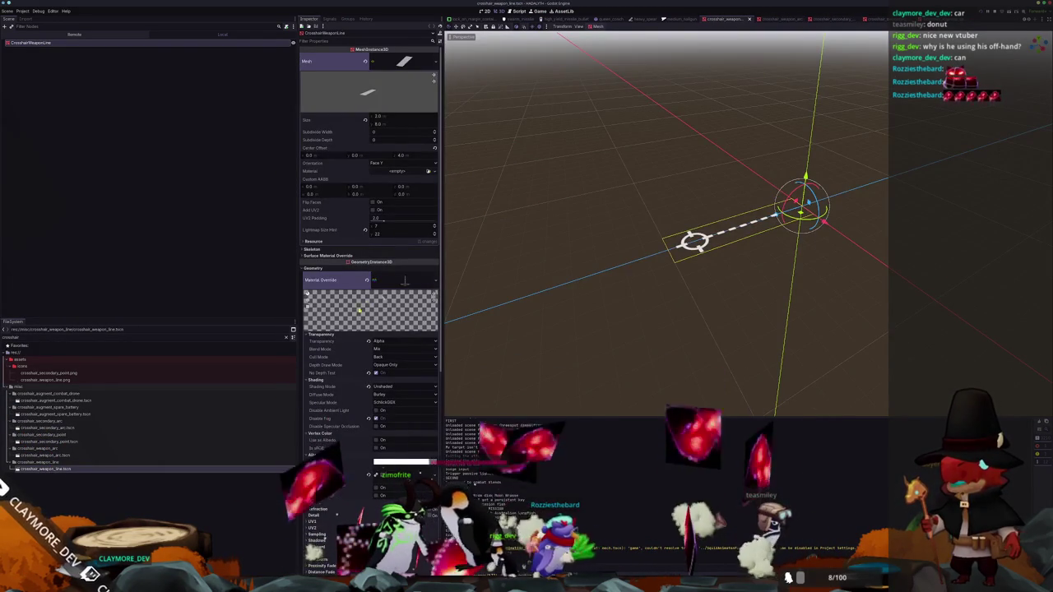
{"action": "left_click", "coordinate": [403, 280]}
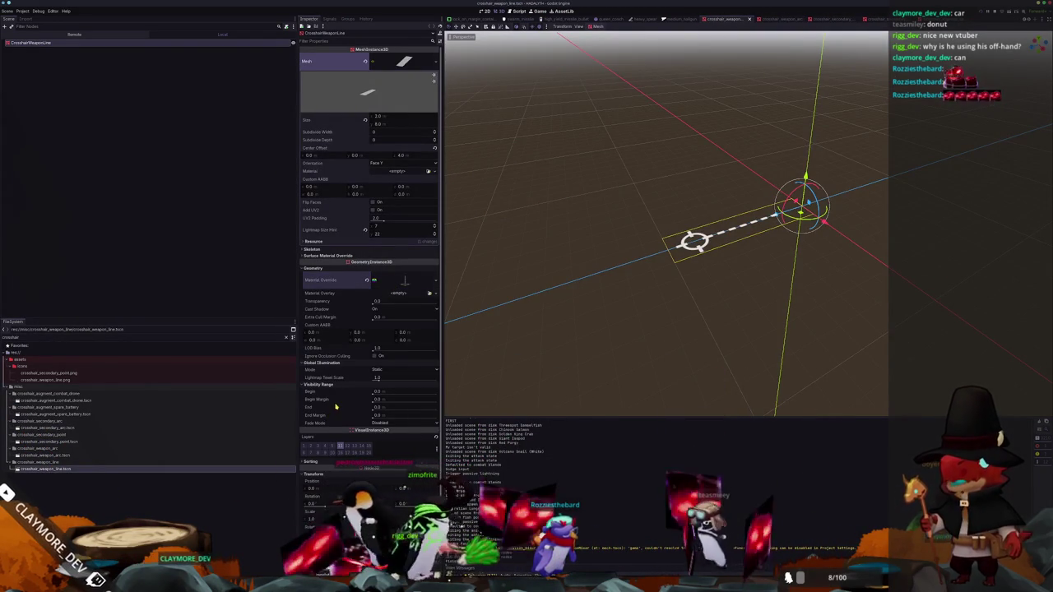
{"action": "key", "text": "alt+Tab"}
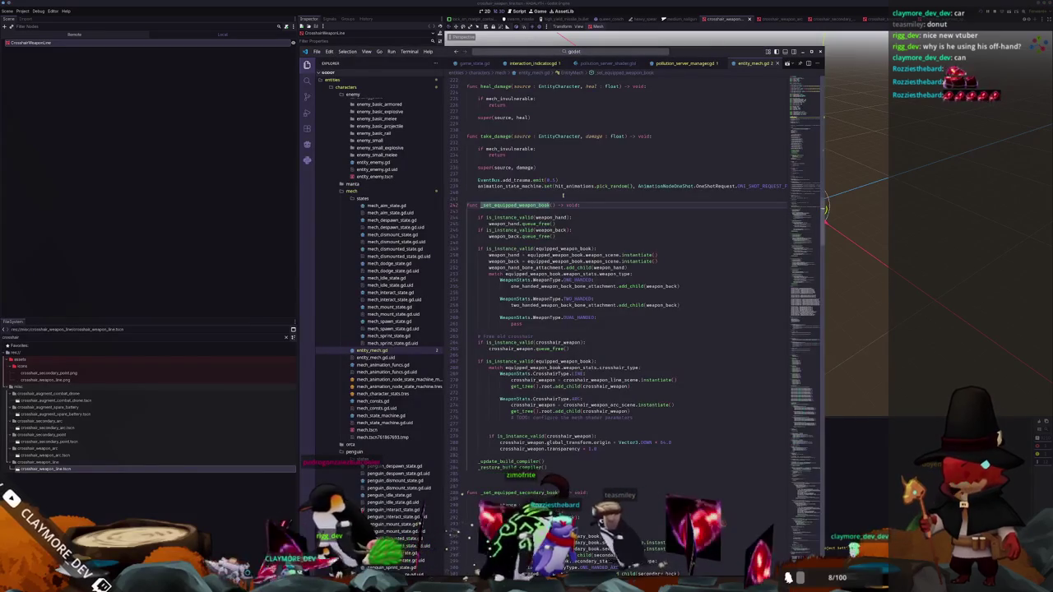
Add get_camera_3d().set_cull_mask_value lines to the paused and unpaused branches of pause_menu_margin_container.gd
{"action": "scroll", "coordinate": [630, 222], "scroll_direction": "up", "scroll_amount": 3}
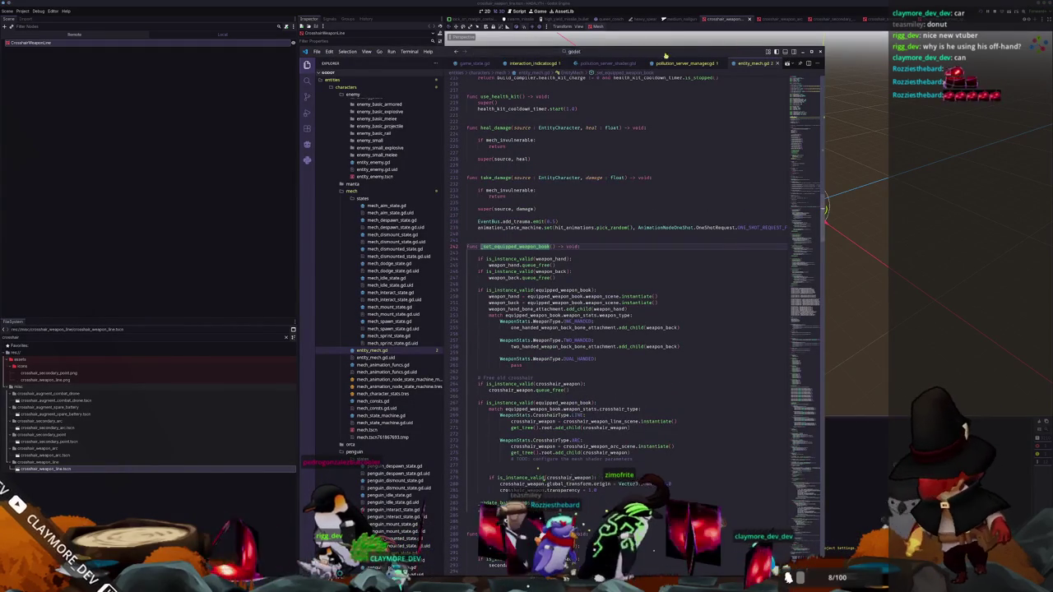
{"action": "scroll", "coordinate": [689, 65], "scroll_direction": "down", "scroll_amount": 2}
{"action": "scroll", "coordinate": [689, 64], "scroll_direction": "up", "scroll_amount": 3}
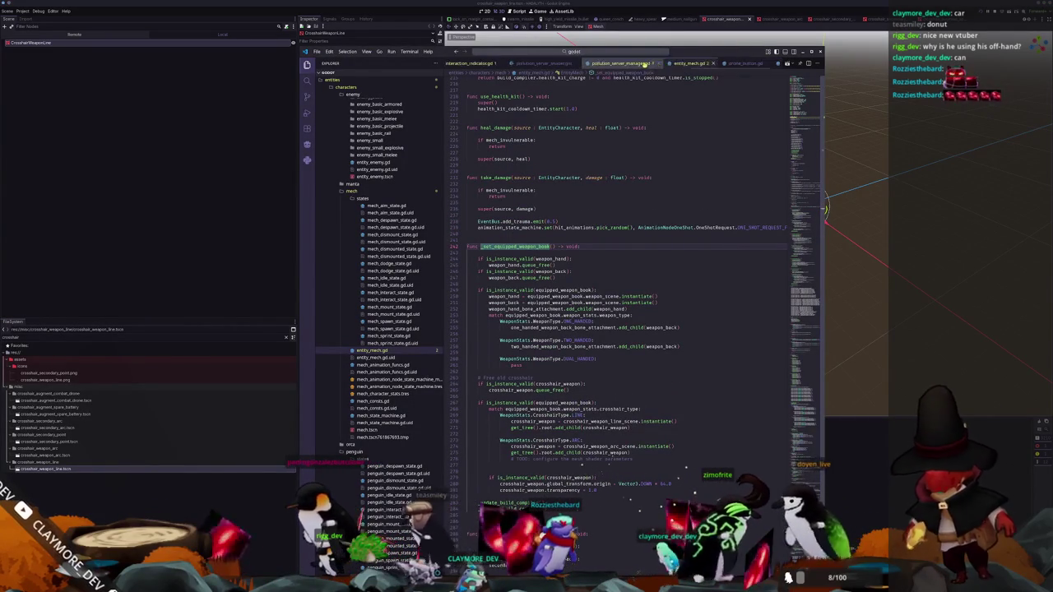
{"action": "scroll", "coordinate": [649, 66], "scroll_direction": "up", "scroll_amount": 3}
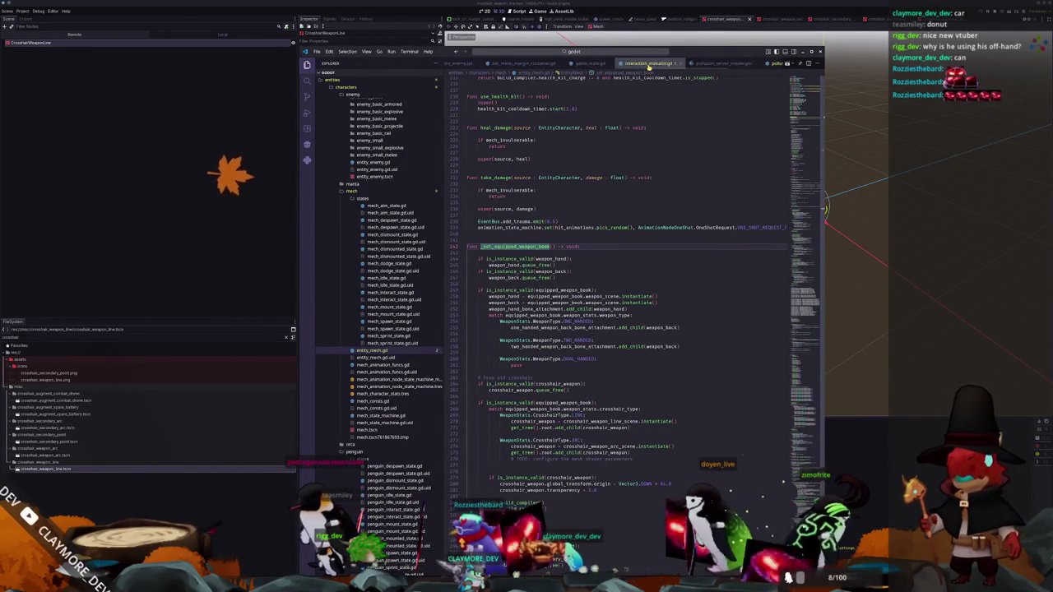
{"action": "scroll", "coordinate": [649, 64], "scroll_direction": "up", "scroll_amount": 3}
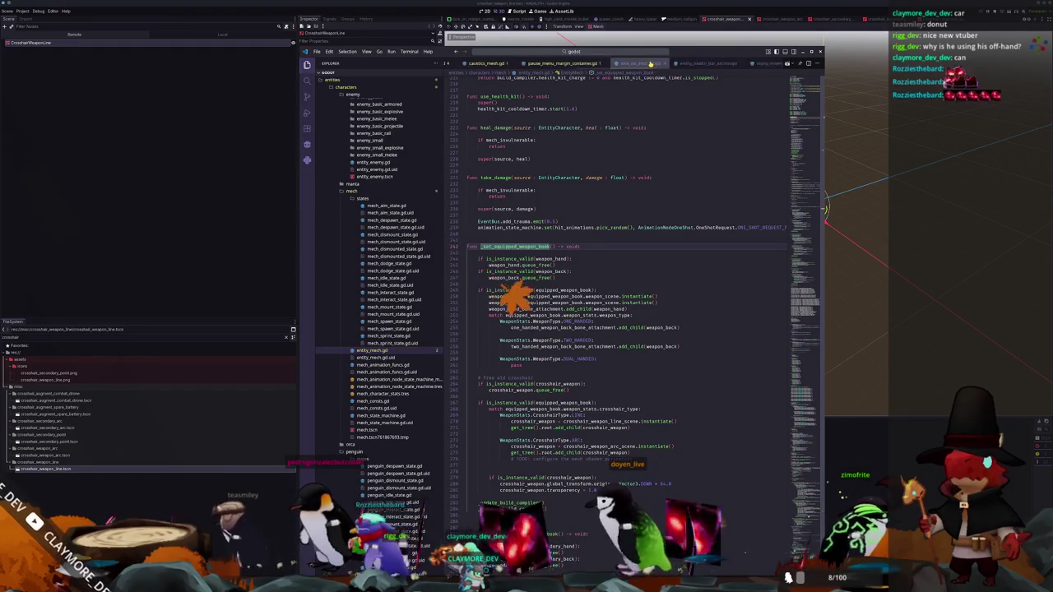
{"action": "left_click", "coordinate": [672, 65]}
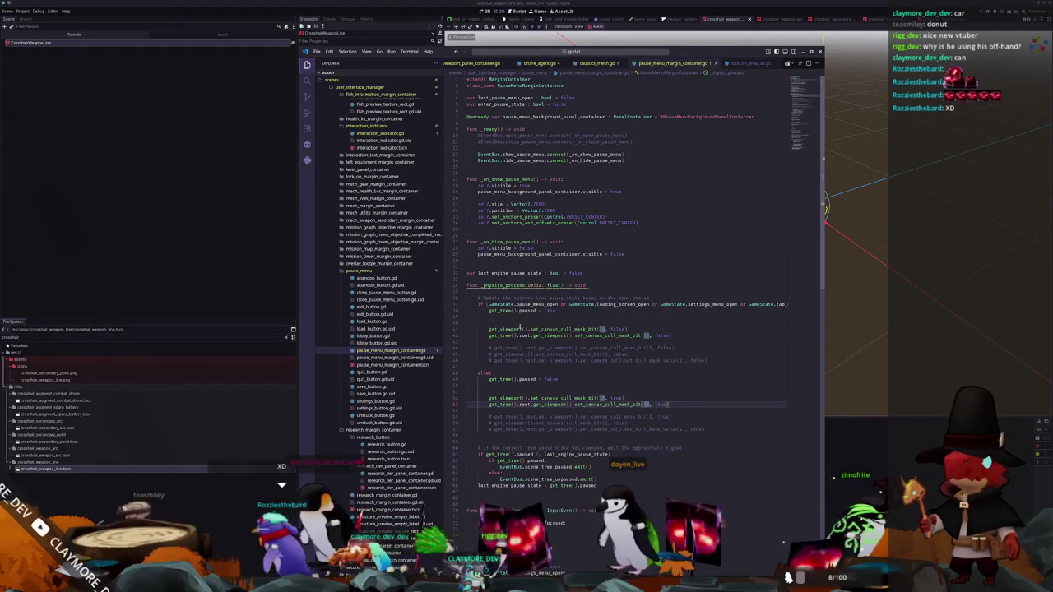
{"action": "left_click", "coordinate": [509, 336]}
{"action": "left_click", "coordinate": [467, 342]}
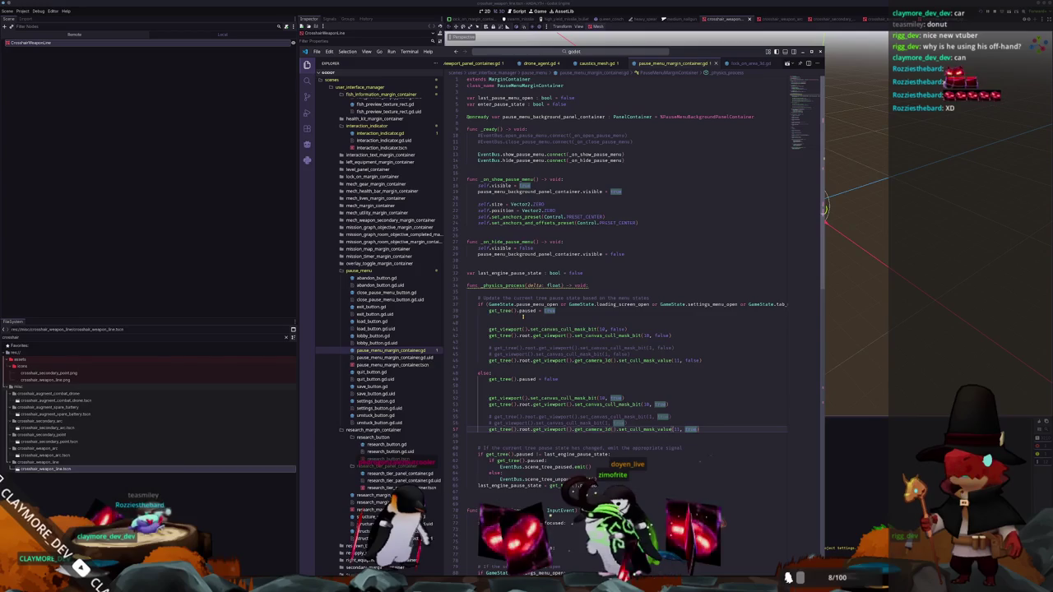
{"action": "key", "text": "Down"}
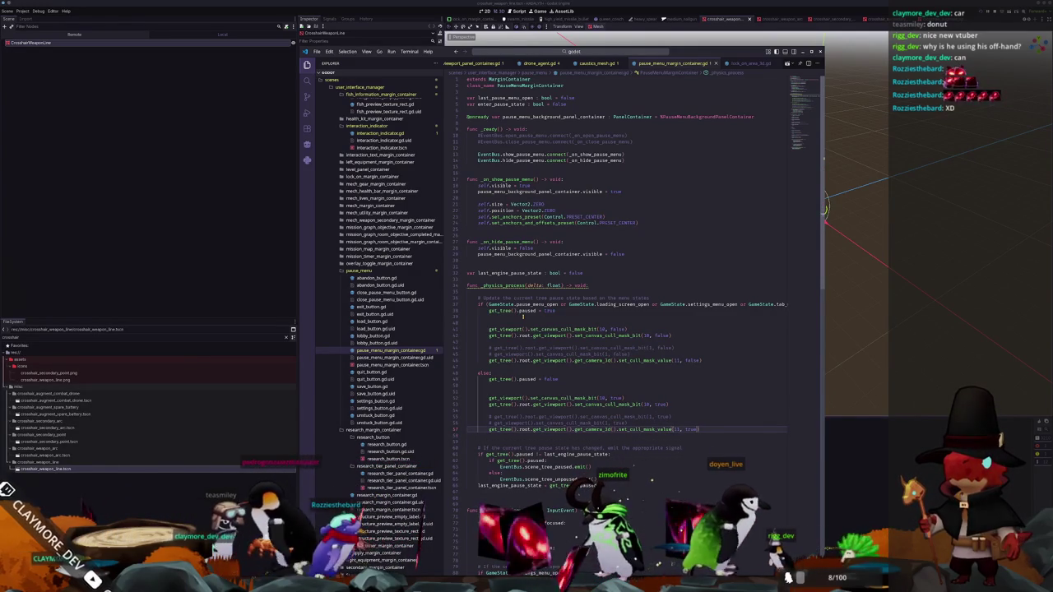
{"action": "left_click", "coordinate": [852, 258]}
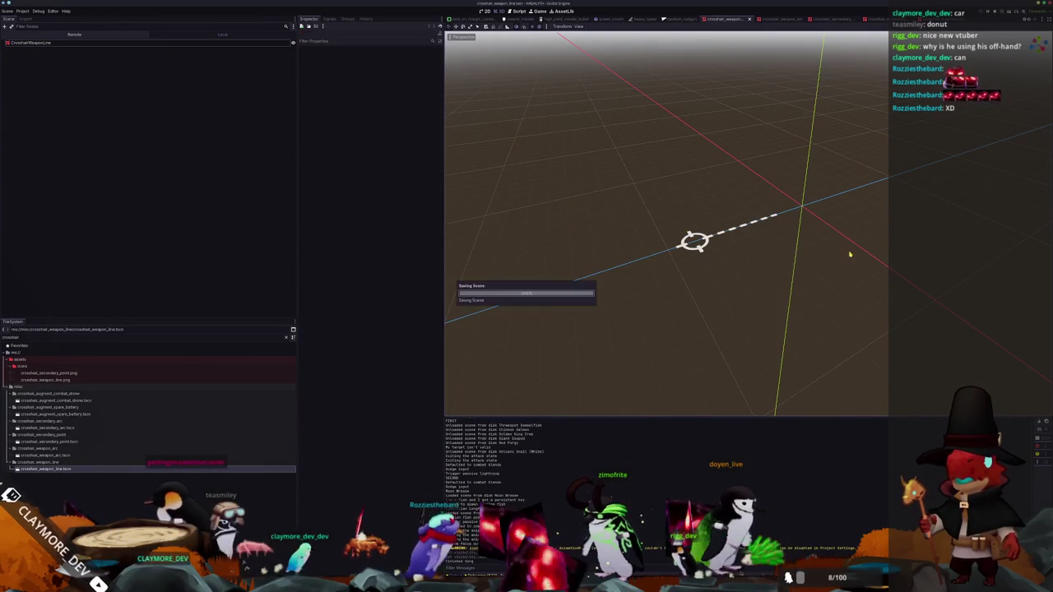
Run the project with F5 so the scene saves and the game window shows the title menu
{"action": "key", "text": "F5"}
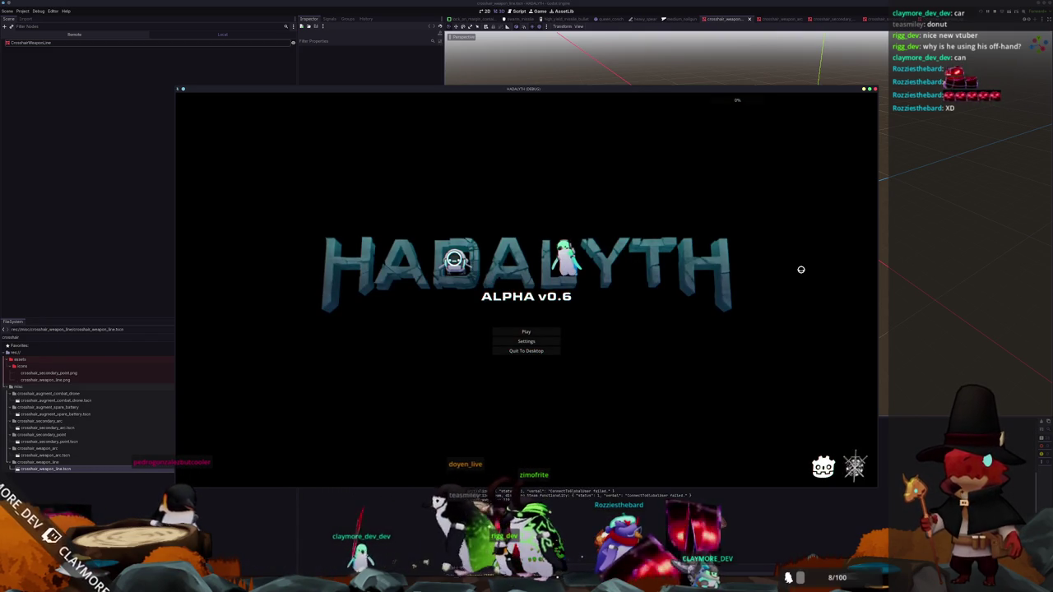
Load the Voyager save from slot 2 to reach the hub, then switch to VS Code
{"action": "left_click", "coordinate": [518, 334]}
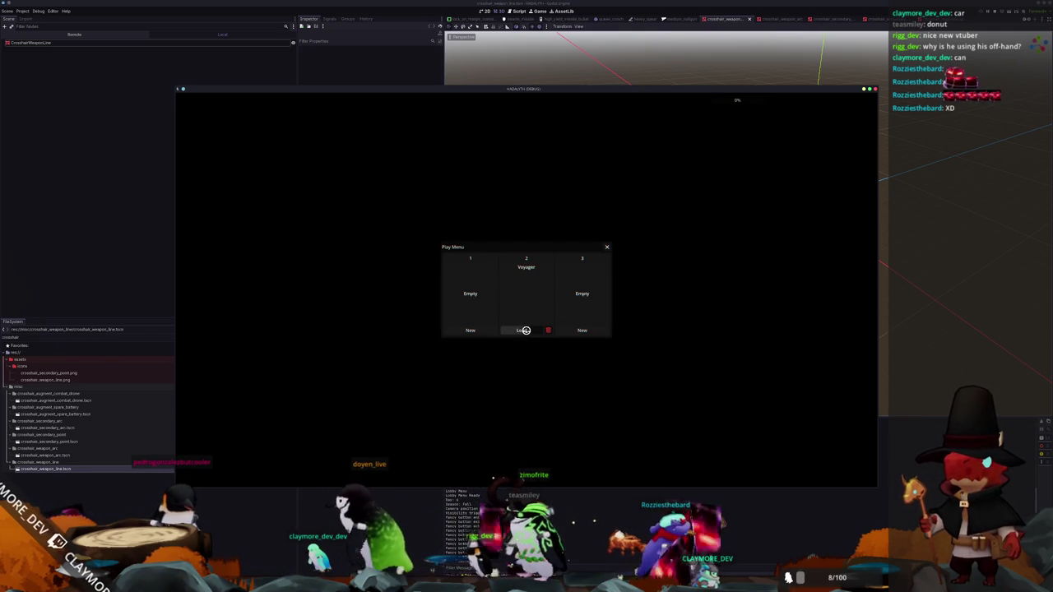
{"action": "left_click", "coordinate": [524, 330]}
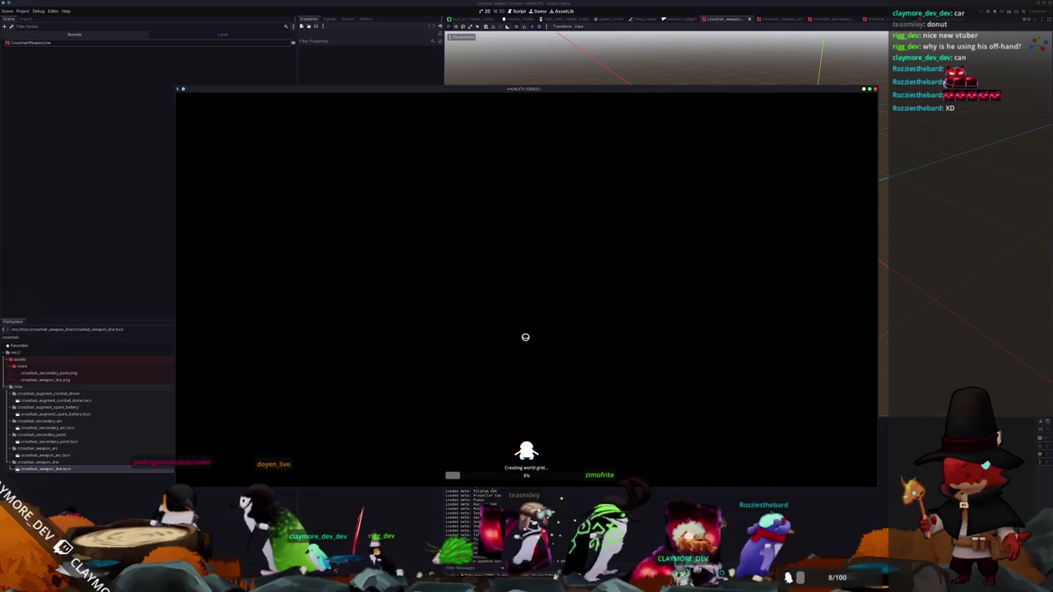
{"action": "key", "text": "alt+Tab"}
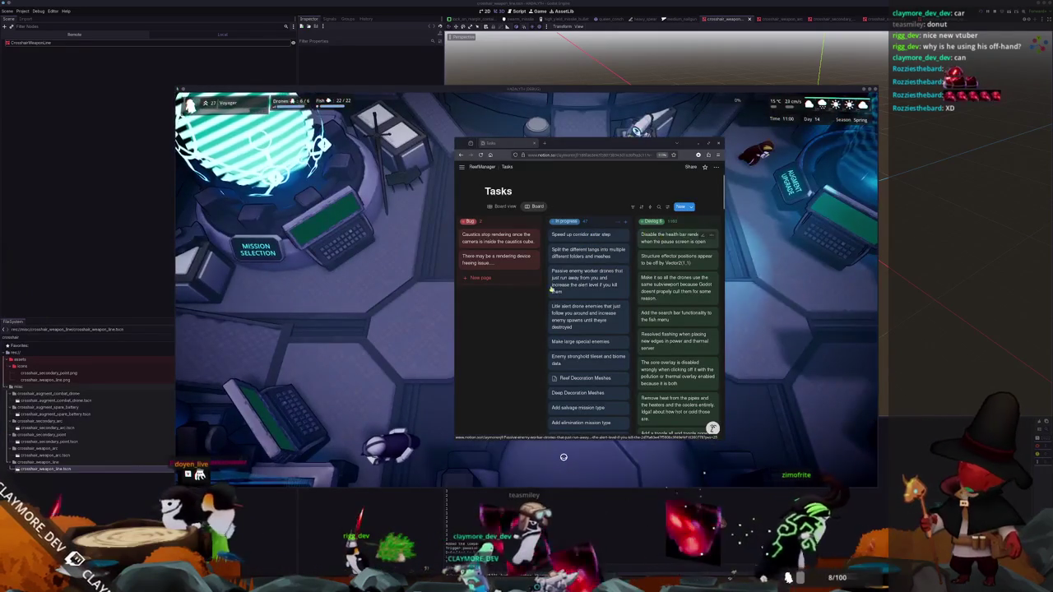
{"action": "key", "text": "alt+Tab"}
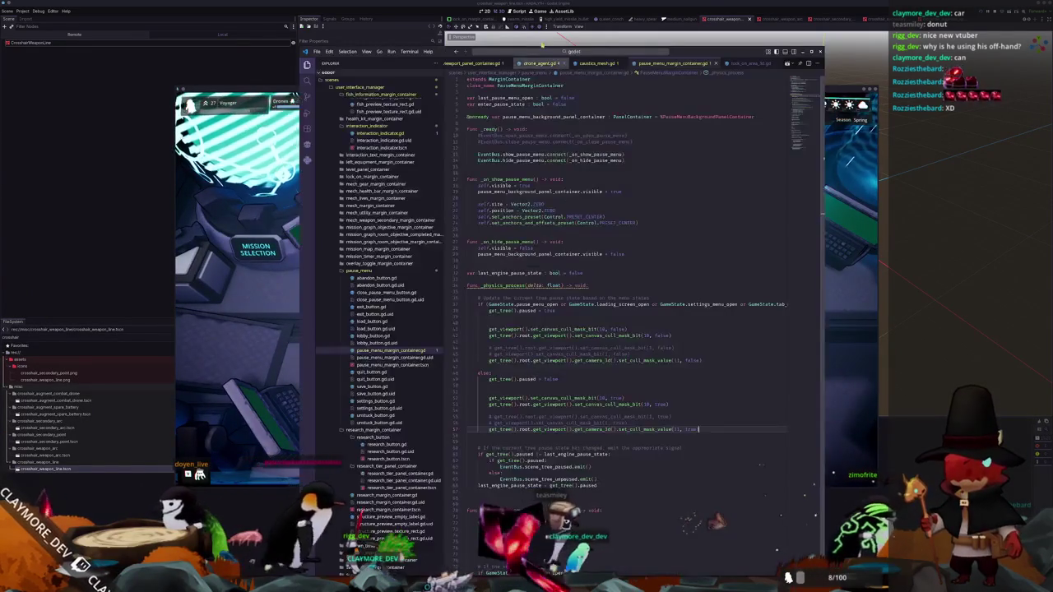
{"action": "left_click", "coordinate": [569, 51]}
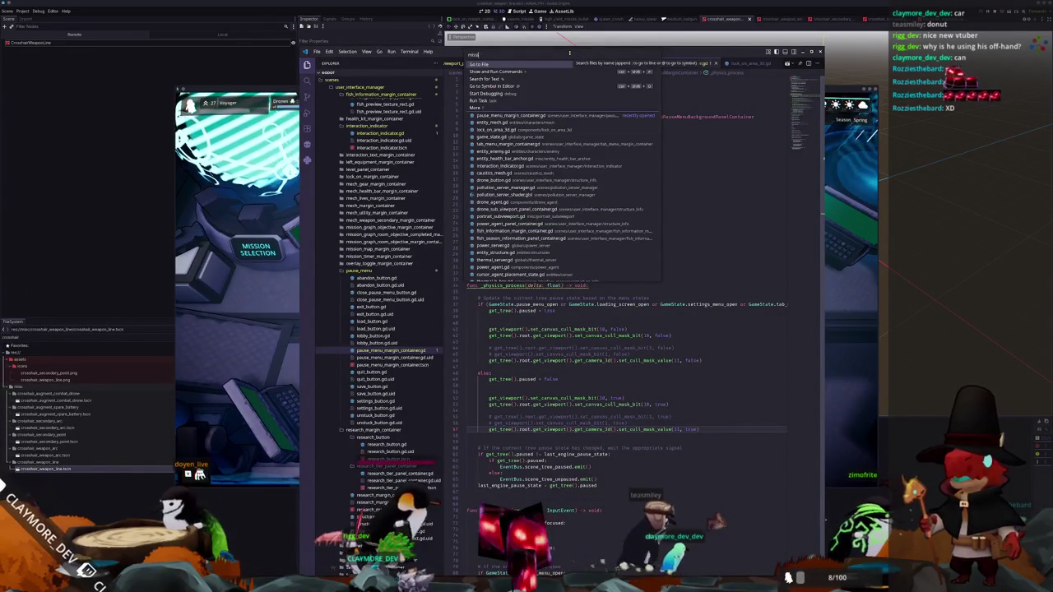
{"action": "type", "text": "ion_"}
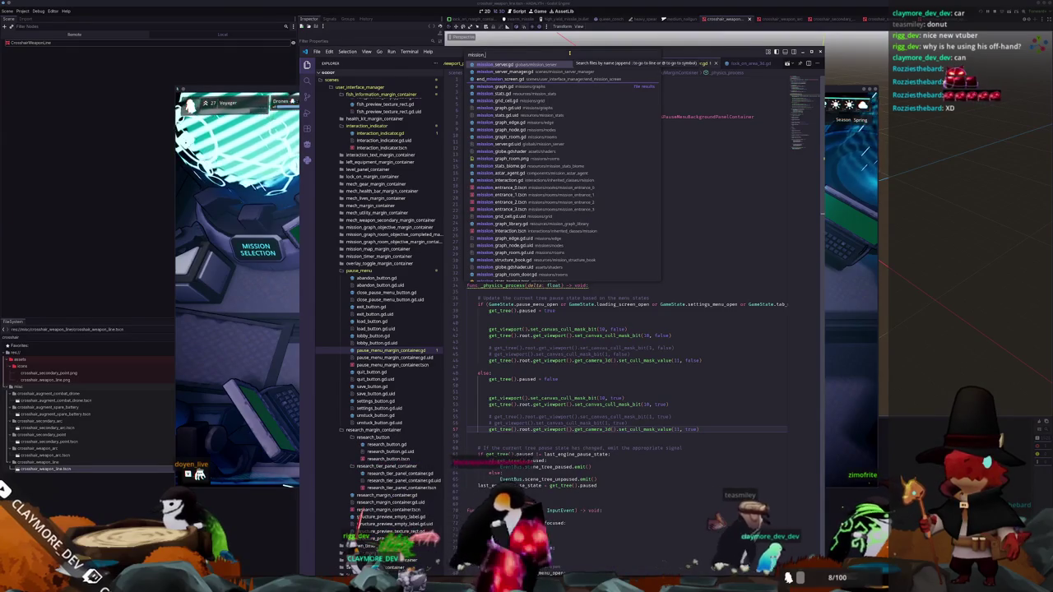
{"action": "left_click", "coordinate": [576, 71]}
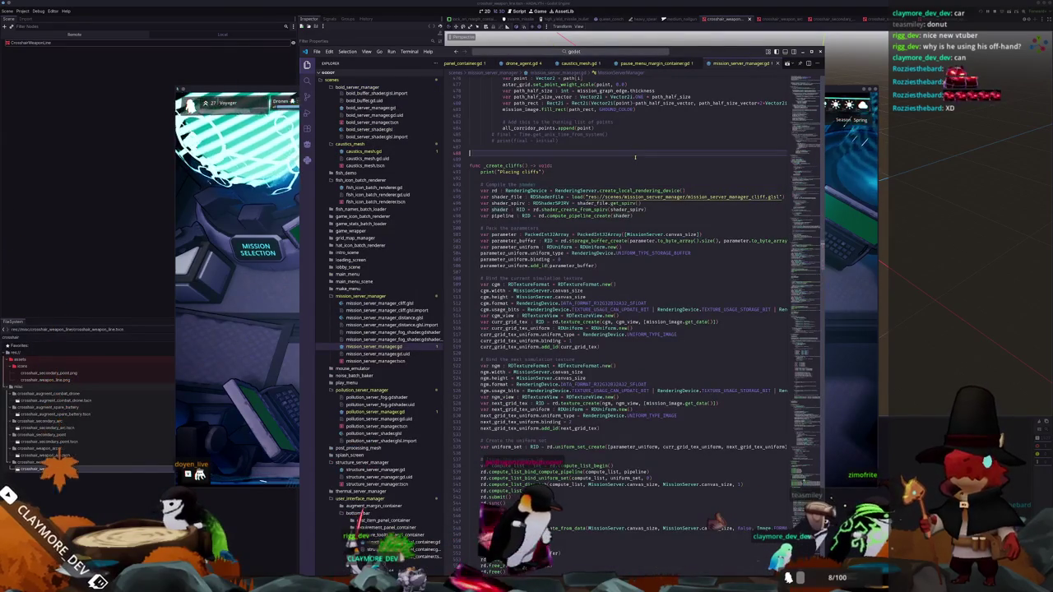
{"action": "key", "text": "ctrl+f"}
{"action": "type", "text": "corridor"}
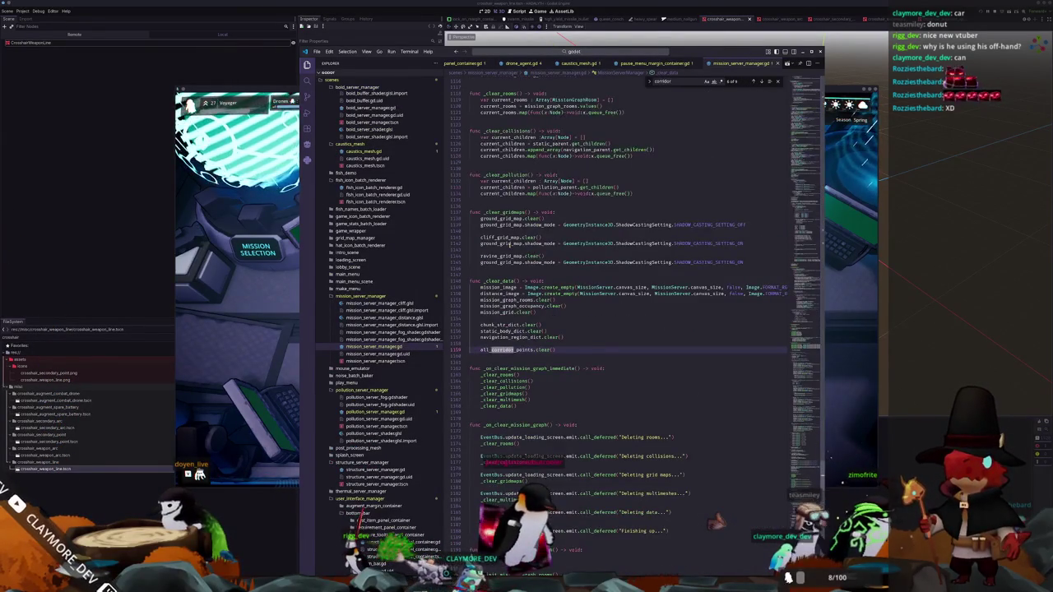
{"action": "scroll", "coordinate": [538, 347], "scroll_direction": "down", "scroll_amount": 2}
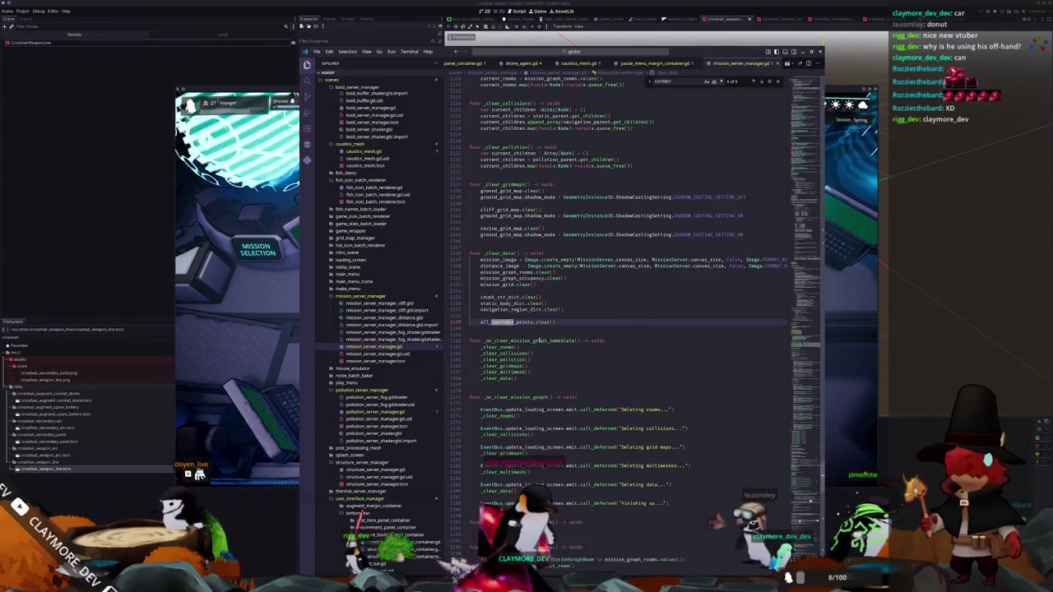
{"action": "scroll", "coordinate": [540, 342], "scroll_direction": "down", "scroll_amount": 5}
{"action": "scroll", "coordinate": [540, 337], "scroll_direction": "down", "scroll_amount": 3}
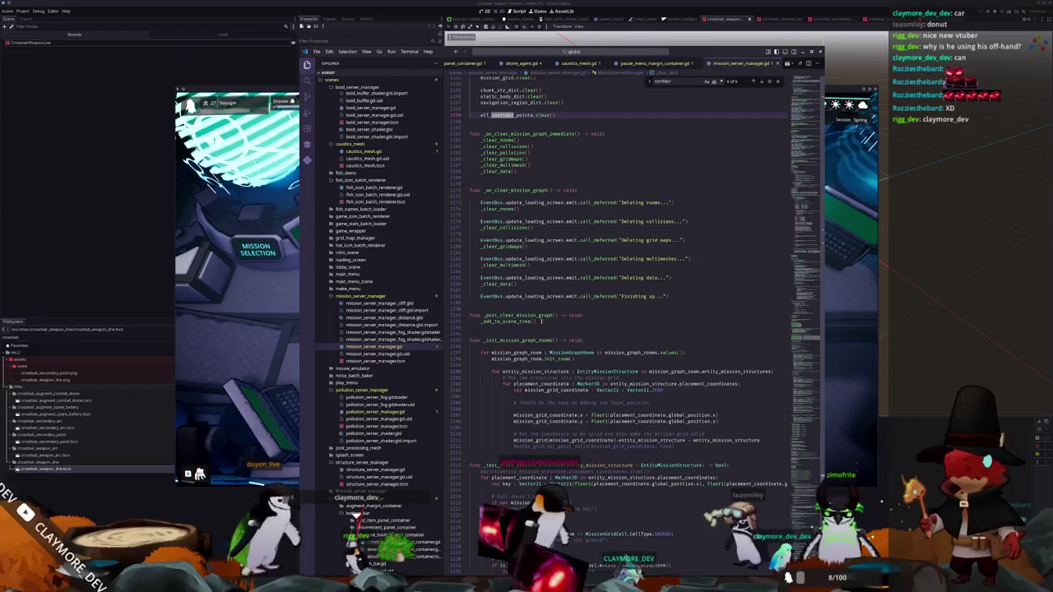
{"action": "scroll", "coordinate": [540, 320], "scroll_direction": "down", "scroll_amount": 3}
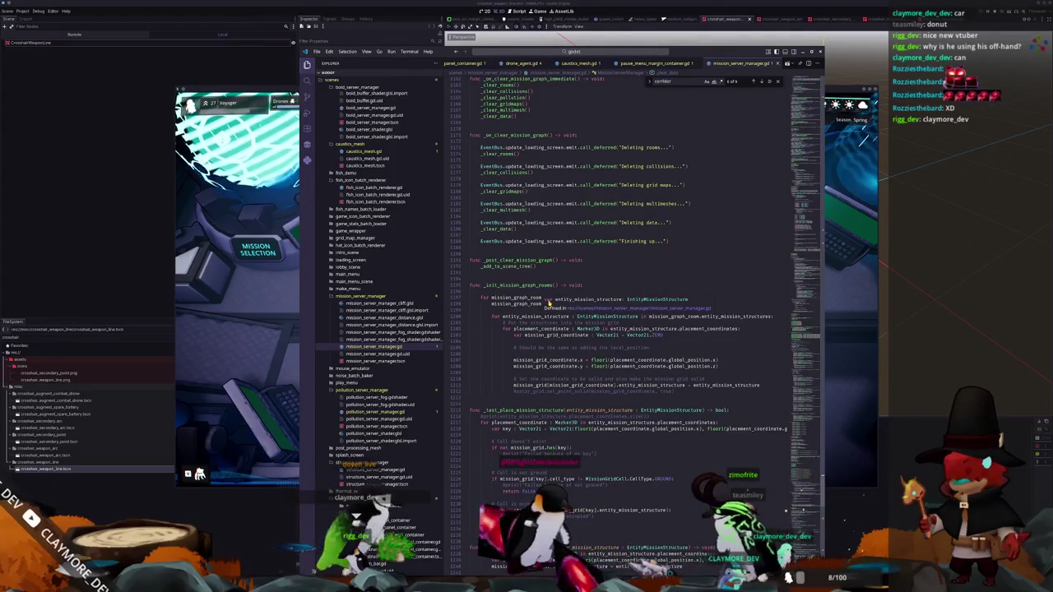
{"action": "scroll", "coordinate": [543, 309], "scroll_direction": "down", "scroll_amount": 2}
{"action": "scroll", "coordinate": [545, 303], "scroll_direction": "down", "scroll_amount": 2}
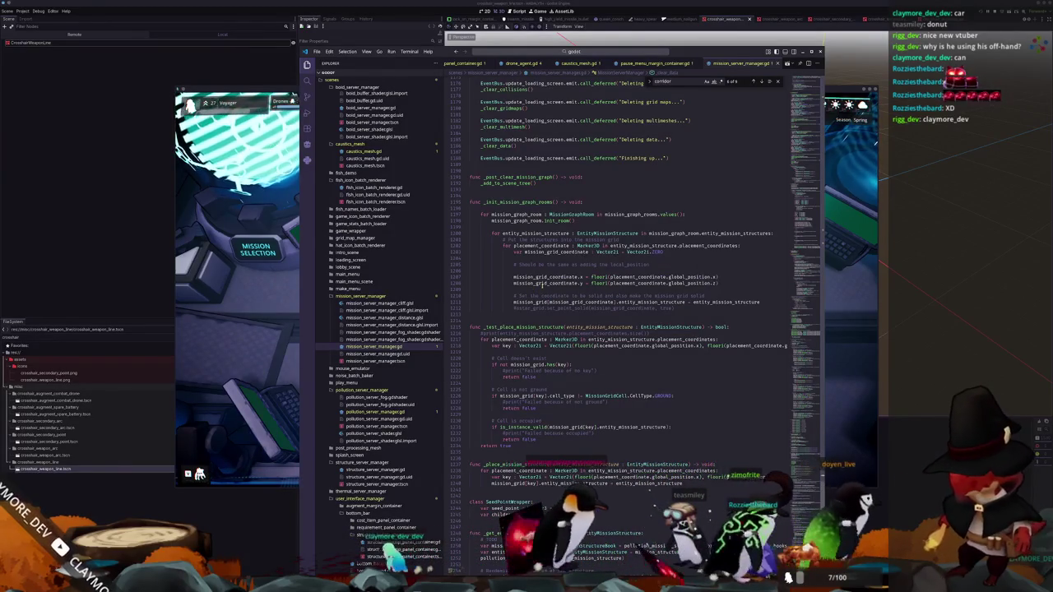
{"action": "mouse_move", "coordinate": [563, 277]}
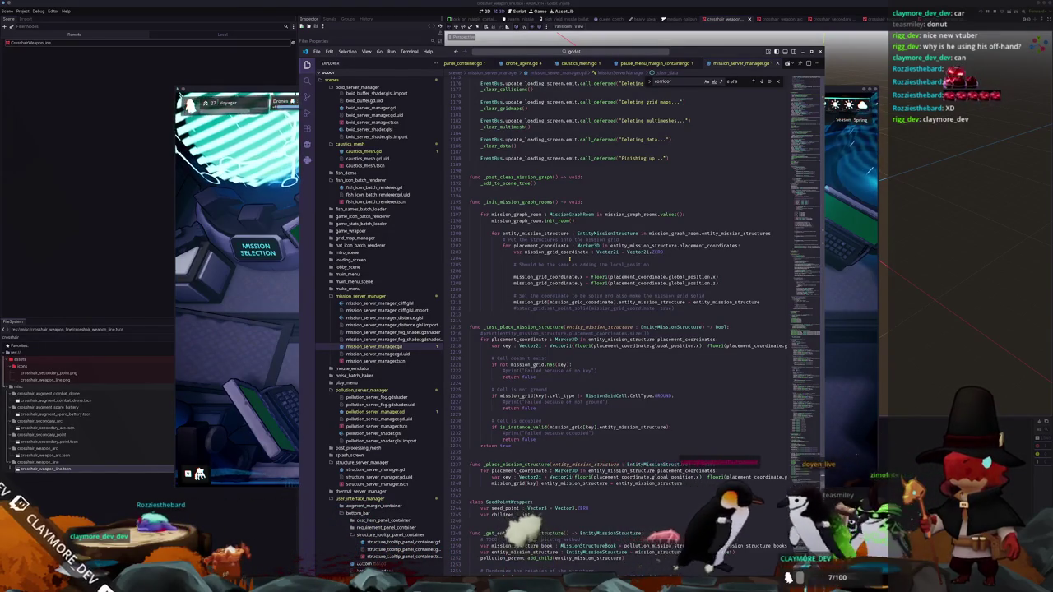
{"action": "scroll", "coordinate": [570, 259], "scroll_direction": "down", "scroll_amount": 10}
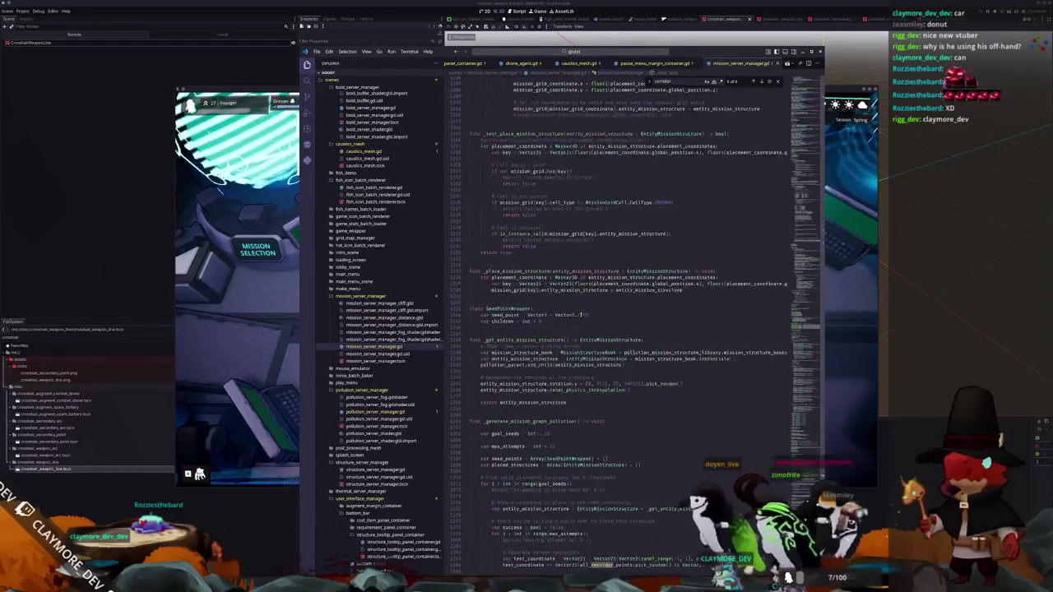
{"action": "scroll", "coordinate": [581, 315], "scroll_direction": "down", "scroll_amount": 15}
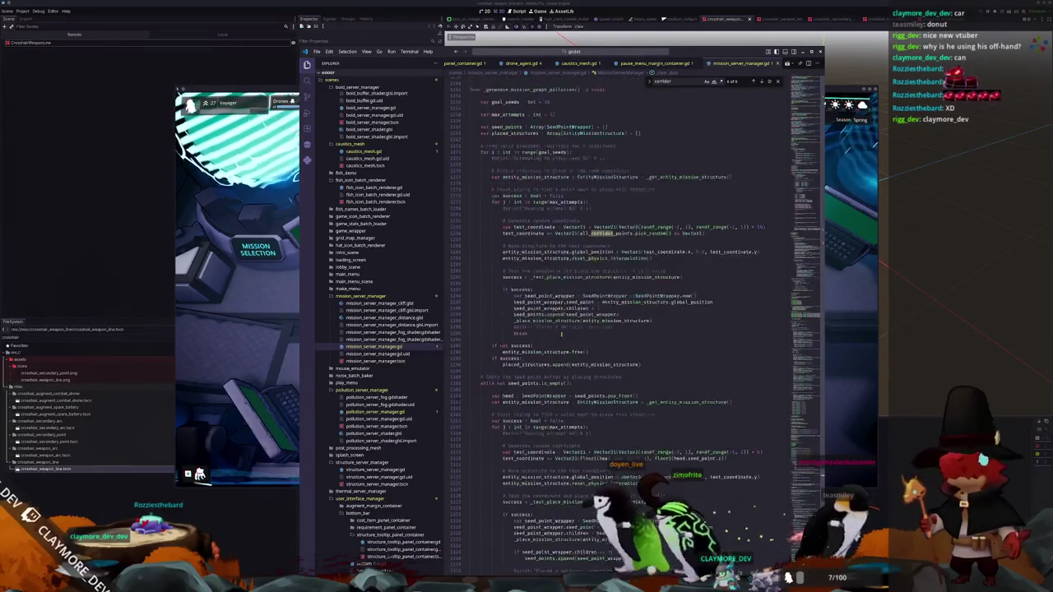
{"action": "scroll", "coordinate": [562, 333], "scroll_direction": "down", "scroll_amount": 7}
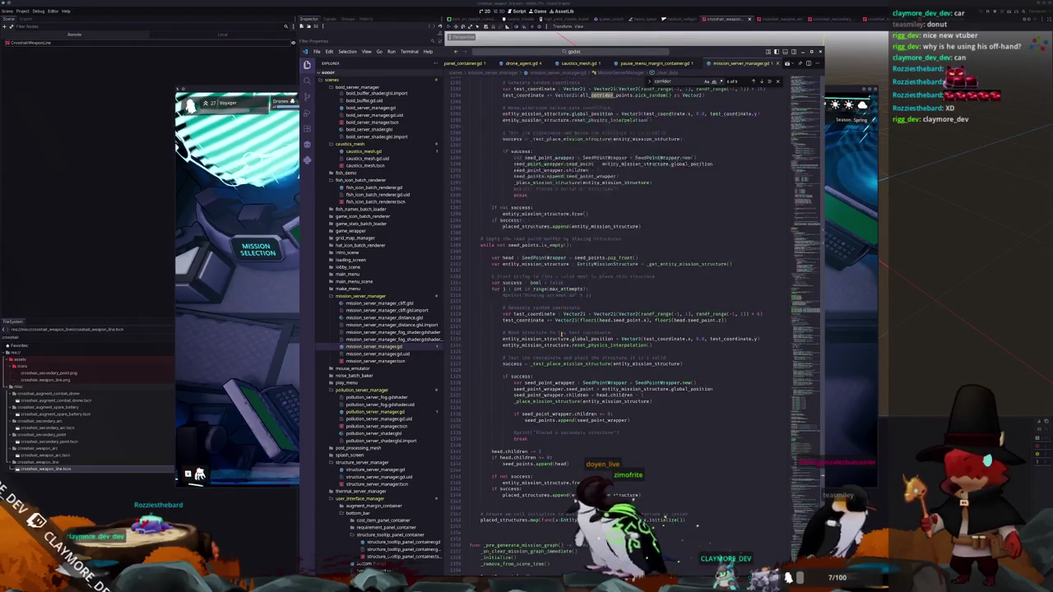
{"action": "scroll", "coordinate": [562, 334], "scroll_direction": "down", "scroll_amount": 1}
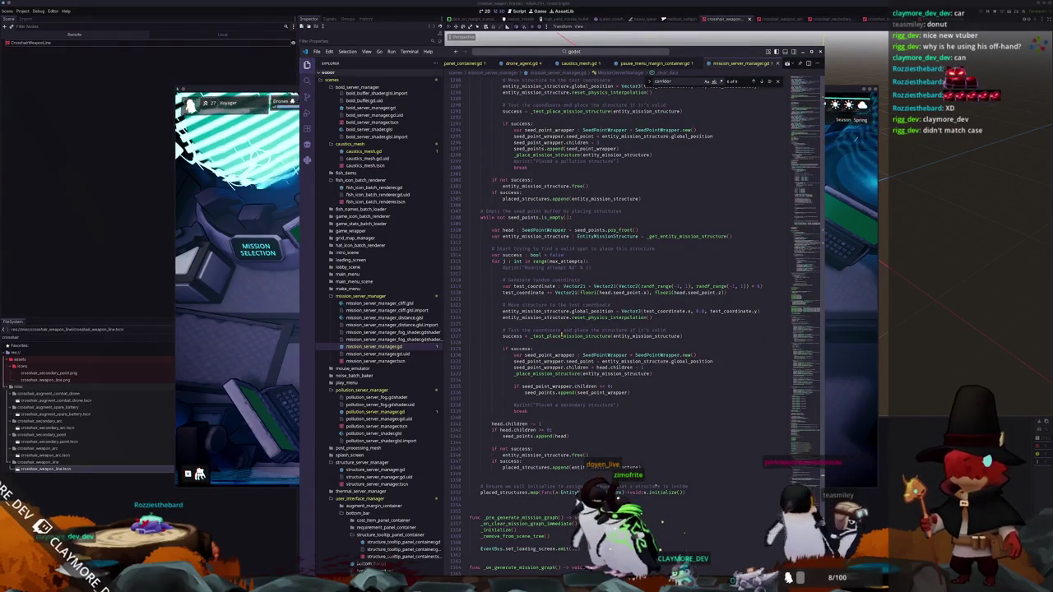
{"action": "scroll", "coordinate": [562, 334], "scroll_direction": "down", "scroll_amount": 3}
{"action": "scroll", "coordinate": [562, 336], "scroll_direction": "down", "scroll_amount": 5}
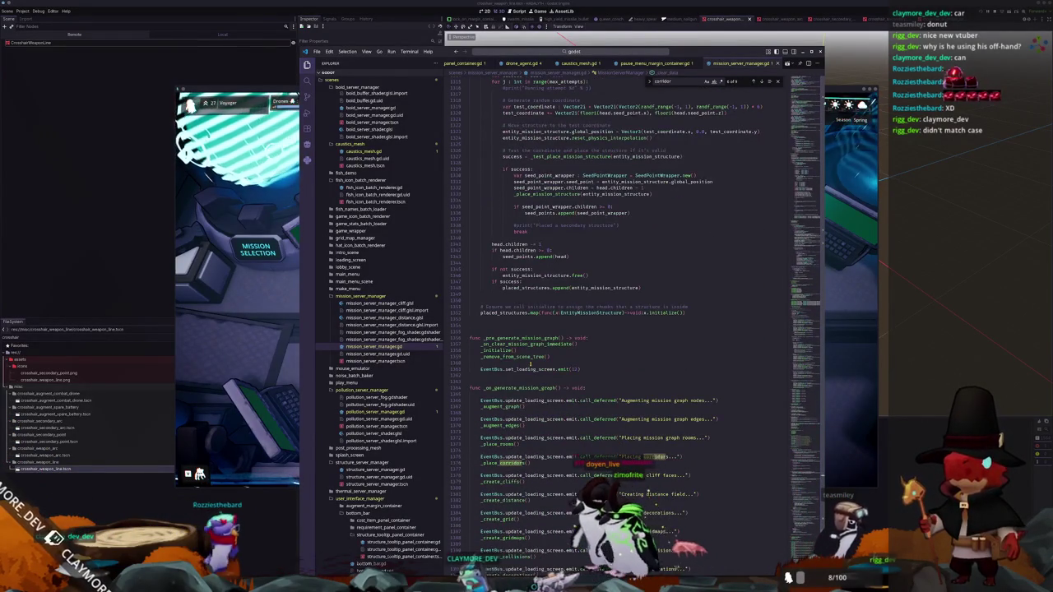
{"action": "scroll", "coordinate": [542, 365], "scroll_direction": "up", "scroll_amount": 15}
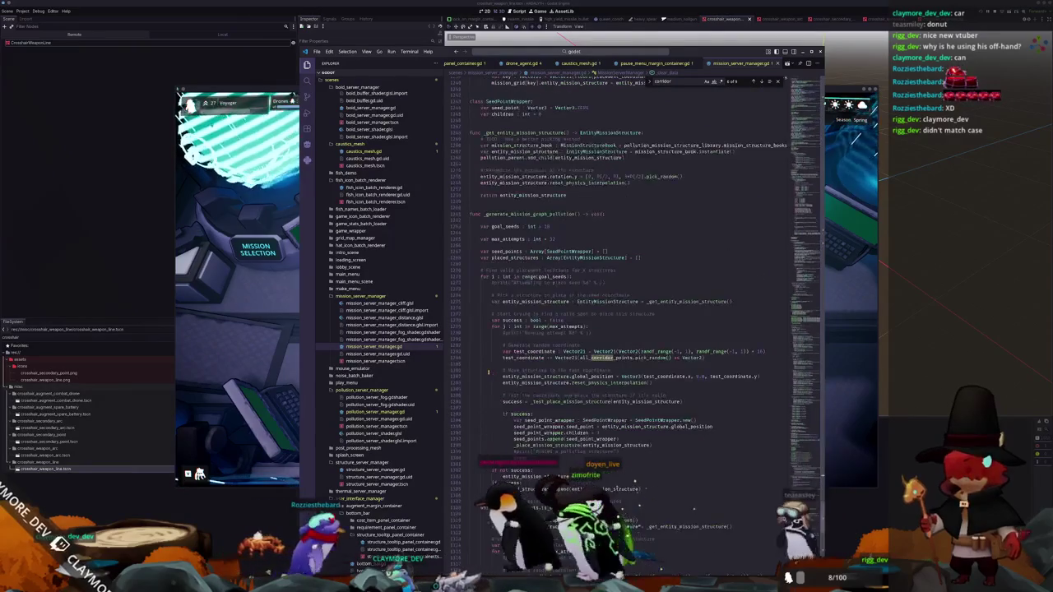
{"action": "scroll", "coordinate": [687, 273], "scroll_direction": "up", "scroll_amount": 4}
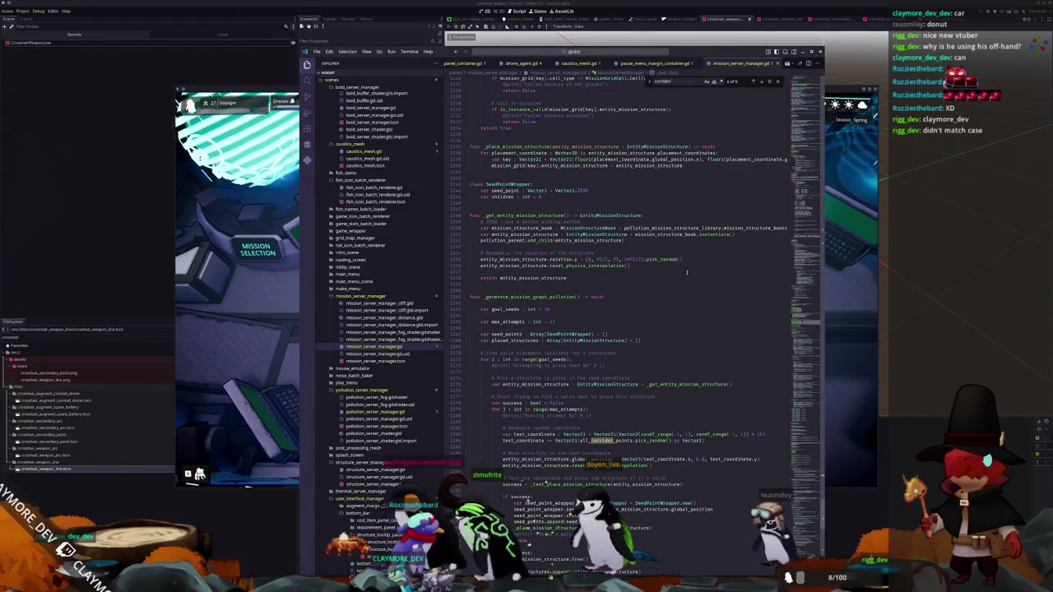
{"action": "left_click", "coordinate": [760, 82]}
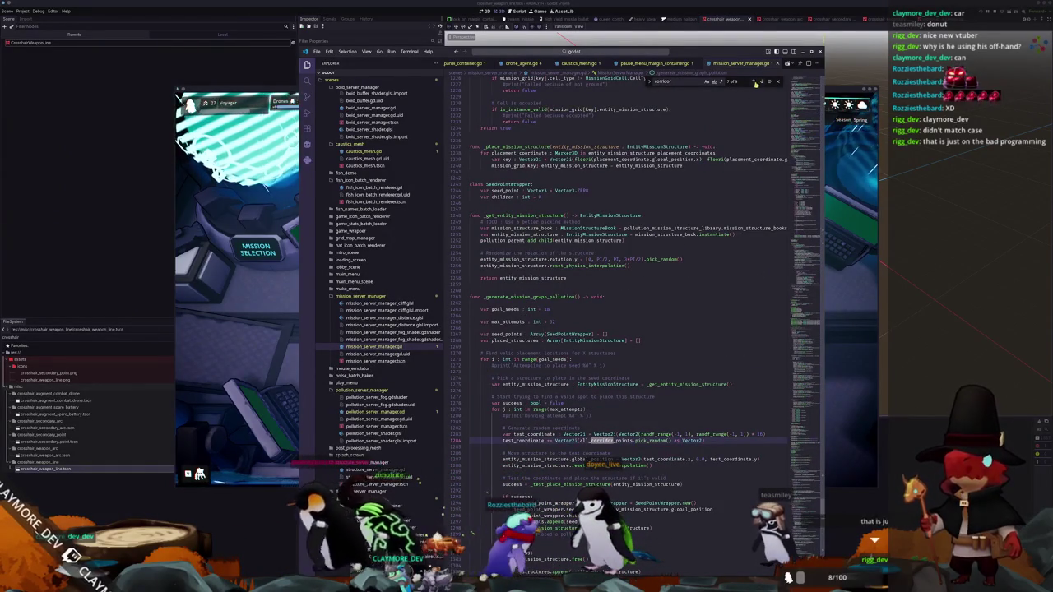
{"action": "left_click", "coordinate": [752, 83]}
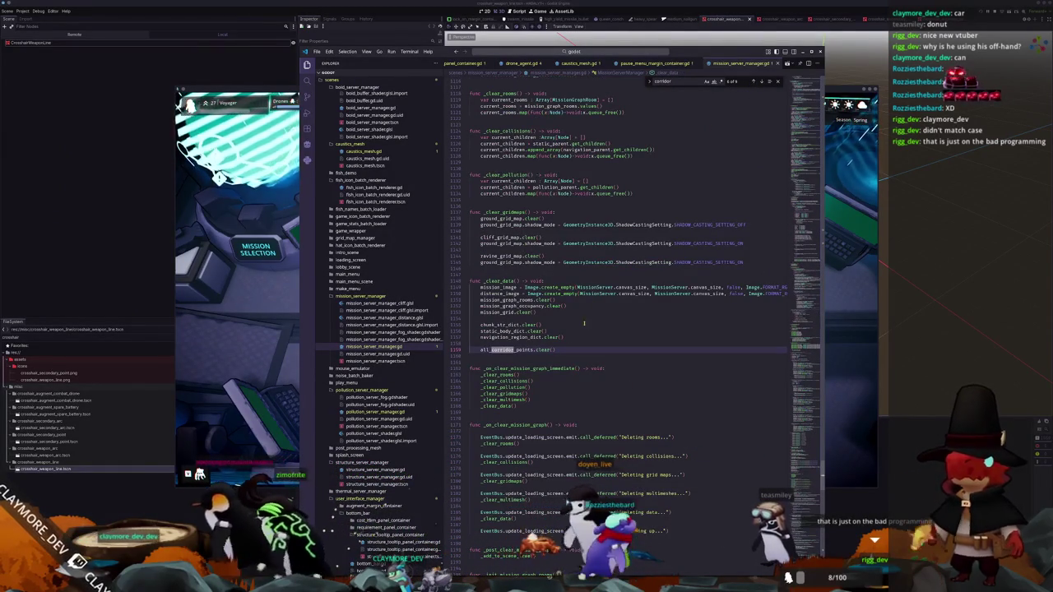
{"action": "scroll", "coordinate": [584, 323], "scroll_direction": "down", "scroll_amount": 3}
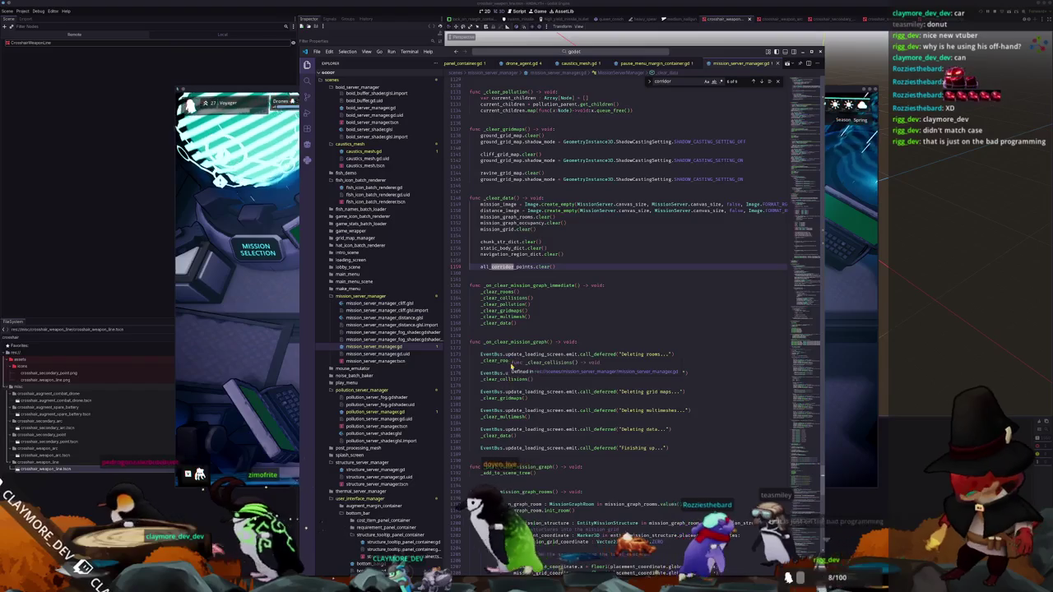
{"action": "scroll", "coordinate": [512, 367], "scroll_direction": "down", "scroll_amount": 15}
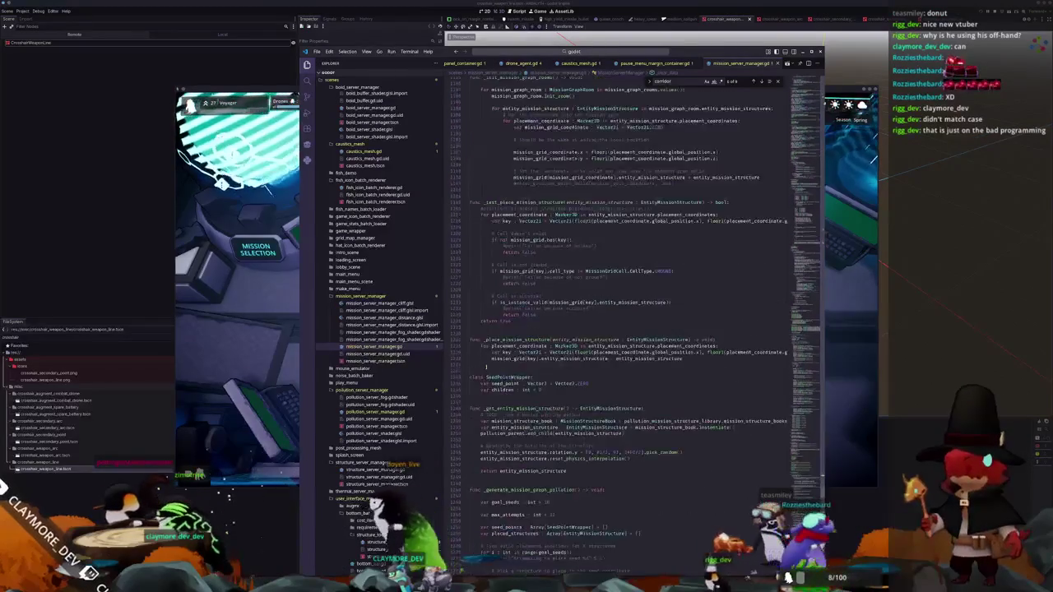
{"action": "scroll", "coordinate": [491, 383], "scroll_direction": "down", "scroll_amount": 15}
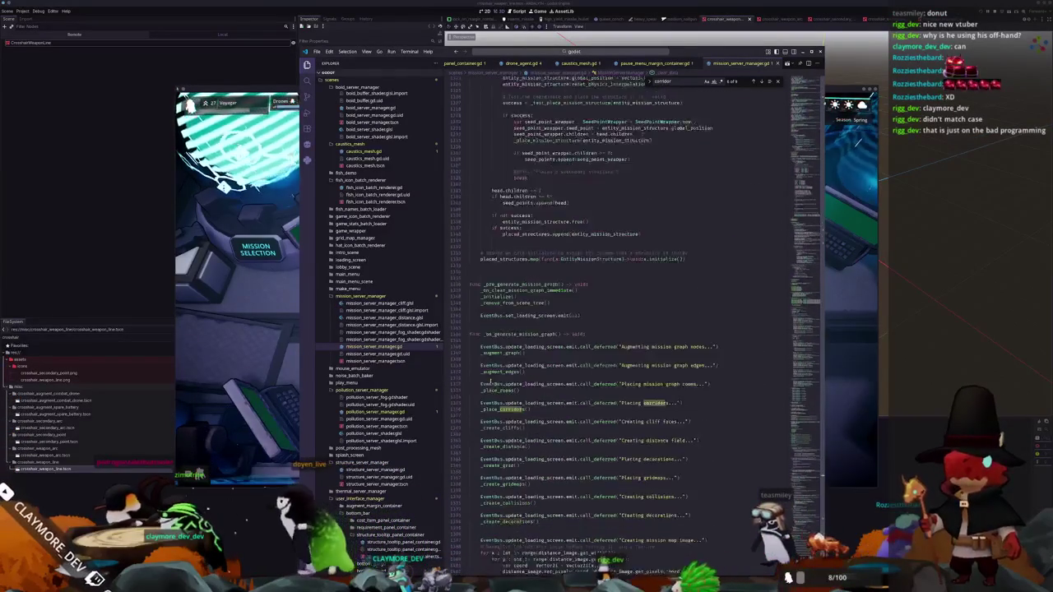
{"action": "scroll", "coordinate": [492, 383], "scroll_direction": "down", "scroll_amount": 15}
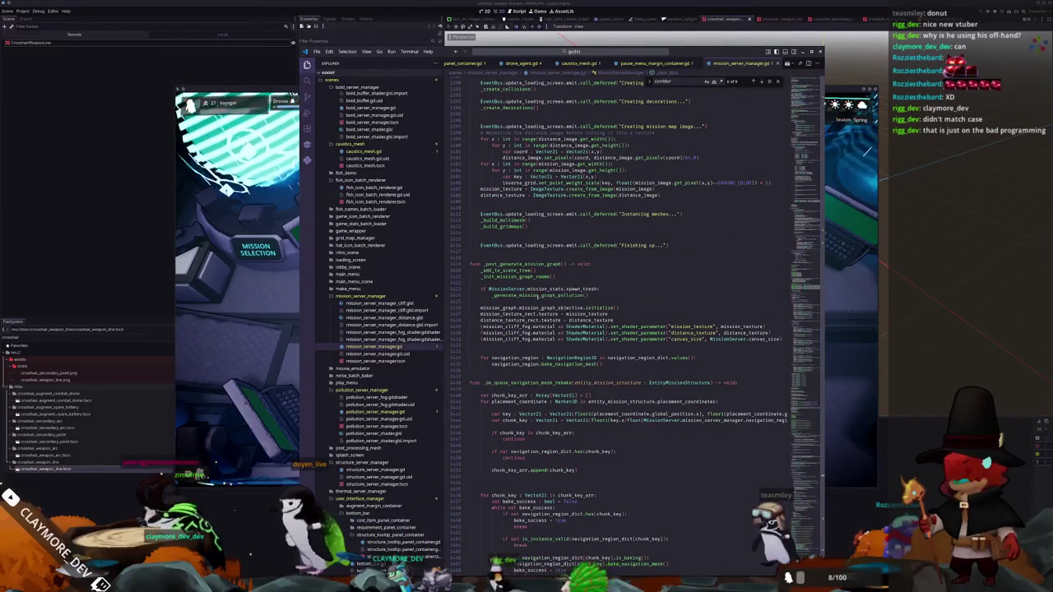
{"action": "scroll", "coordinate": [535, 305], "scroll_direction": "down", "scroll_amount": 6}
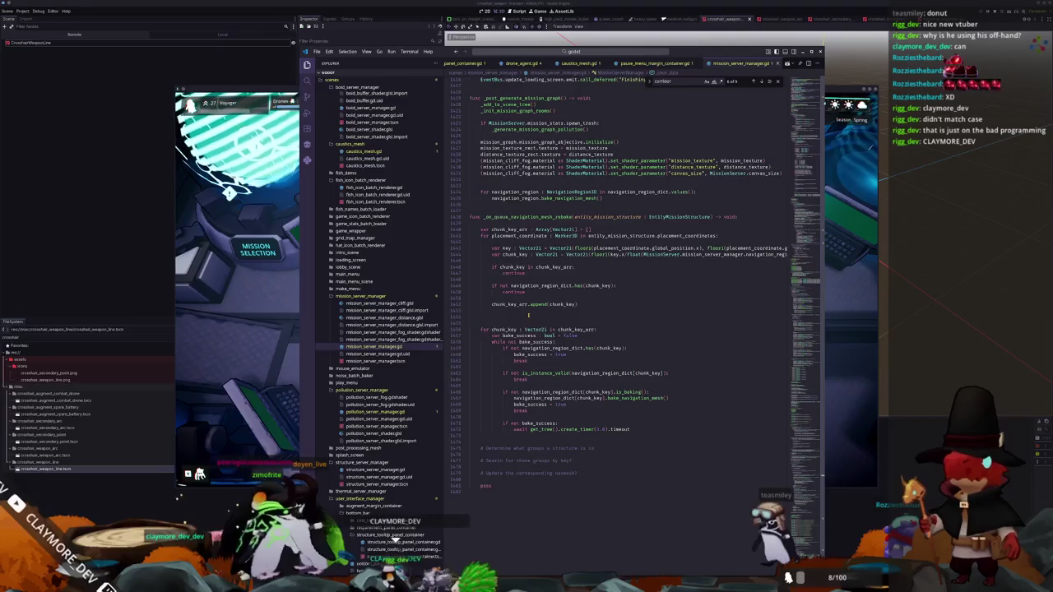
{"action": "scroll", "coordinate": [529, 315], "scroll_direction": "up", "scroll_amount": 15}
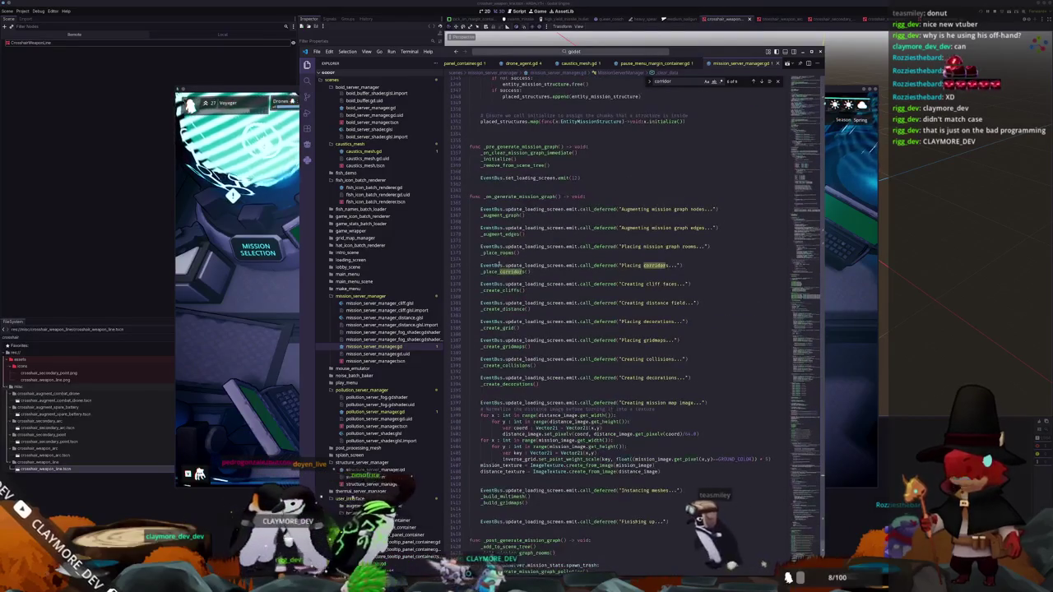
Jump to the _place_corridors definition, then open the AStarGrid2D documentation tab
{"action": "left_click", "coordinate": [507, 273], "text": "ctrl"}
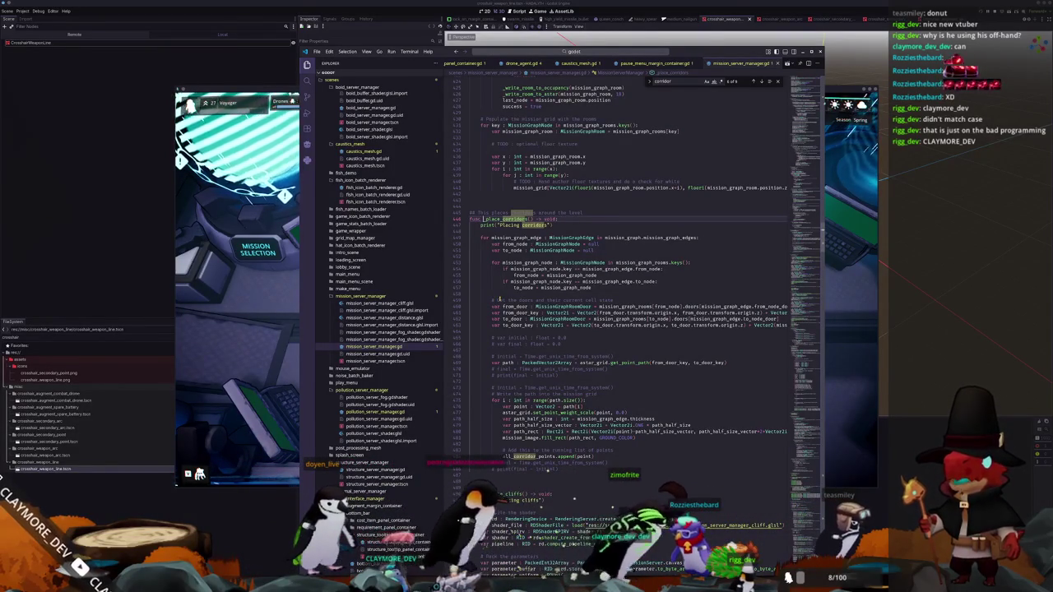
{"action": "left_click", "coordinate": [638, 362], "text": "ctrl"}
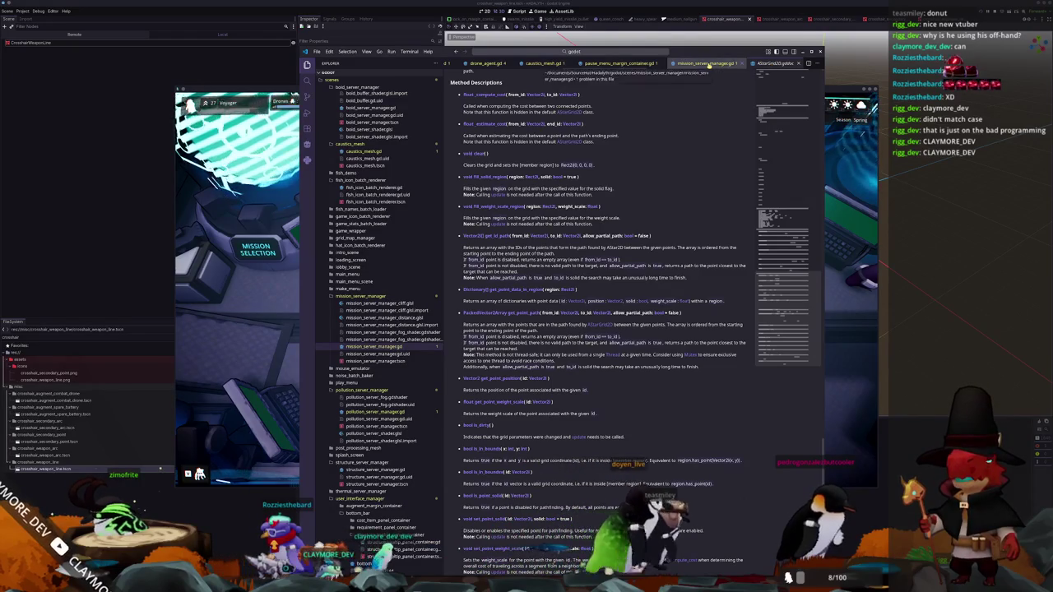
Return to mission_server_manager.gd and jump to the astar_grid declaration and its settings
{"action": "left_click", "coordinate": [703, 63]}
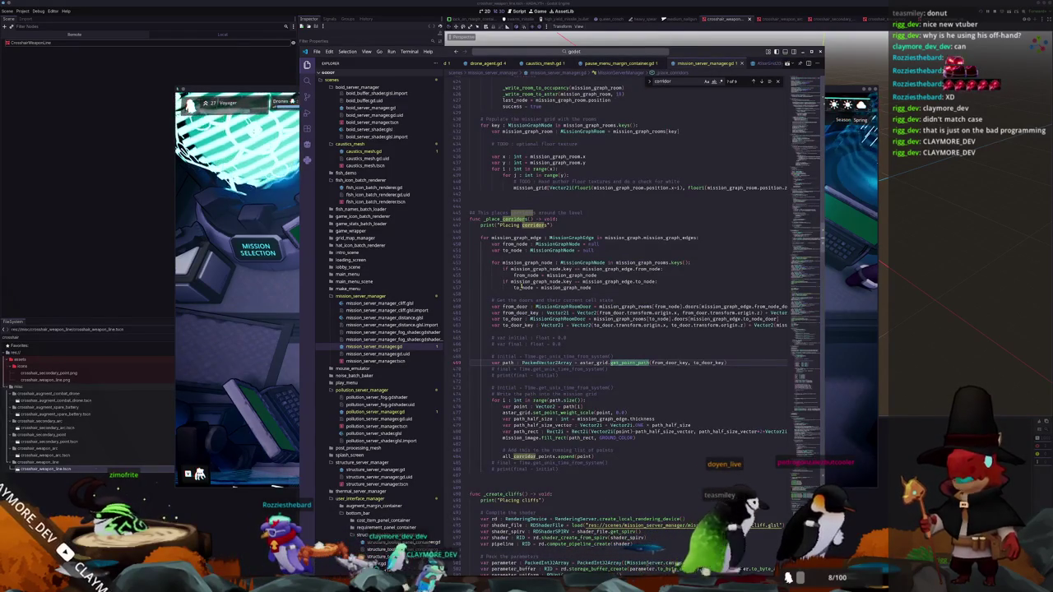
{"action": "left_click", "coordinate": [598, 362], "text": "ctrl"}
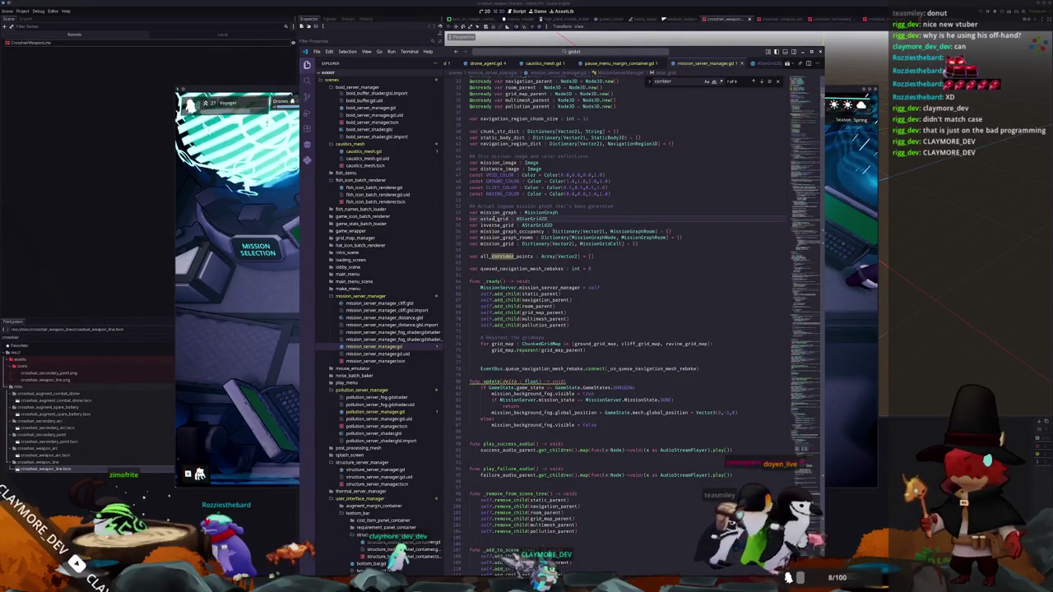
{"action": "scroll", "coordinate": [601, 251], "scroll_direction": "down", "scroll_amount": 15}
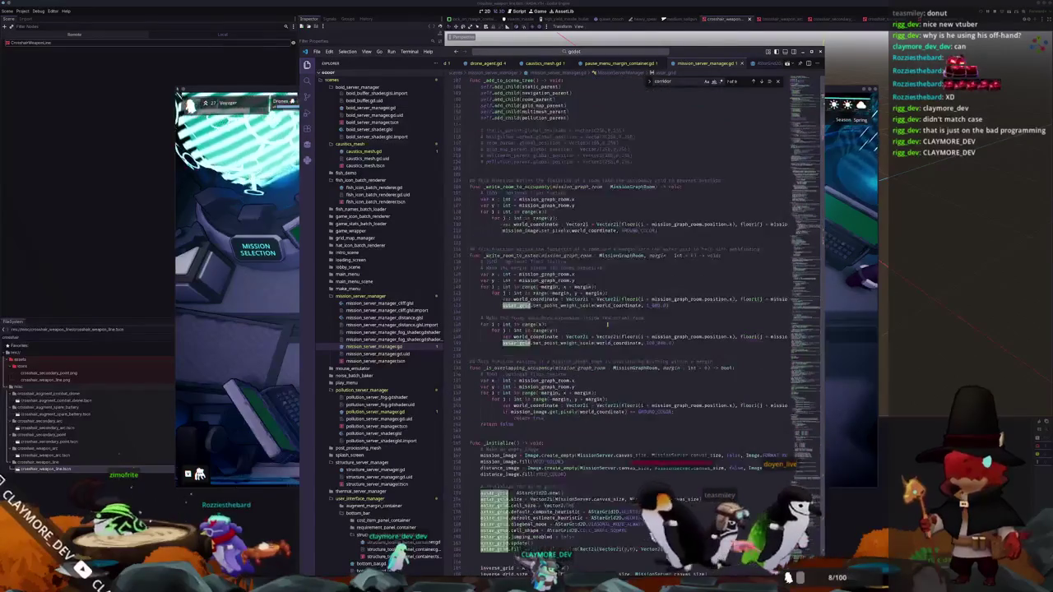
{"action": "scroll", "coordinate": [603, 310], "scroll_direction": "down", "scroll_amount": 6}
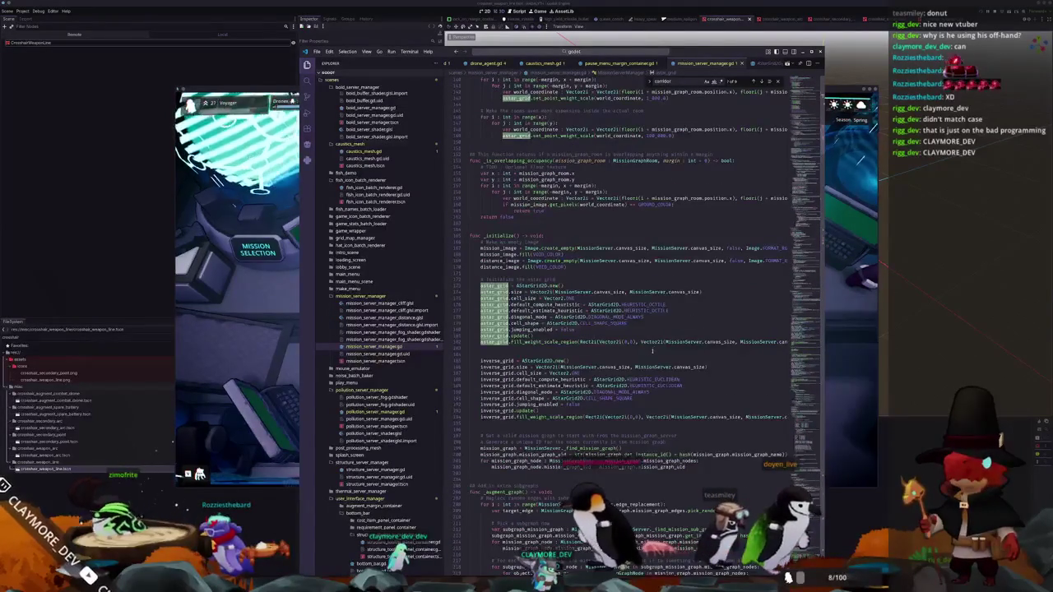
{"action": "scroll", "coordinate": [669, 293], "scroll_direction": "down", "scroll_amount": 1}
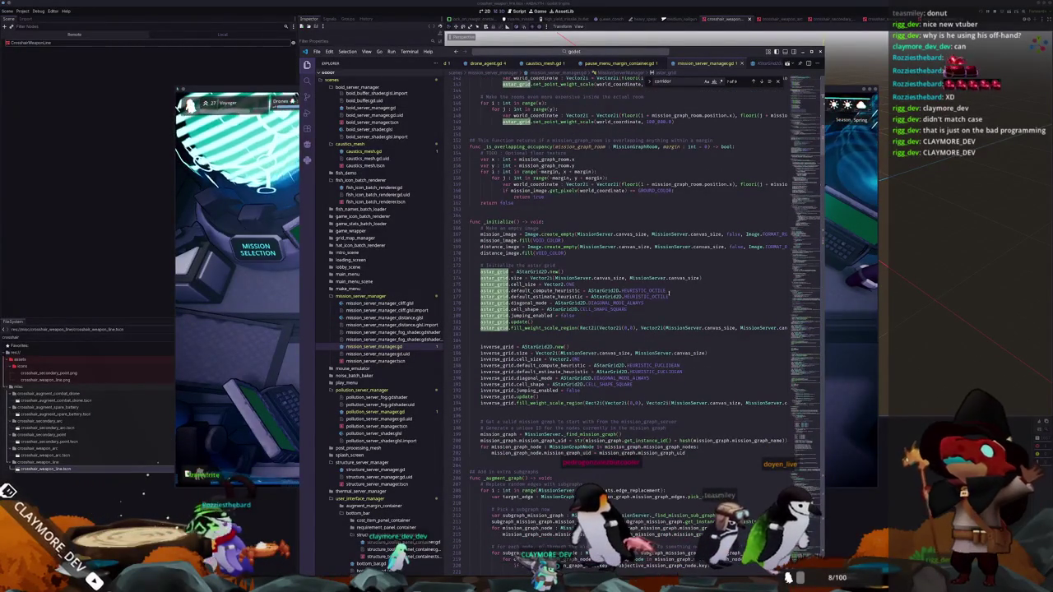
Change jumping_enabled to true, then set it back to false
{"action": "left_click", "coordinate": [678, 298]}
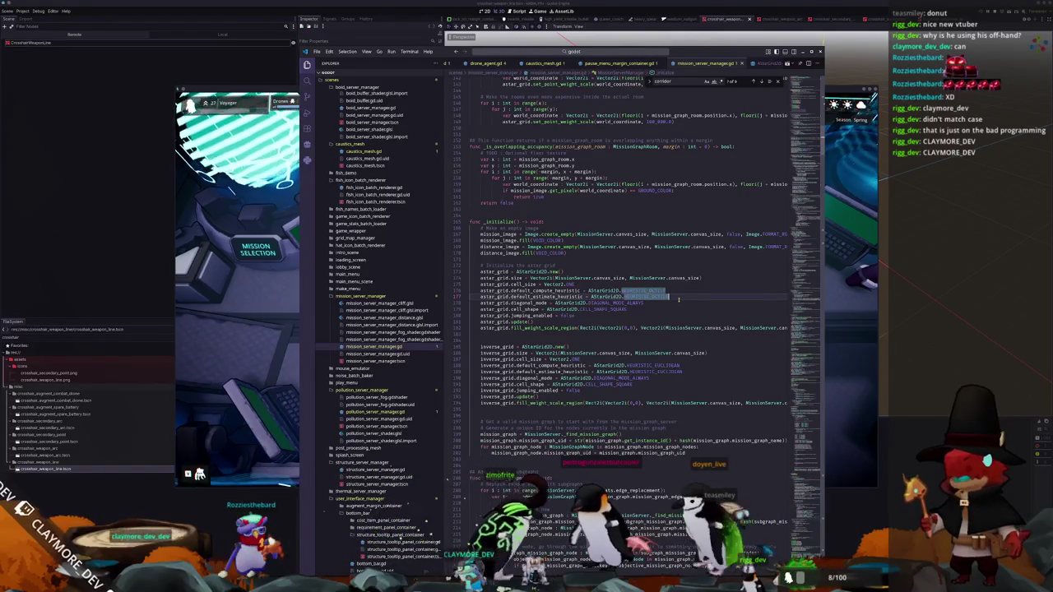
{"action": "key", "text": "Down"}
{"action": "key", "text": "Down"}
{"action": "key", "text": "Down"}
{"action": "key", "text": "Down"}
{"action": "key", "text": "ctrl+BackSpace"}
{"action": "type", "text": "true"}
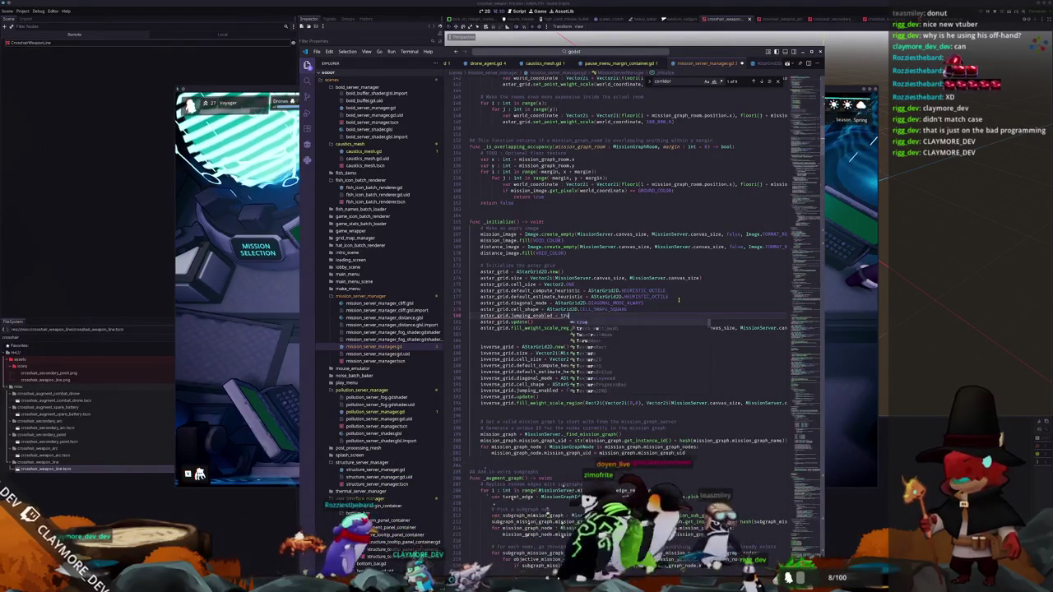
{"action": "key", "text": "Escape"}
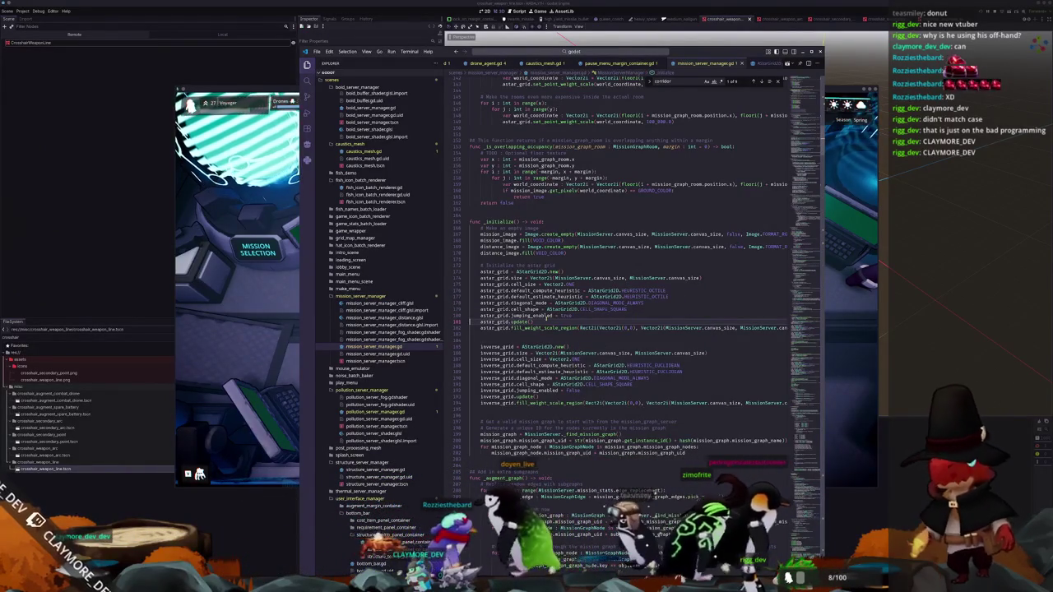
{"action": "mouse_move", "coordinate": [546, 315]}
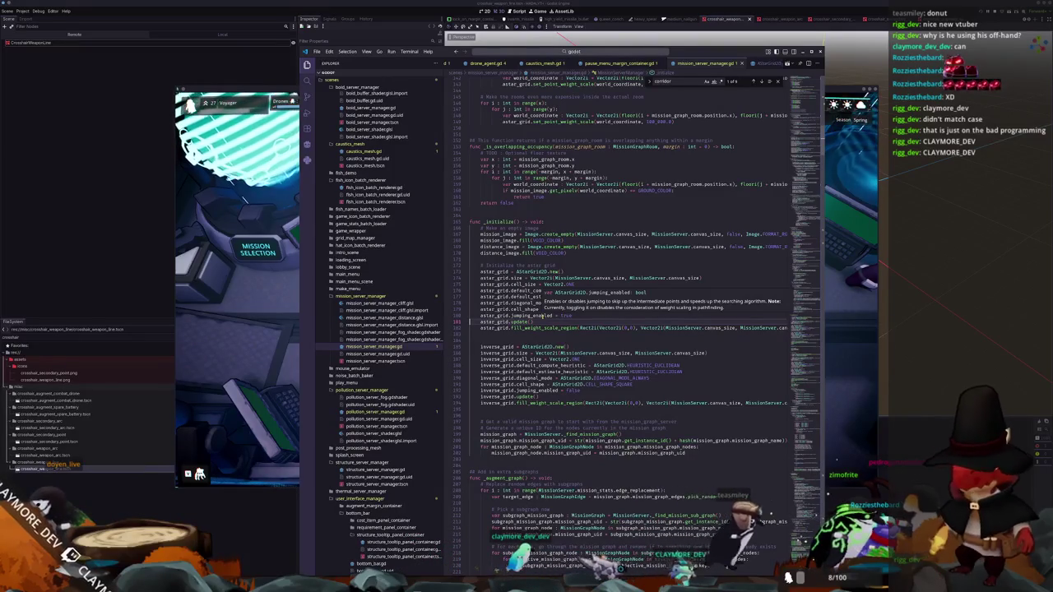
{"action": "double_click", "coordinate": [565, 315]}
{"action": "type", "text": "als"}
{"action": "key", "text": "Return"}
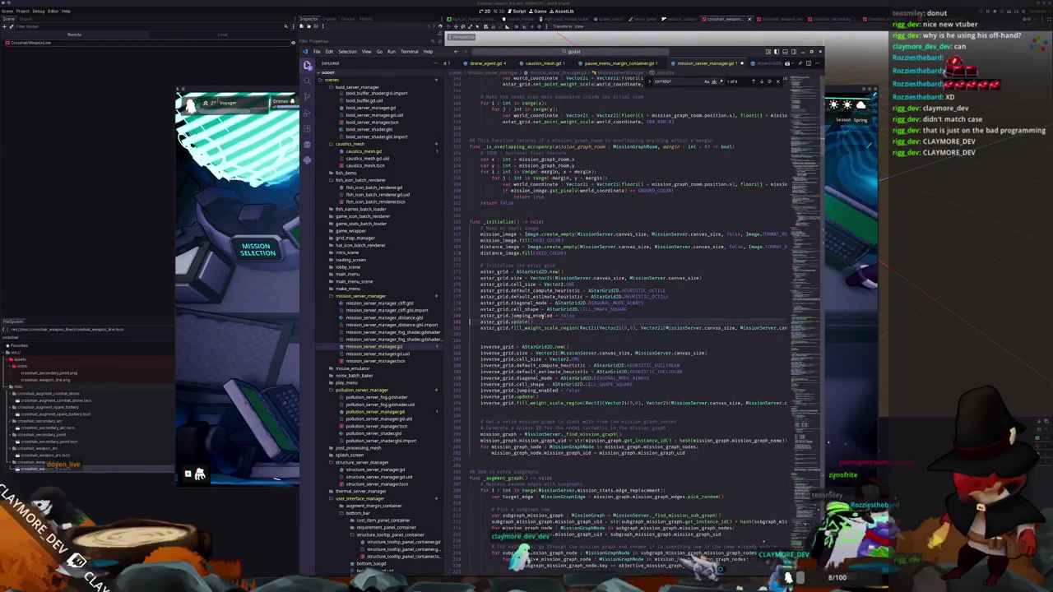